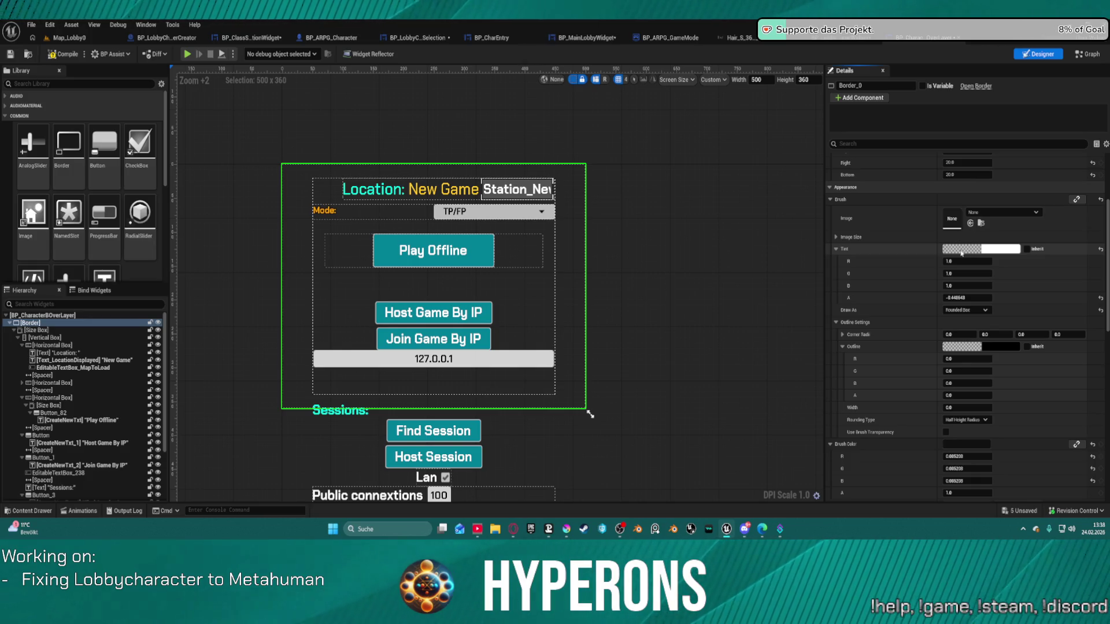
# - Set the Border's Brush Tint alpha to 1.0 for a fully opaque background
pyautogui.click(962, 253)
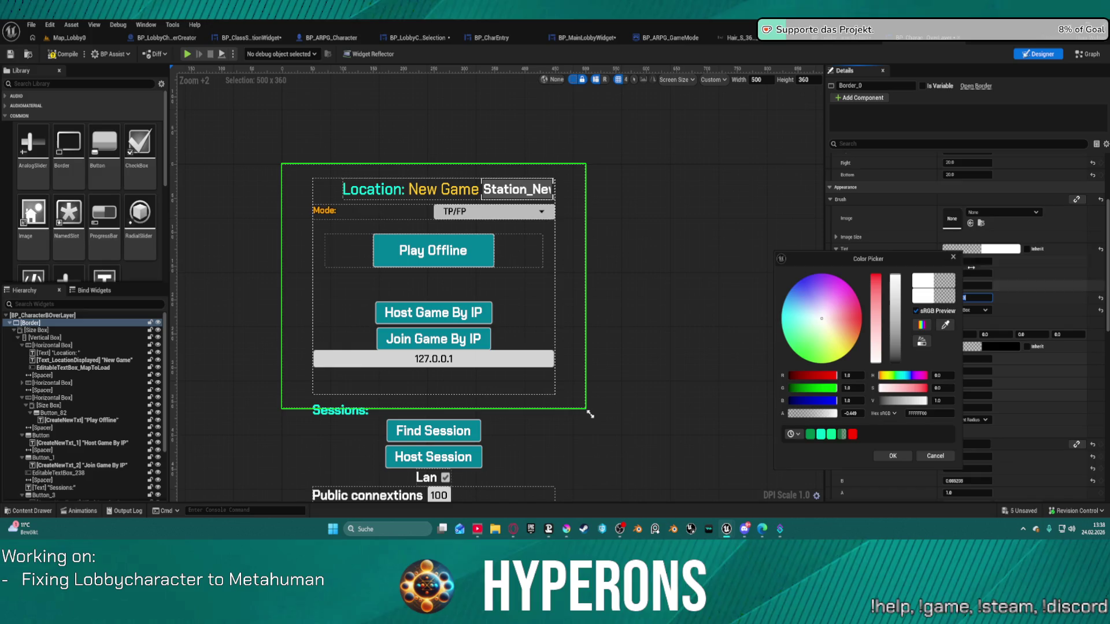
pyautogui.click(977, 297)
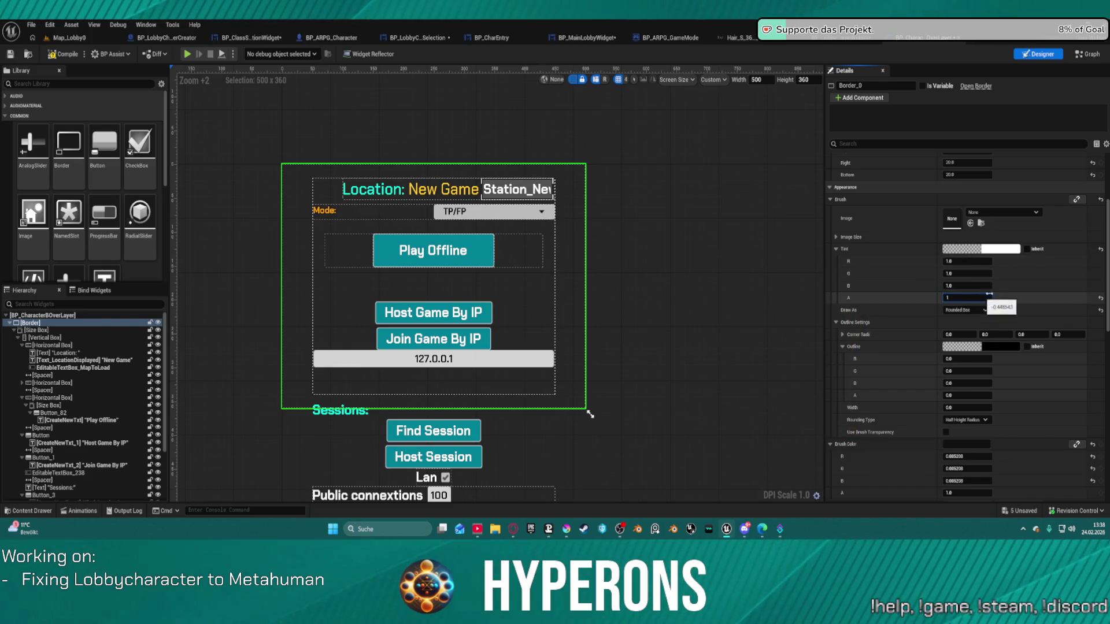
pyautogui.press('Return')
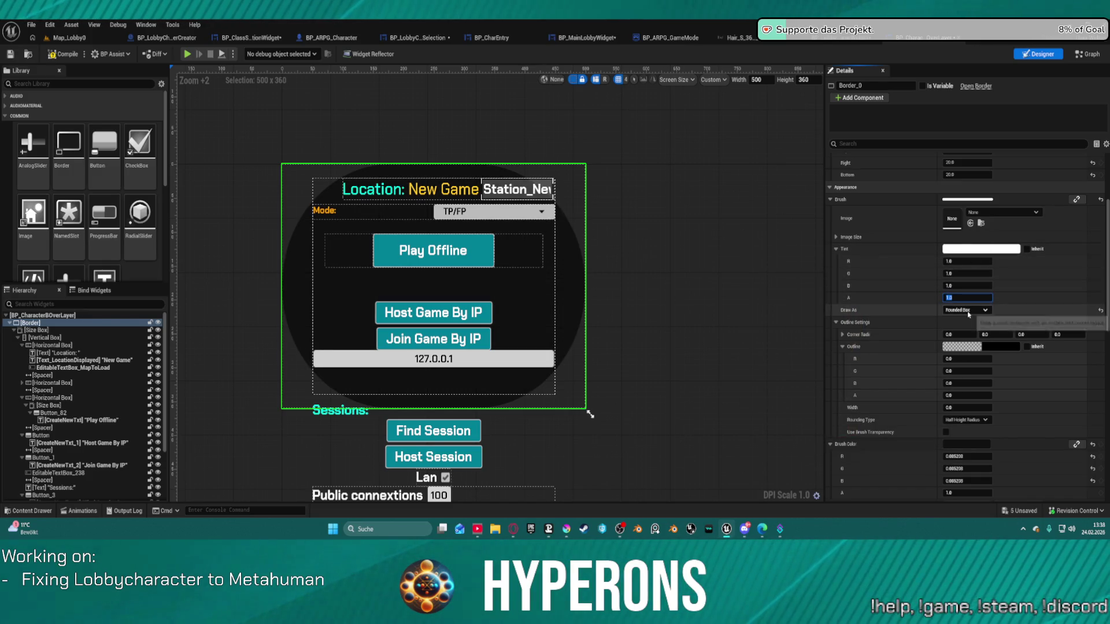
# - Change the Border's Draw As from Rounded Box to Box for square corners
pyautogui.click(966, 335)
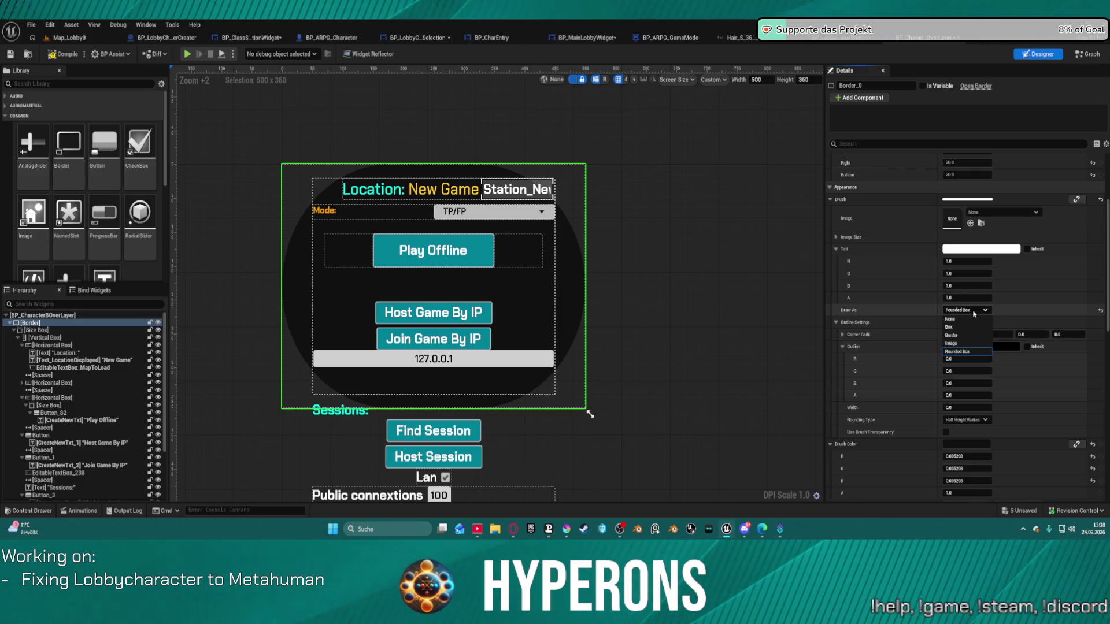
pyautogui.click(959, 325)
pyautogui.click(964, 310)
pyautogui.click(966, 328)
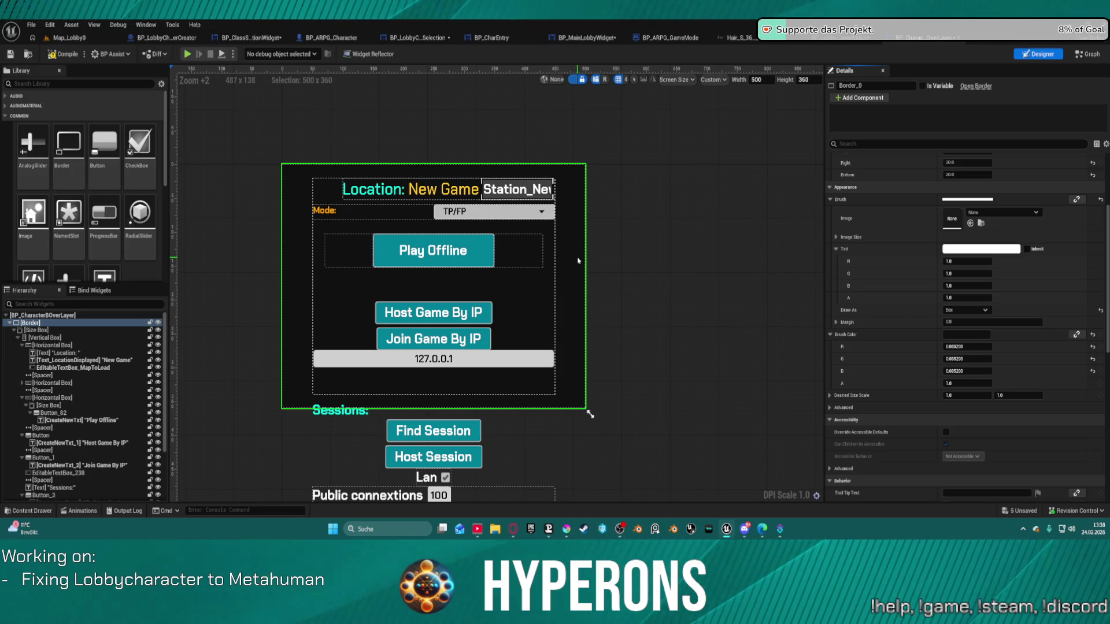
# - Review the Border's Details, then select the Vertical Box holding the menu
pyautogui.scroll(-10, 924, 371)
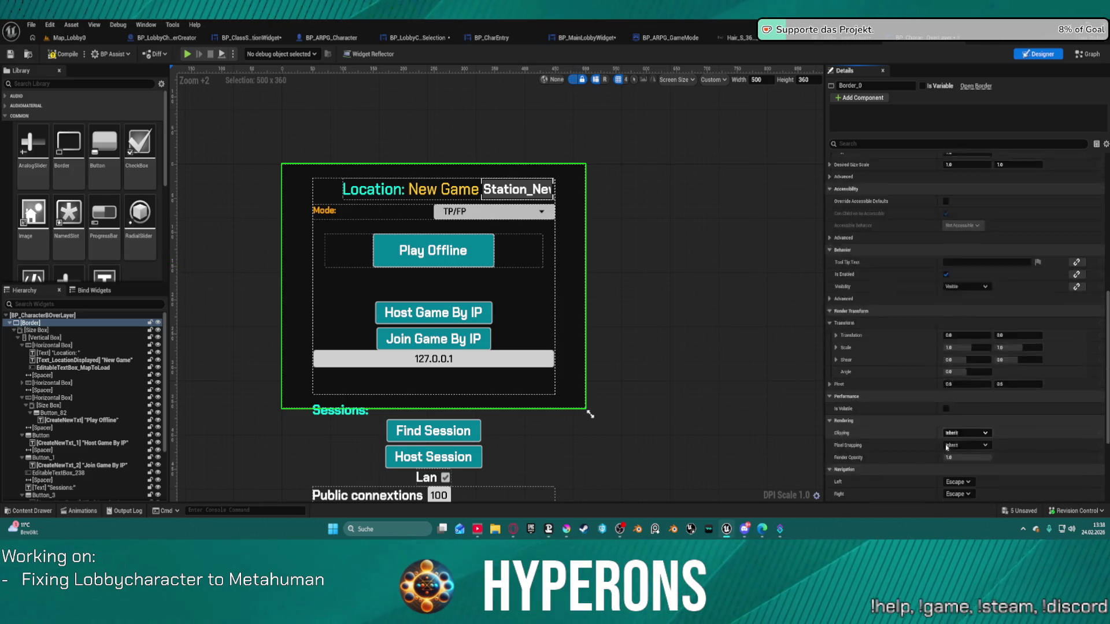
pyautogui.scroll(-2, 972, 359)
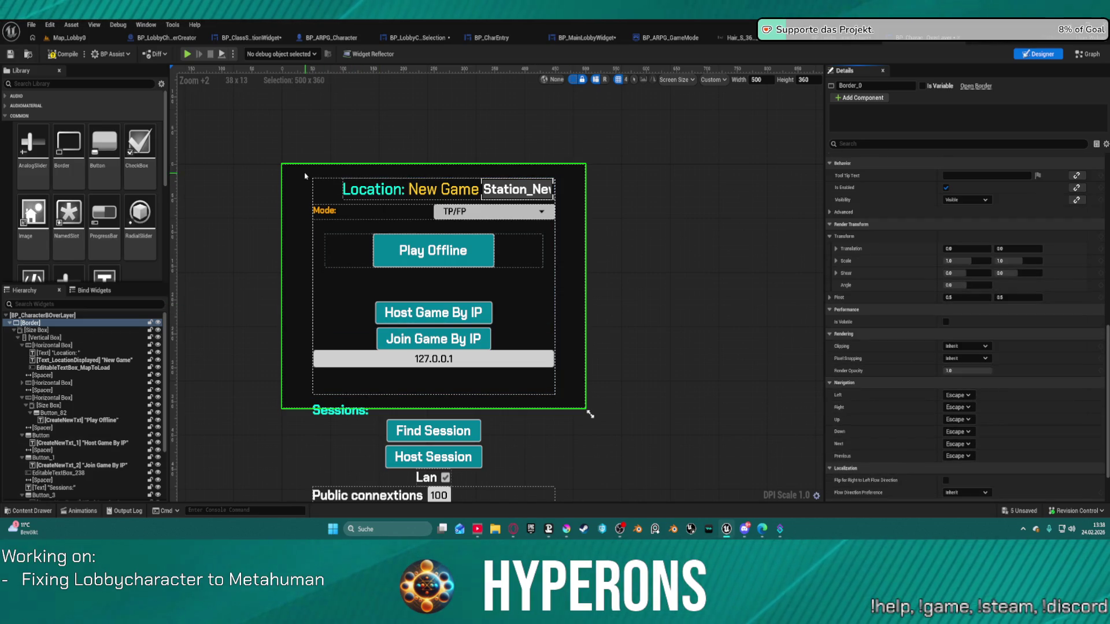
pyautogui.scroll(5, 1020, 253)
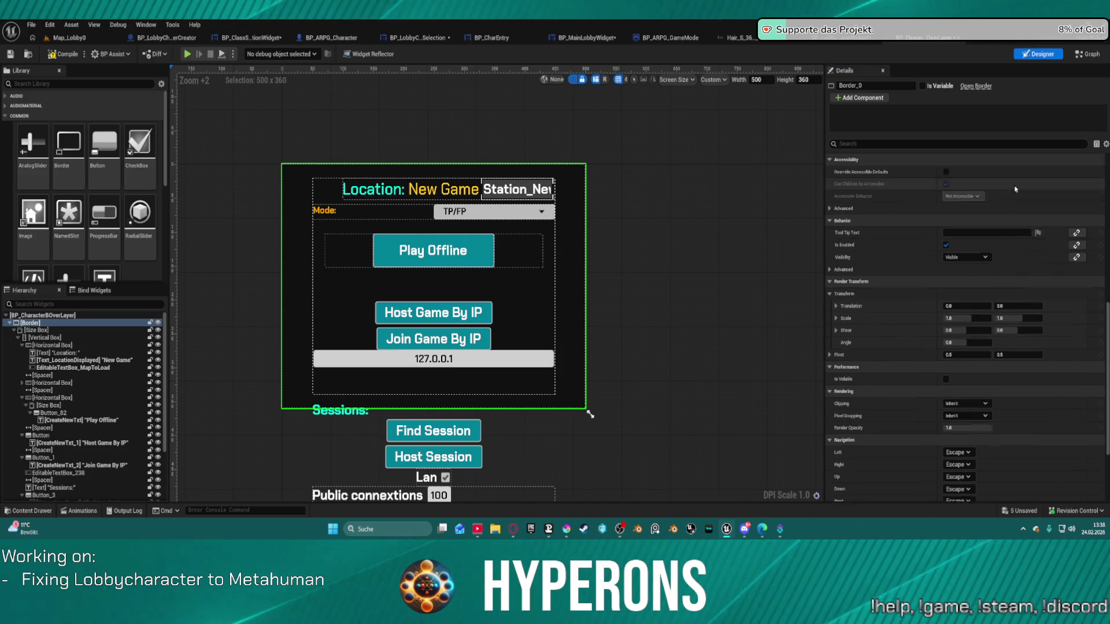
pyautogui.scroll(6, 1020, 253)
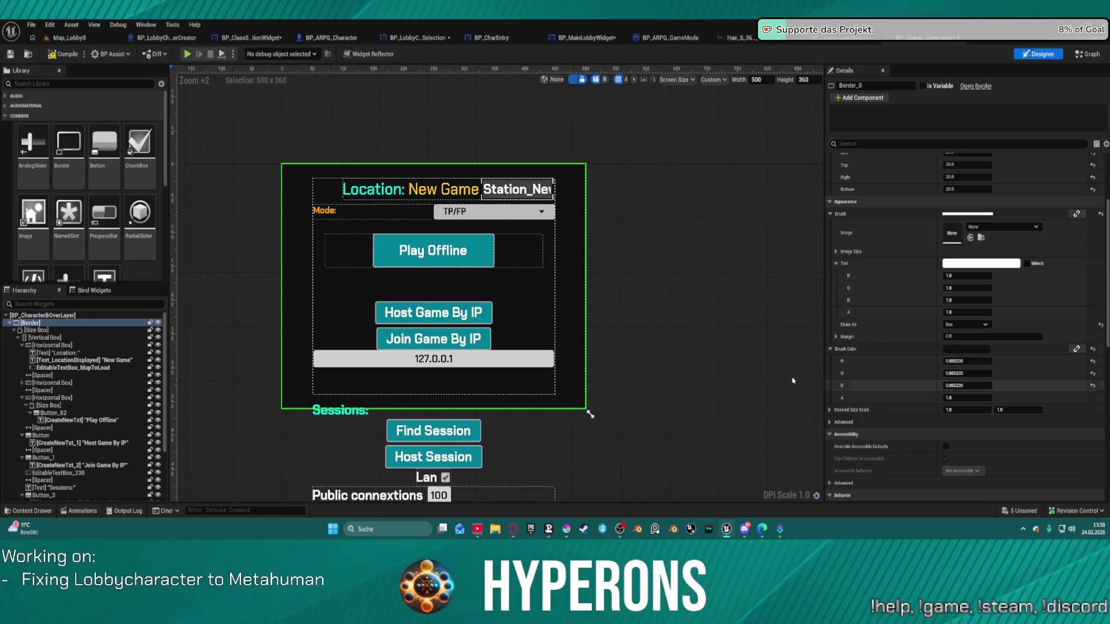
pyautogui.click(49, 338)
# - Delete the Vertical Box with all its menu widgets, confirming Yes in the Delete widgets dialog
pyautogui.scroll(-5, 69, 405)
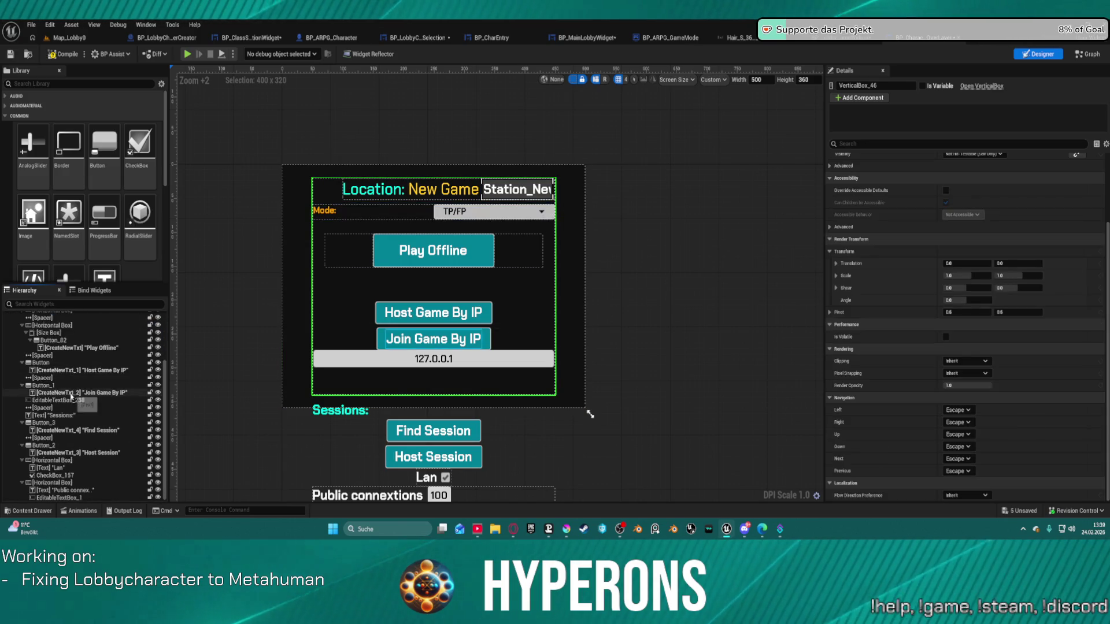
pyautogui.keyDown('shift'); pyautogui.click(89, 498); pyautogui.keyUp('shift')
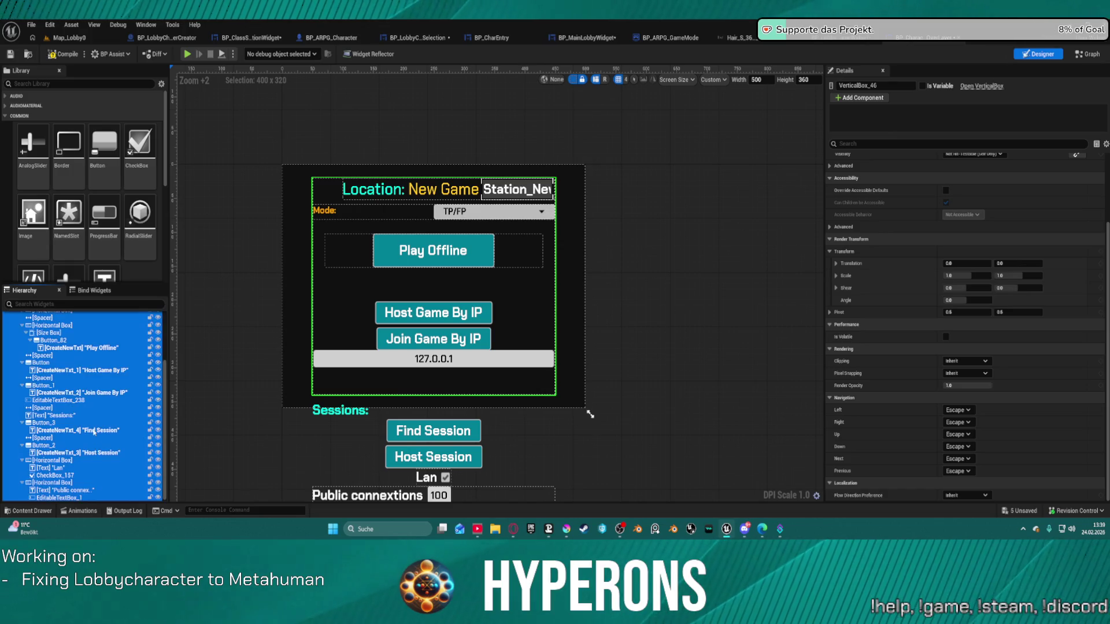
pyautogui.scroll(5, 16, 353)
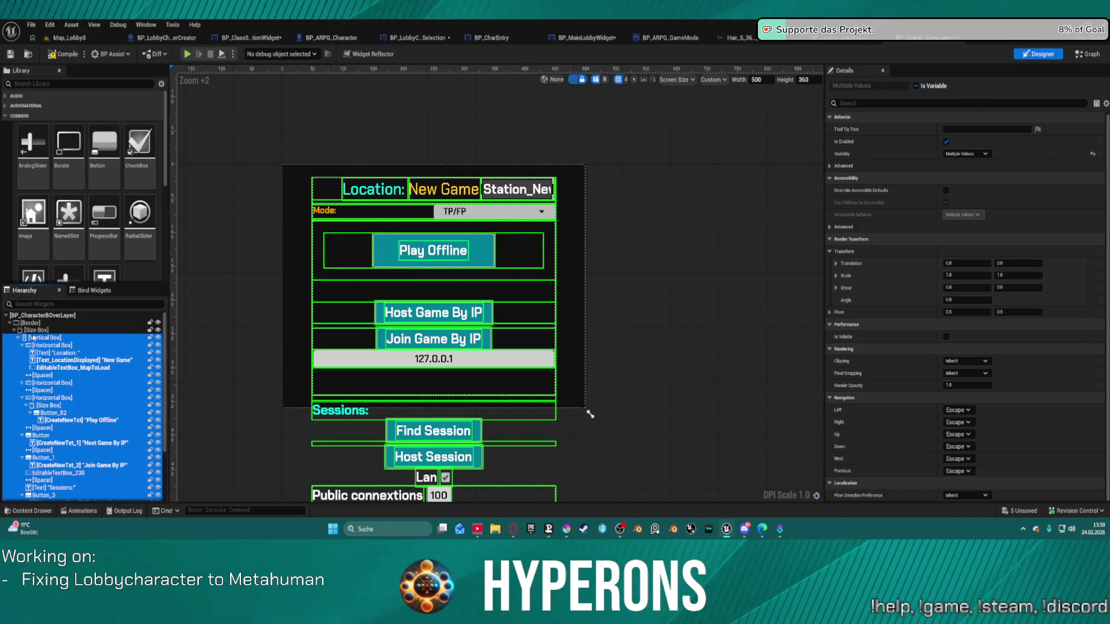
pyautogui.click(40, 345)
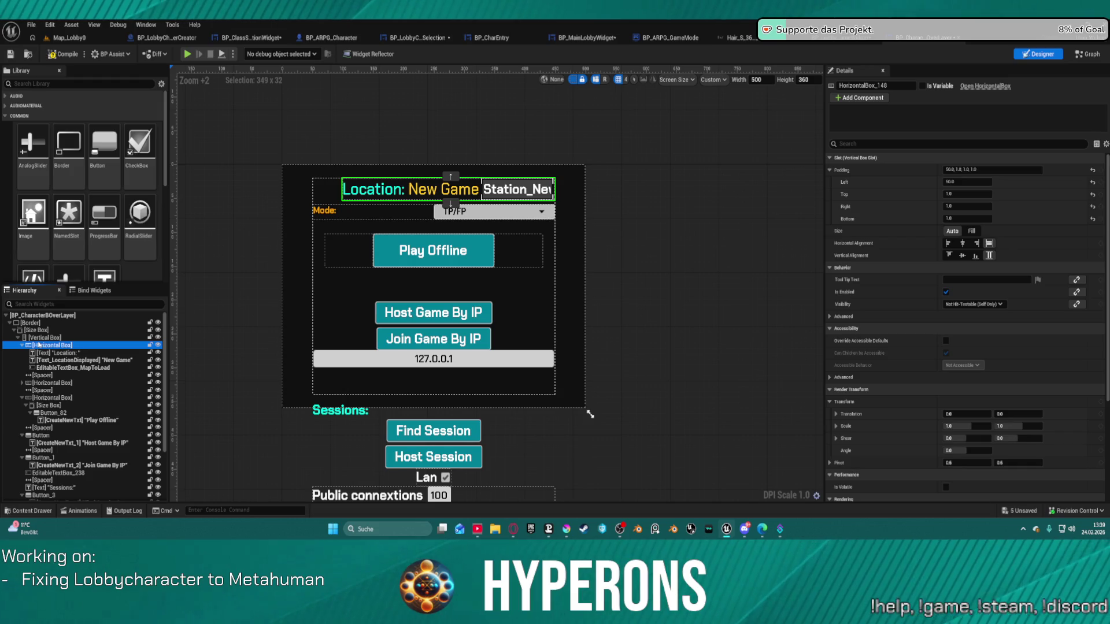
pyautogui.click(76, 338)
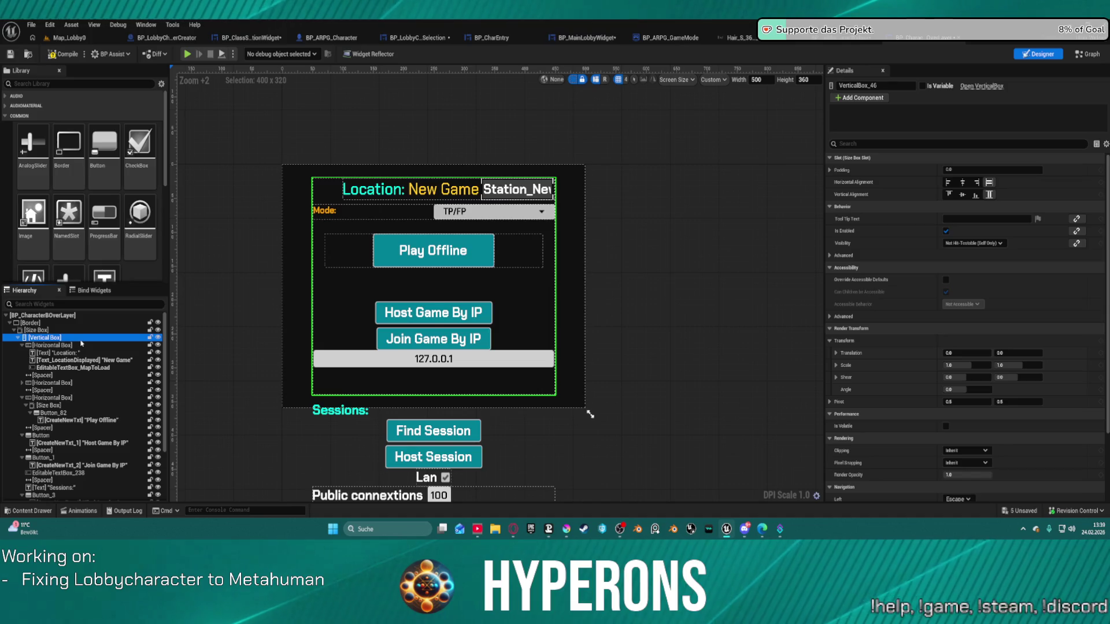
pyautogui.press('Delete')
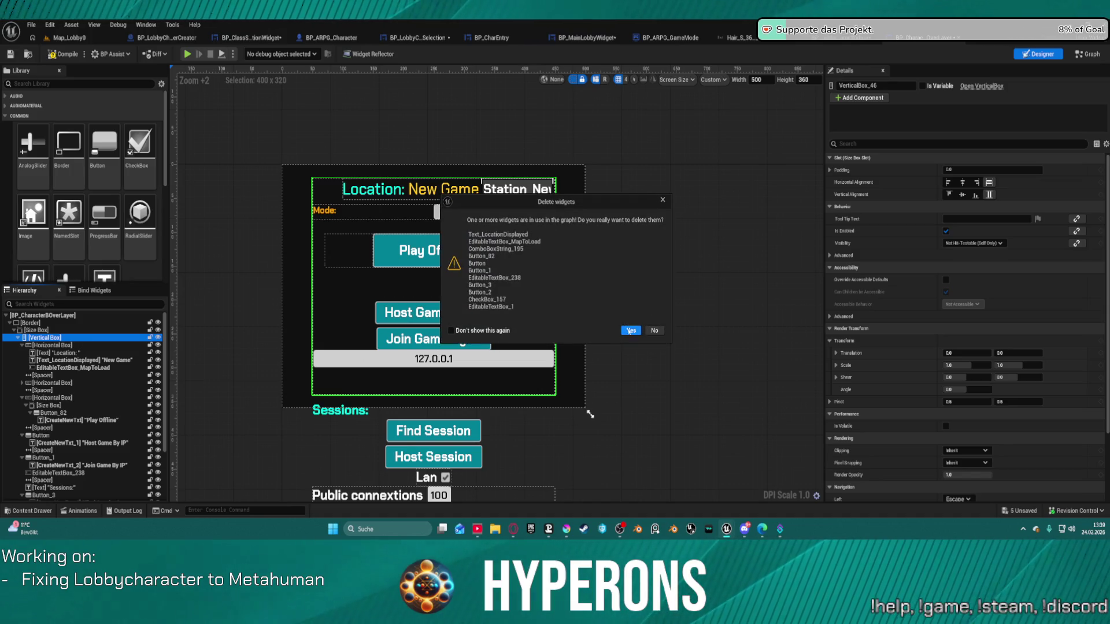
pyautogui.click(631, 332)
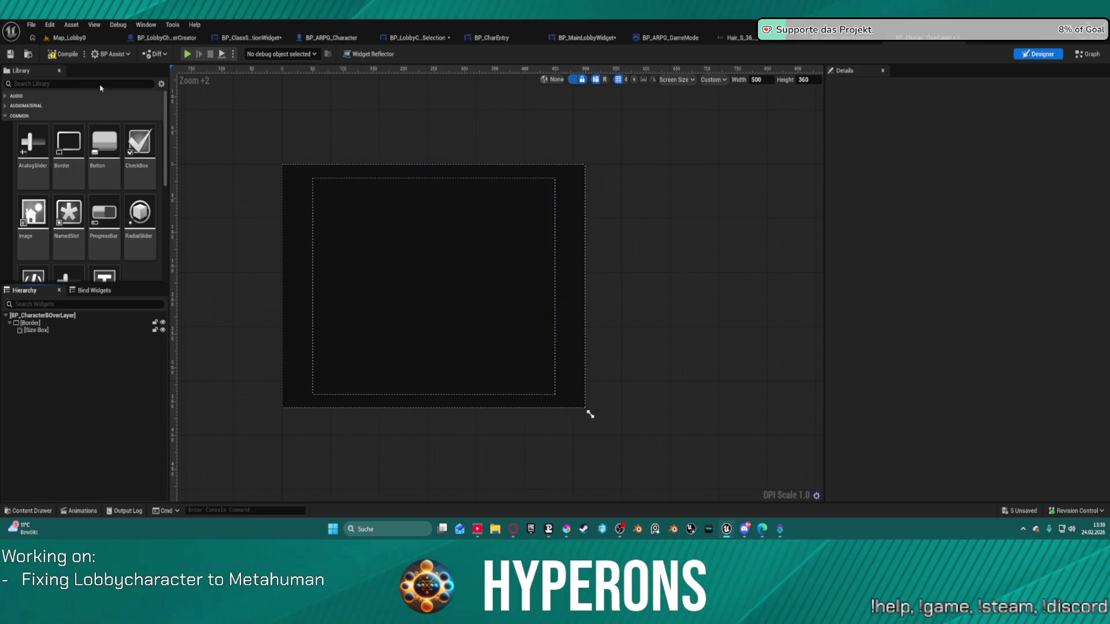
# - Compile the overlay and delete all comment groups and nodes in its event graph
pyautogui.click(63, 53)
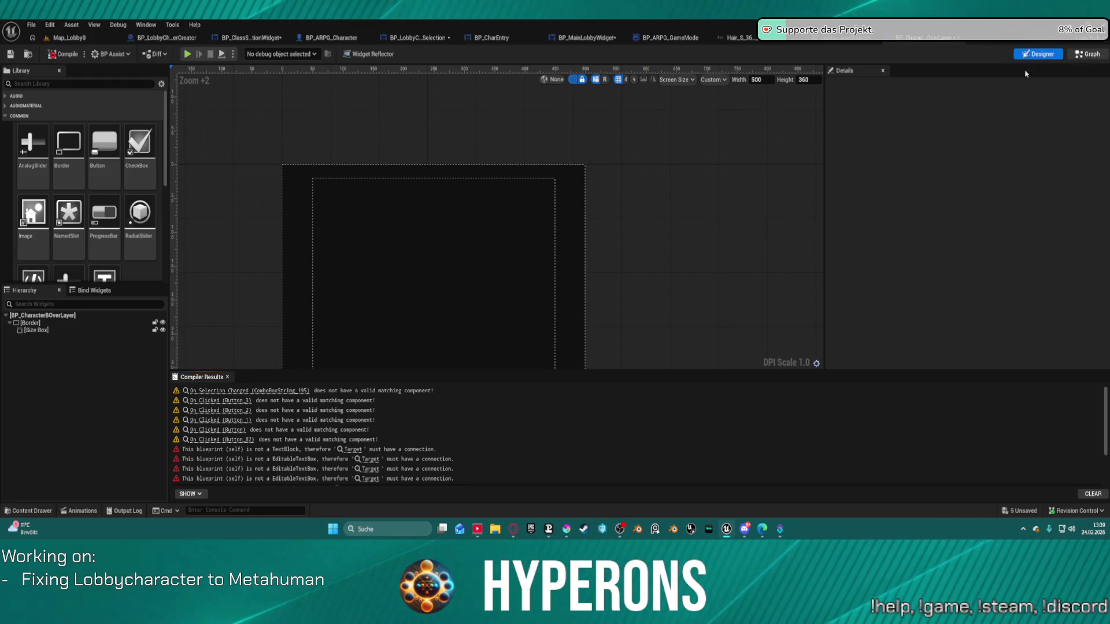
pyautogui.click(1087, 53)
pyautogui.moveTo(528, 108)
pyautogui.mouseDown()
pyautogui.moveTo(778, 315)
pyautogui.moveTo(850, 352)
pyautogui.moveTo(838, 369)
pyautogui.mouseUp()
pyautogui.press('Delete')
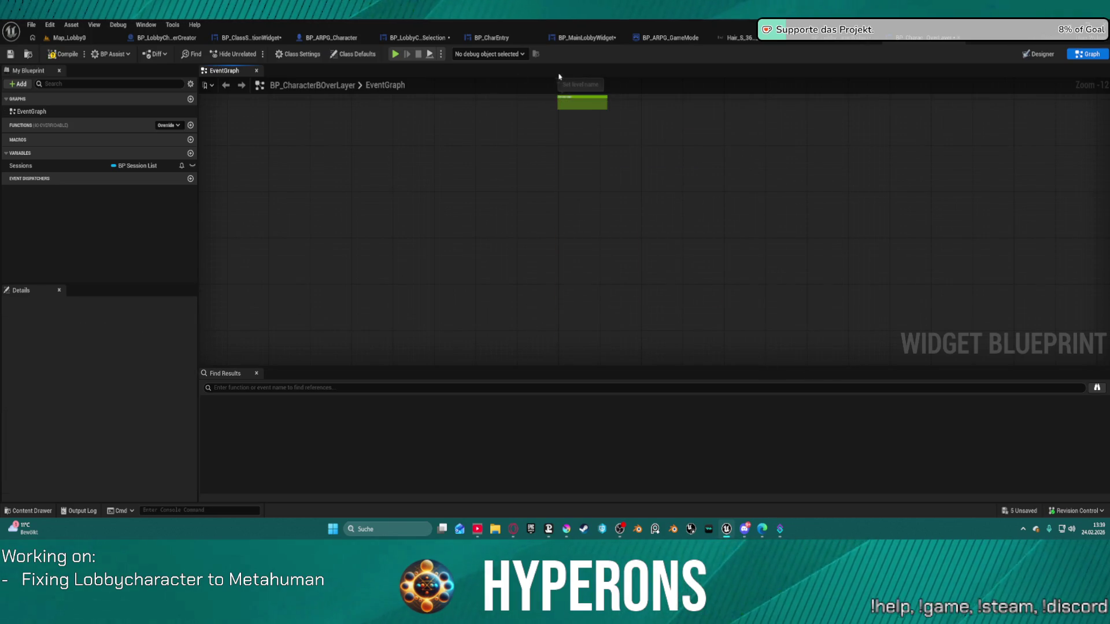
# - Delete the leftover Set level name node, recompile, and open BP_ClassSelectionWidget
pyautogui.click(586, 97)
pyautogui.press('Delete')
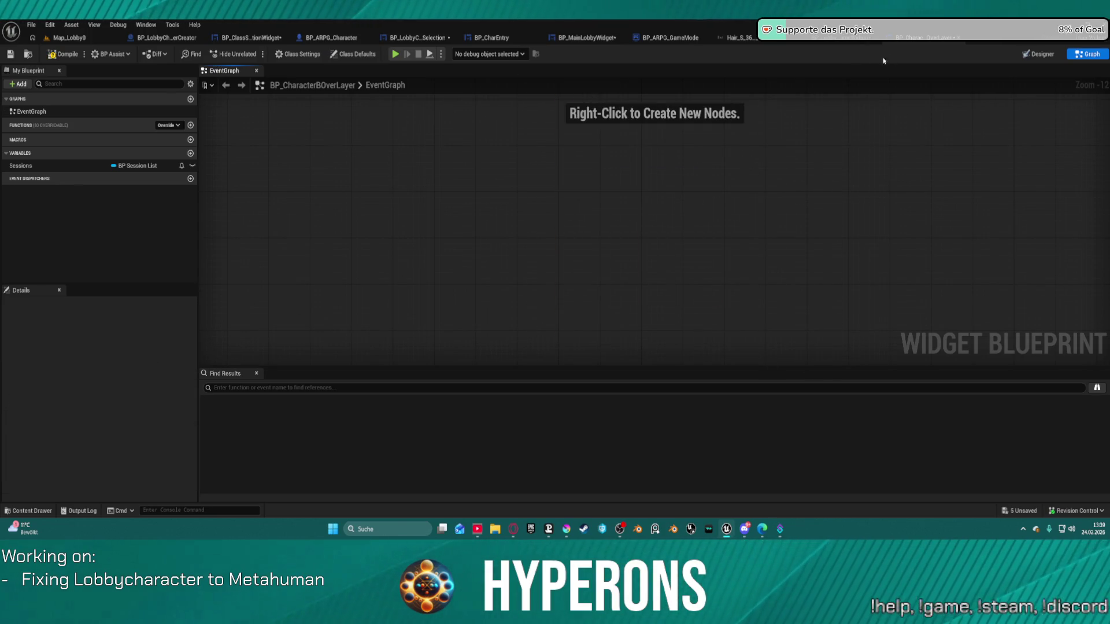
pyautogui.click(62, 55)
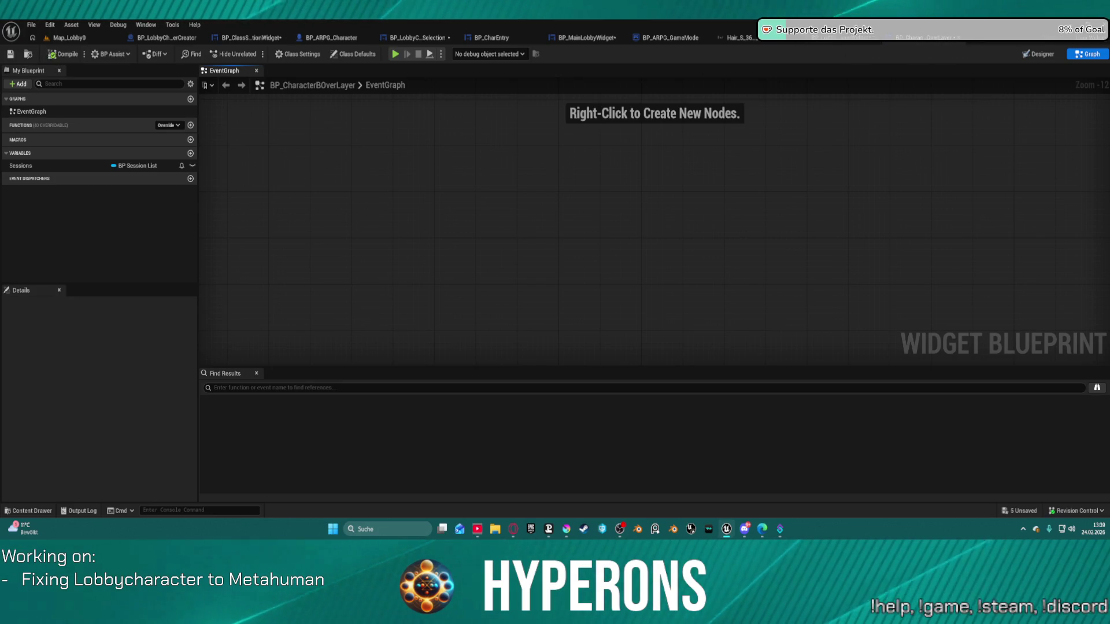
pyautogui.click(252, 38)
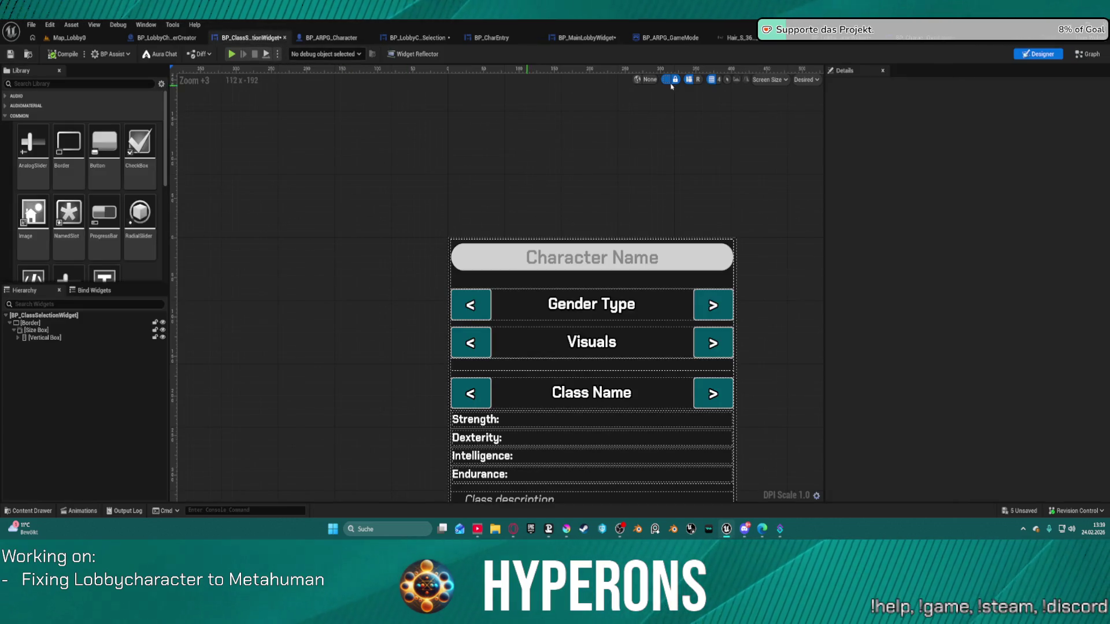
# - Cycle through the start-game, overlay and class selection tabs, ending on BP_LobbyCharacterSelection
pyautogui.click(841, 38)
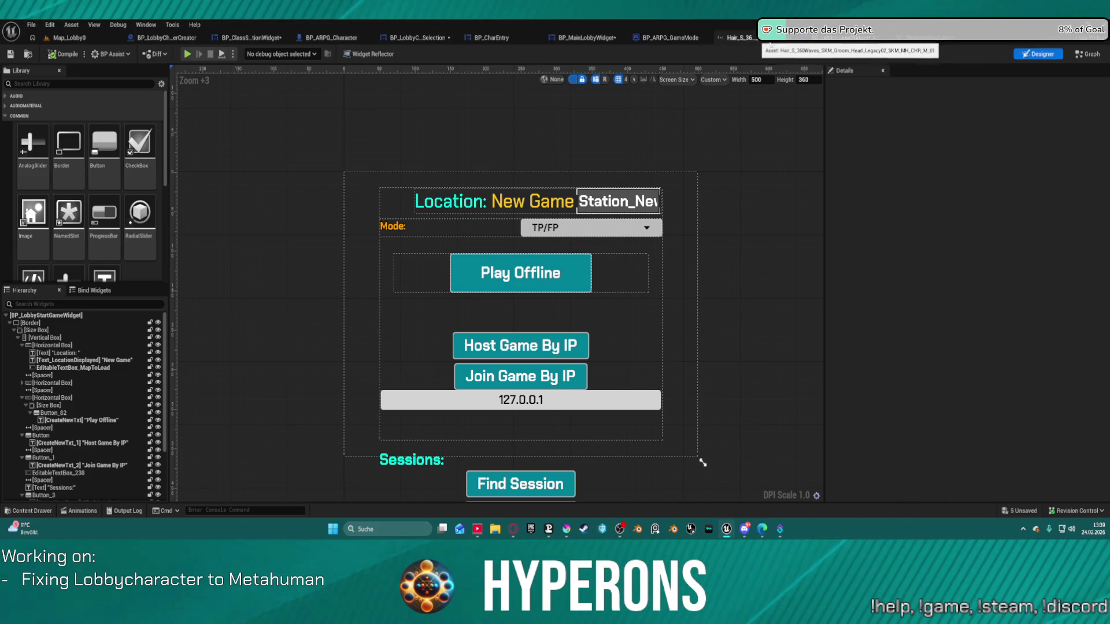
pyautogui.click(913, 42)
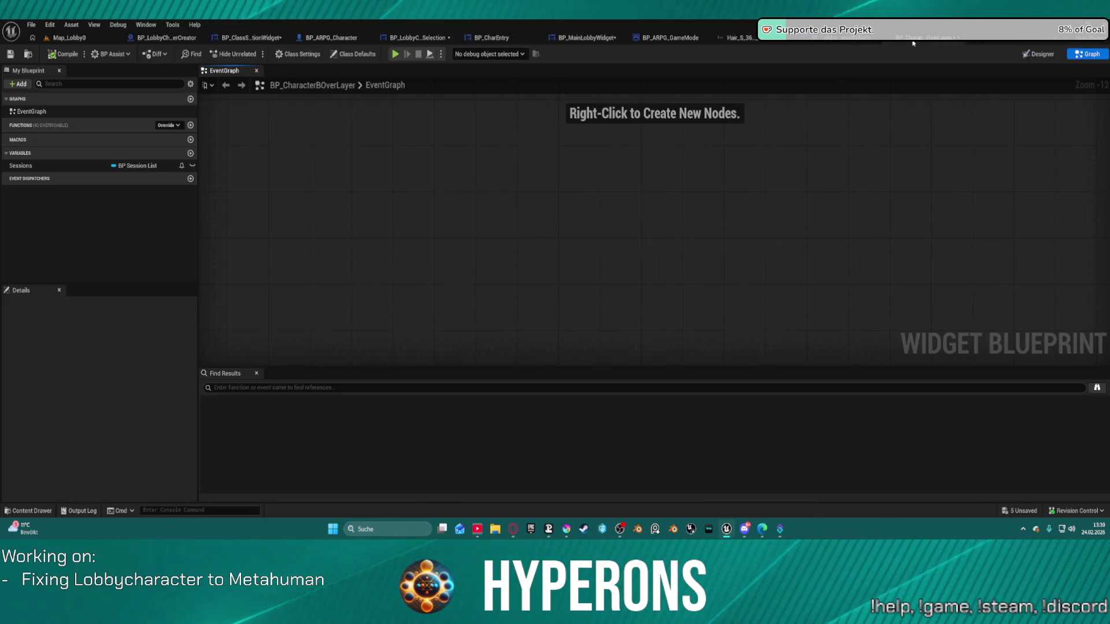
pyautogui.click(820, 38)
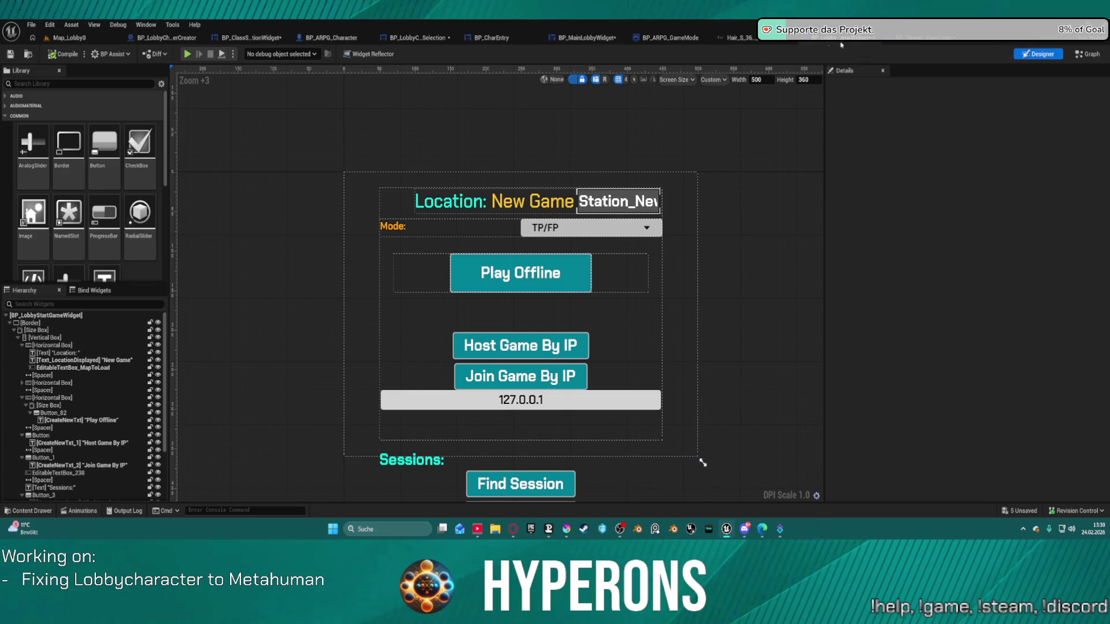
pyautogui.click(899, 41)
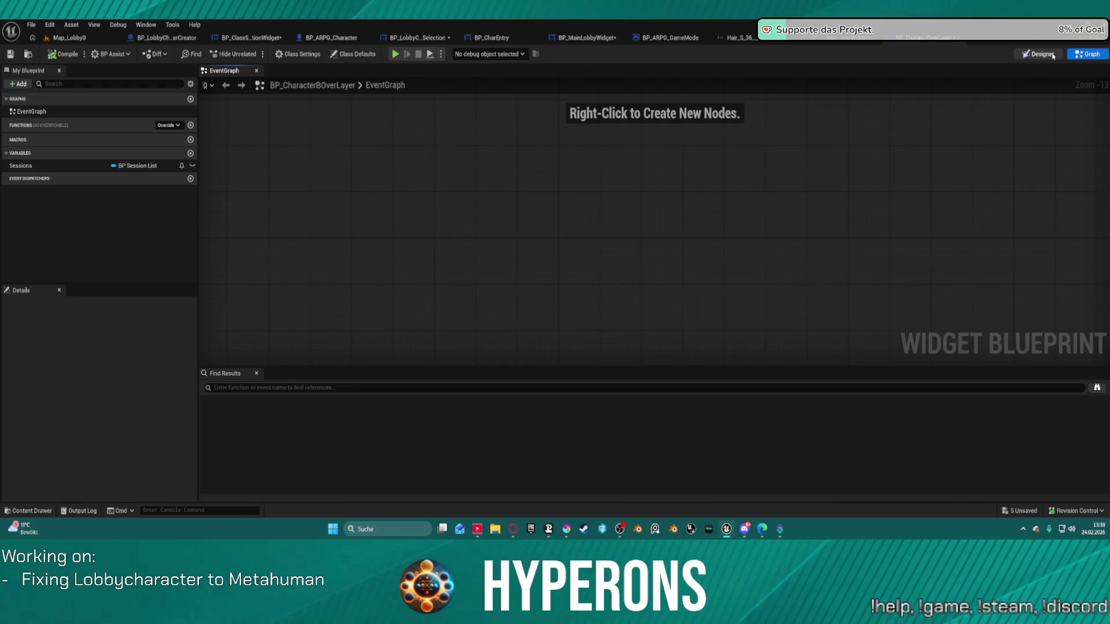
pyautogui.click(607, 310)
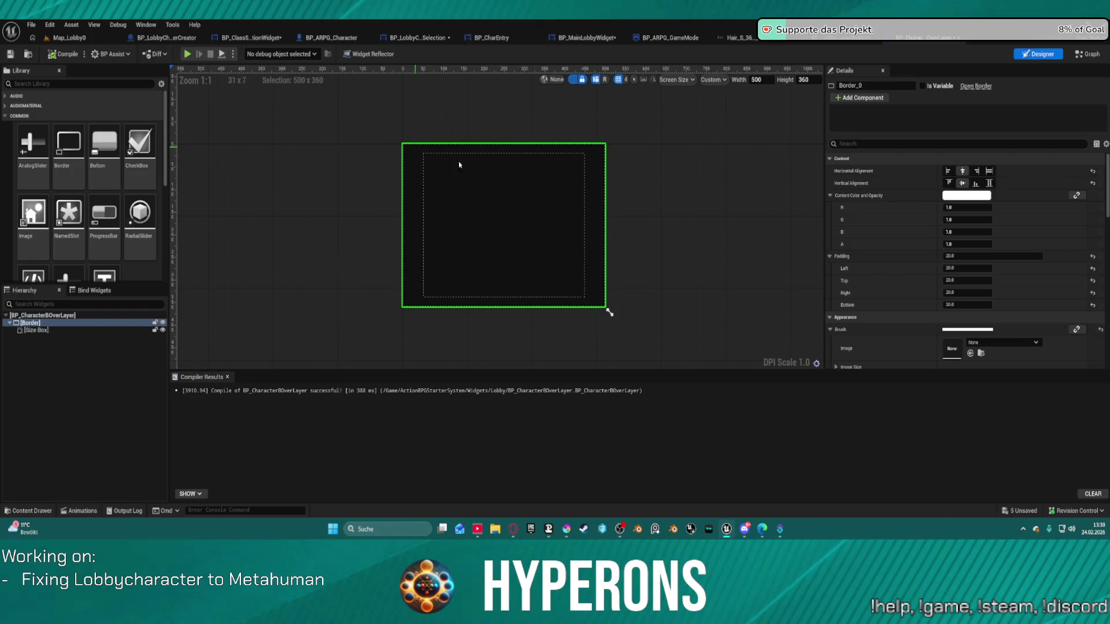
pyautogui.scroll(-10, 985, 368)
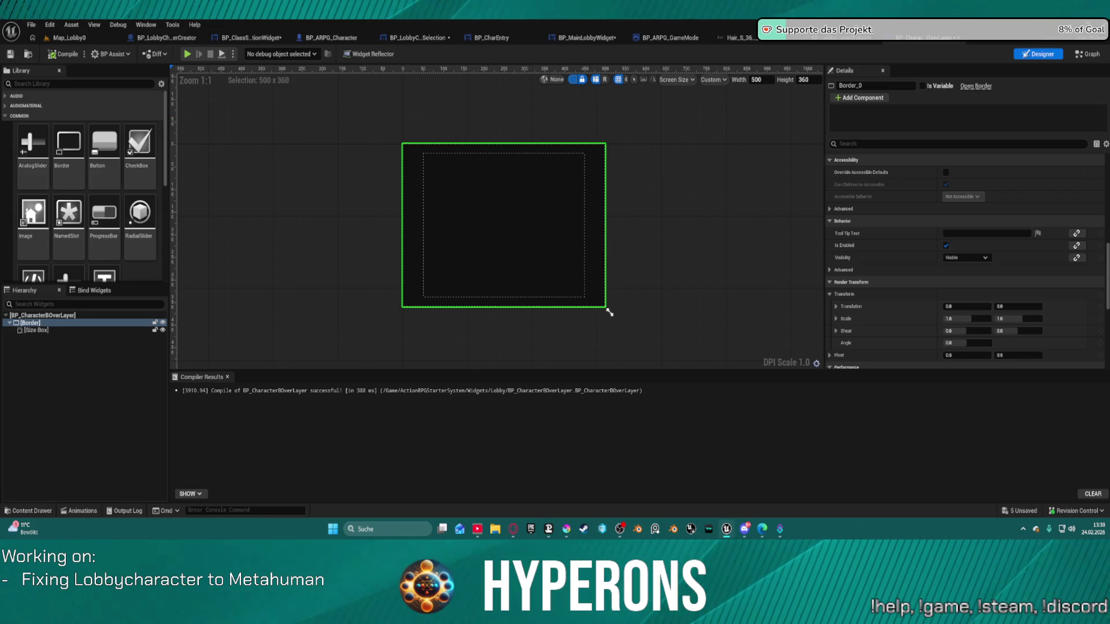
pyautogui.click(234, 38)
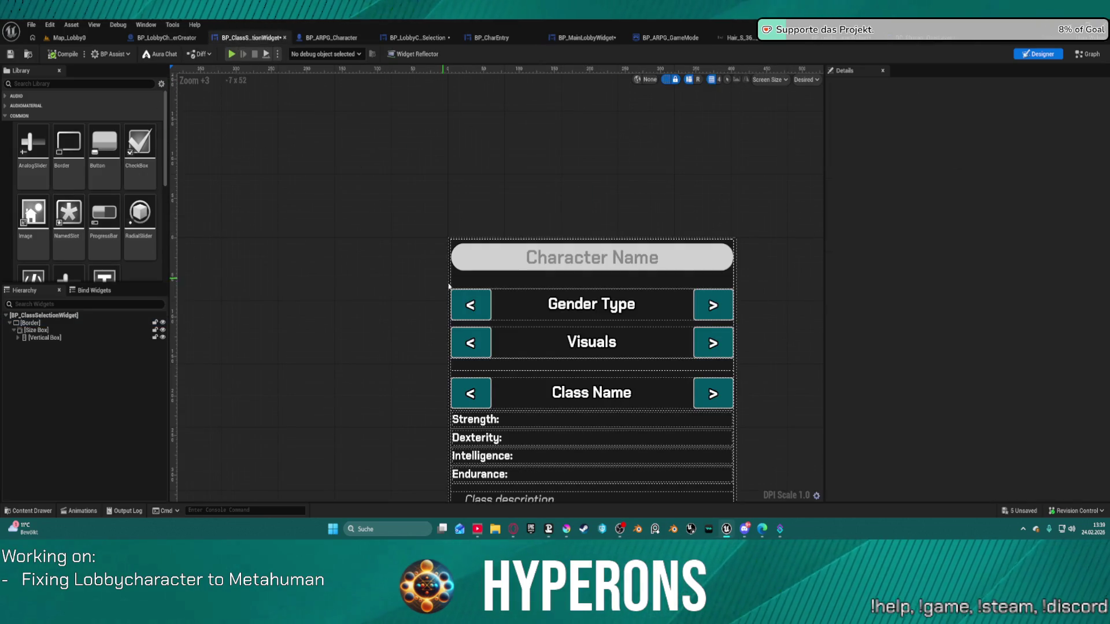
pyautogui.click(170, 39)
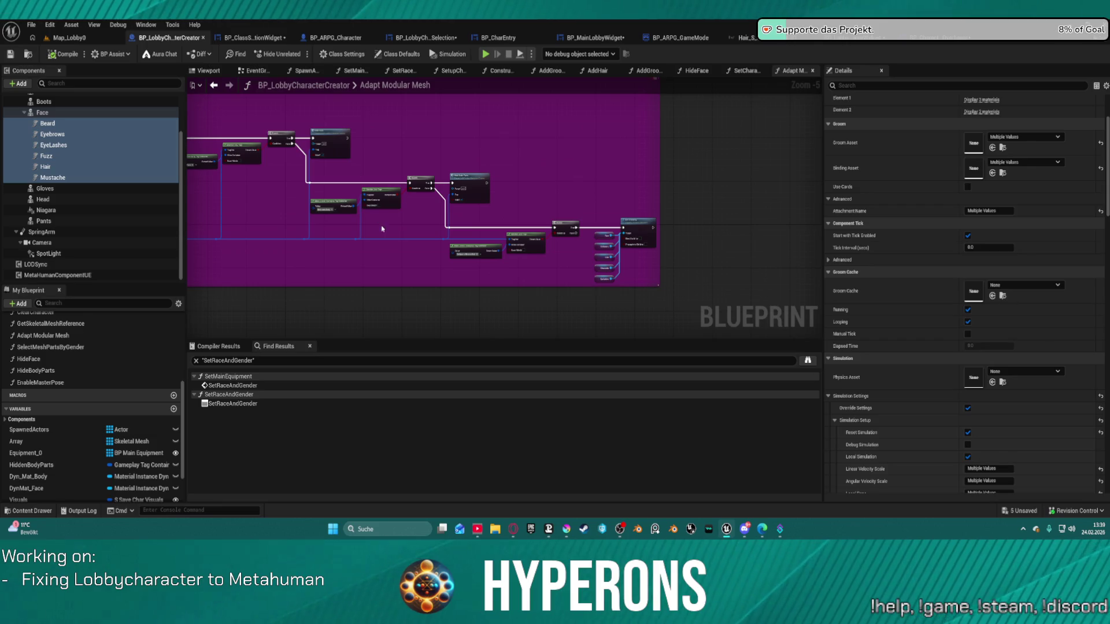
pyautogui.click(433, 37)
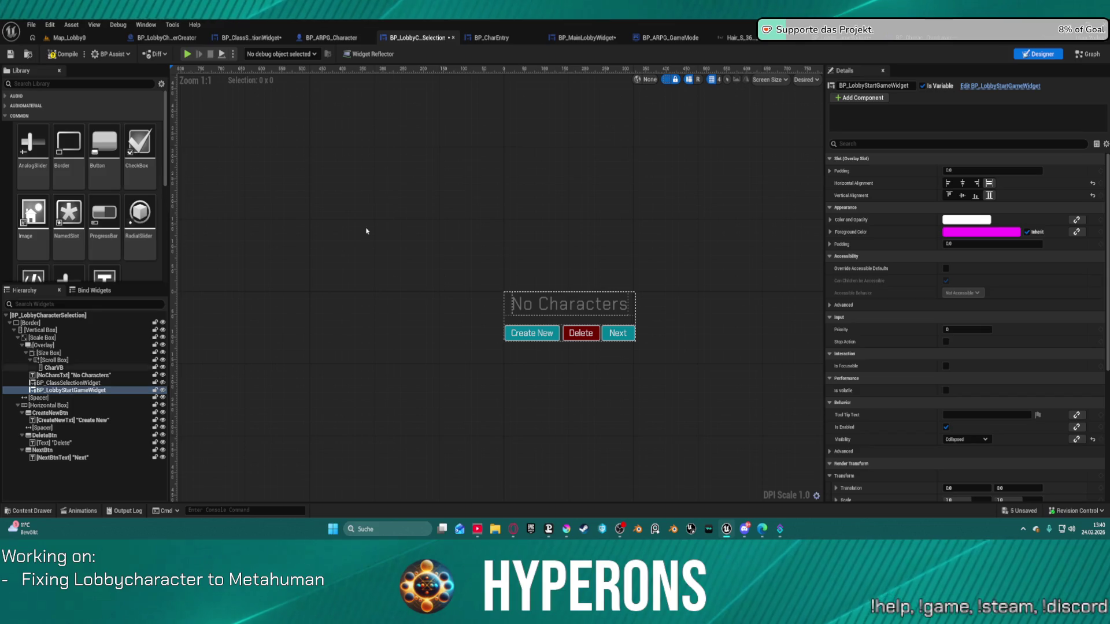
# - Drag BP_CharacterBOverLayer from the Content Drawer into the Hierarchy below BP_LobbyStartGameWidget
pyautogui.hotkey('ctrl', 'space')
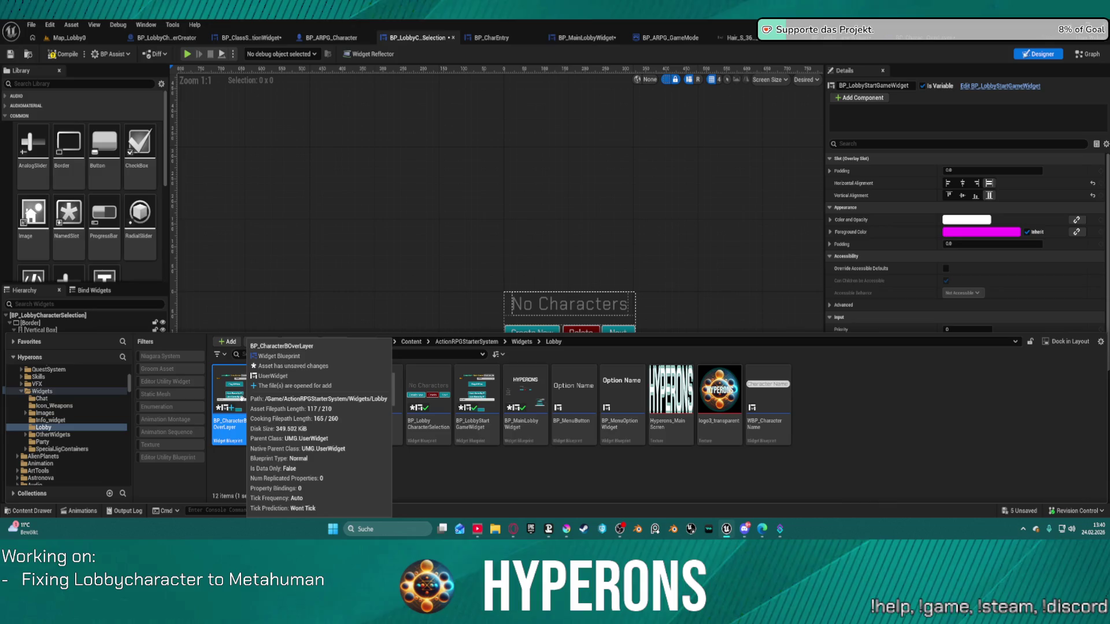
pyautogui.scroll(-1, 127, 260)
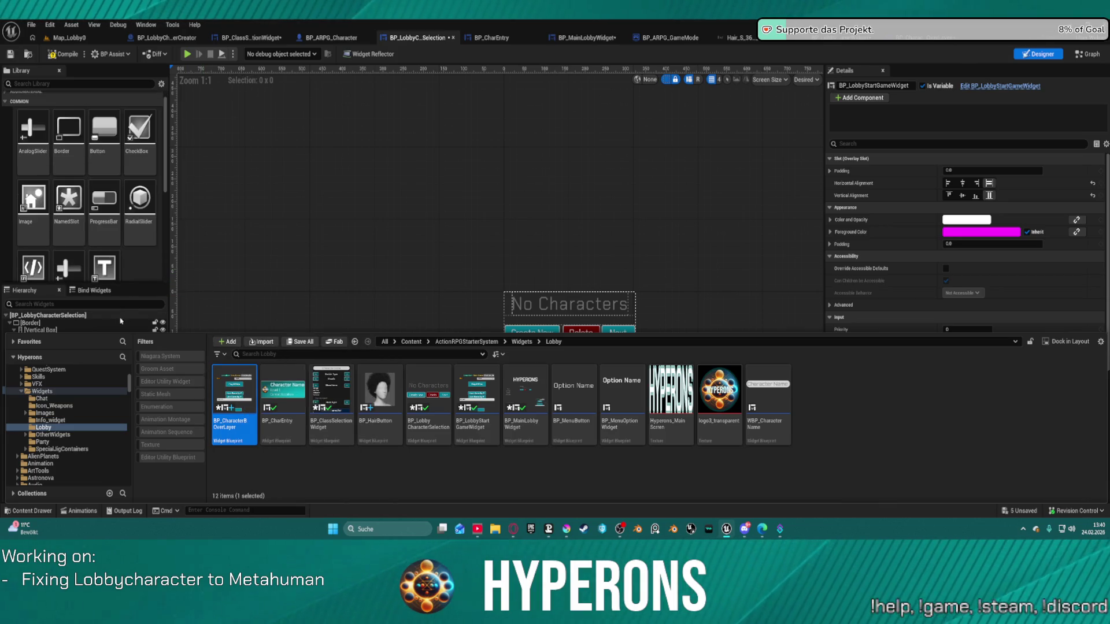
pyautogui.moveTo(234, 399)
pyautogui.mouseDown()
pyautogui.moveTo(217, 315)
pyautogui.moveTo(88, 396)
pyautogui.mouseUp()
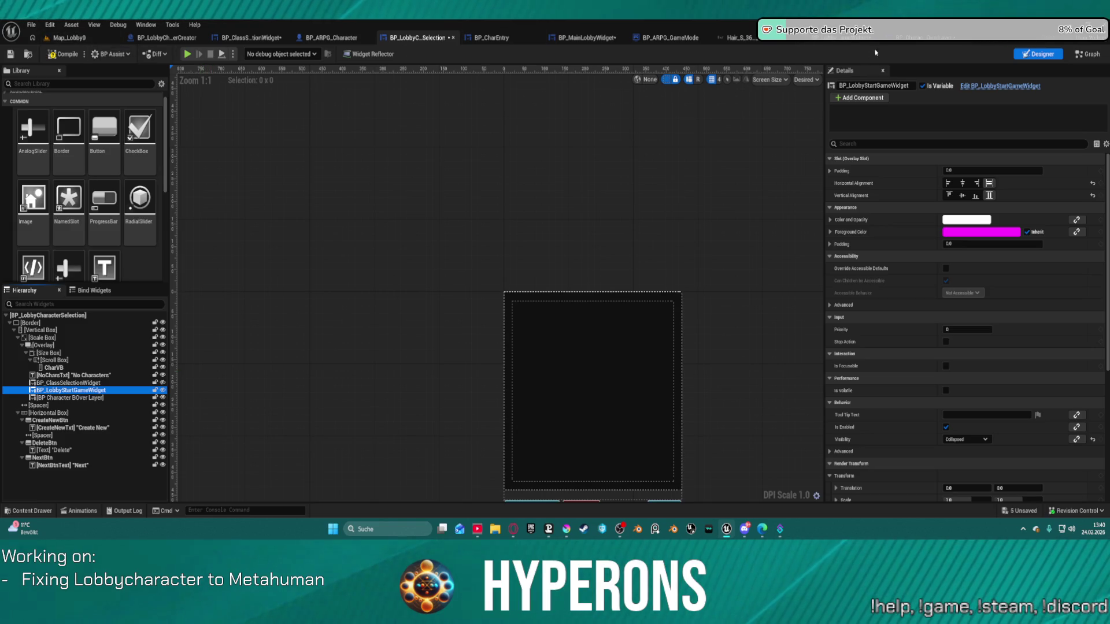
pyautogui.click(829, 37)
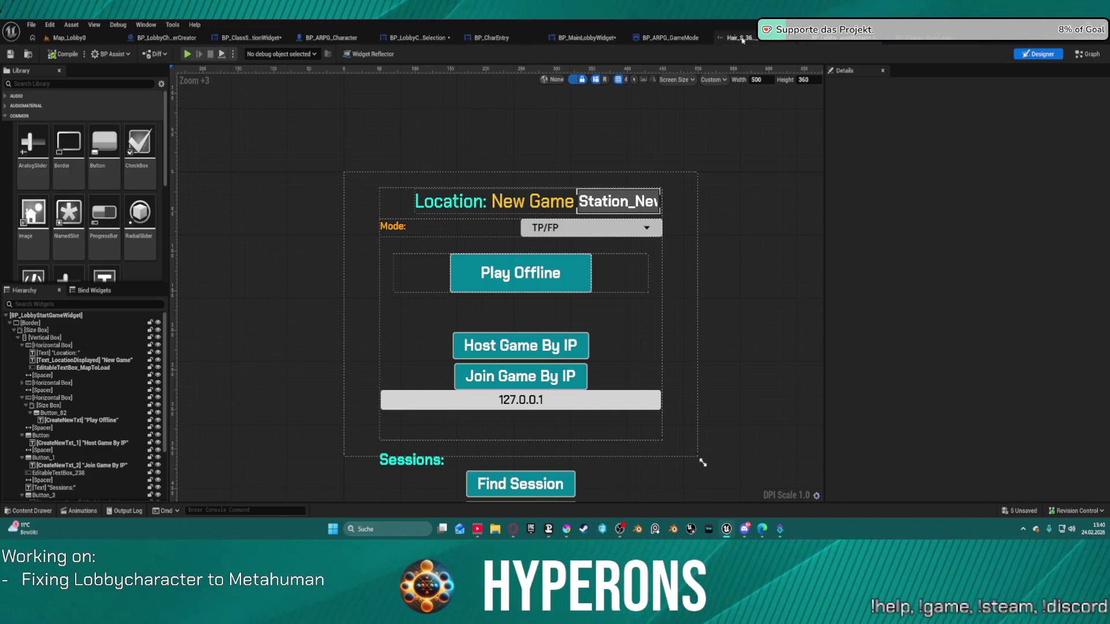
pyautogui.click(734, 38)
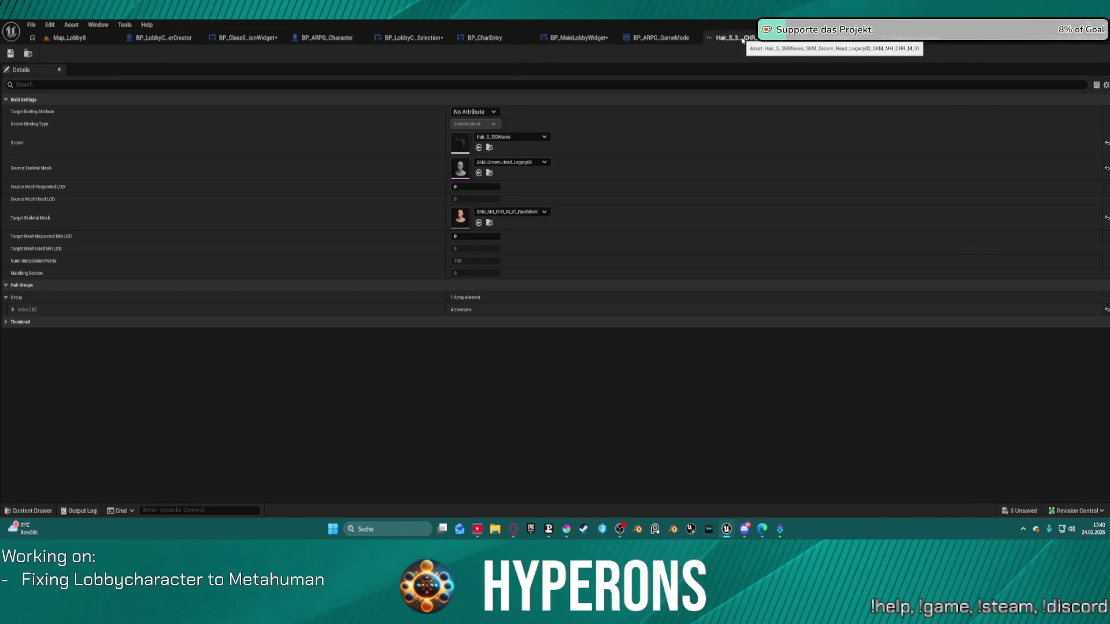
pyautogui.click(671, 38)
pyautogui.click(587, 37)
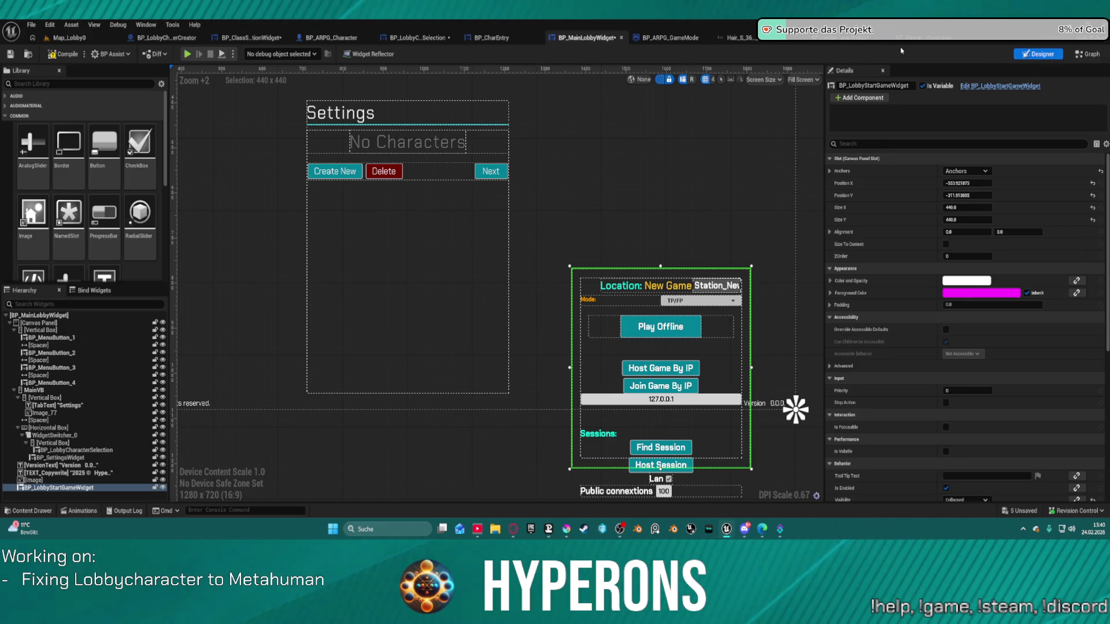
pyautogui.click(252, 38)
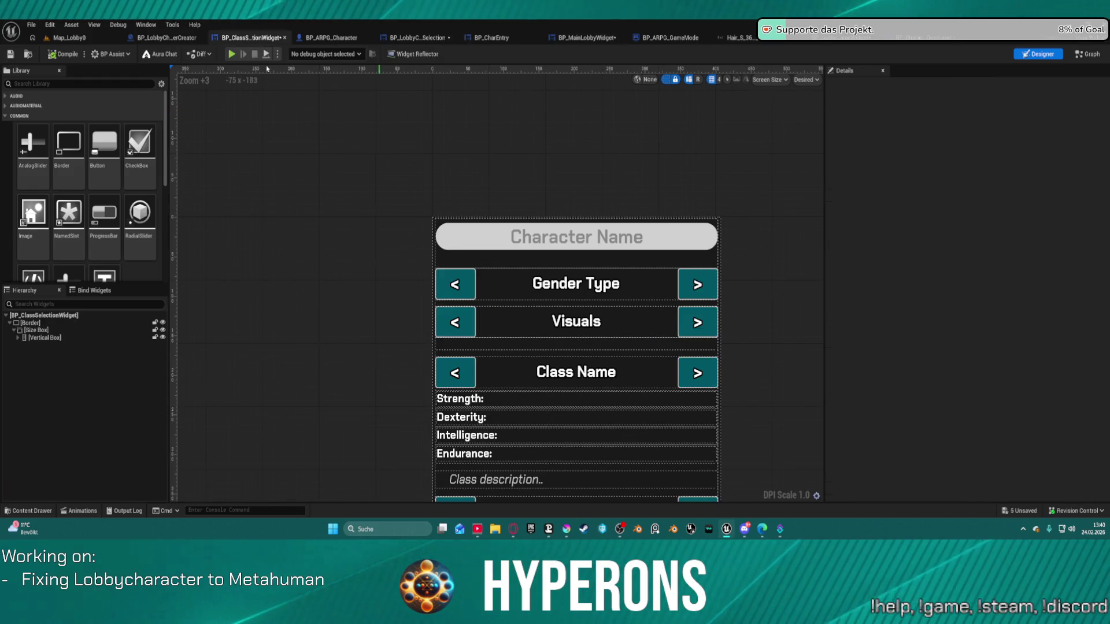
pyautogui.click(413, 38)
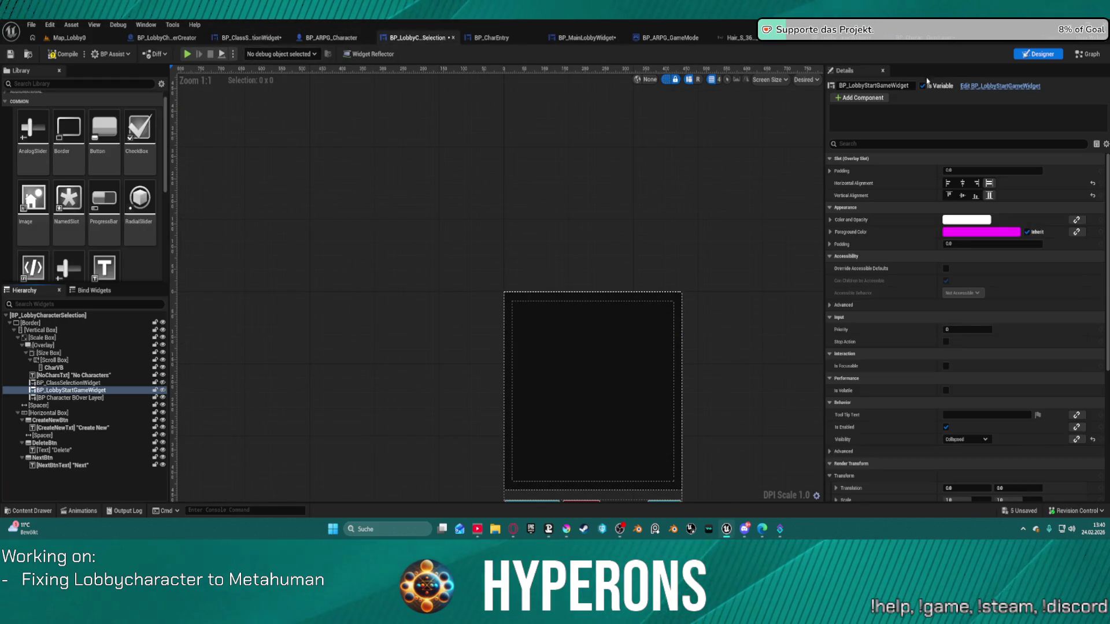
# - Set BP_CharacterBOverLayer's Vertical Alignment to Fill
pyautogui.scroll(-2, 272, 330)
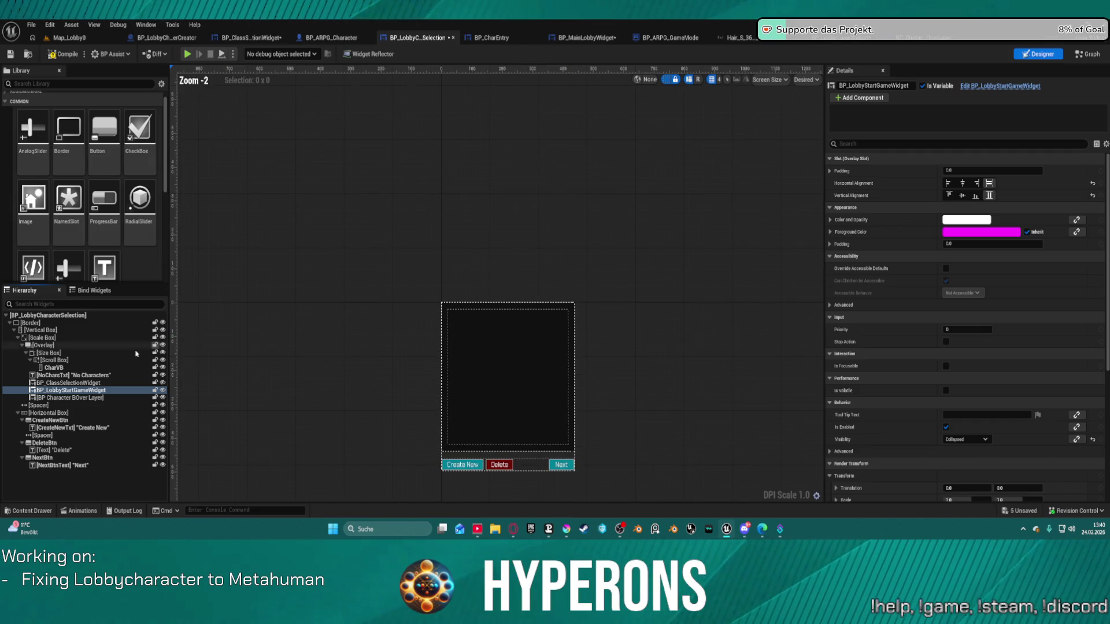
pyautogui.scroll(1, 567, 364)
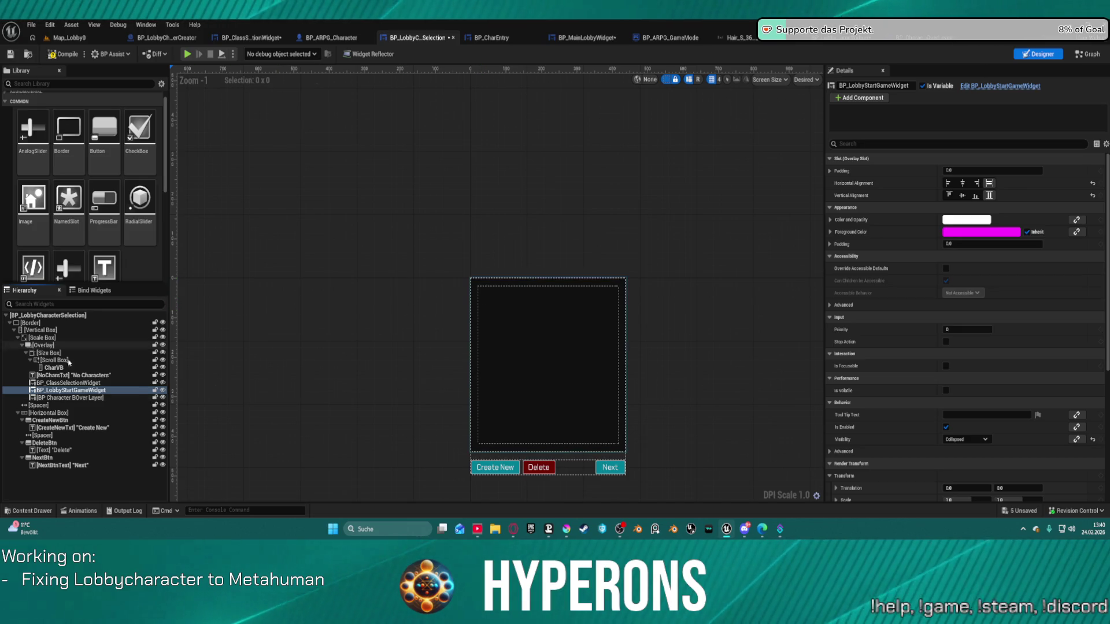
pyautogui.click(91, 398)
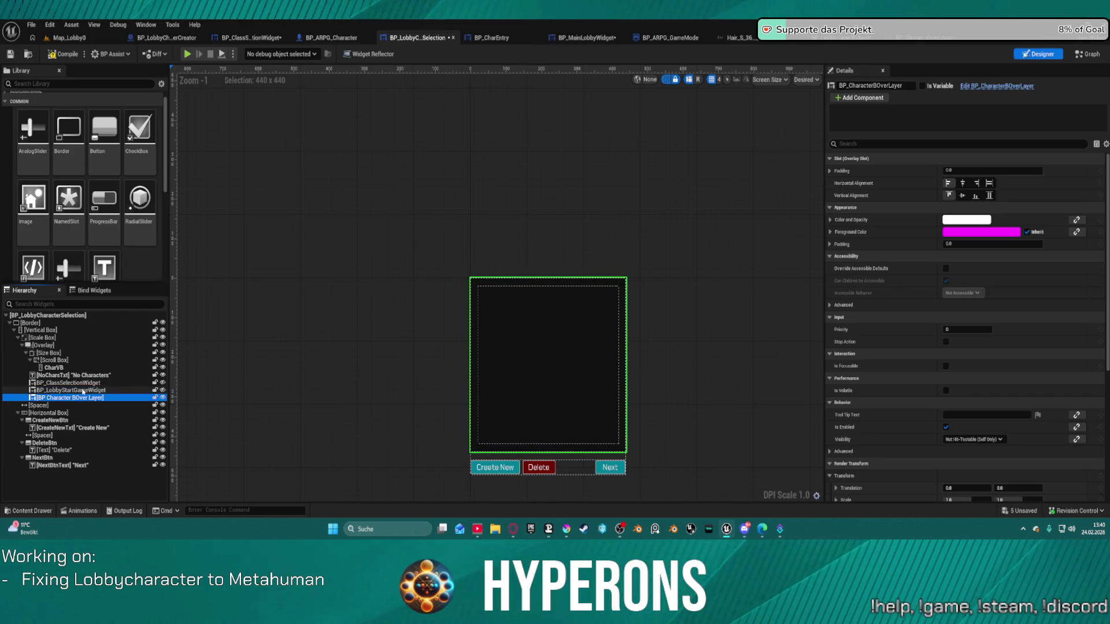
pyautogui.click(83, 390)
pyautogui.click(84, 398)
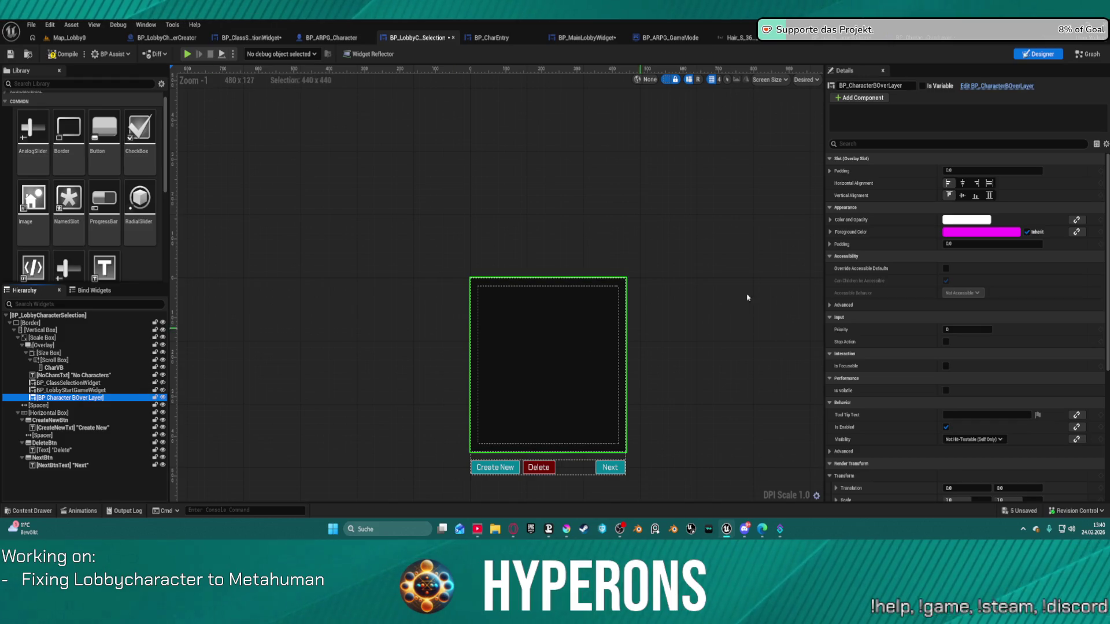
pyautogui.click(989, 196)
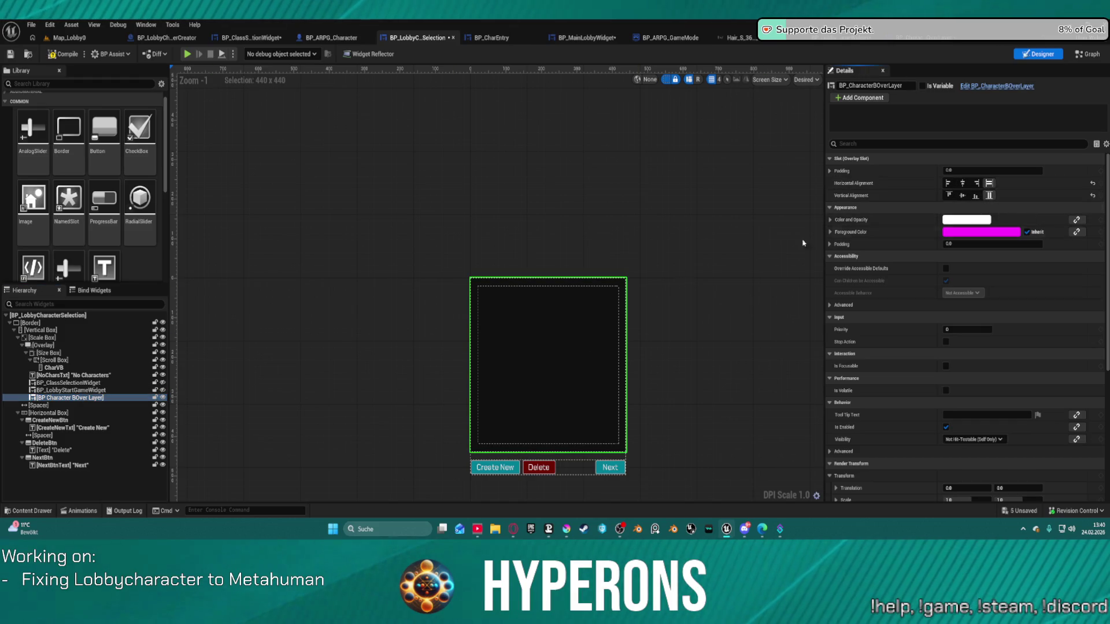
# - Set the character overlay layer's Visibility to Collapsed
pyautogui.click(76, 391)
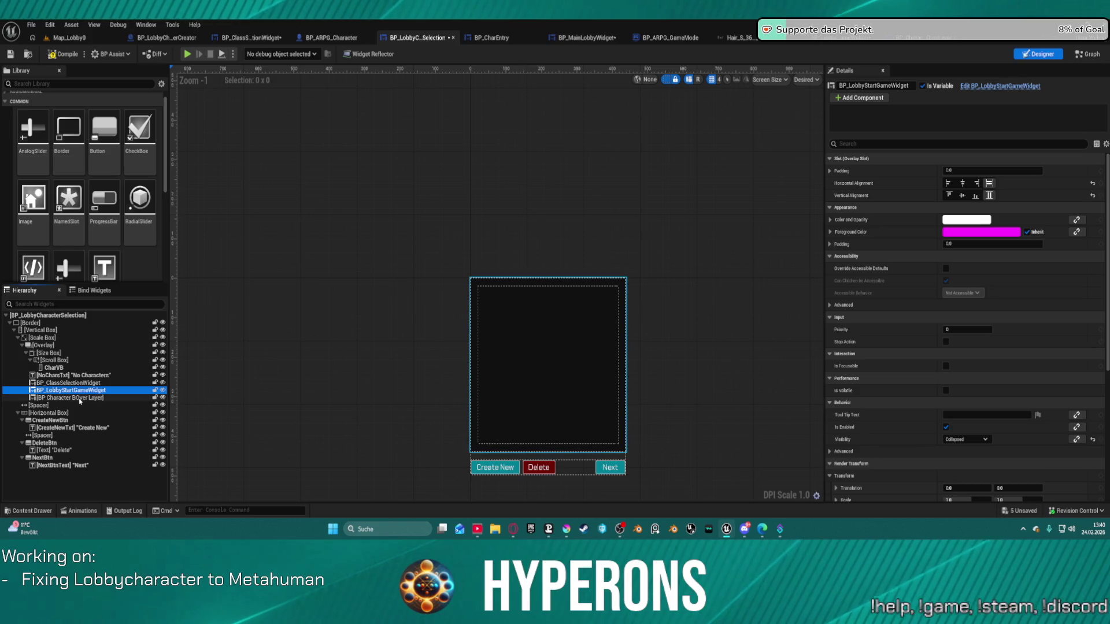
pyautogui.click(67, 398)
pyautogui.click(975, 439)
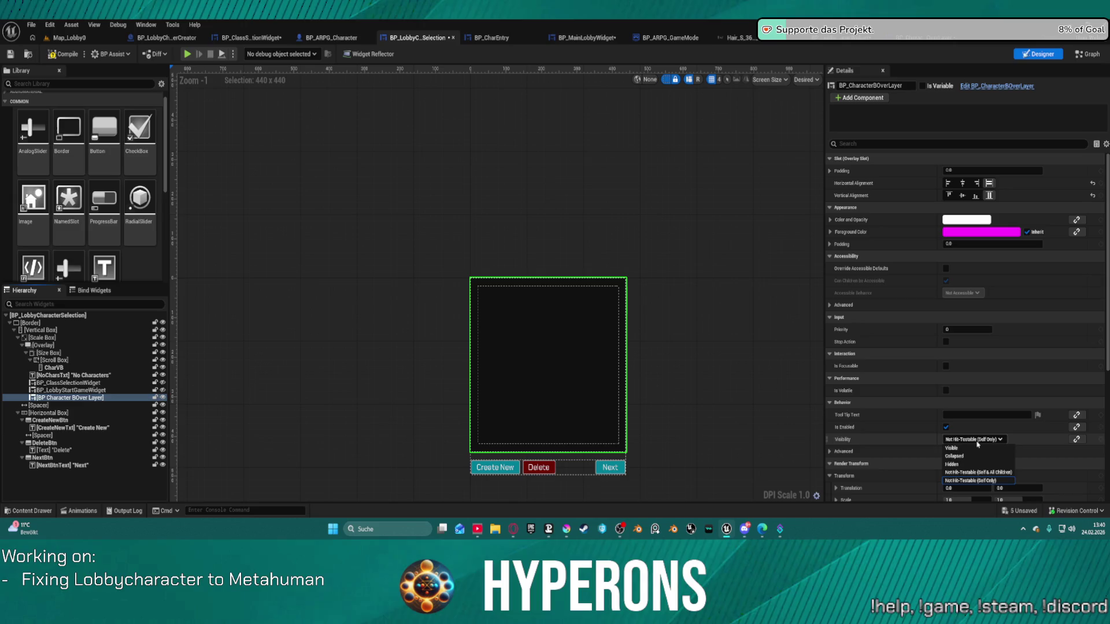
pyautogui.click(981, 457)
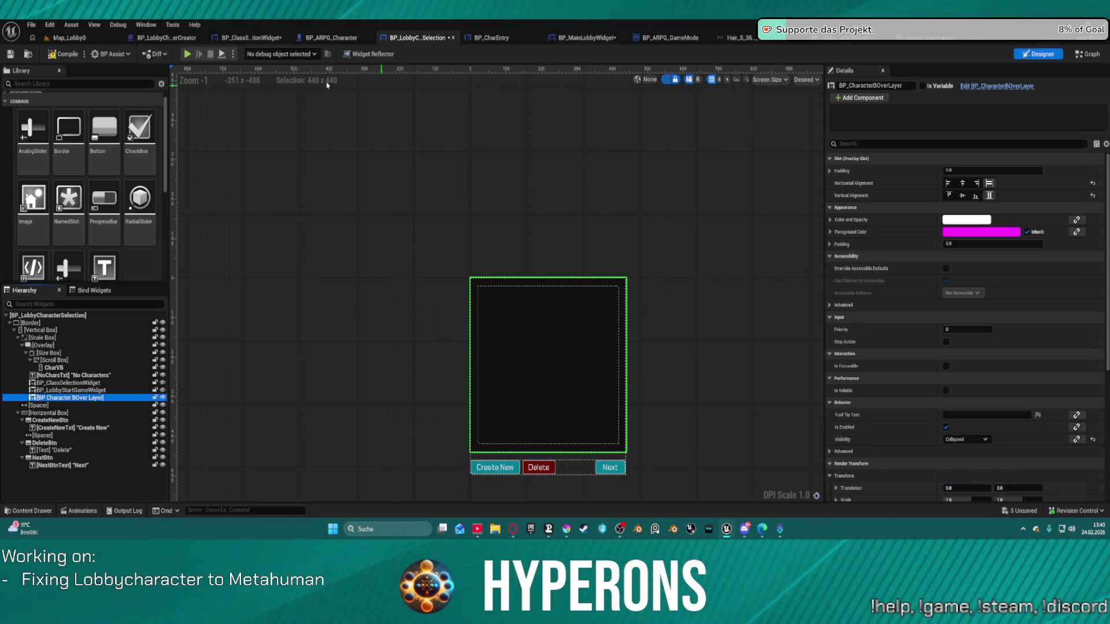
# - Tick Is Variable on BP_CharacterBOverLayer after comparing its neighbouring widgets
pyautogui.click(71, 390)
pyautogui.click(92, 405)
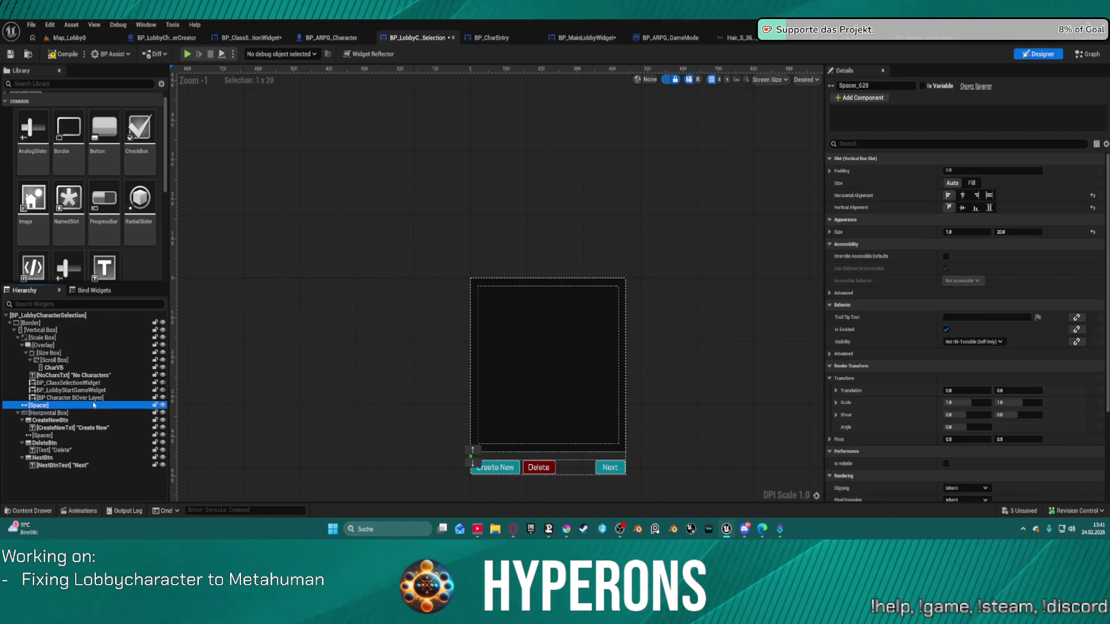
pyautogui.click(93, 398)
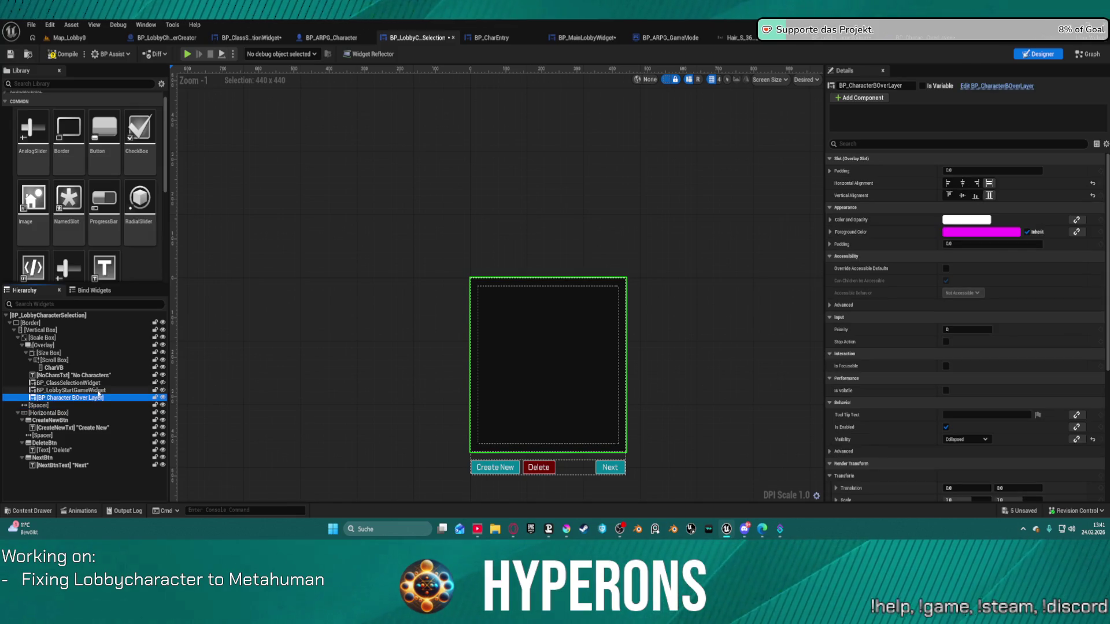
pyautogui.click(99, 384)
pyautogui.click(100, 391)
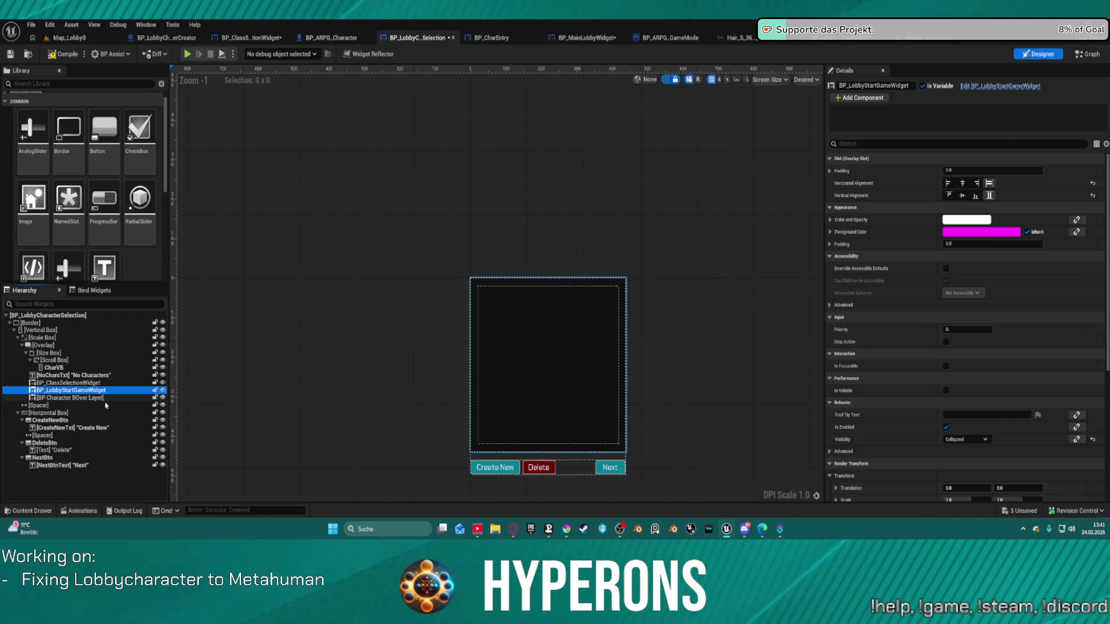
pyautogui.click(104, 399)
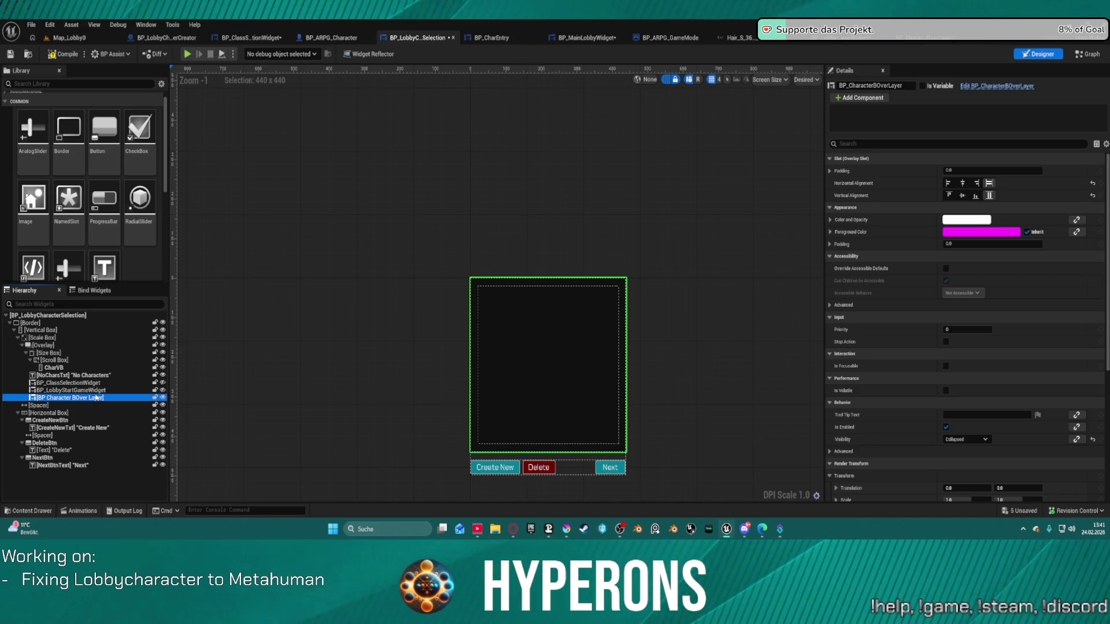
pyautogui.press('Up')
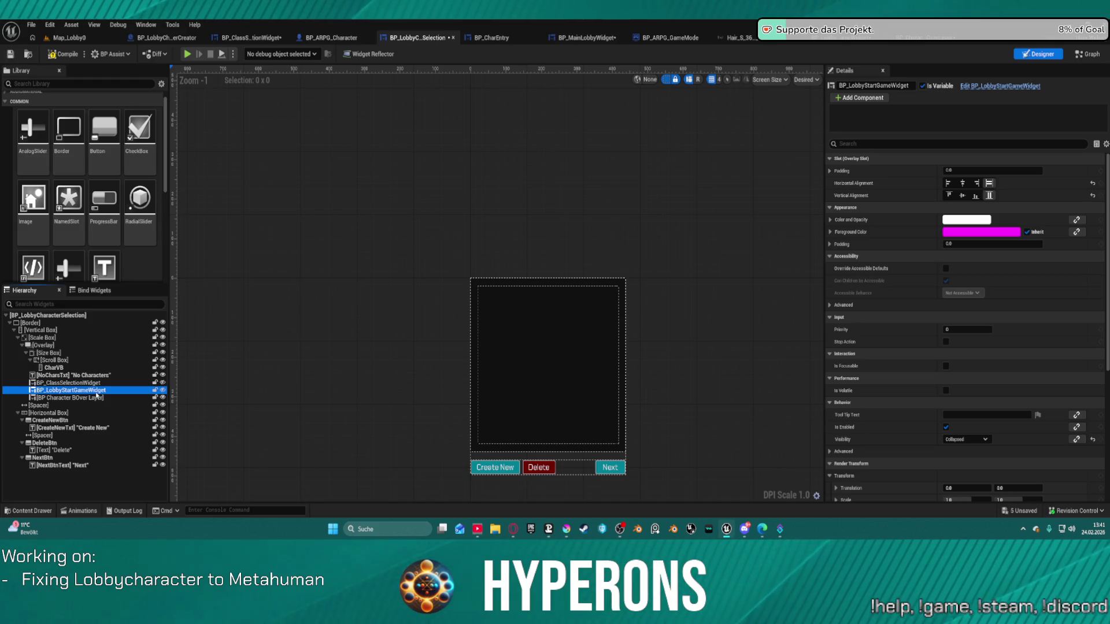
pyautogui.click(96, 397)
pyautogui.click(923, 86)
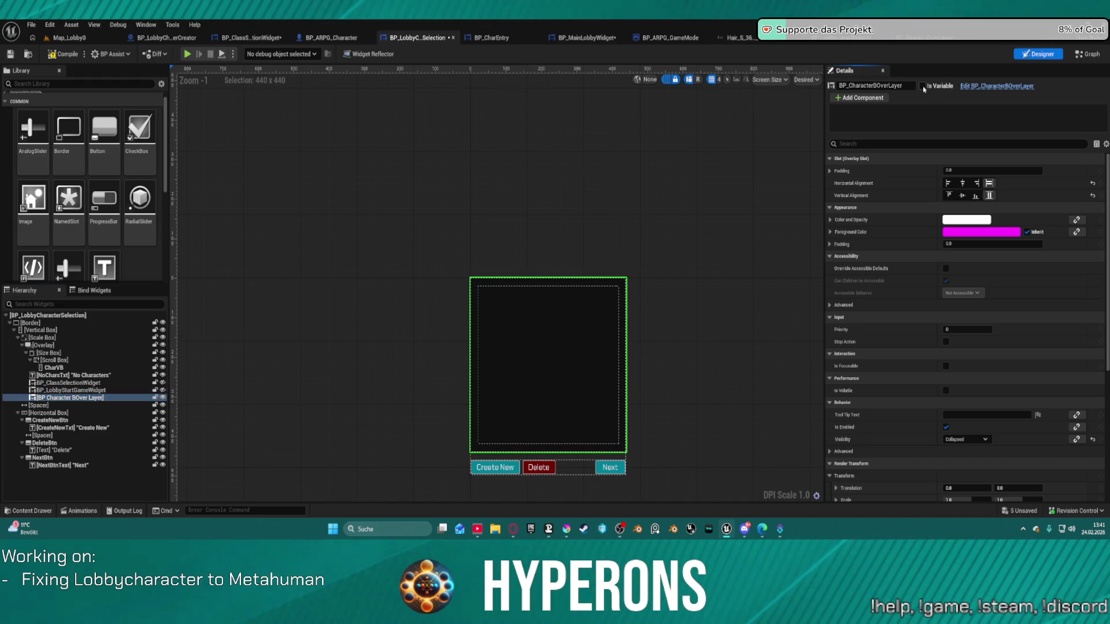
pyautogui.click(924, 87)
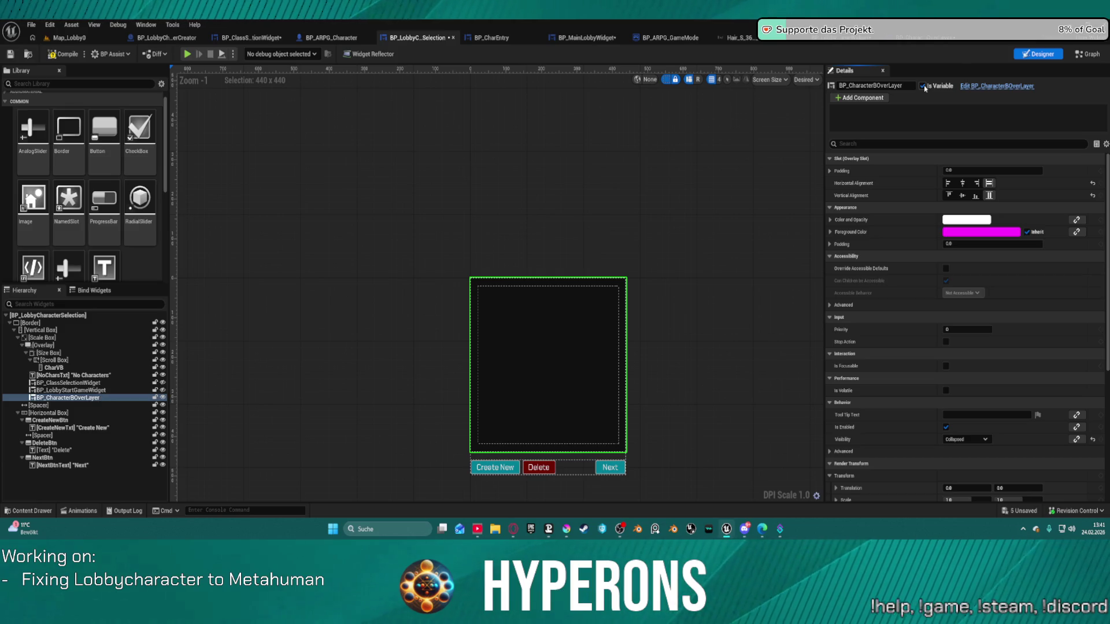
# - Check BP_LobbyStartGameWidget's settings and open it for editing
pyautogui.scroll(-10, 1027, 354)
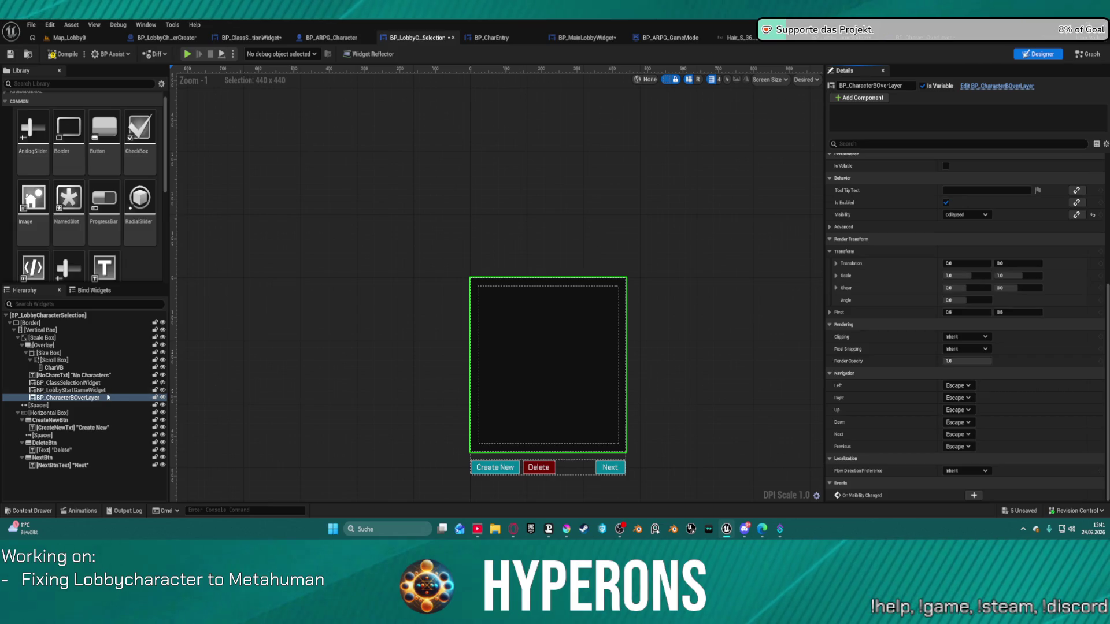
pyautogui.click(86, 391)
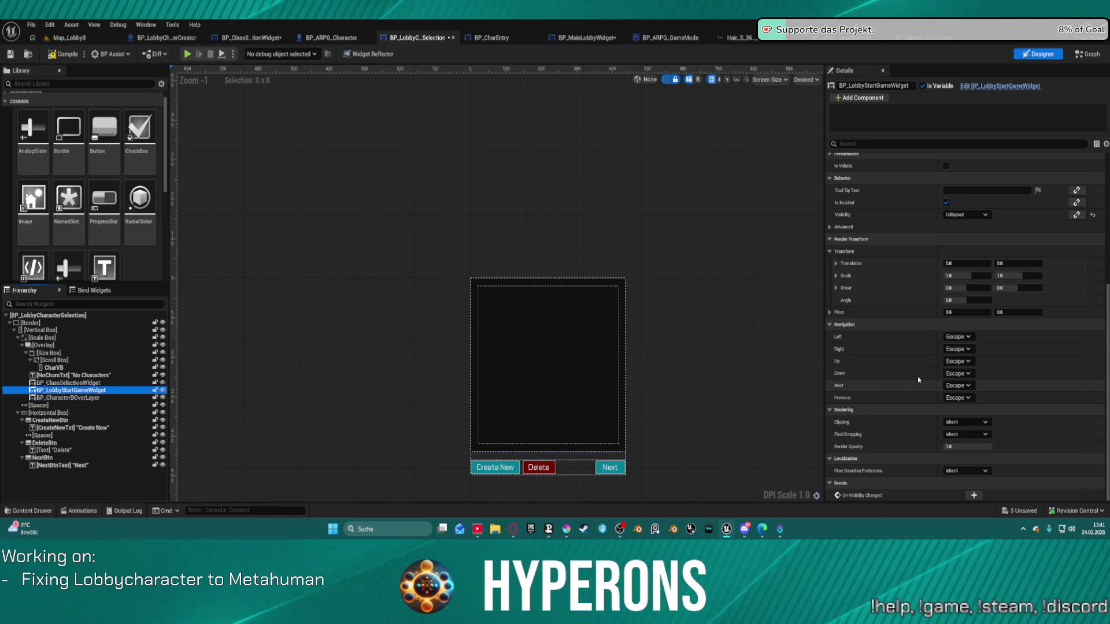
pyautogui.scroll(3, 961, 316)
pyautogui.scroll(2, 959, 313)
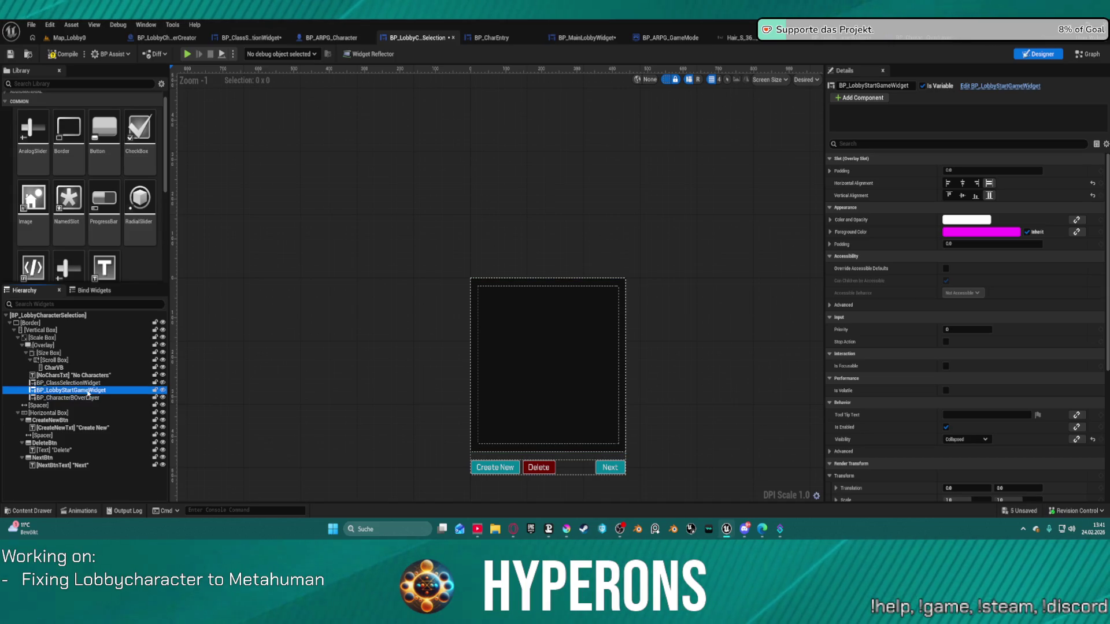
pyautogui.click(992, 85)
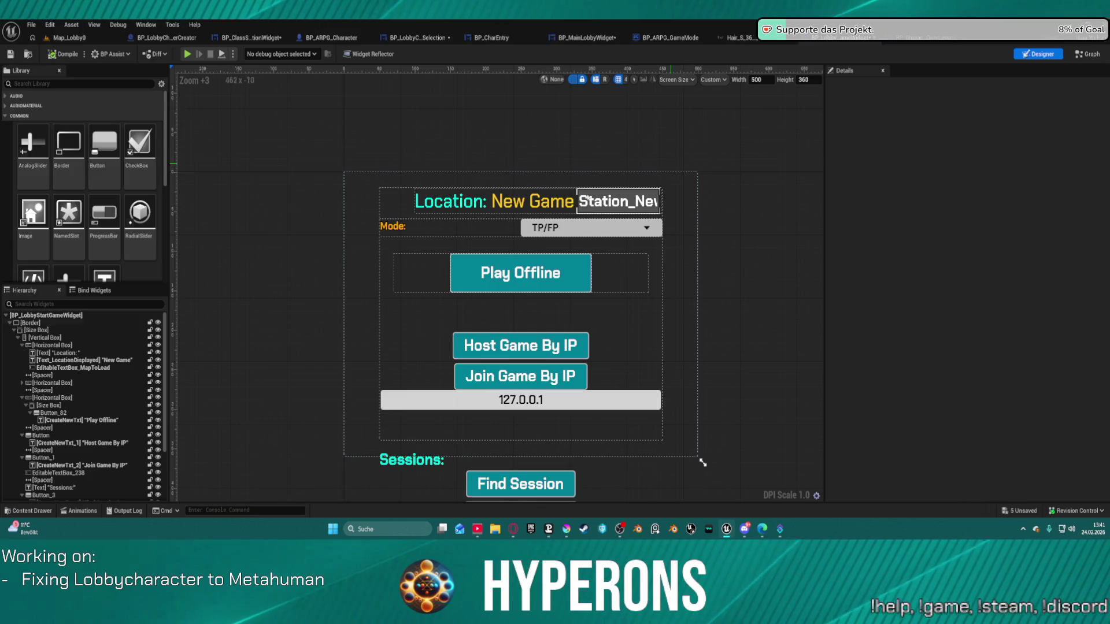
# - Remove the Size Box from the character overlay widget
pyautogui.click(934, 36)
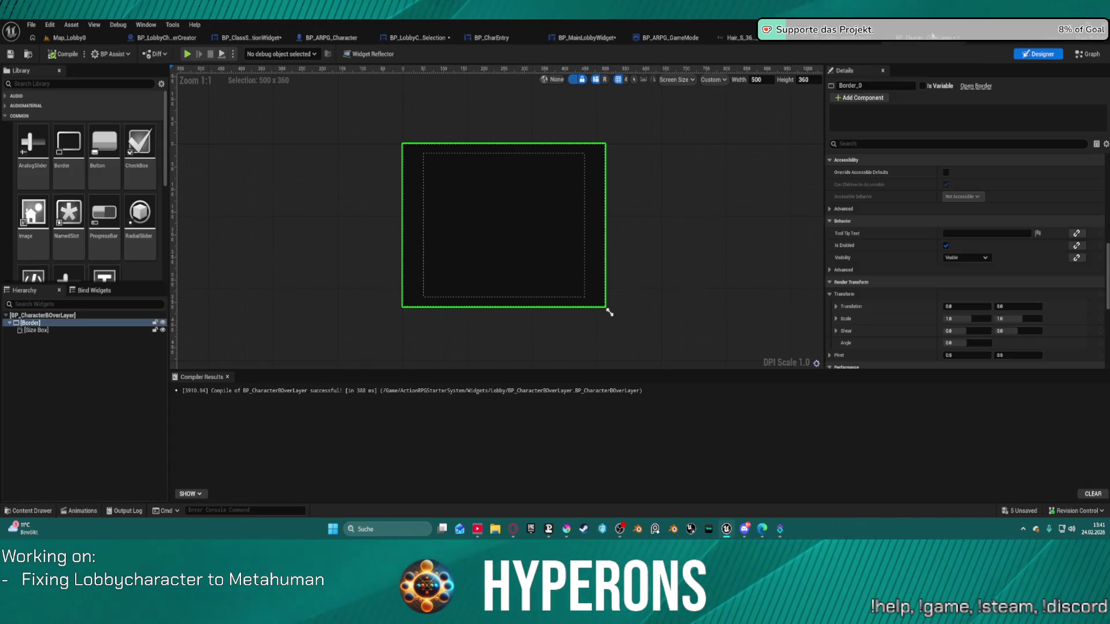
pyautogui.click(66, 331)
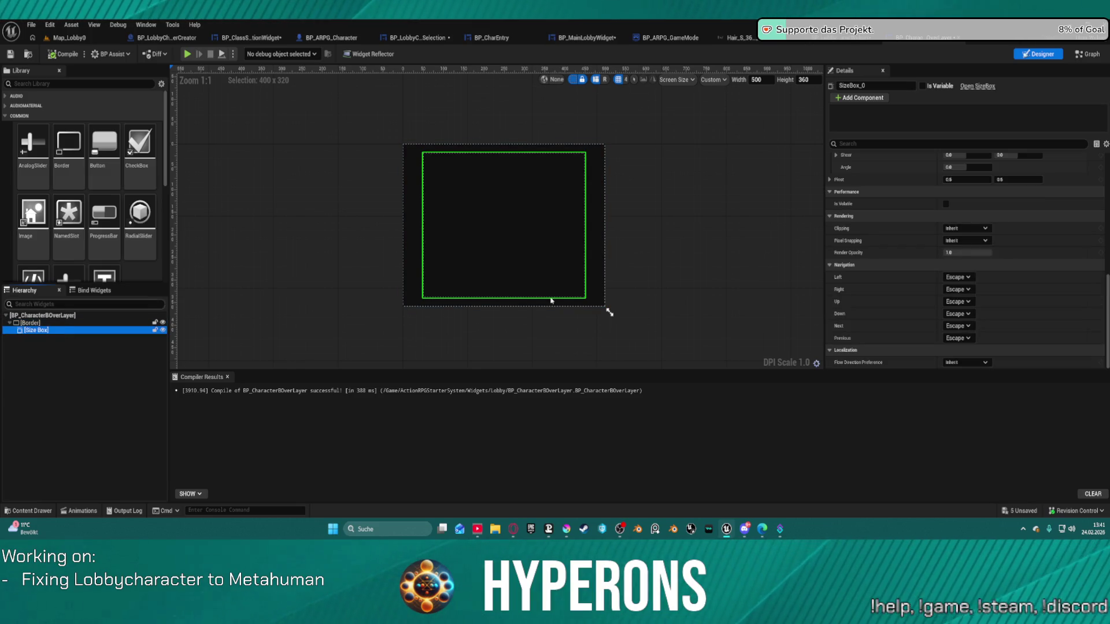
pyautogui.scroll(5, 1038, 203)
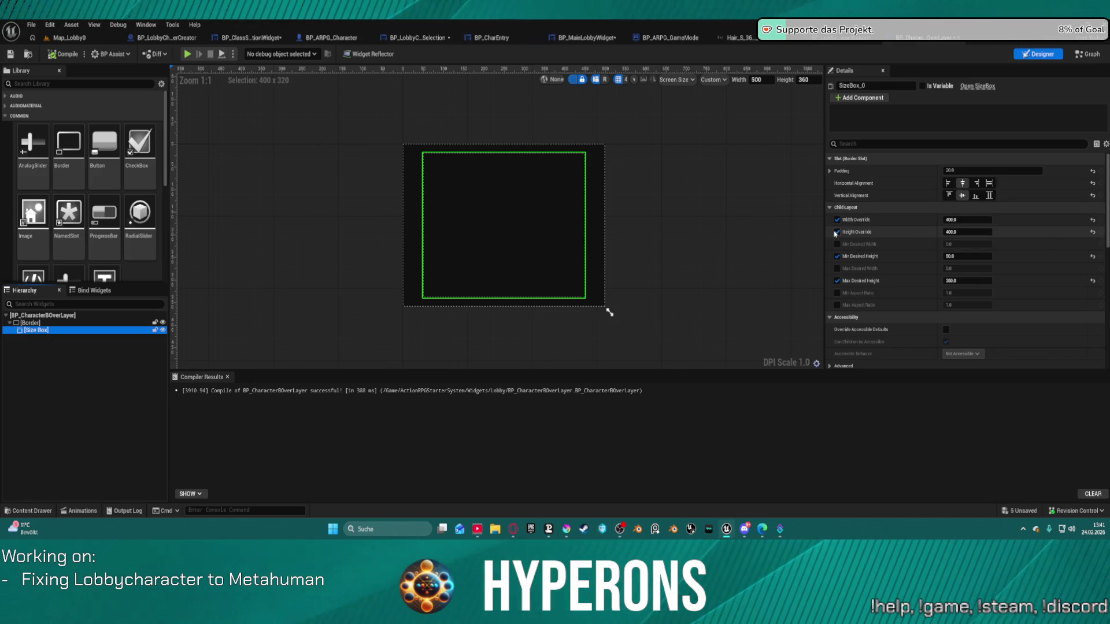
pyautogui.click(990, 183)
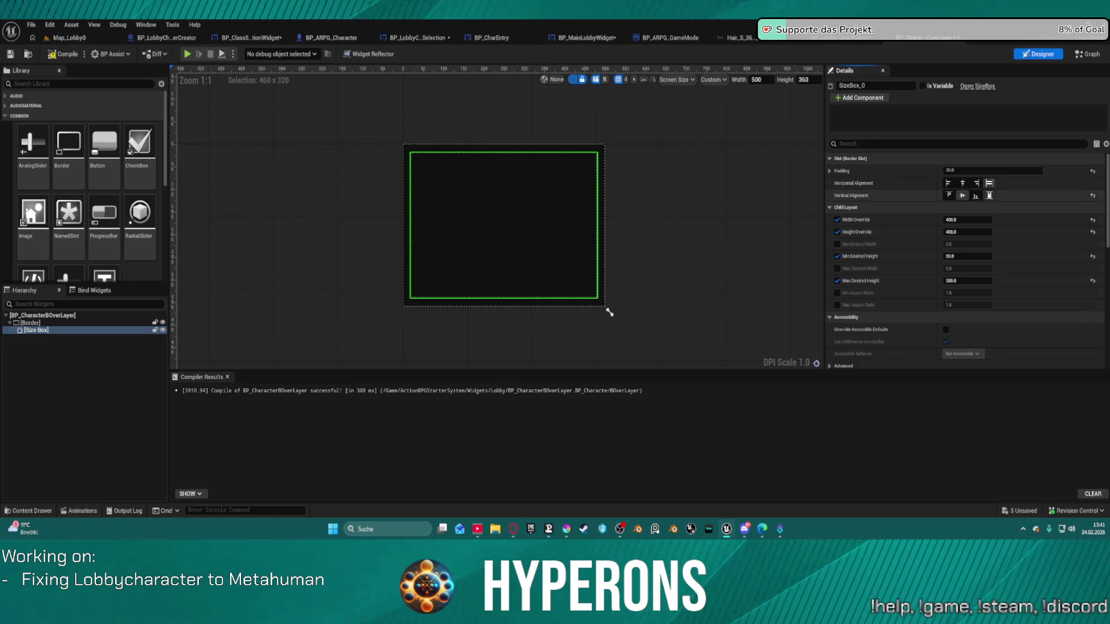
pyautogui.click(962, 183)
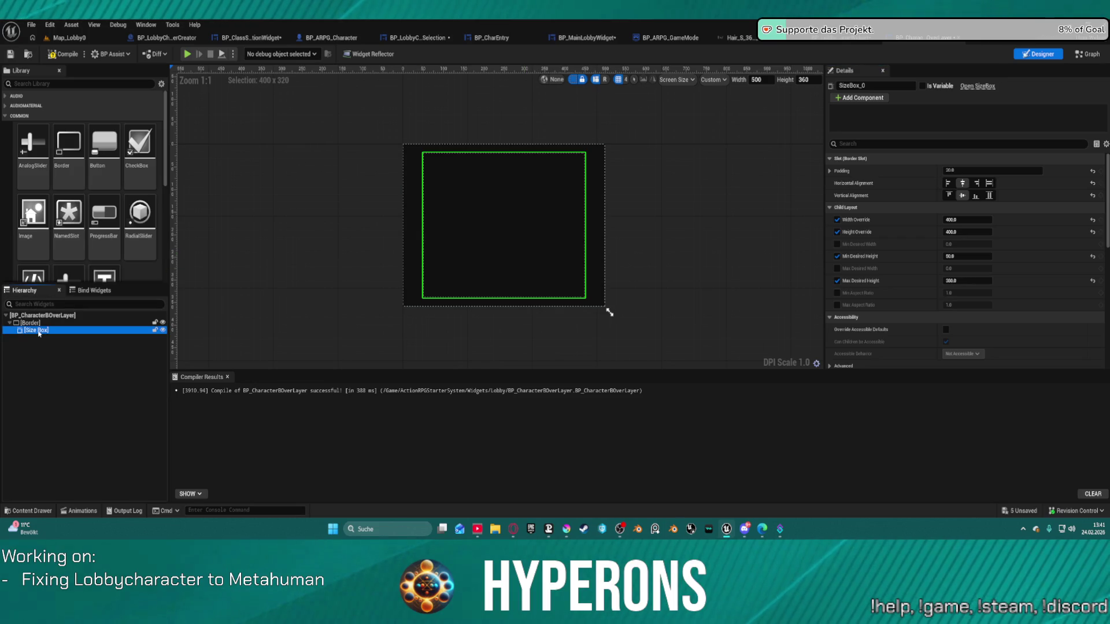
pyautogui.press('Delete')
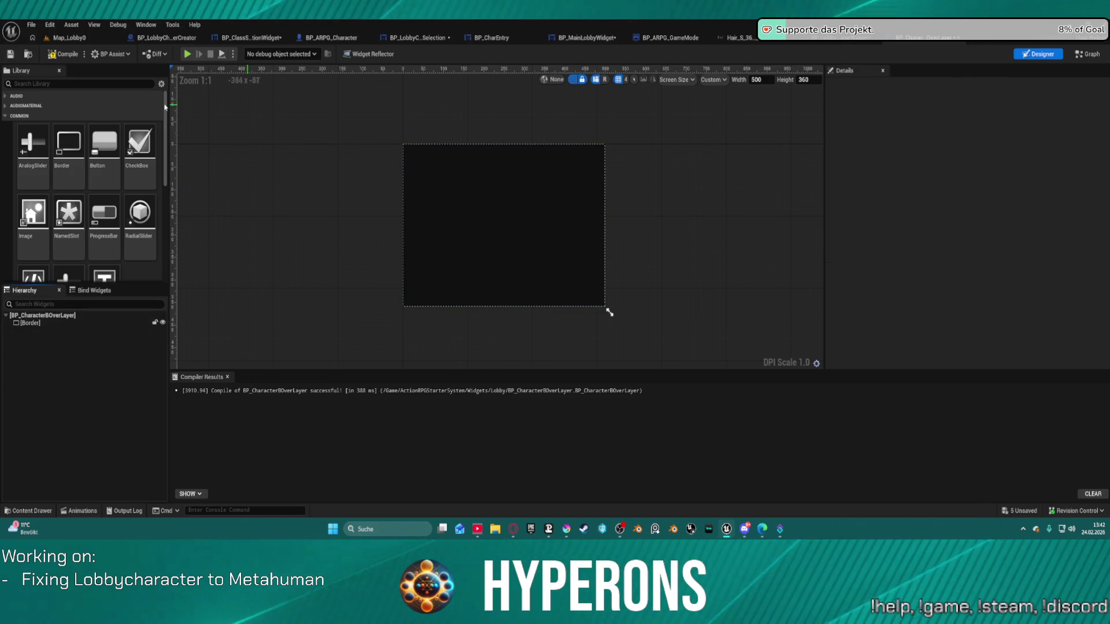
# - Set the overlay Border's Horizontal and Vertical Alignment to Center
pyautogui.click(30, 323)
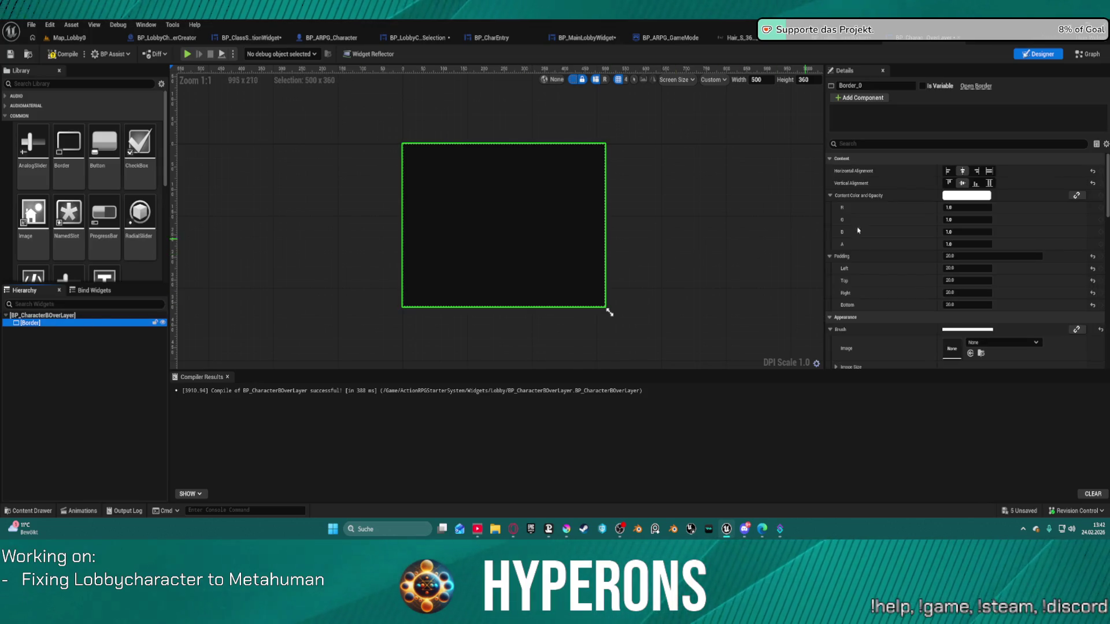
pyautogui.click(989, 170)
pyautogui.click(990, 183)
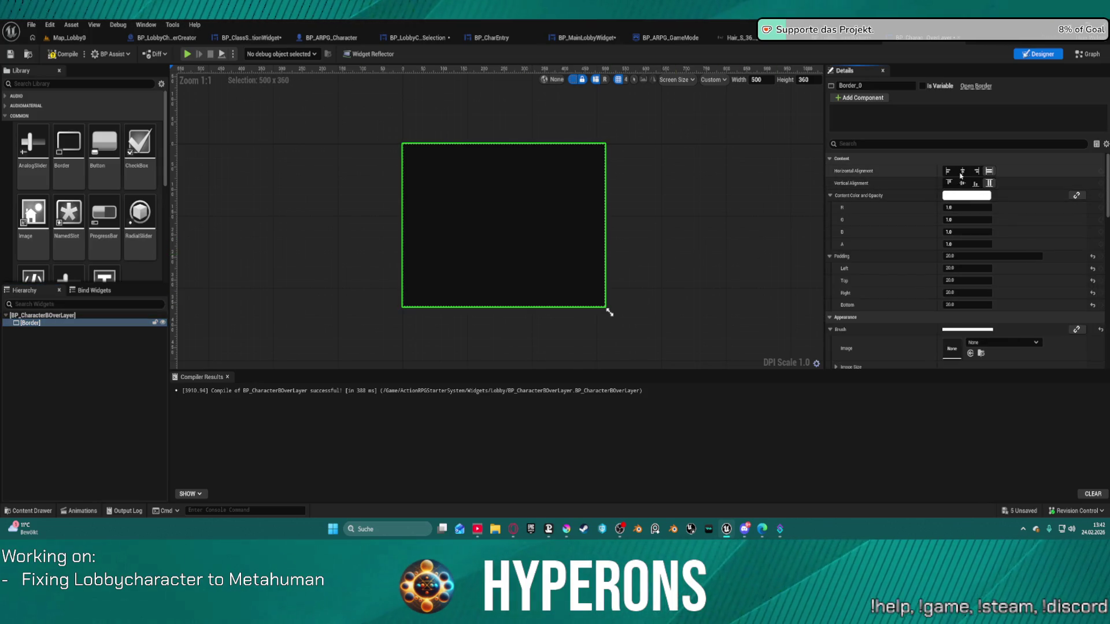
pyautogui.click(962, 171)
pyautogui.click(962, 183)
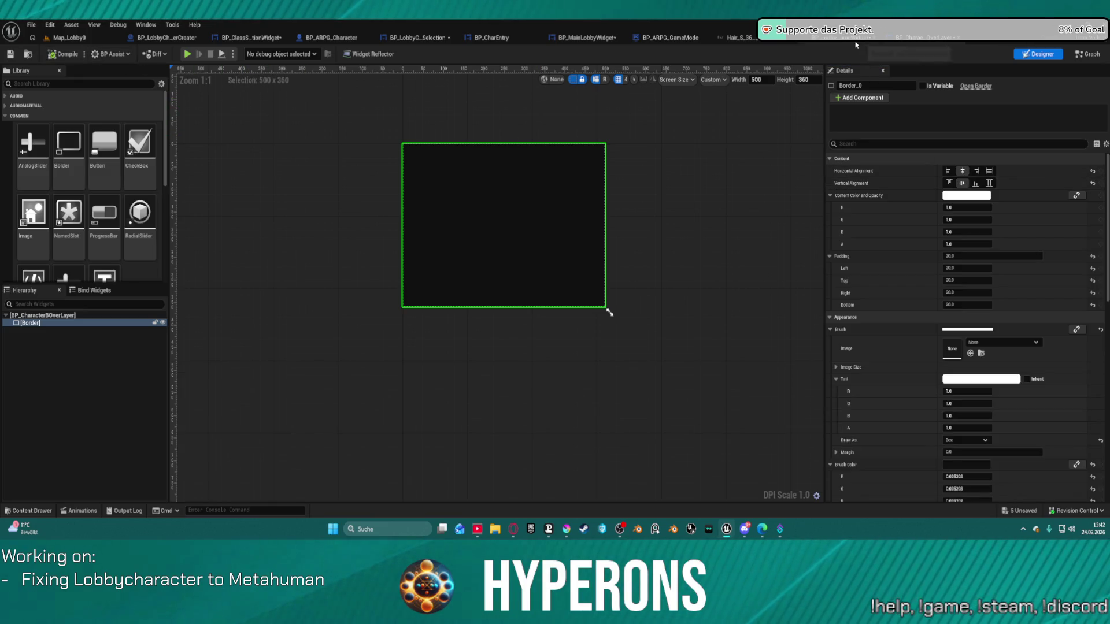
pyautogui.click(834, 41)
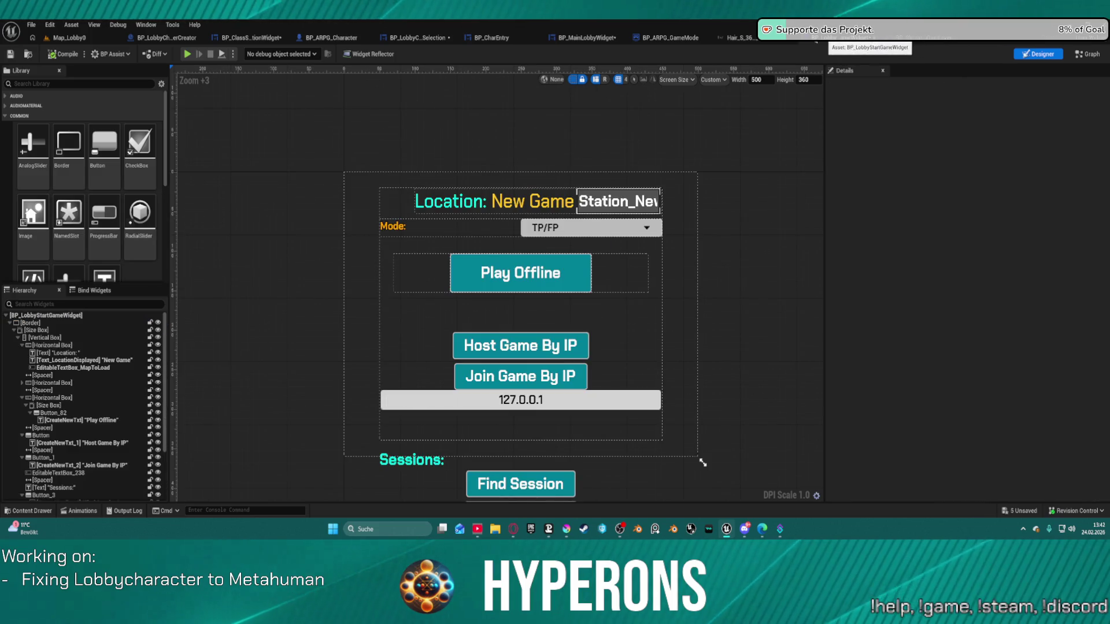
# - Select BP_CharacterBOverLayer in BP_LobbyCharacterSelection and switch to its Graph
pyautogui.click(238, 37)
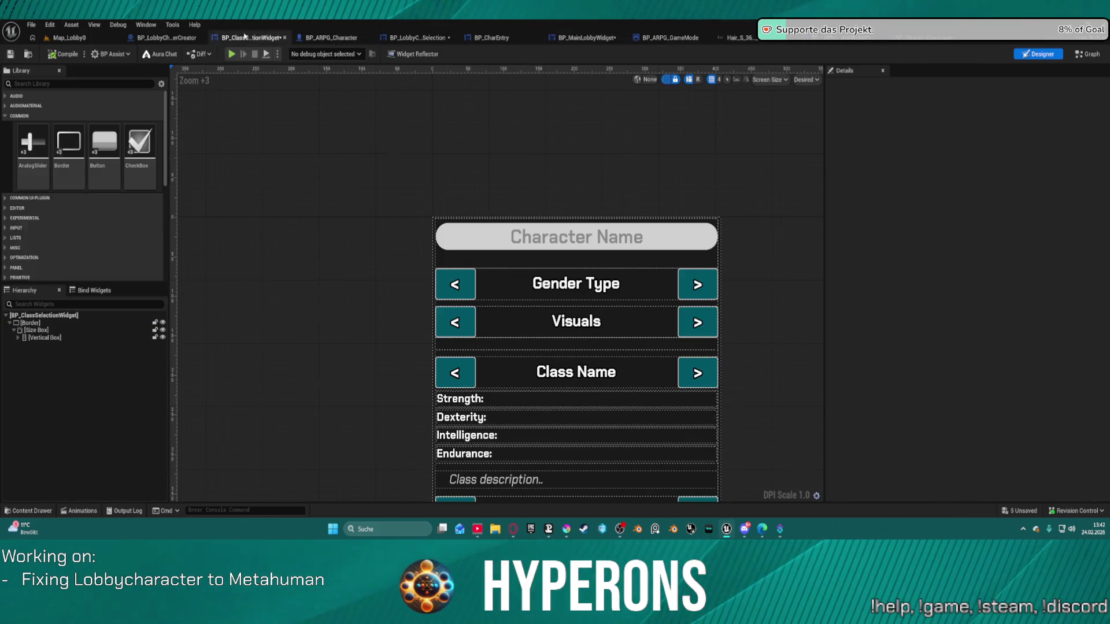
pyautogui.click(406, 38)
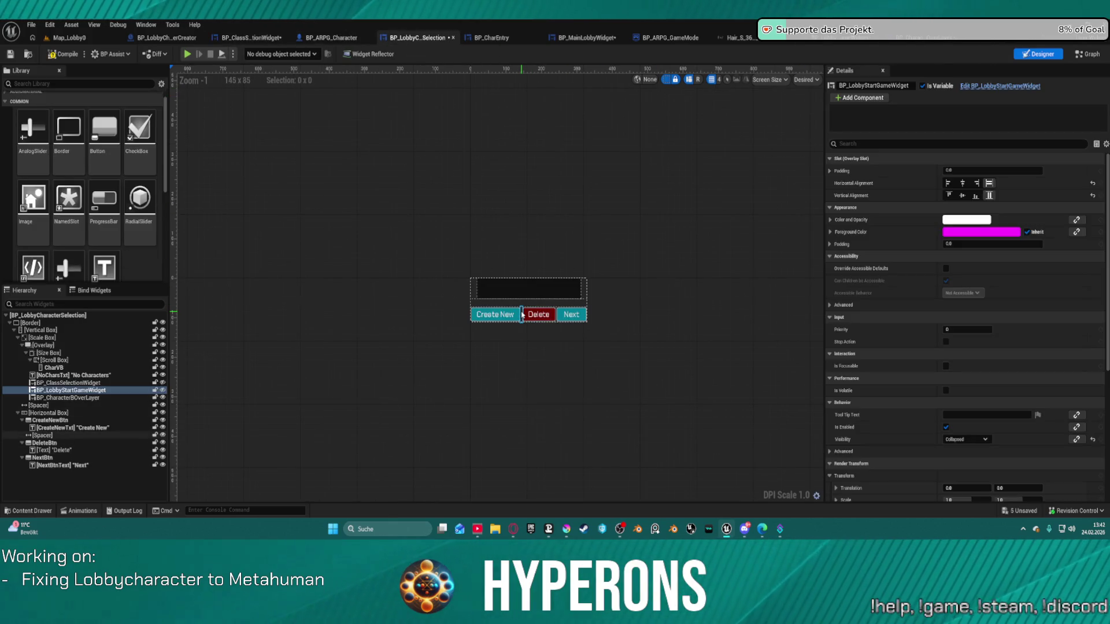
pyautogui.click(537, 291)
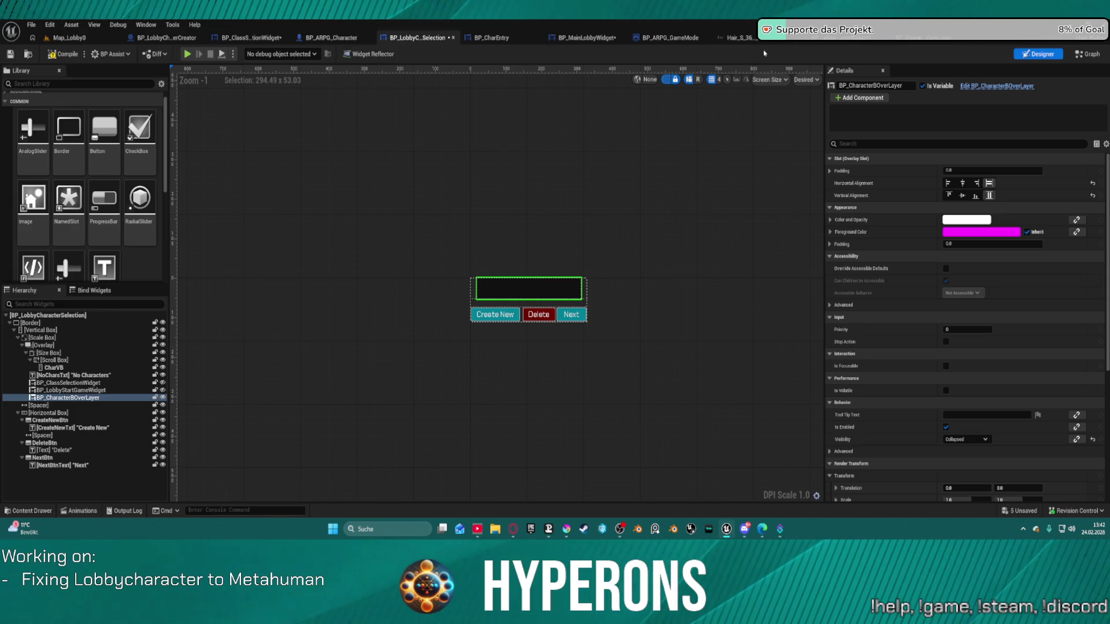
pyautogui.click(585, 38)
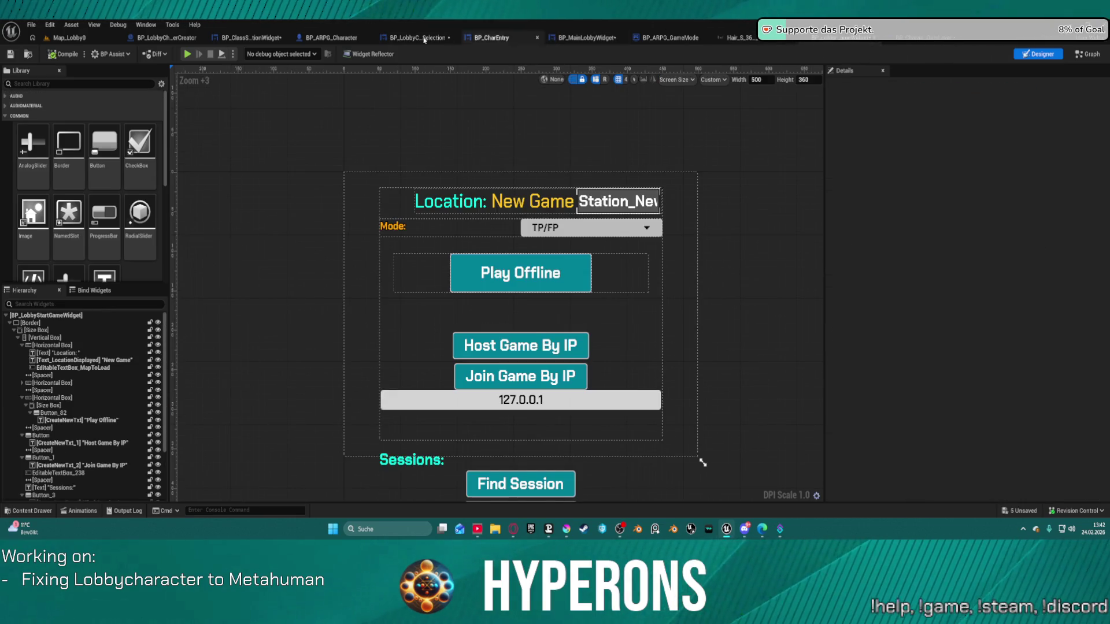
pyautogui.hotkey('ctrl', 'Tab')
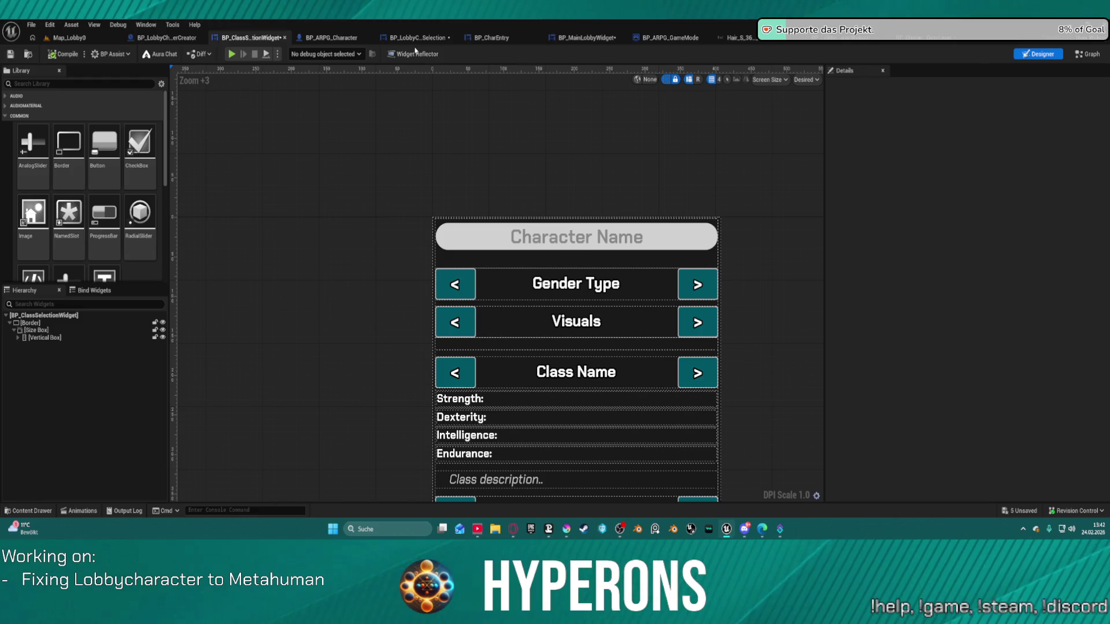
pyautogui.click(405, 39)
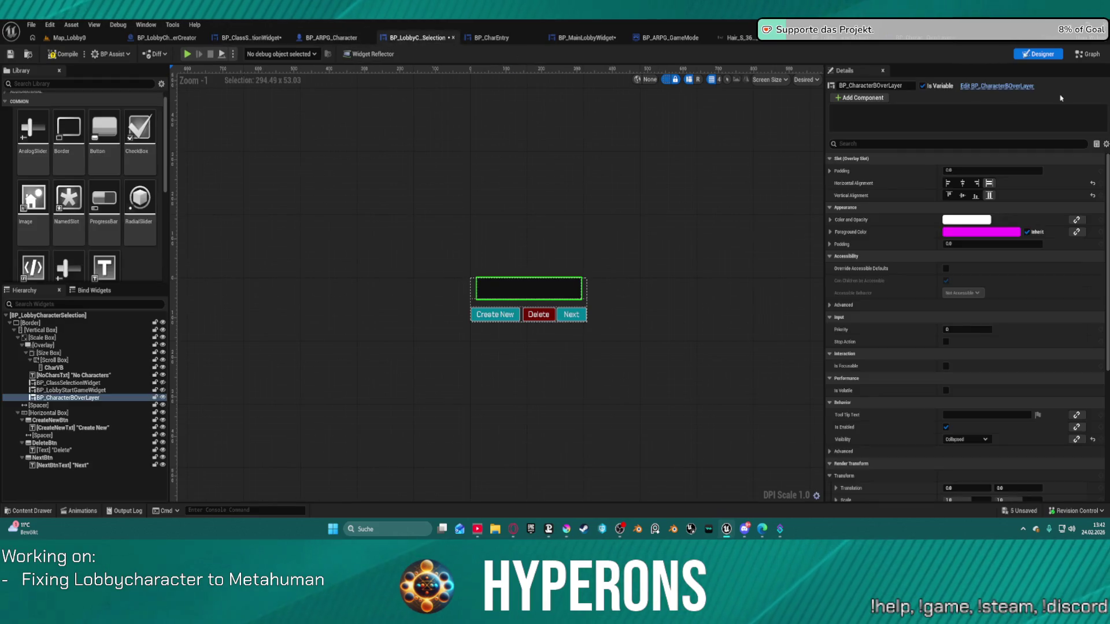
pyautogui.click(1088, 53)
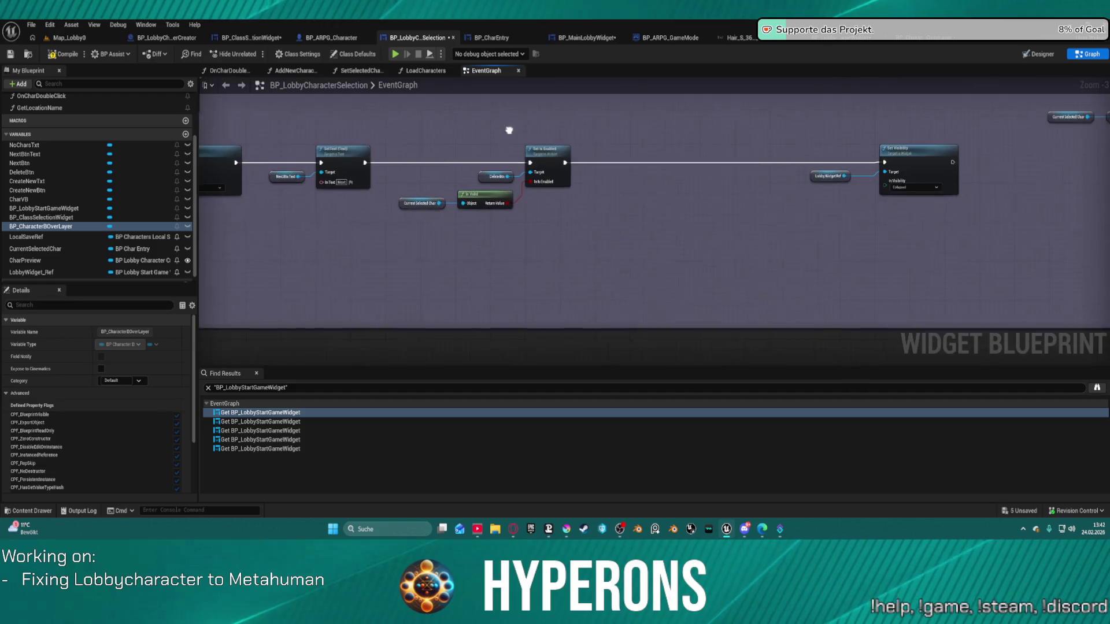
# - Add a BP_CharacterBOverLayer getter and wire it to the Set Visibility Target pin
pyautogui.moveTo(46, 226)
pyautogui.mouseDown()
pyautogui.moveTo(565, 186)
pyautogui.moveTo(823, 181)
pyautogui.moveTo(728, 175)
pyautogui.moveTo(768, 174)
pyautogui.moveTo(712, 230)
pyautogui.mouseUp()
pyautogui.click(757, 186)
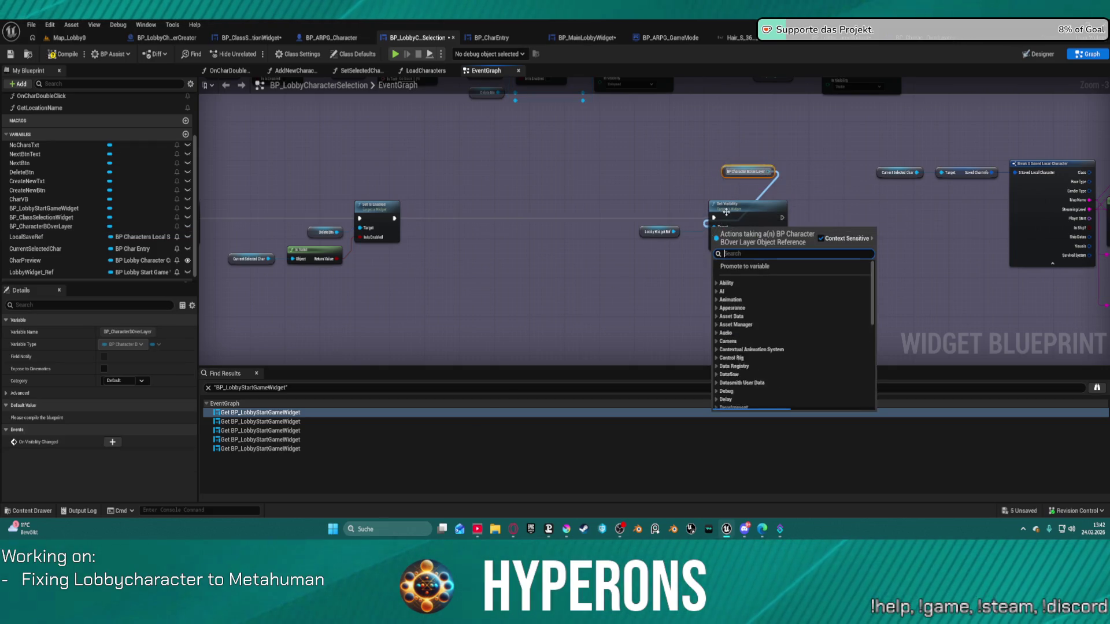
pyautogui.press('Escape')
pyautogui.moveTo(729, 169)
pyautogui.mouseDown()
pyautogui.moveTo(621, 182)
pyautogui.moveTo(642, 212)
pyautogui.moveTo(648, 188)
pyautogui.moveTo(727, 233)
pyautogui.mouseUp()
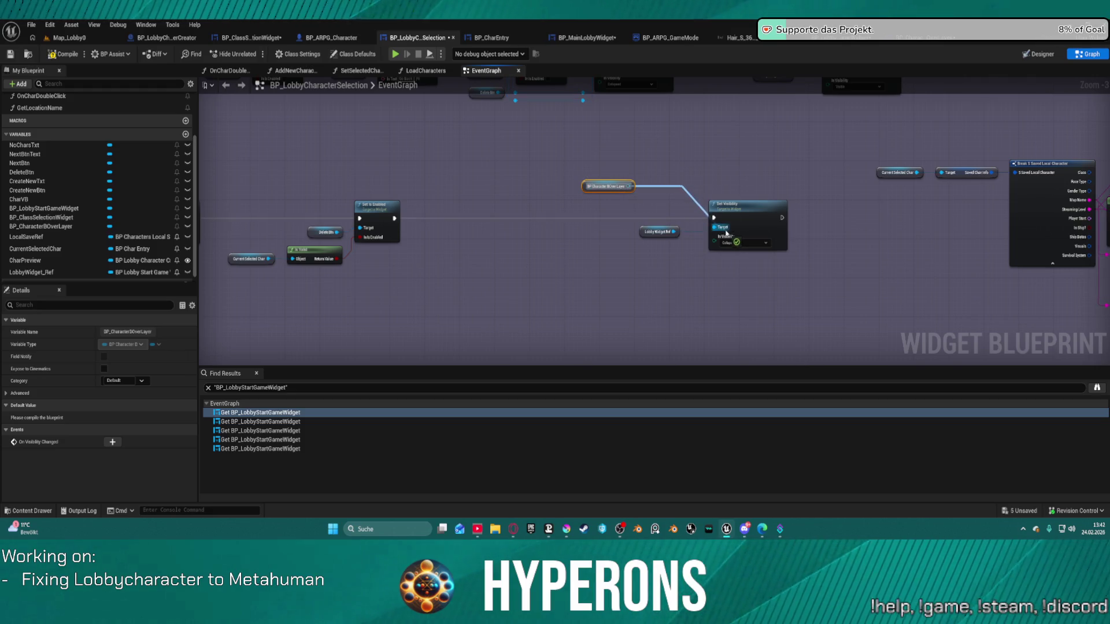
# - Paste a second BP_CharacterBOverLayer getter and wire it toward the other Set Visibility node
pyautogui.moveTo(689, 180); pyautogui.dragTo(433, 274)
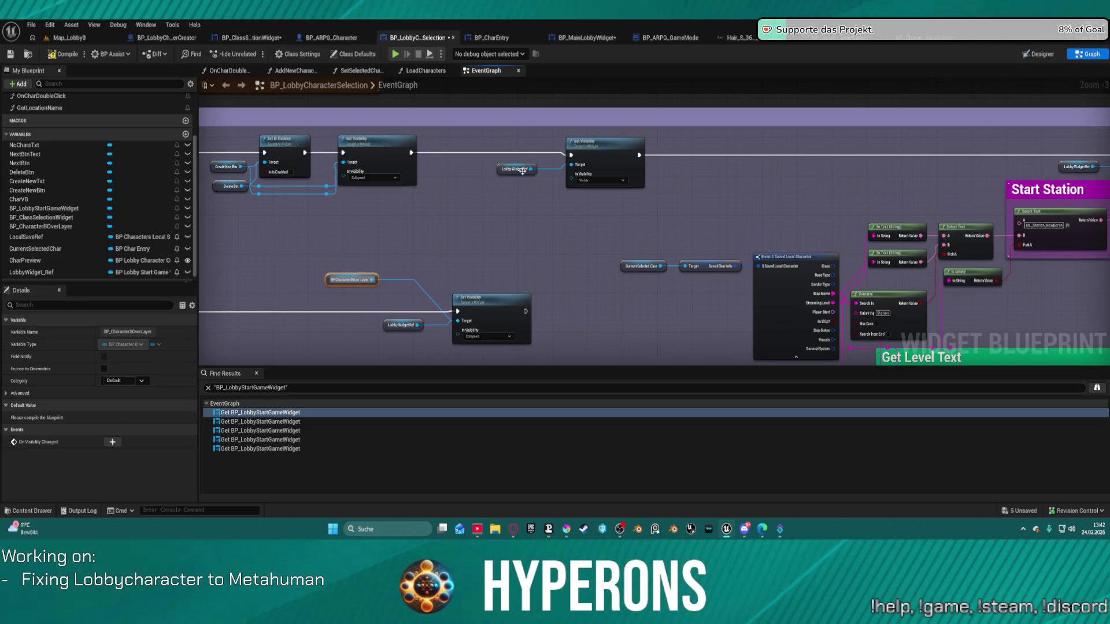
pyautogui.hotkey('ctrl', 'v')
pyautogui.moveTo(518, 129)
pyautogui.mouseDown()
pyautogui.moveTo(579, 154)
pyautogui.moveTo(550, 151)
pyautogui.moveTo(571, 166)
pyautogui.mouseUp()
pyautogui.click(526, 146)
pyautogui.moveTo(491, 268); pyautogui.dragTo(596, 225)
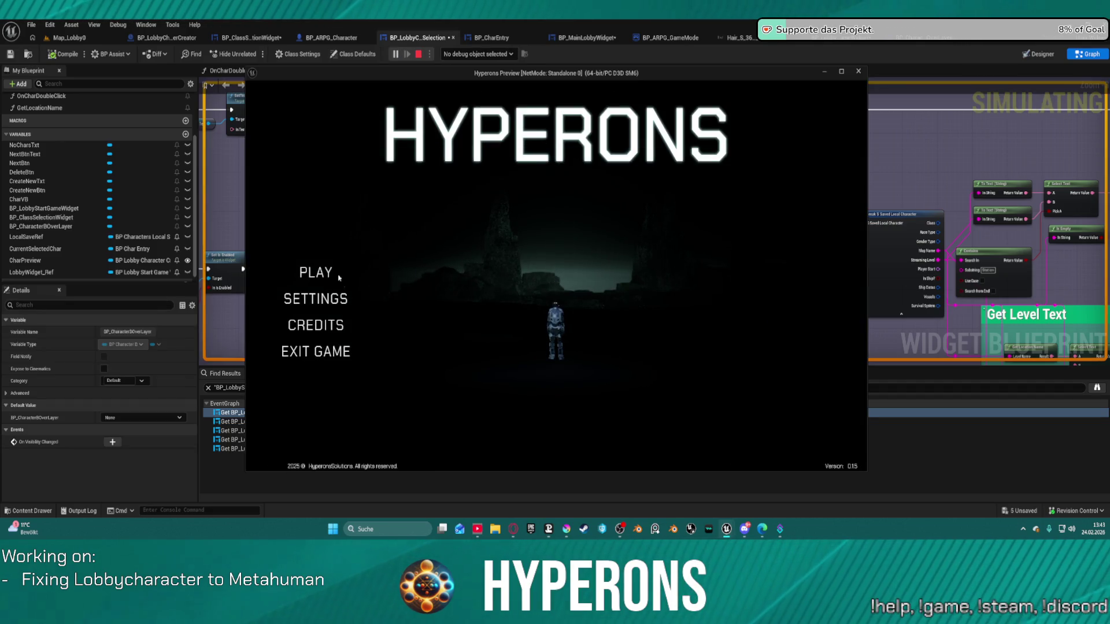
pyautogui.click(315, 275)
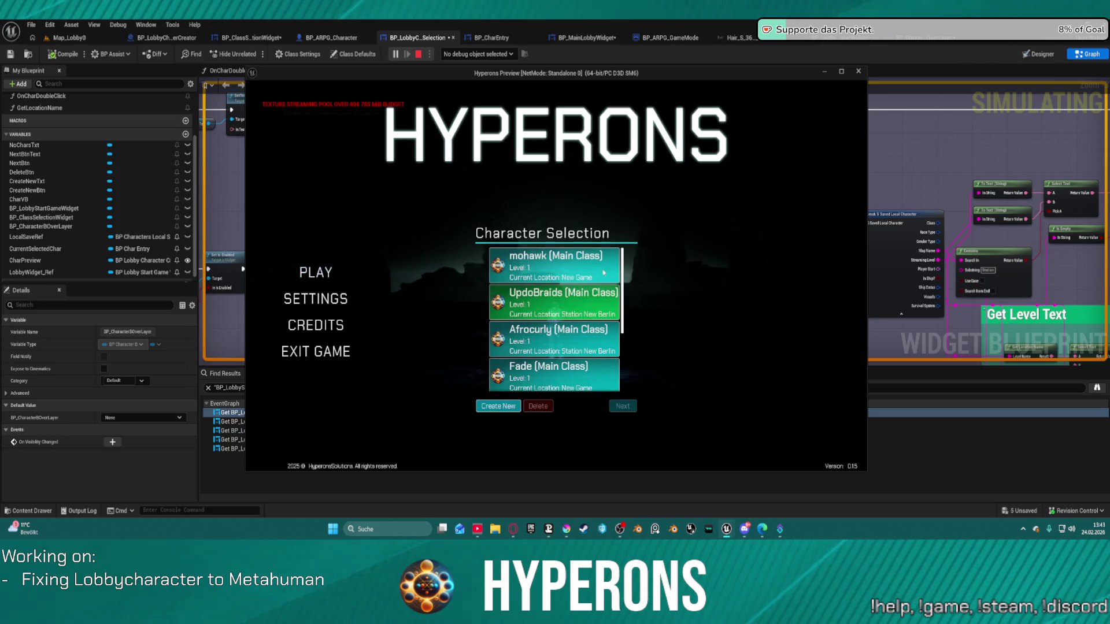
pyautogui.click(561, 266)
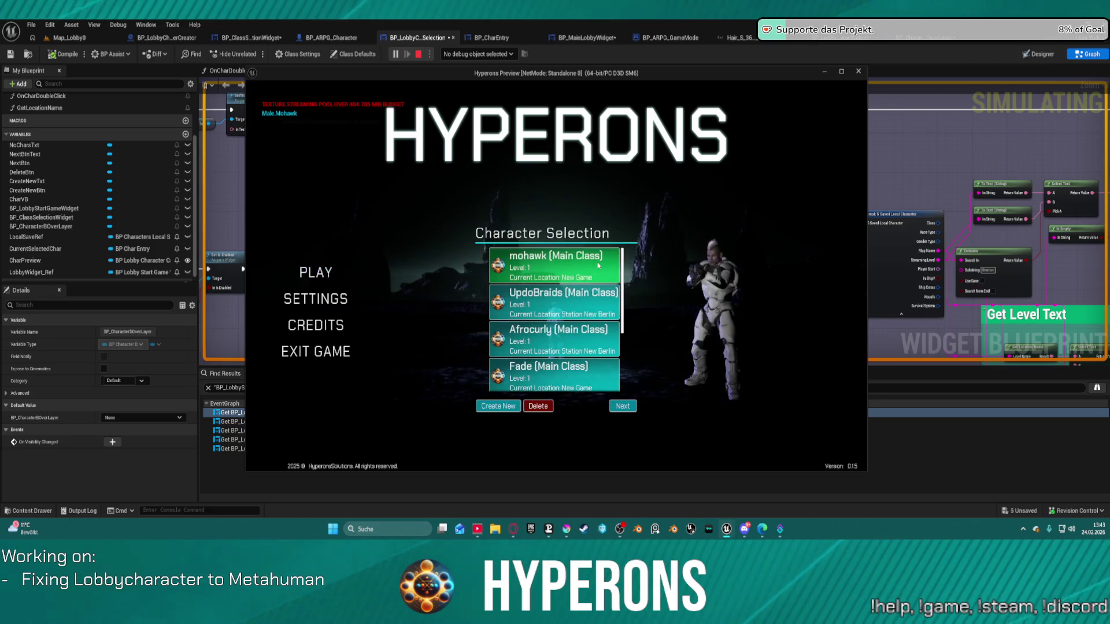
pyautogui.doubleClick(561, 266)
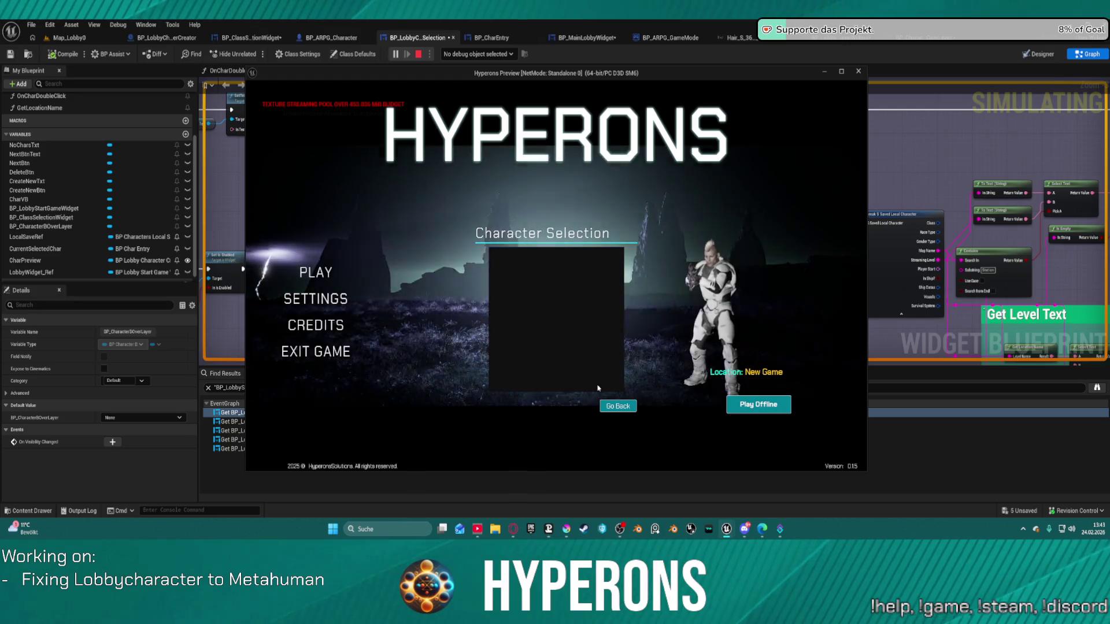
pyautogui.press('Escape')
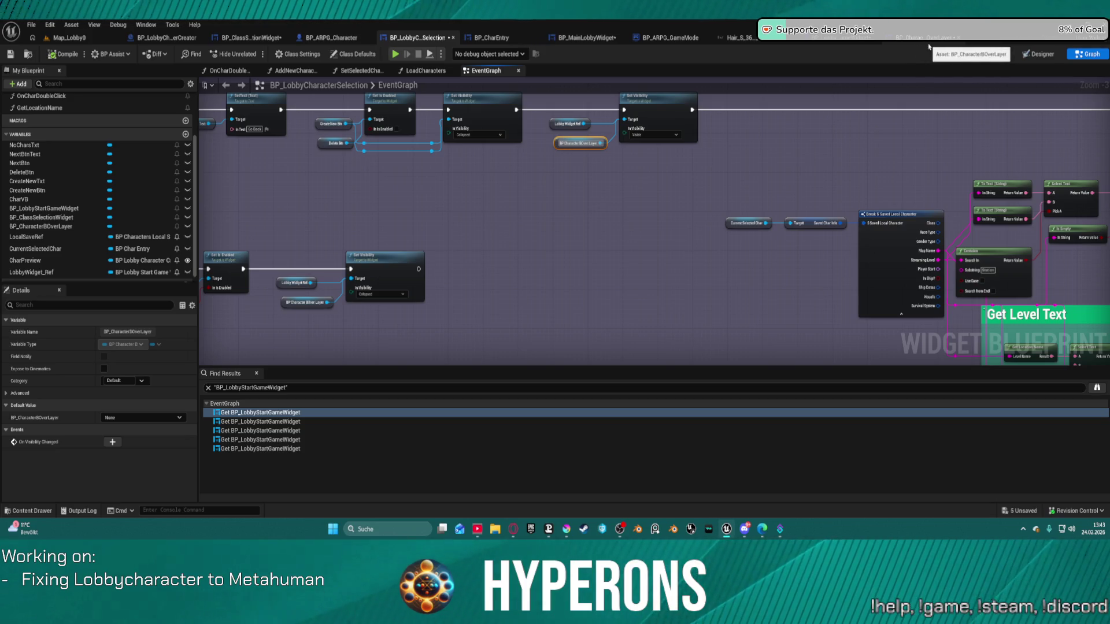
pyautogui.click(927, 38)
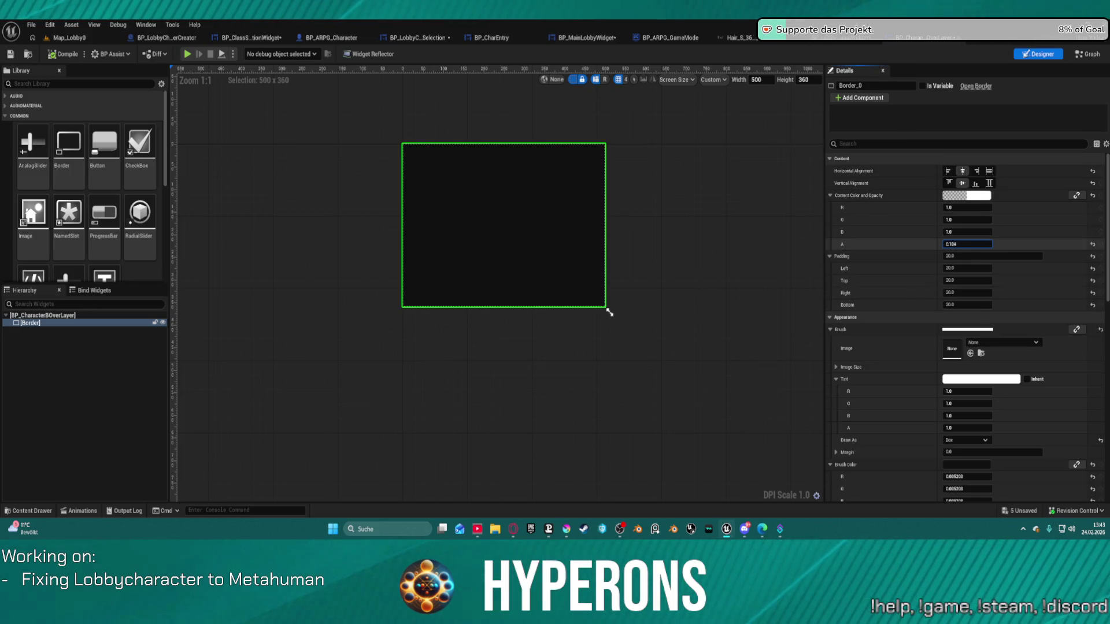
# - Run a play-test, then drag the Border's brush colour alpha down toward transparent
pyautogui.click(990, 241)
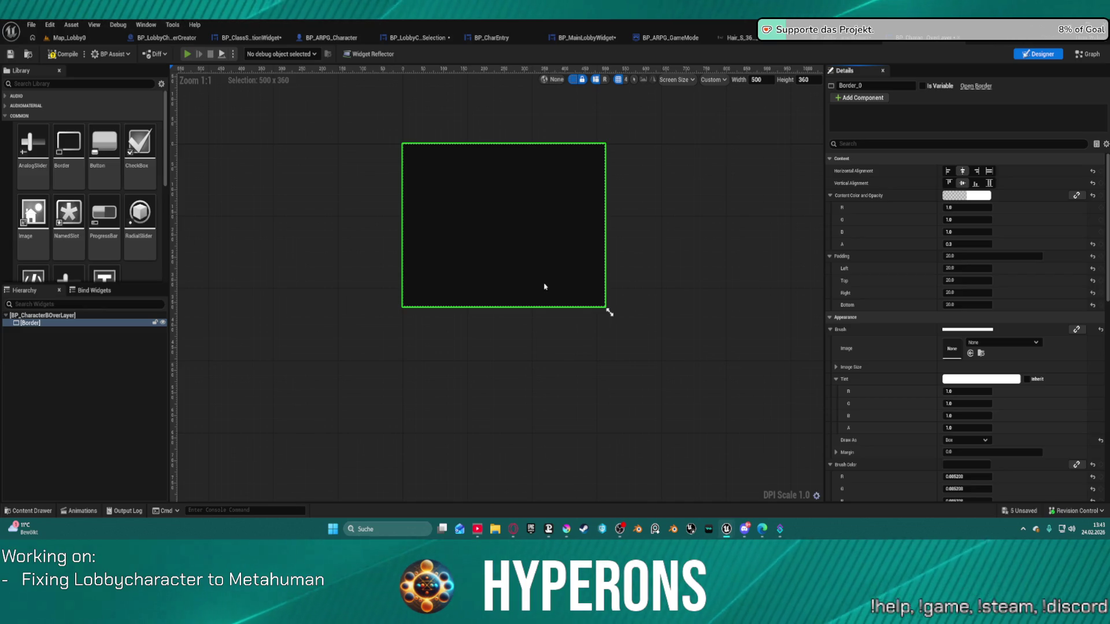
pyautogui.hotkey('alt', 'p')
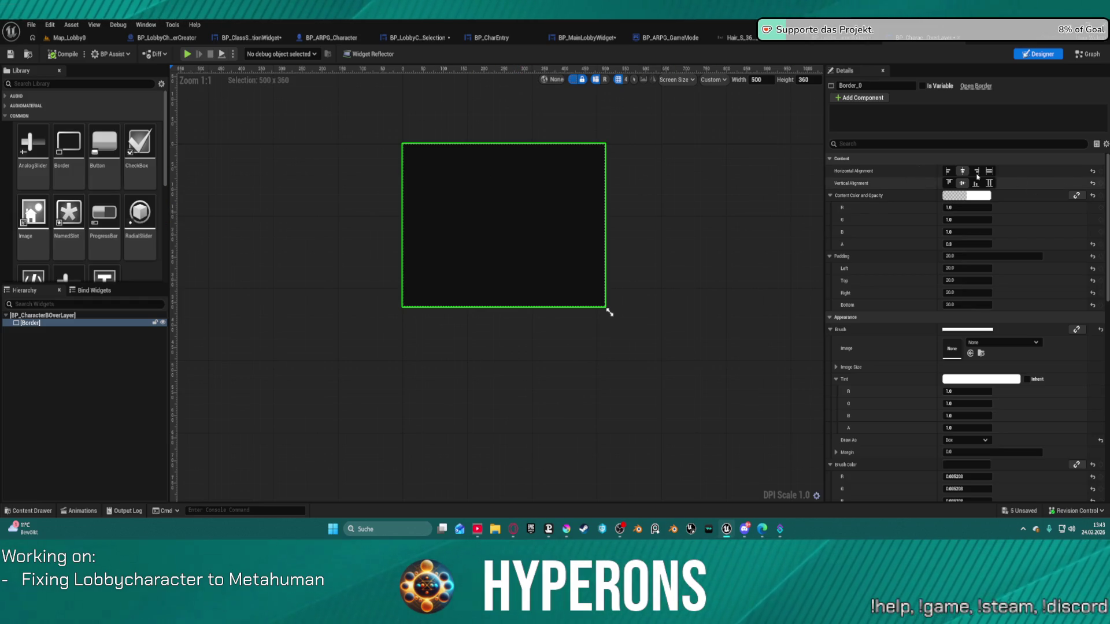
pyautogui.scroll(-2, 991, 413)
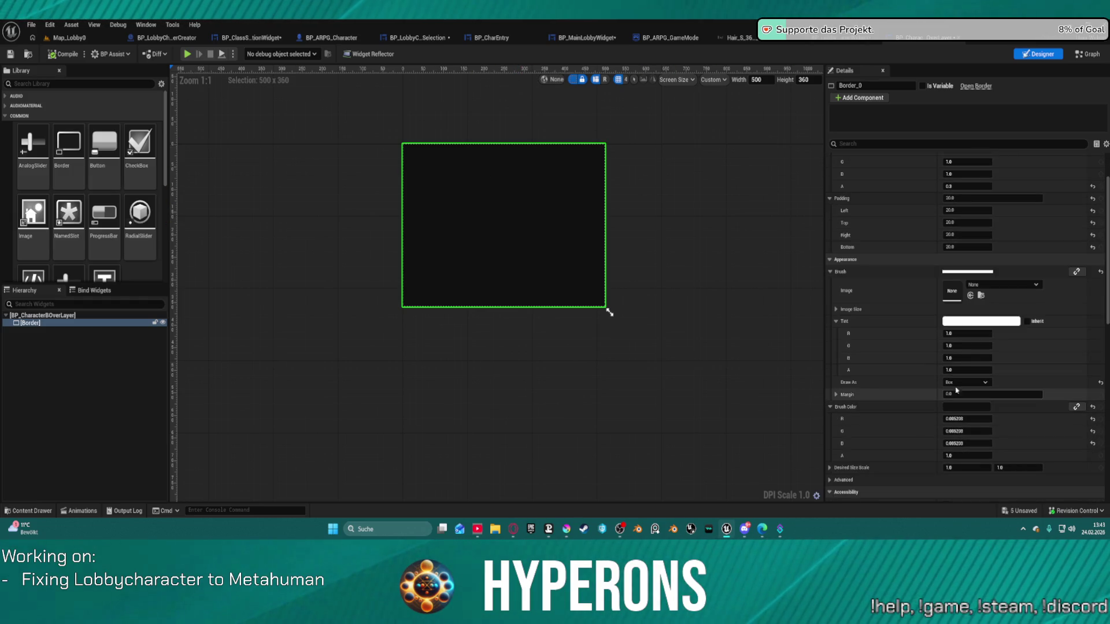
pyautogui.click(986, 408)
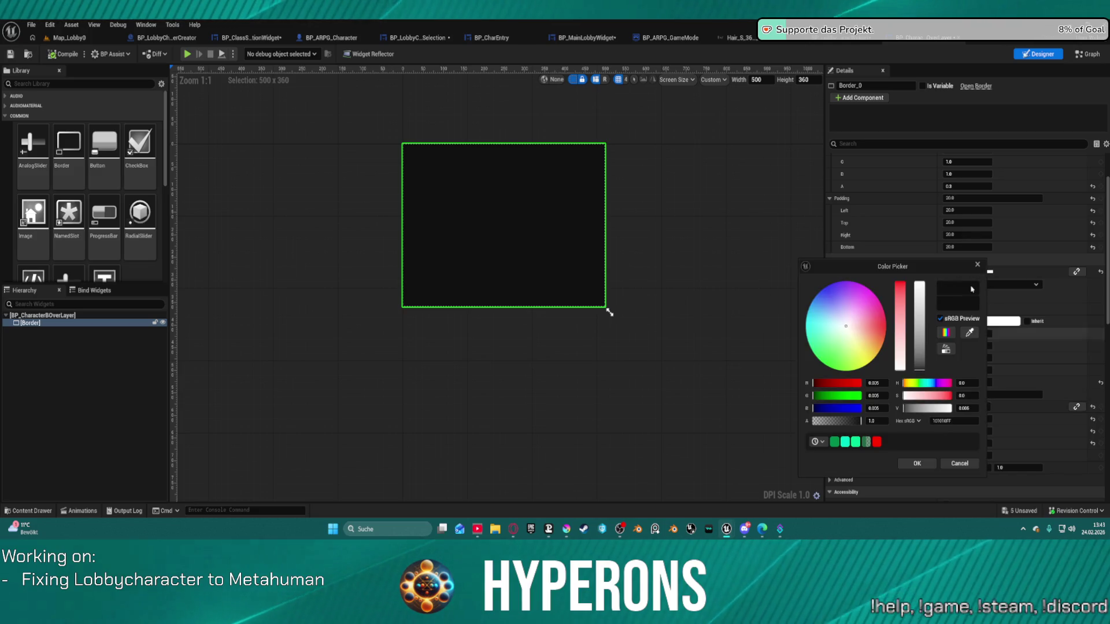
pyautogui.click(978, 264)
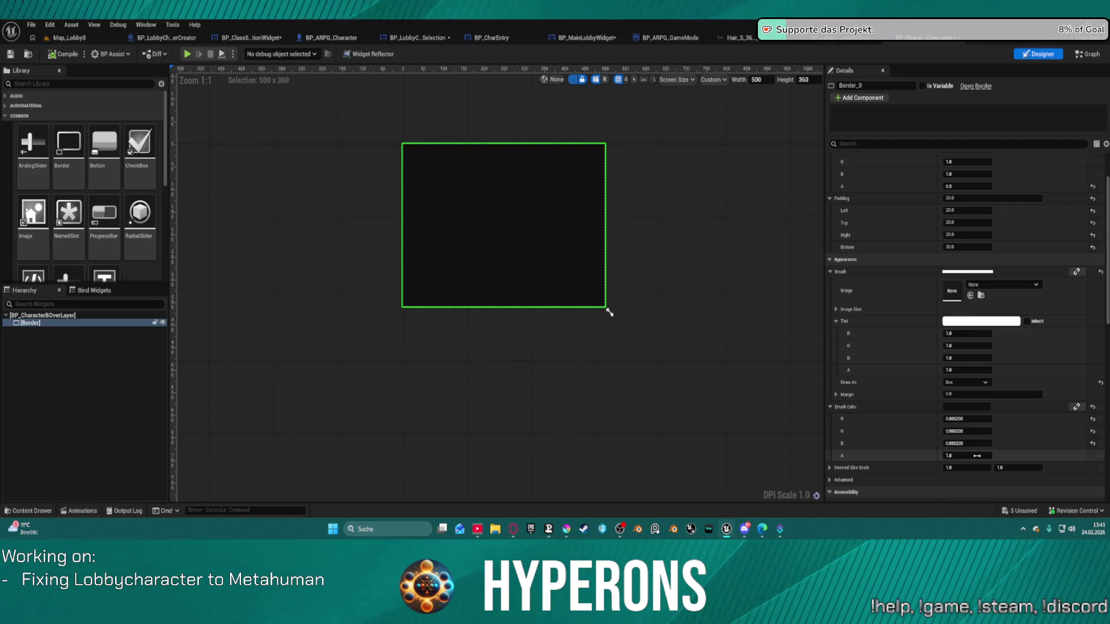
pyautogui.moveTo(967, 456); pyautogui.dragTo(949, 455)
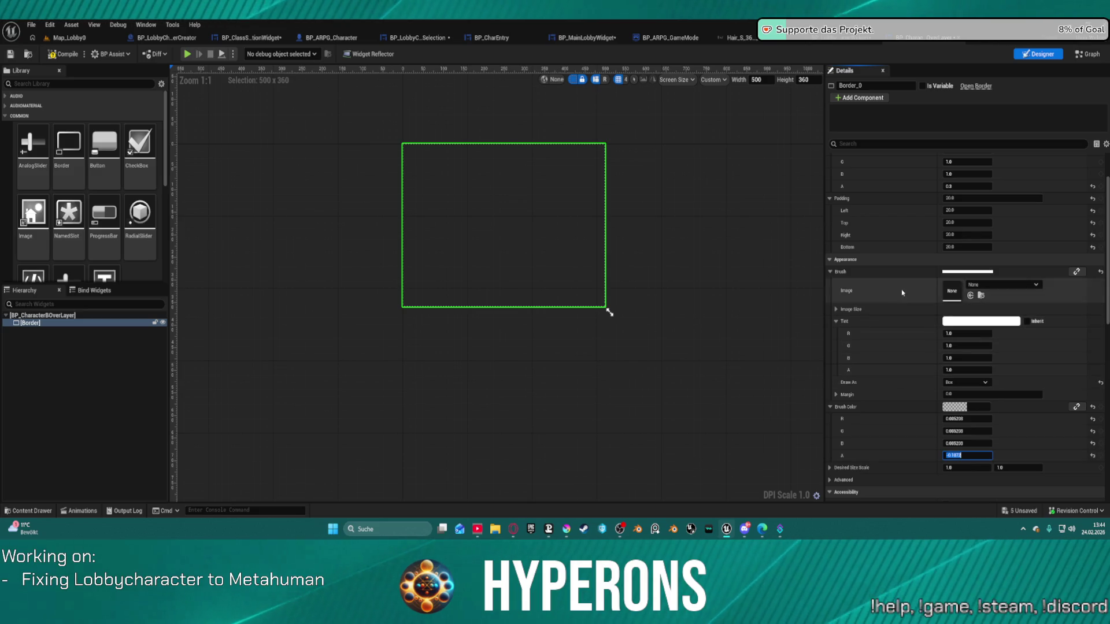
pyautogui.click(887, 185)
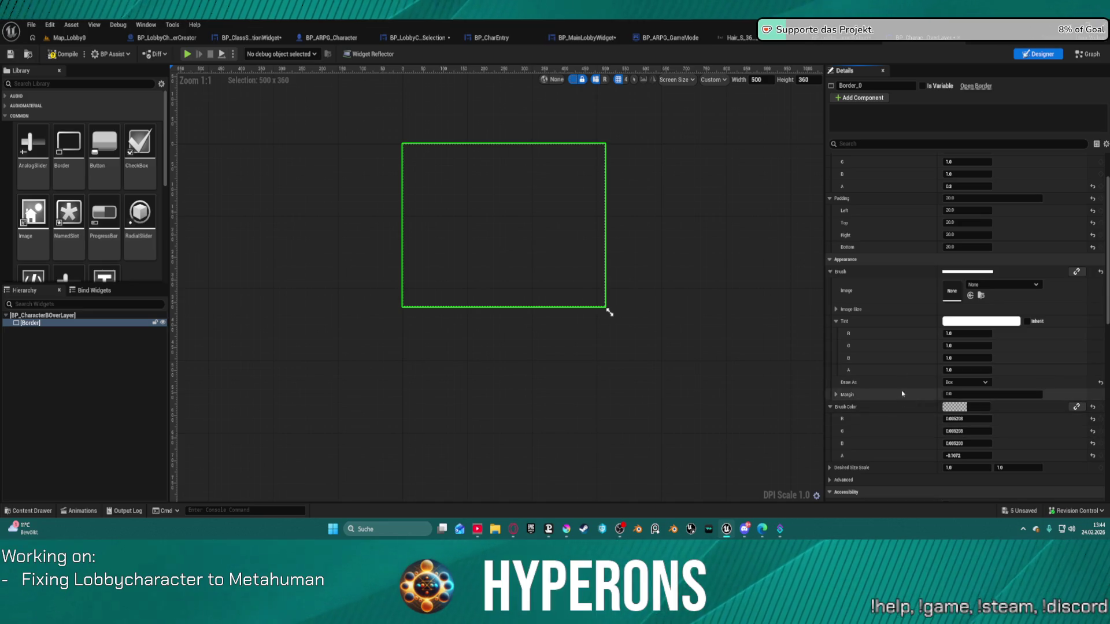
# - Reset the Border's content colour and opacity to default and collapse those groups
pyautogui.scroll(2, 920, 272)
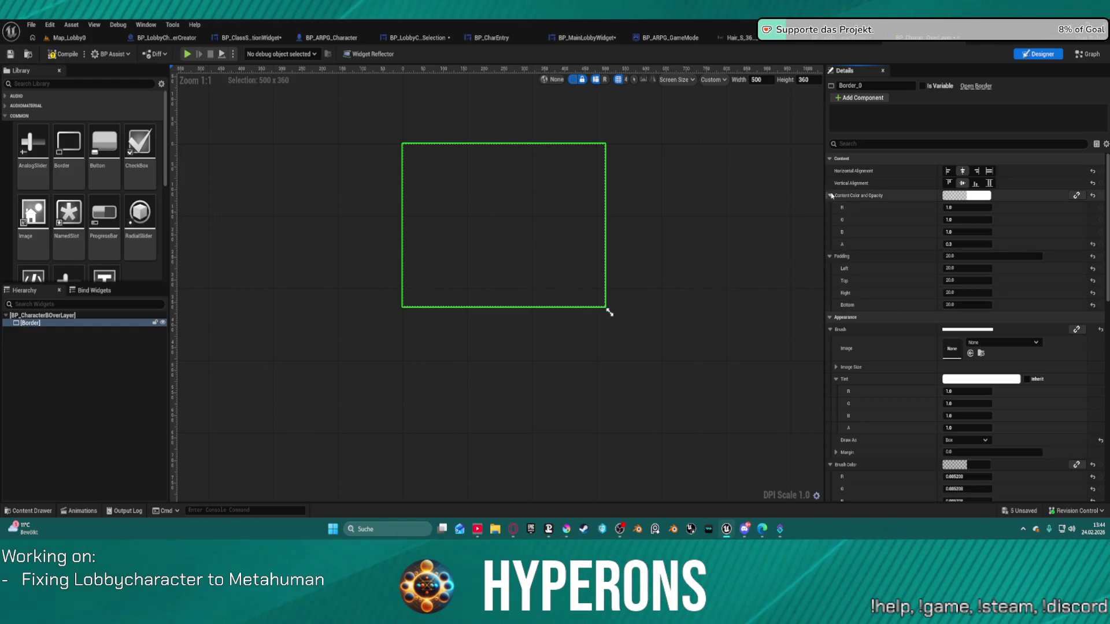
pyautogui.click(1091, 195)
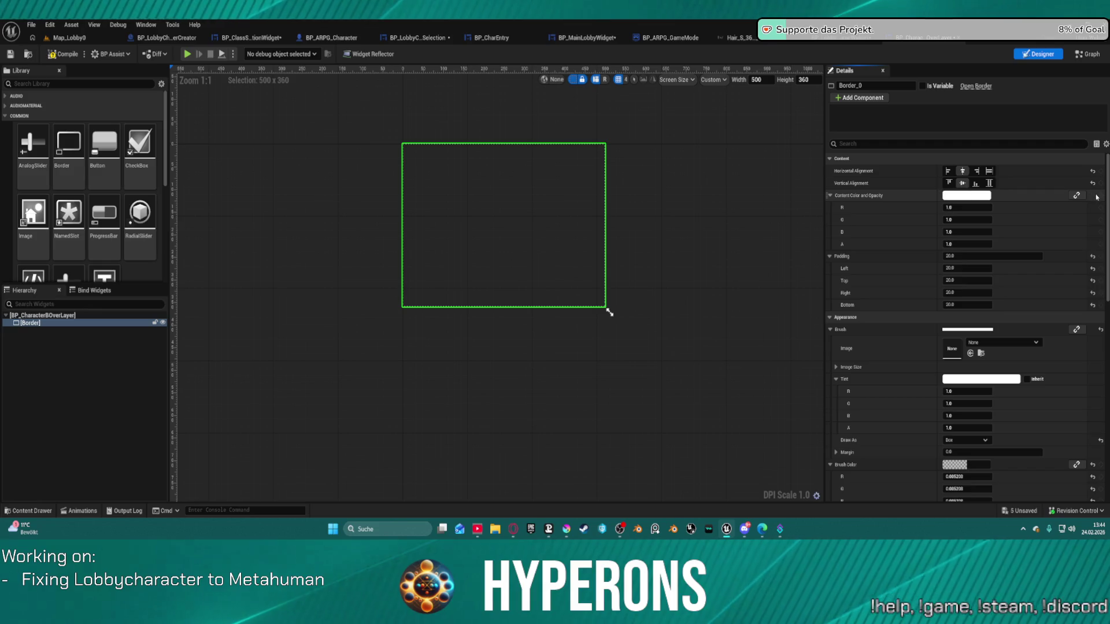
pyautogui.click(830, 196)
pyautogui.click(830, 207)
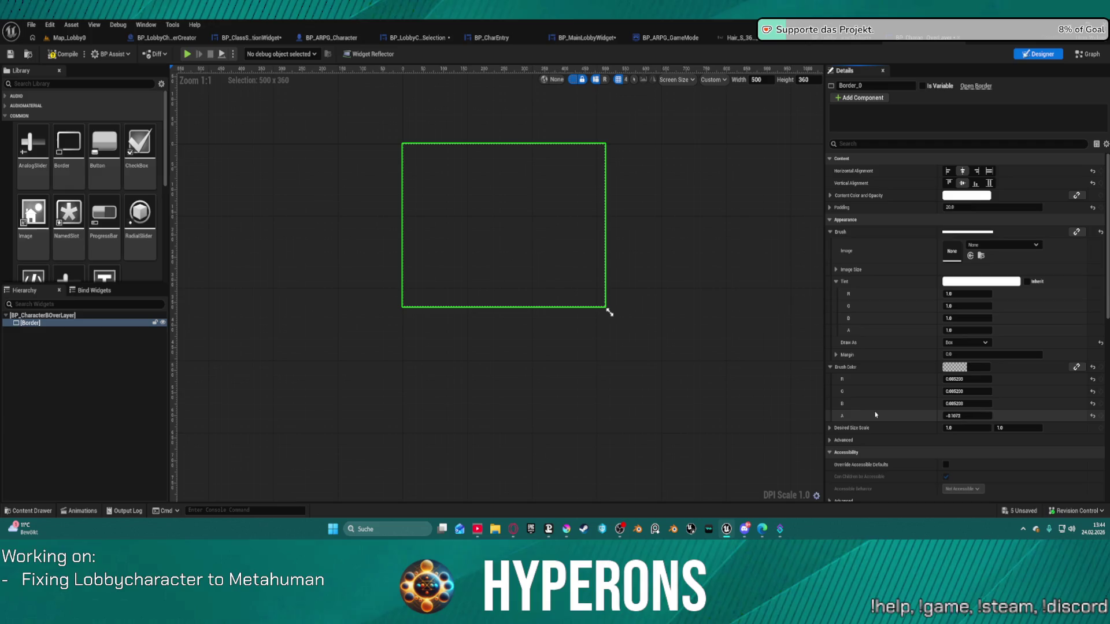
pyautogui.hotkey('ctrl', 'z')
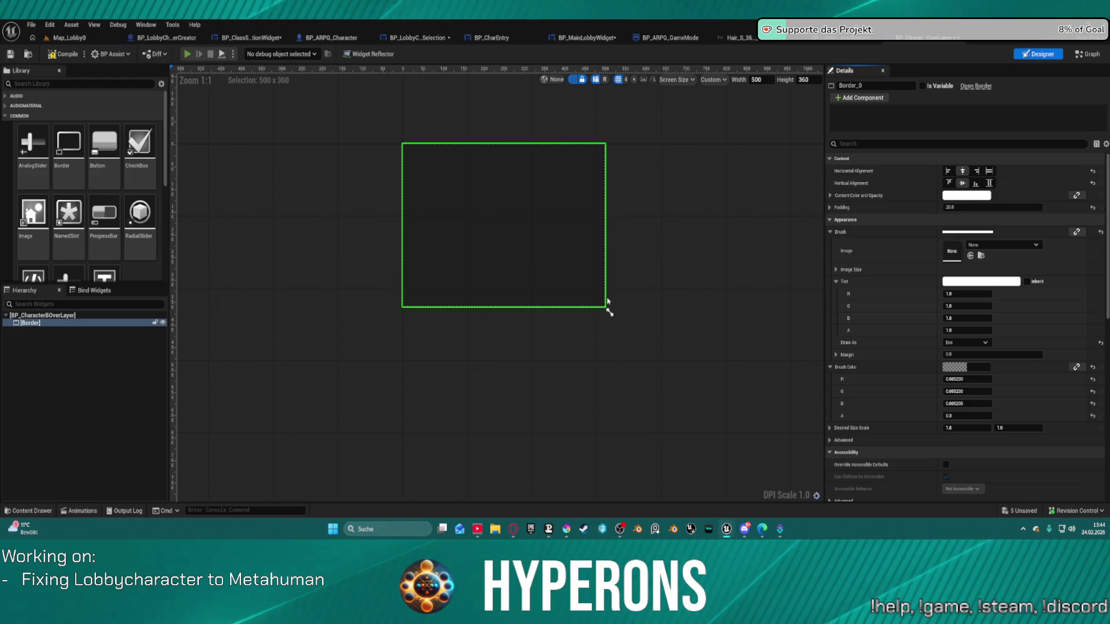
# - Play-test again with the mohawk character selected, then stop the session with Esc
pyautogui.hotkey('alt', 'p')
pyautogui.click(315, 273)
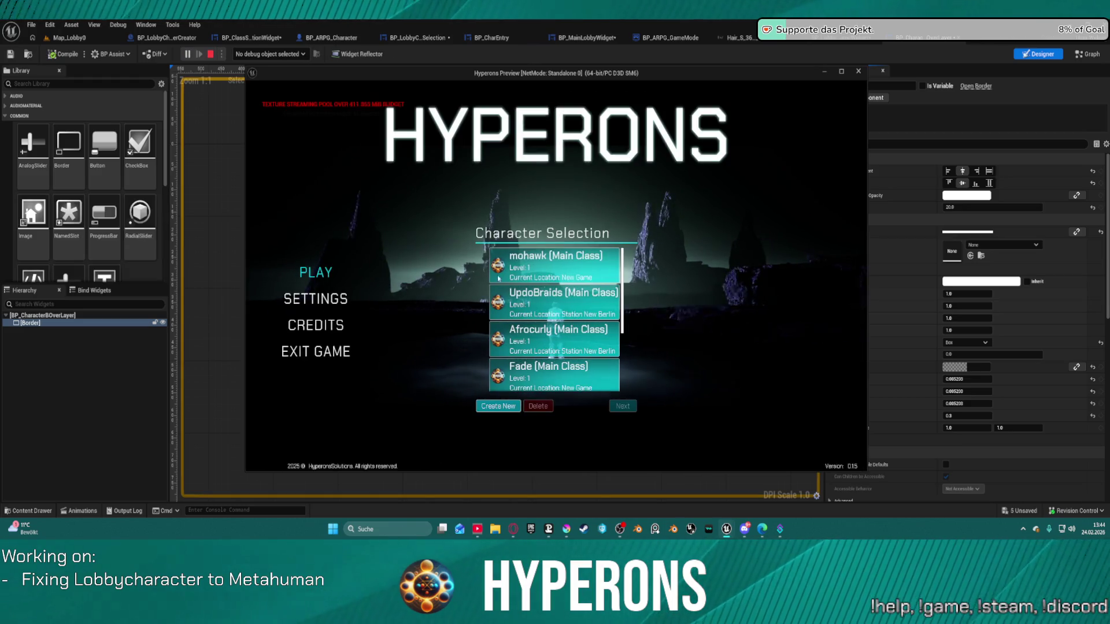
pyautogui.click(563, 278)
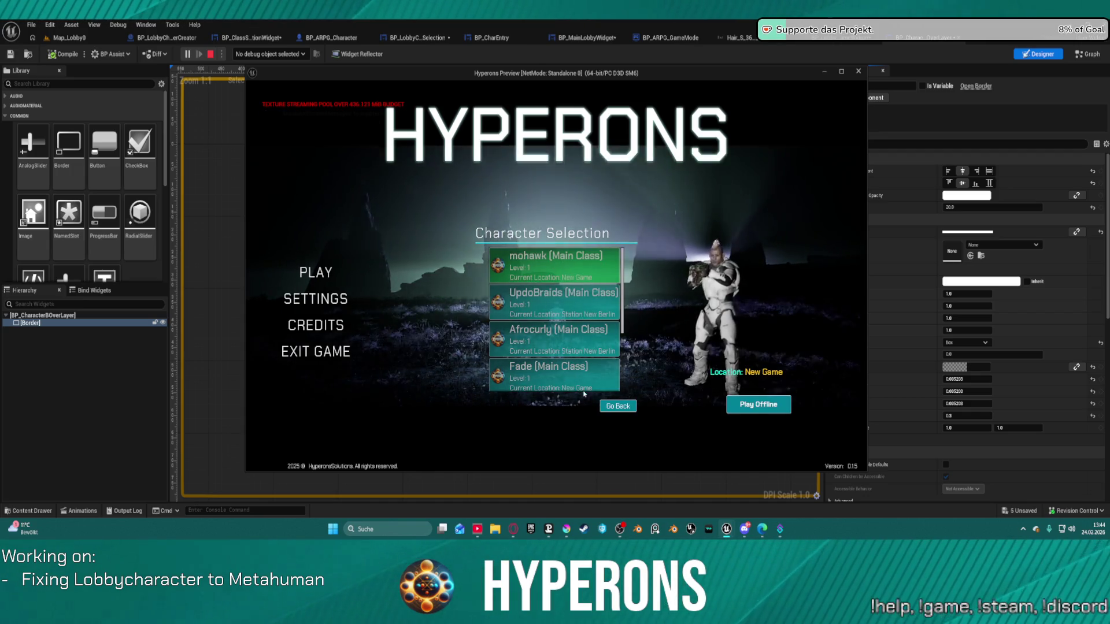
pyautogui.press('Escape')
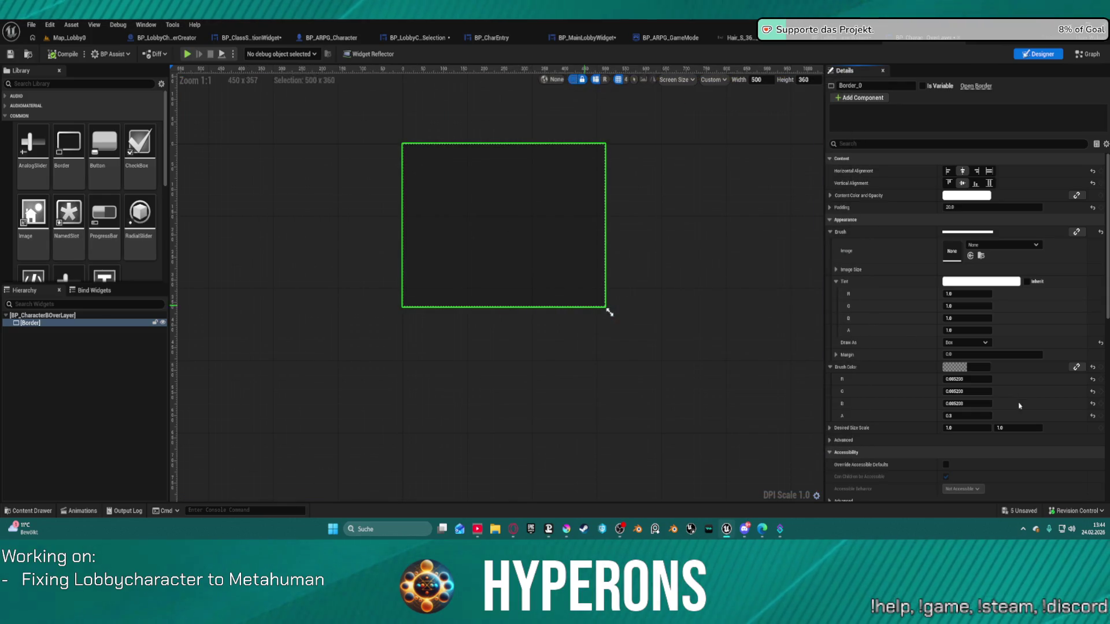
# - Raise the border's Brush Color alpha from 0.3 to 0.5
pyautogui.click(989, 417)
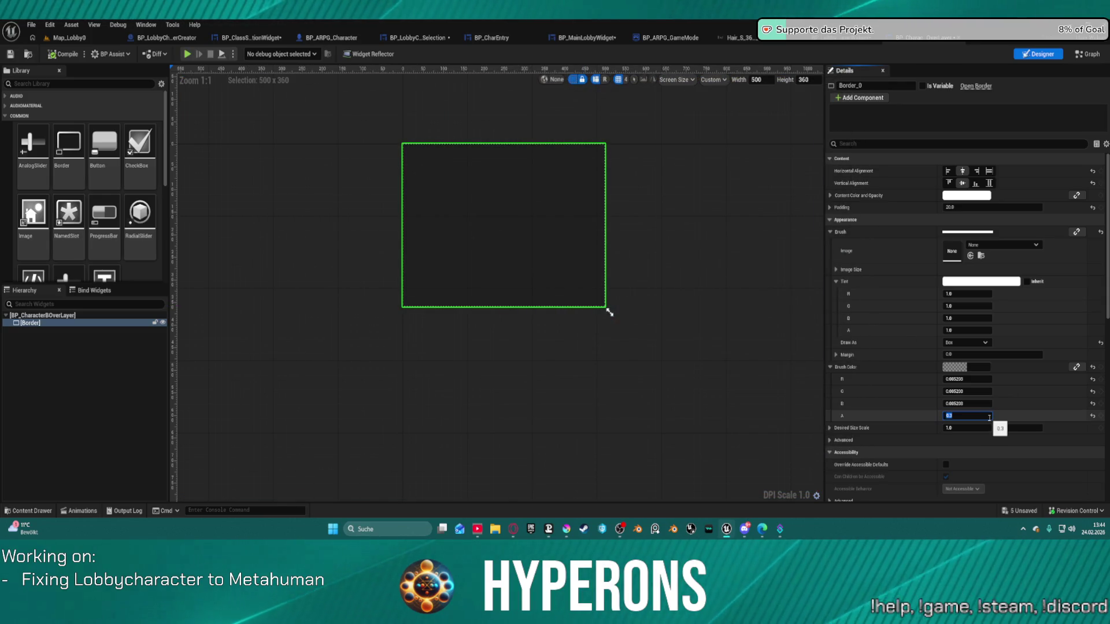
pyautogui.write('0.5')
pyautogui.press('Return')
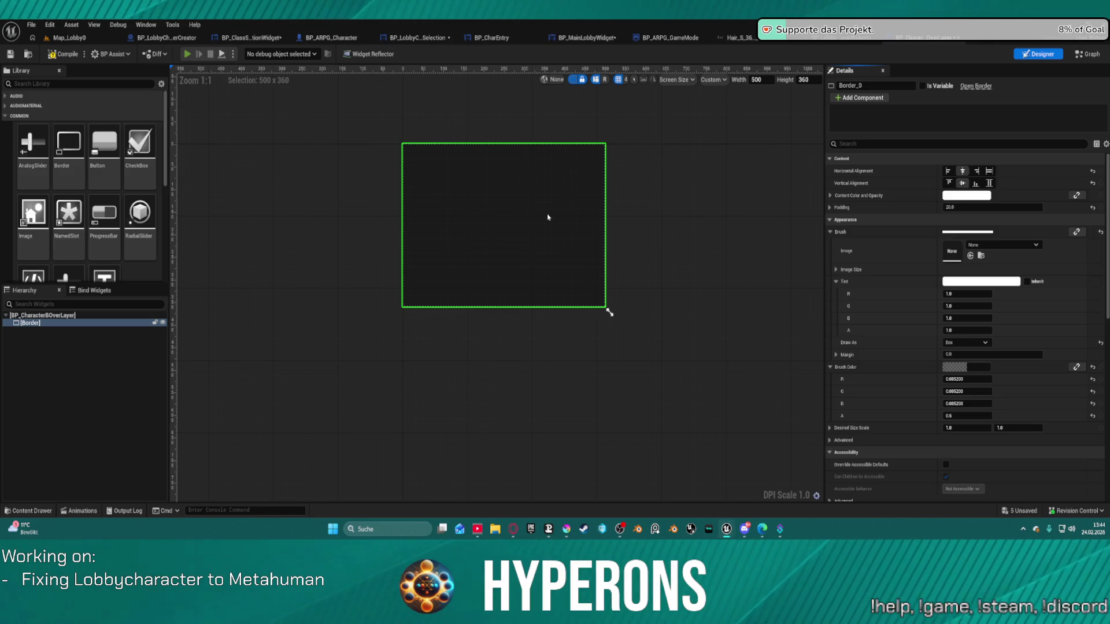
pyautogui.press('Return')
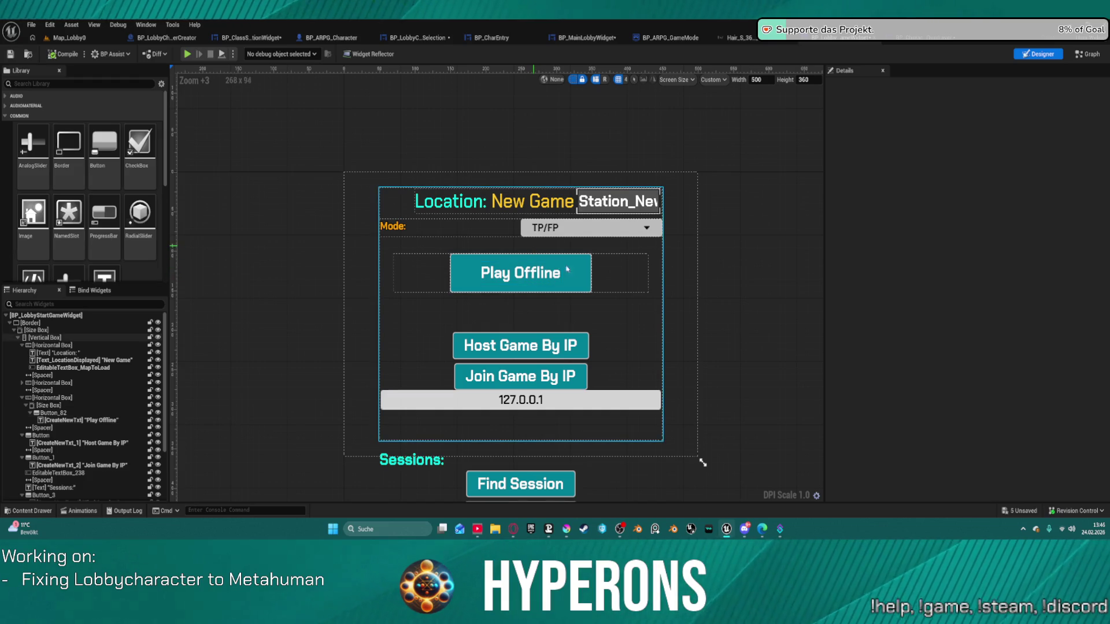
# - Set the EditableTextBox_MapToLoad visibility to Collapsed
pyautogui.scroll(-2, 638, 161)
pyautogui.scroll(2, 572, 199)
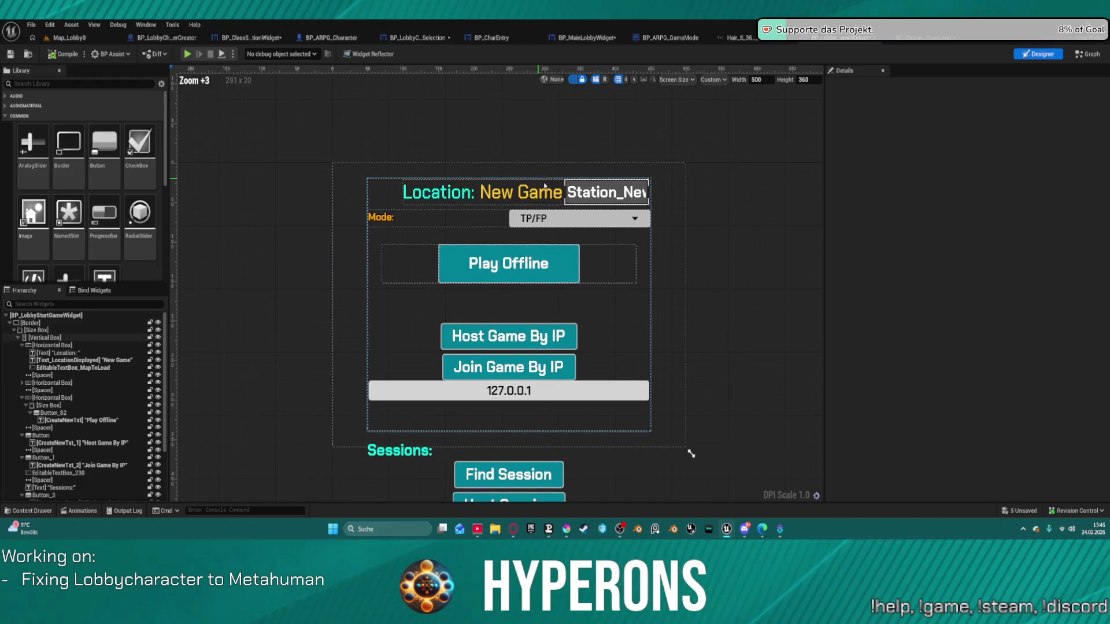
pyautogui.click(572, 200)
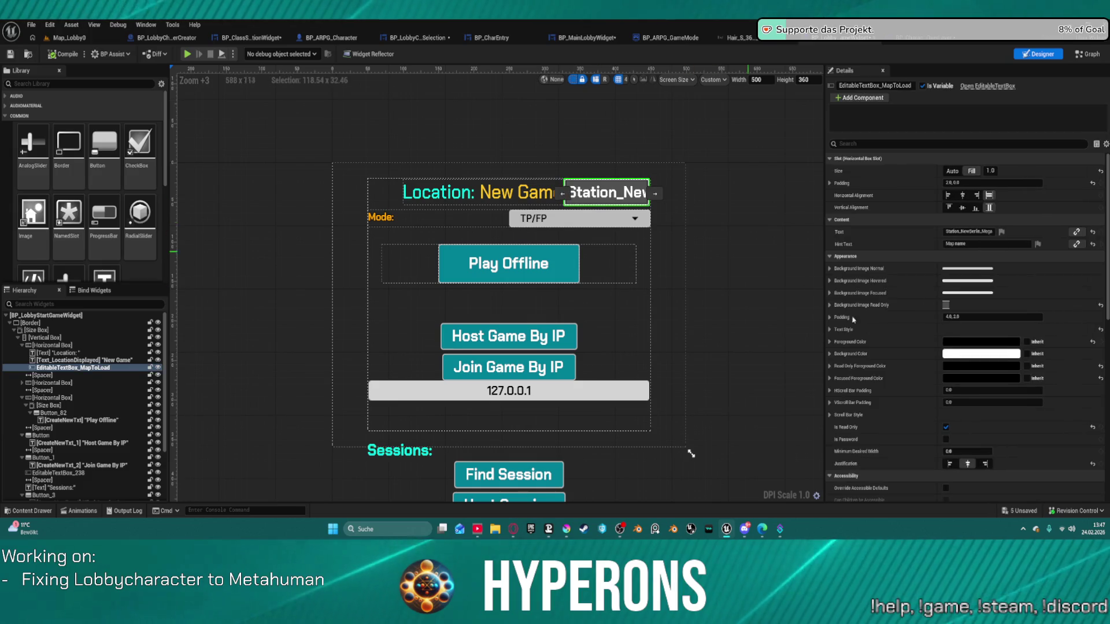
pyautogui.scroll(-6, 975, 424)
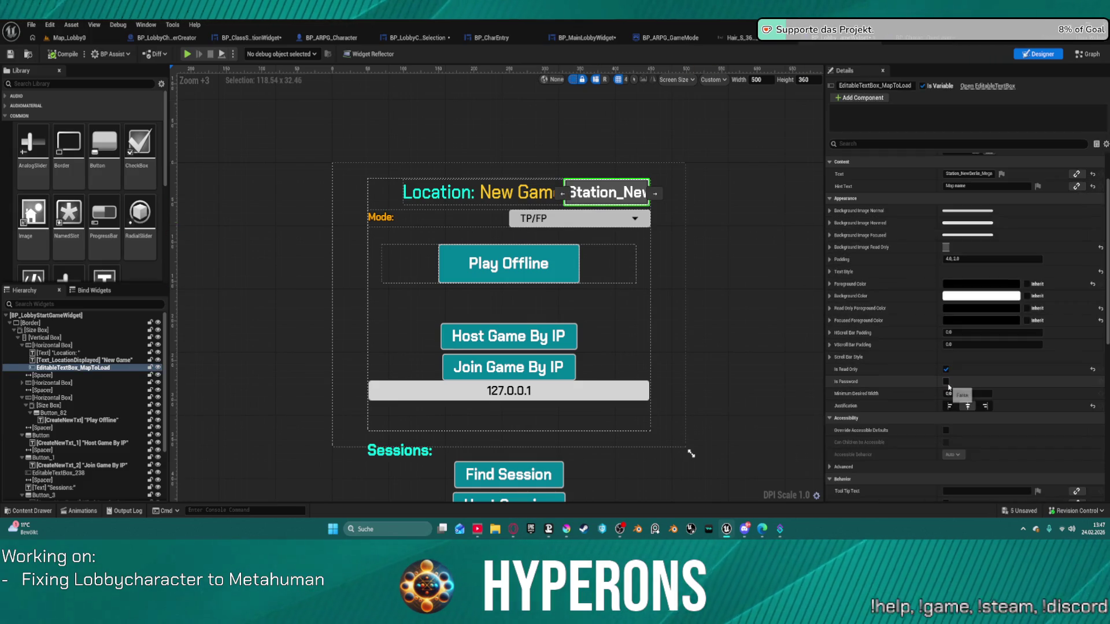
pyautogui.click(963, 414)
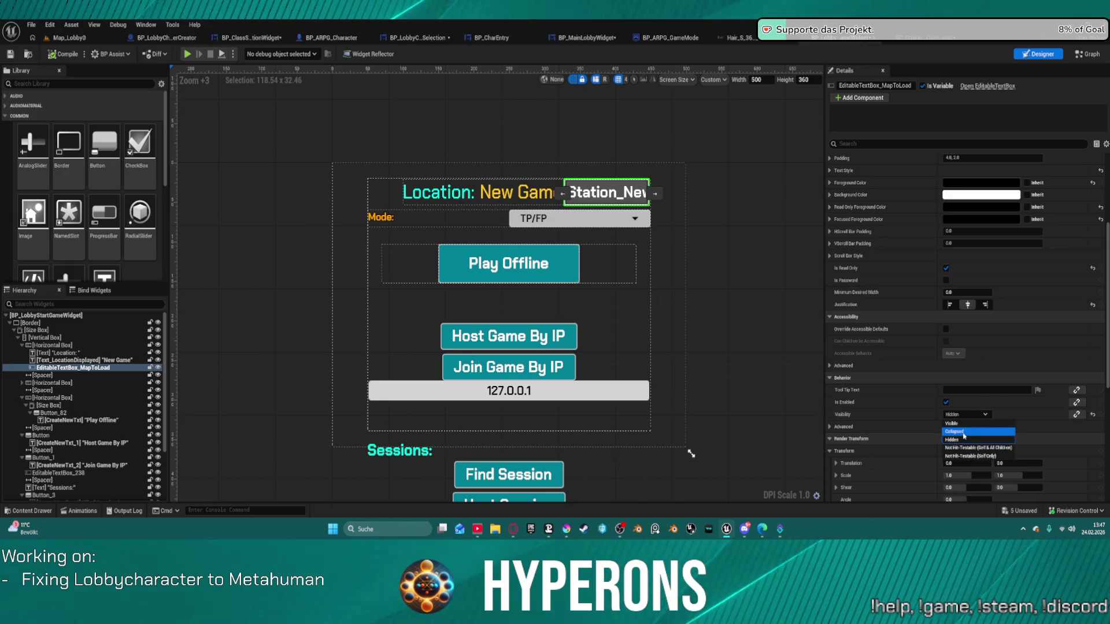
pyautogui.click(956, 435)
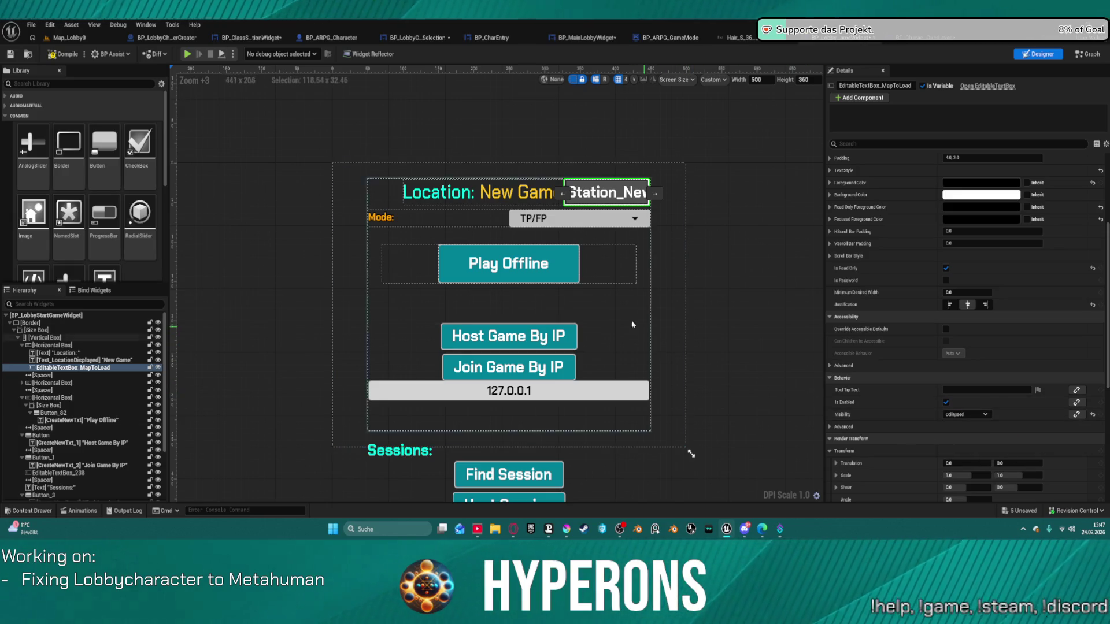
# - Select the Location: label and the New Game text together
pyautogui.click(466, 194)
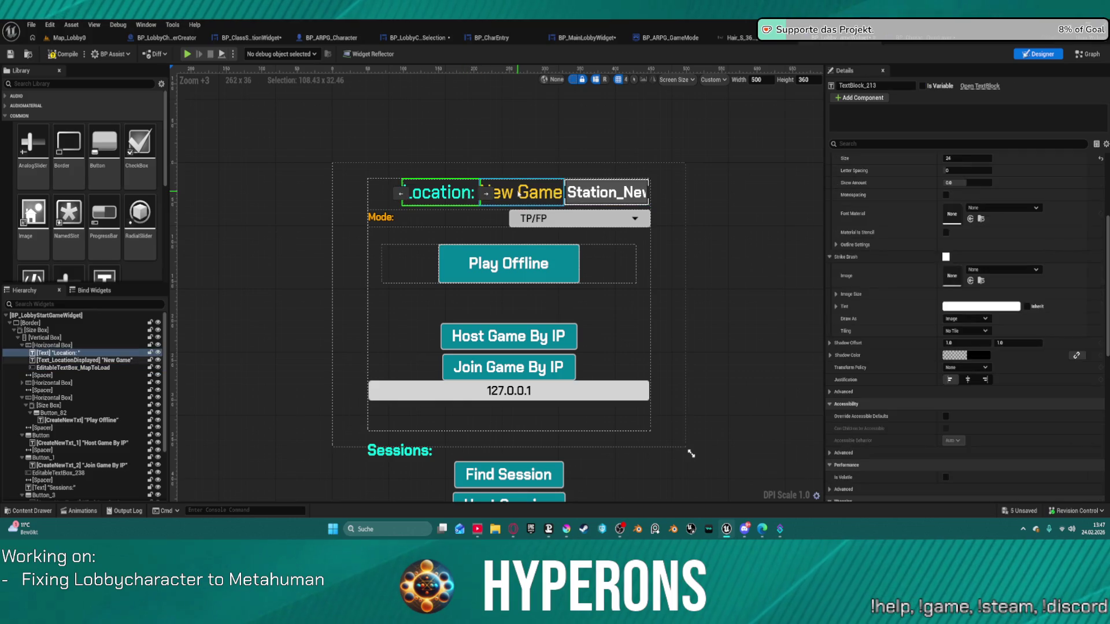
pyautogui.keyDown('ctrl'); pyautogui.click(520, 192); pyautogui.keyUp('ctrl')
pyautogui.scroll(5, 991, 174)
pyautogui.scroll(1, 991, 174)
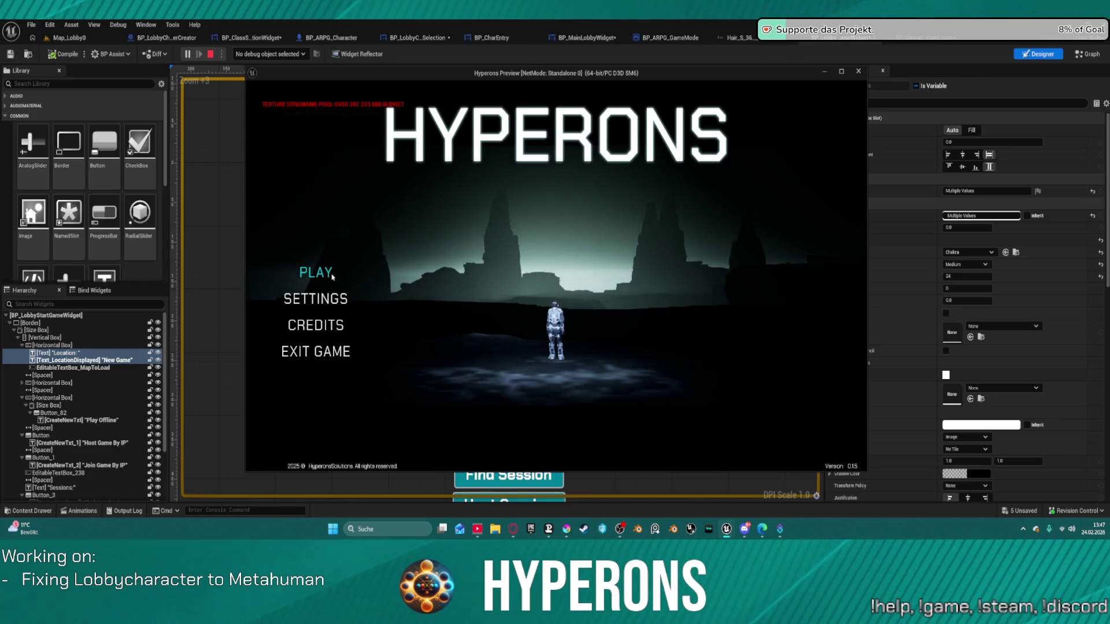
# - In the preview, pick mohawk, advance to the start-game screen, then stop the play-test
pyautogui.click(336, 277)
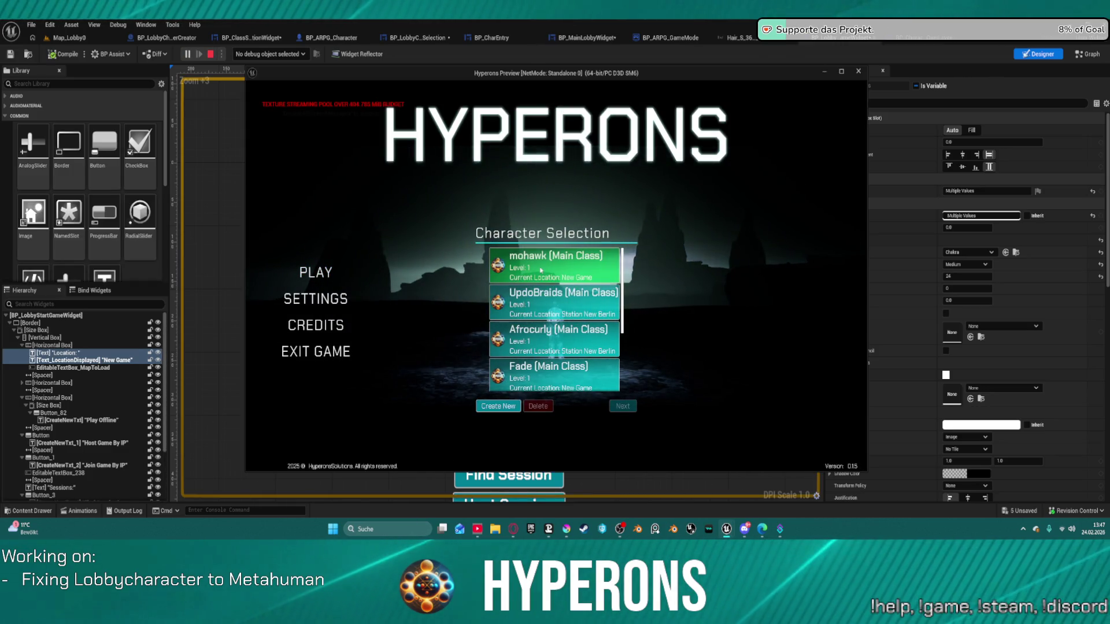
pyautogui.click(542, 270)
pyautogui.click(623, 406)
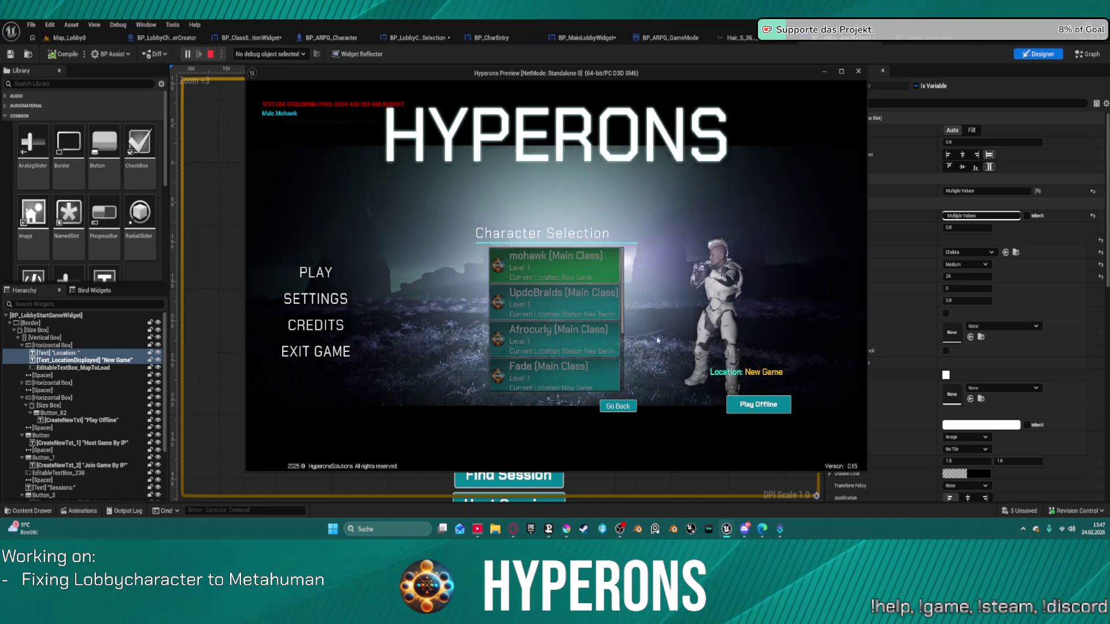
pyautogui.press('Escape')
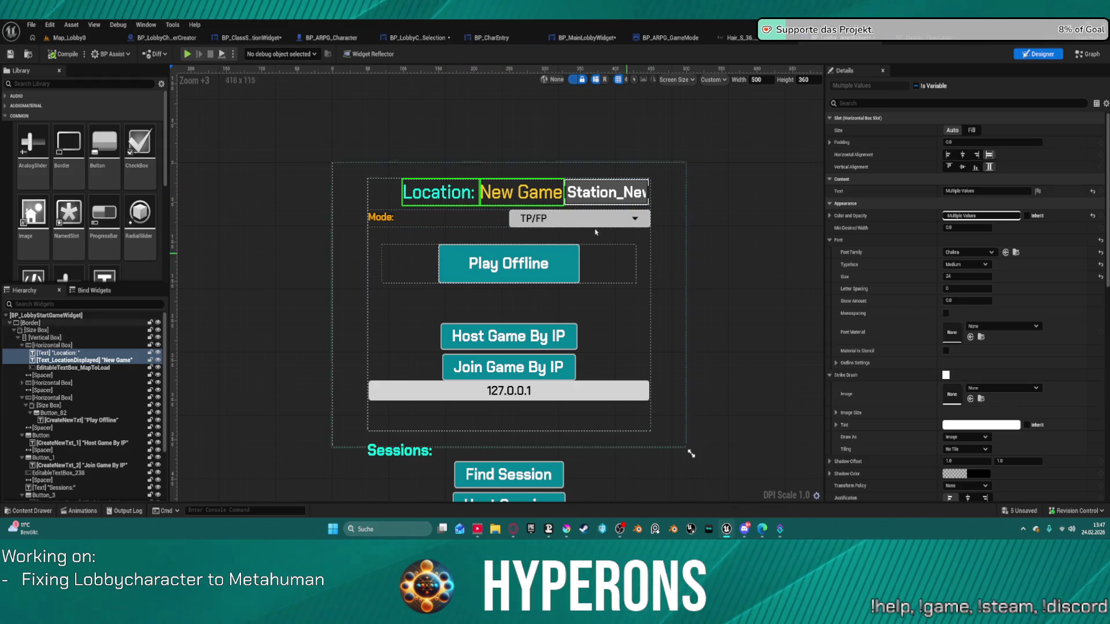
# - Set the EditableTextBox_MapToLoad visibility to Hidden
pyautogui.click(585, 191)
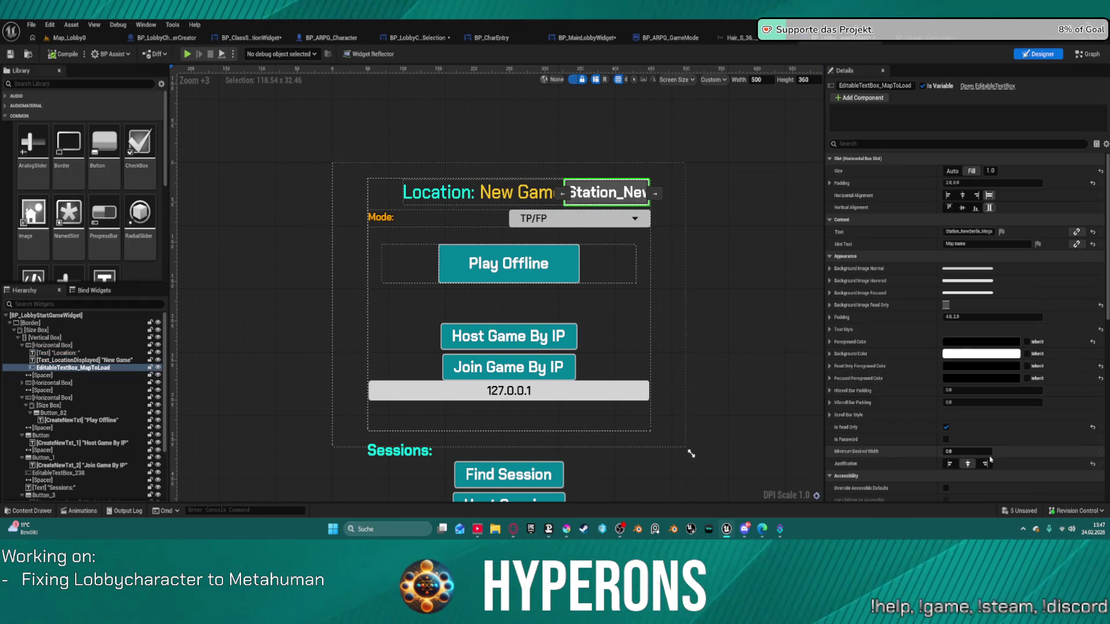
pyautogui.scroll(-3, 981, 303)
pyautogui.scroll(-1, 982, 303)
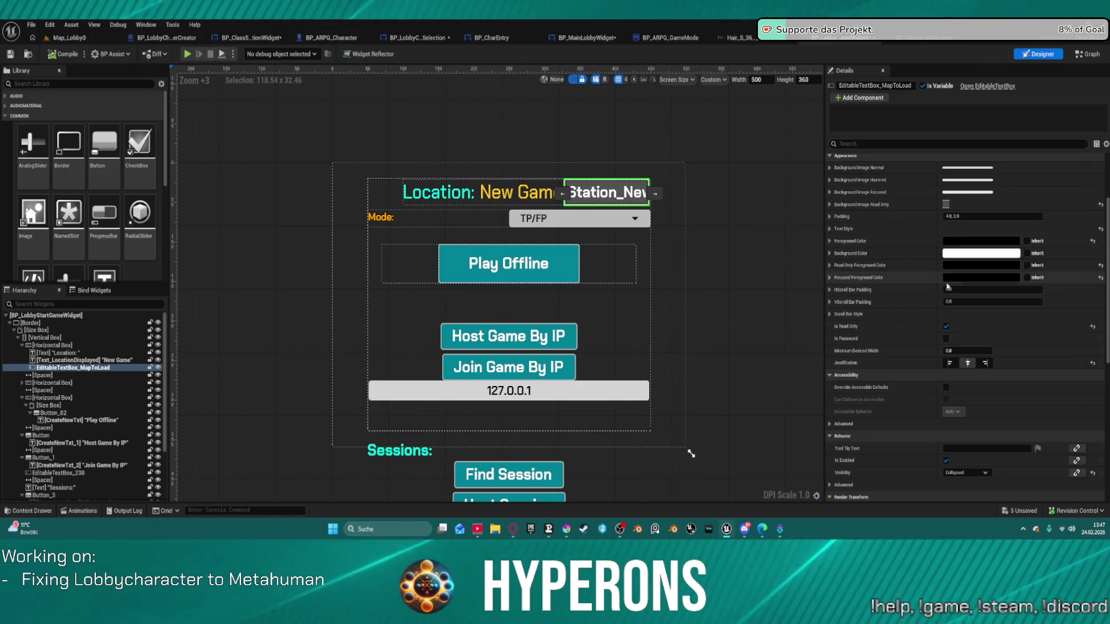
pyautogui.click(979, 471)
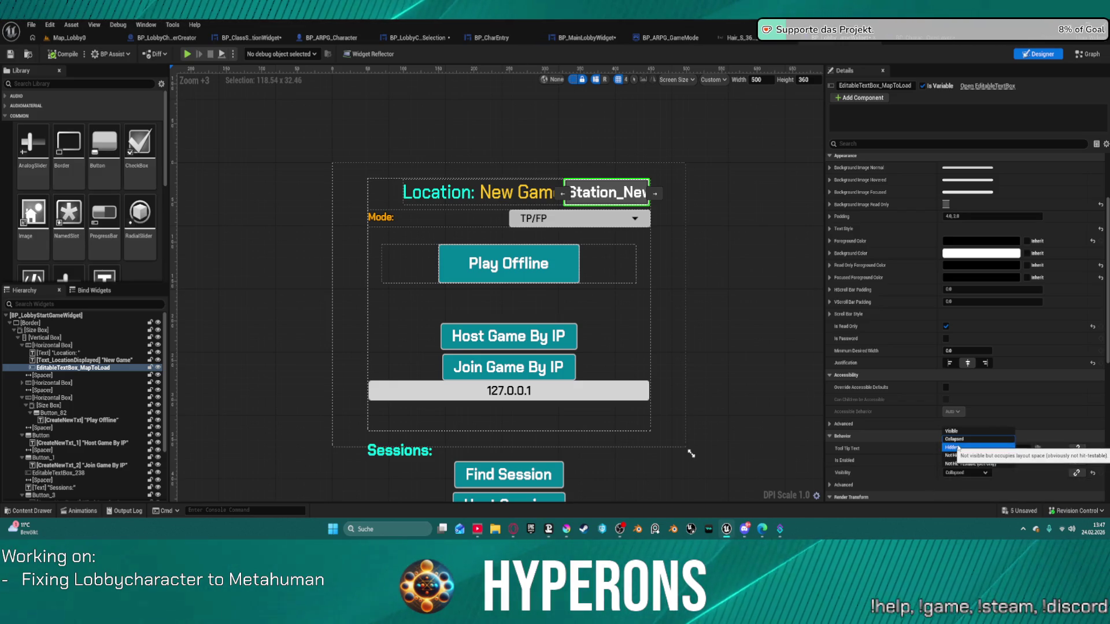
pyautogui.click(957, 447)
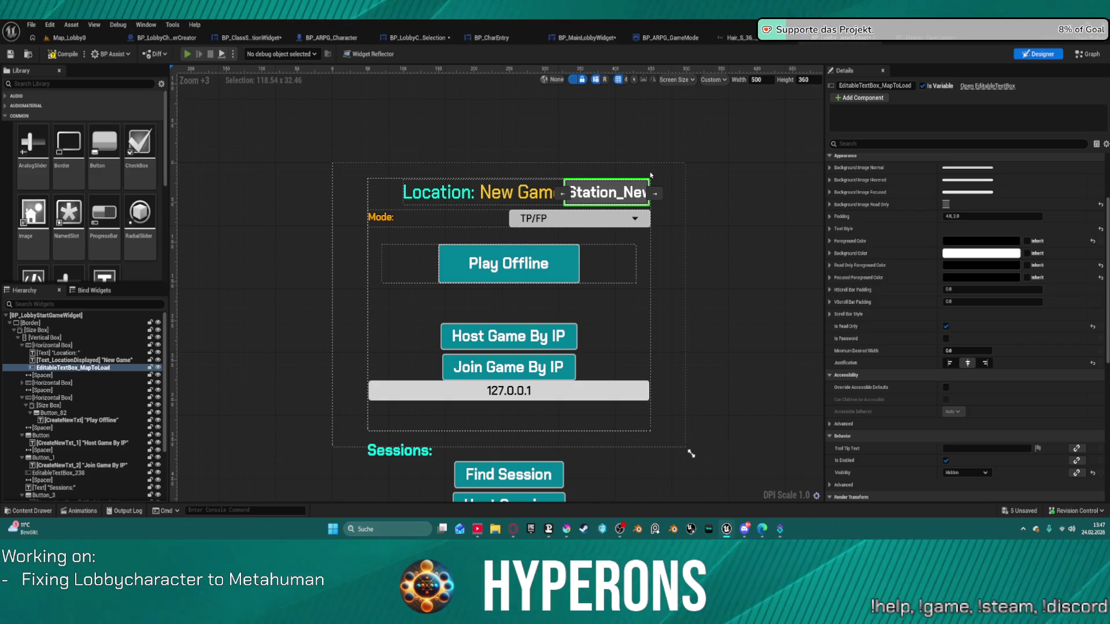
# - Play-test the game into character selection, then stop it
pyautogui.hotkey('alt', 'p')
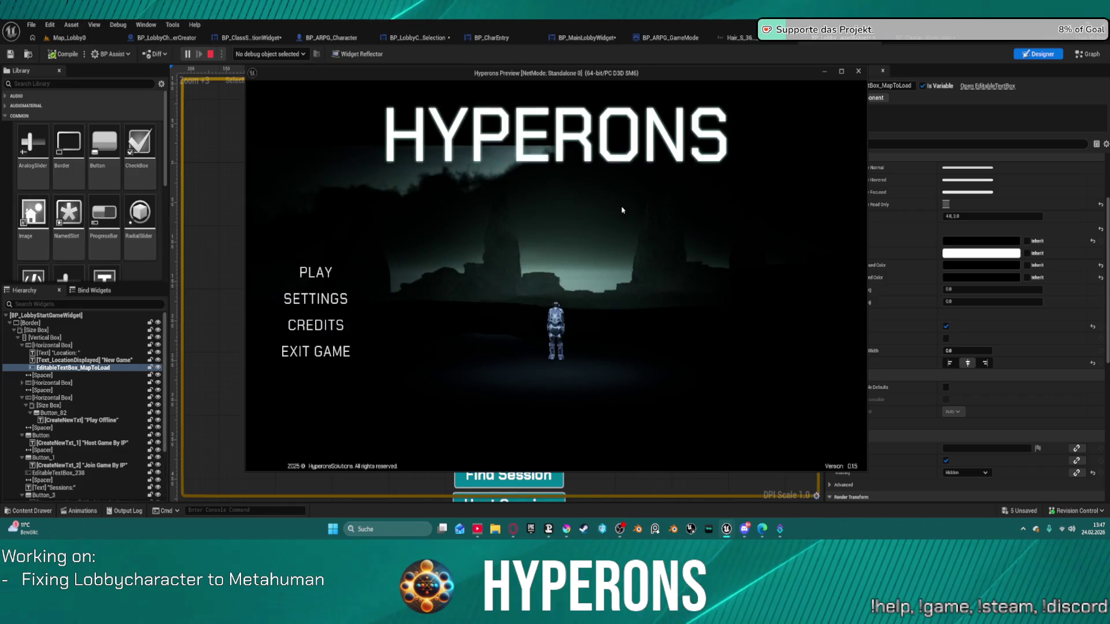
pyautogui.click(312, 278)
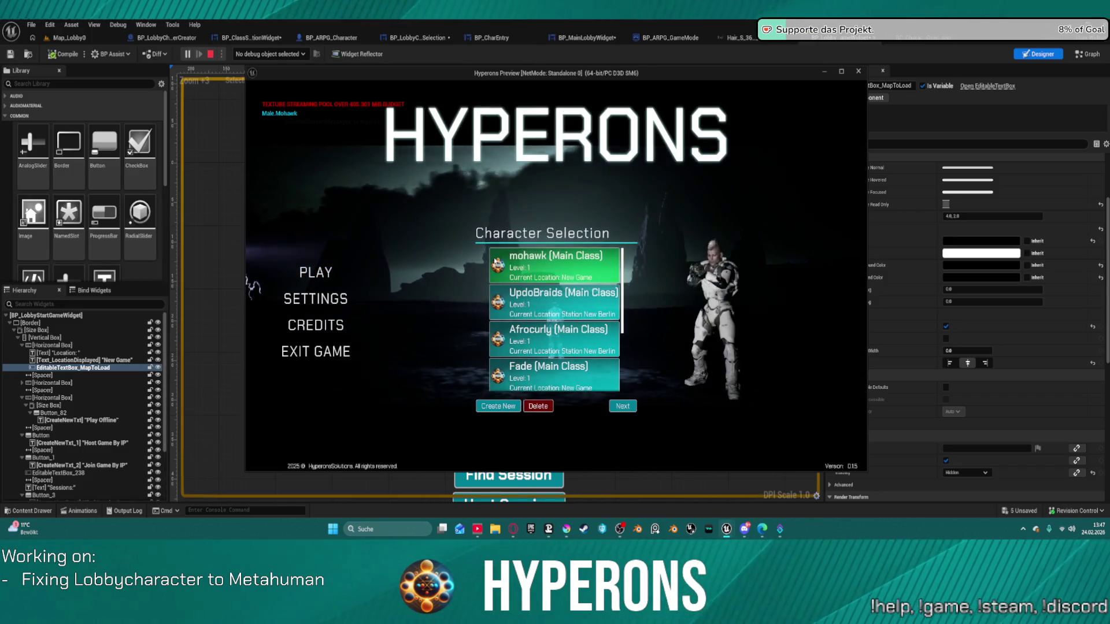
pyautogui.press('Escape')
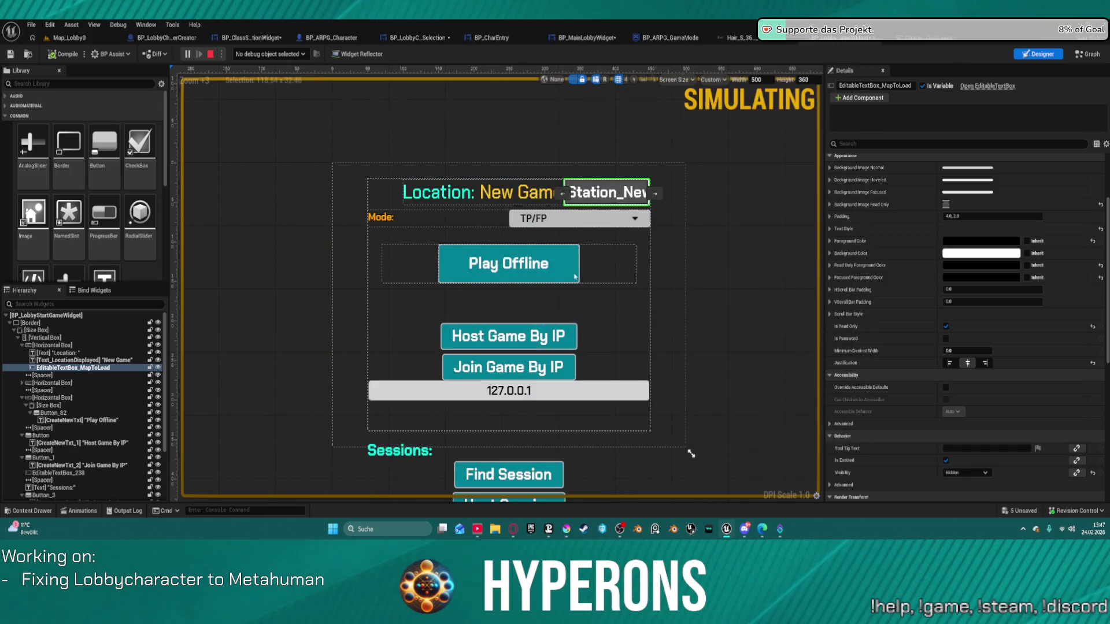
# - Collapse the map box and give the Location and New Game texts vertical centre alignment with Fill size
pyautogui.click(968, 473)
pyautogui.click(972, 442)
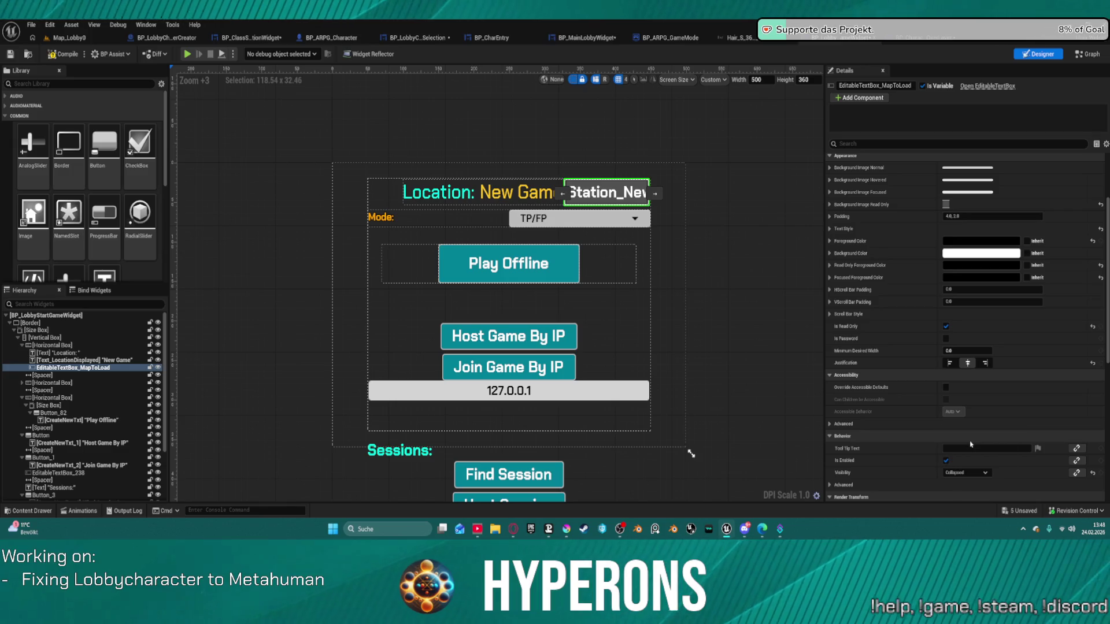
pyautogui.click(660, 191)
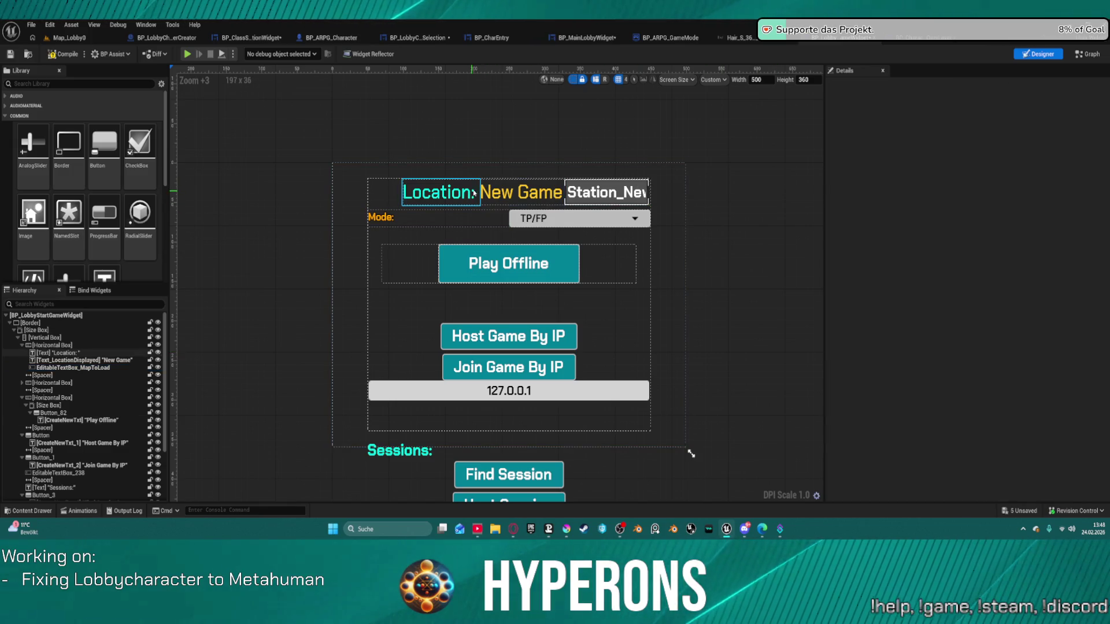
pyautogui.keyDown('ctrl'); pyautogui.click(543, 186); pyautogui.keyUp('ctrl')
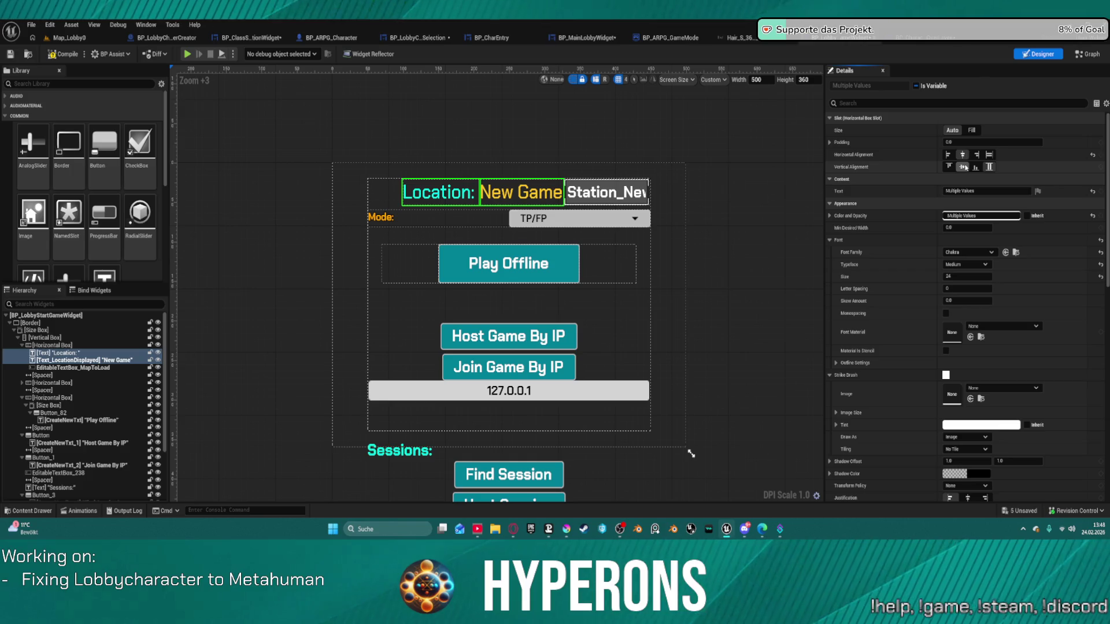
pyautogui.click(963, 166)
pyautogui.click(972, 130)
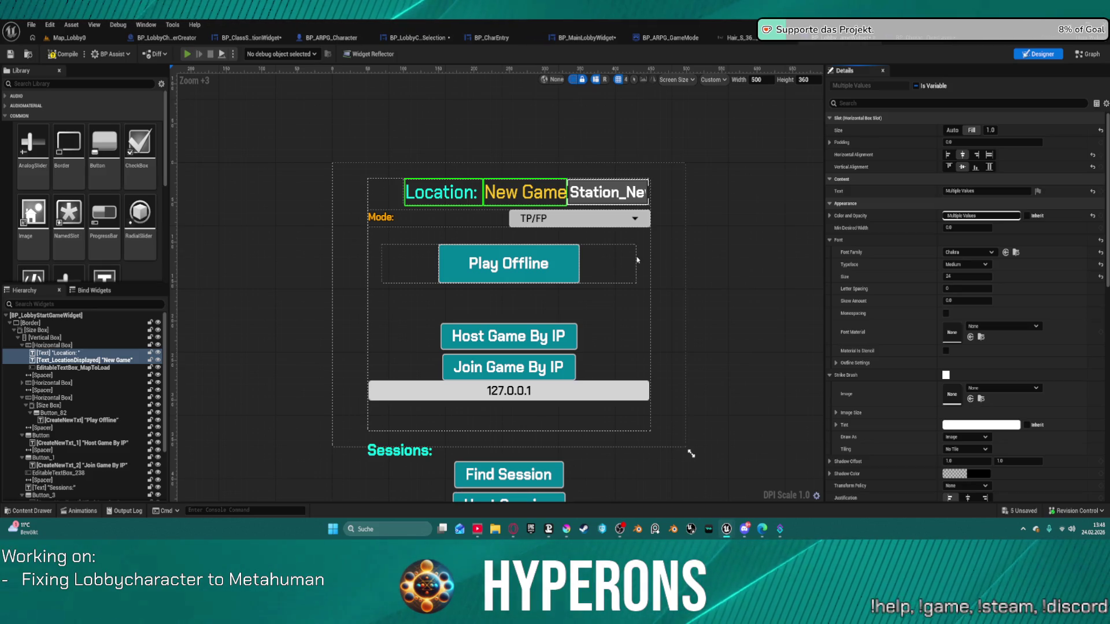
# - Play-test with mohawk to check the start-game screen, then stop
pyautogui.hotkey('alt', 'p')
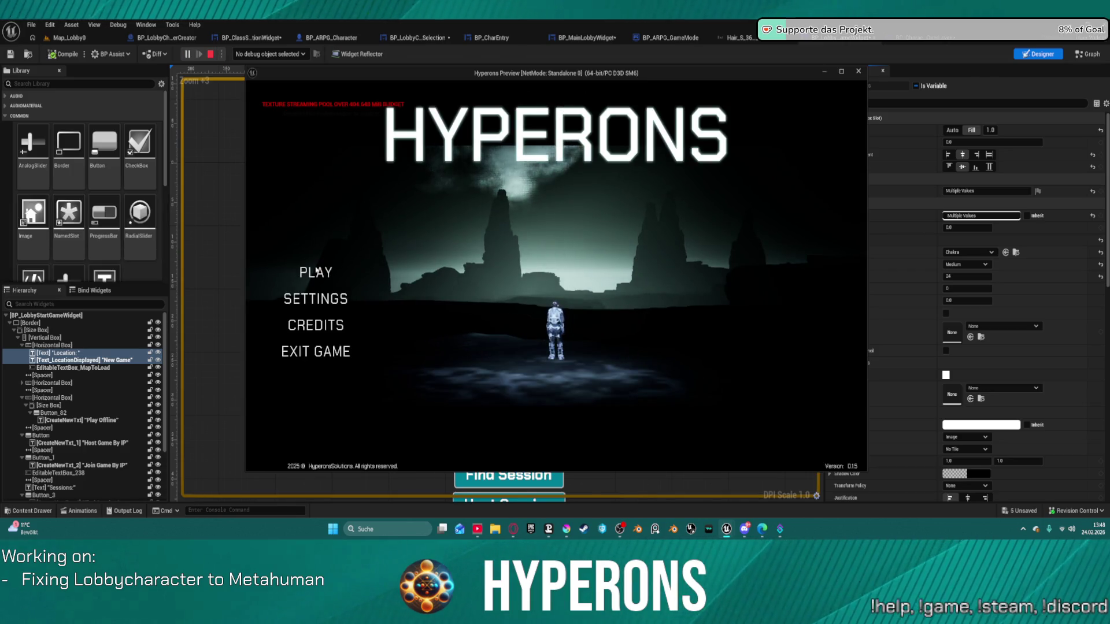
pyautogui.click(317, 270)
pyautogui.click(555, 263)
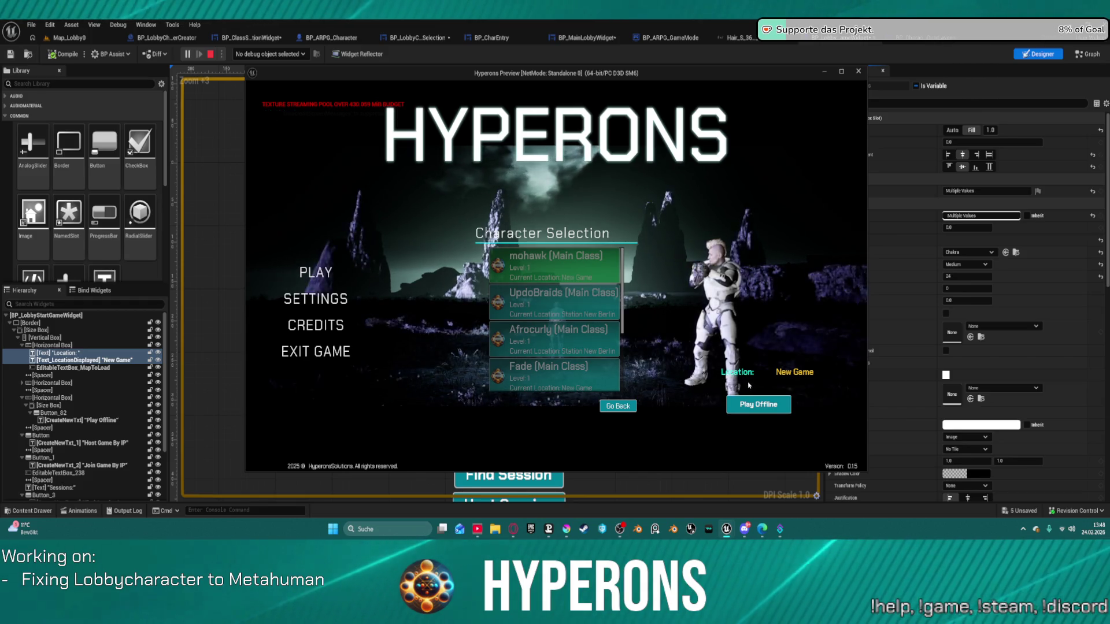
pyautogui.press('Escape')
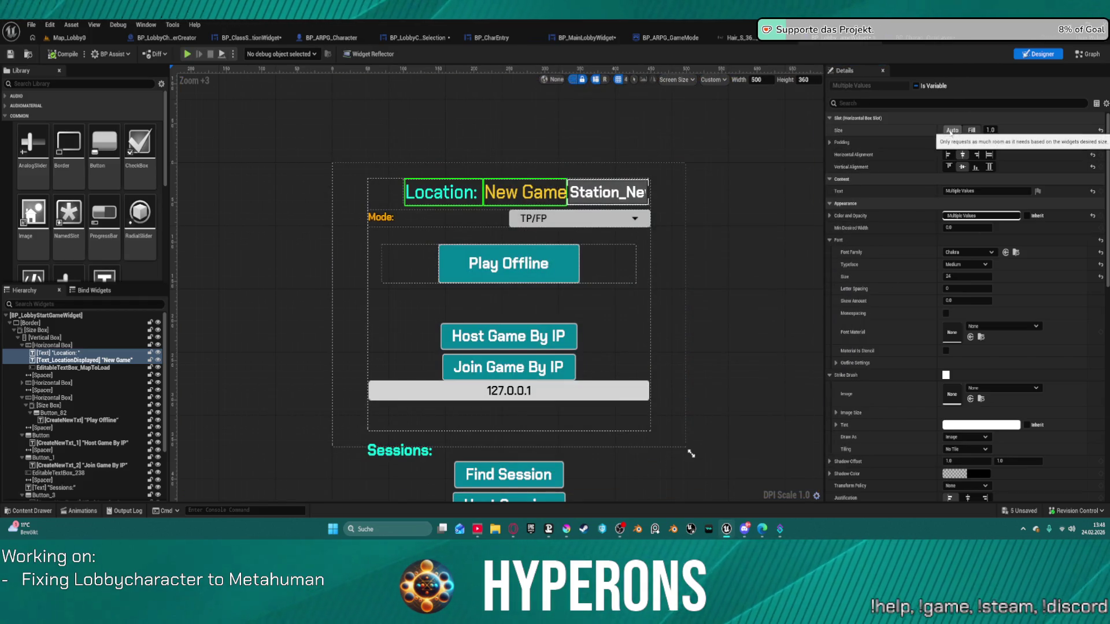
# - Switch both texts back to Auto size and play-test the start-game screen again
pyautogui.click(952, 131)
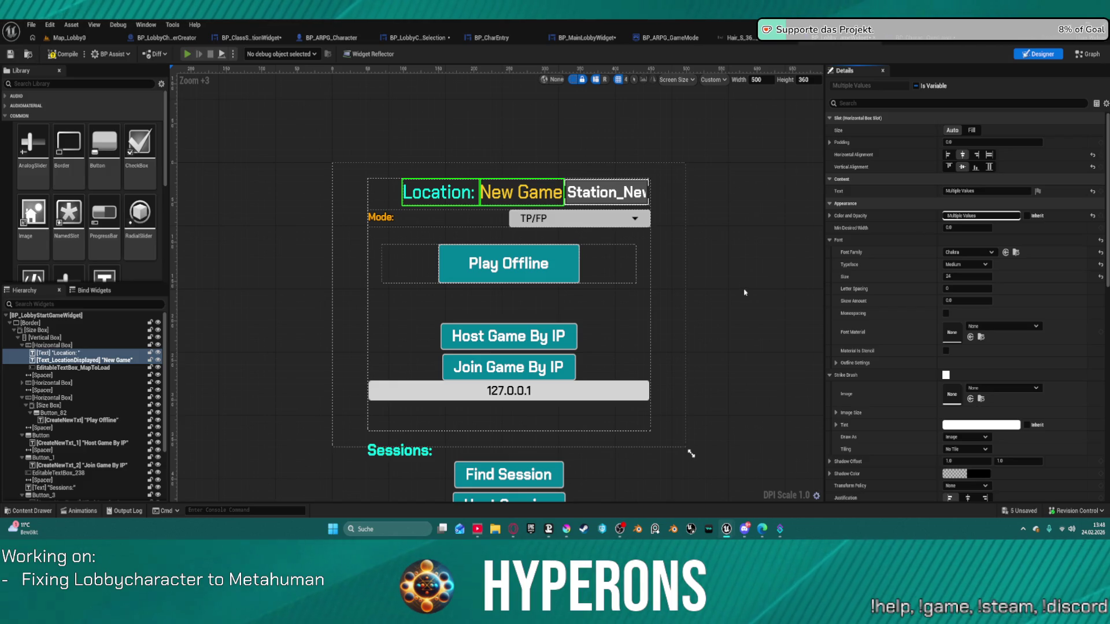
pyautogui.hotkey('alt', 'p')
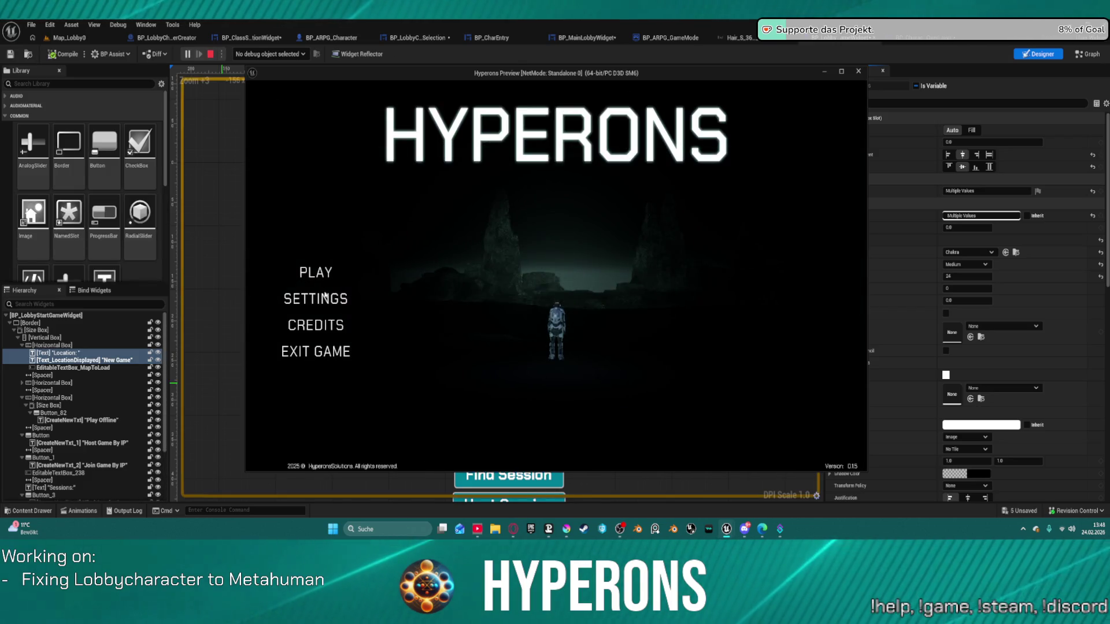
pyautogui.click(315, 272)
pyautogui.click(545, 275)
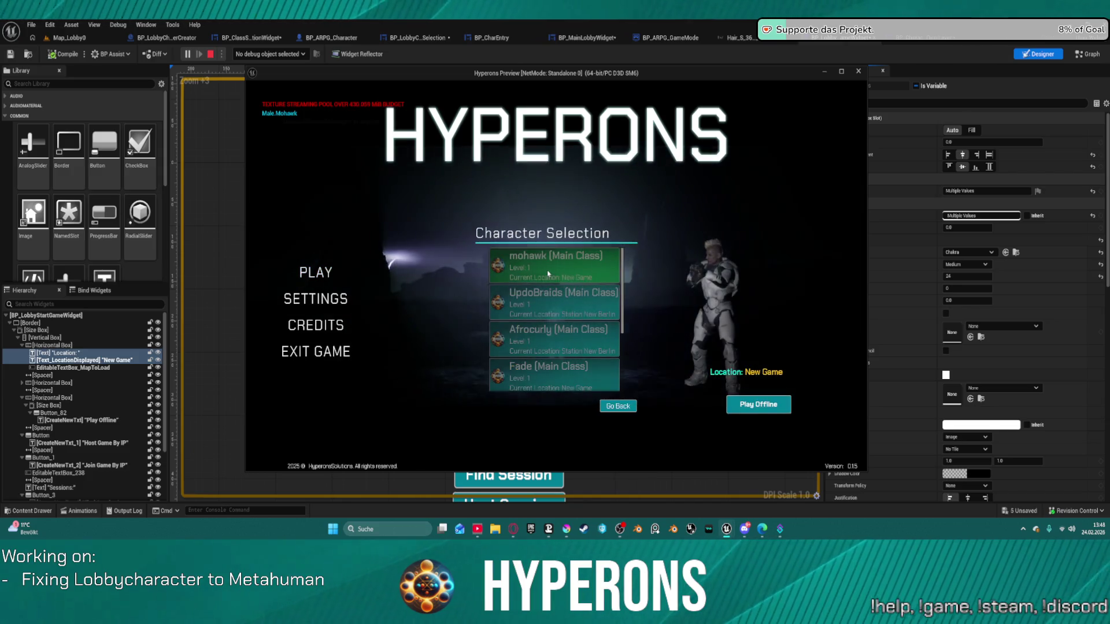
pyautogui.press('Escape')
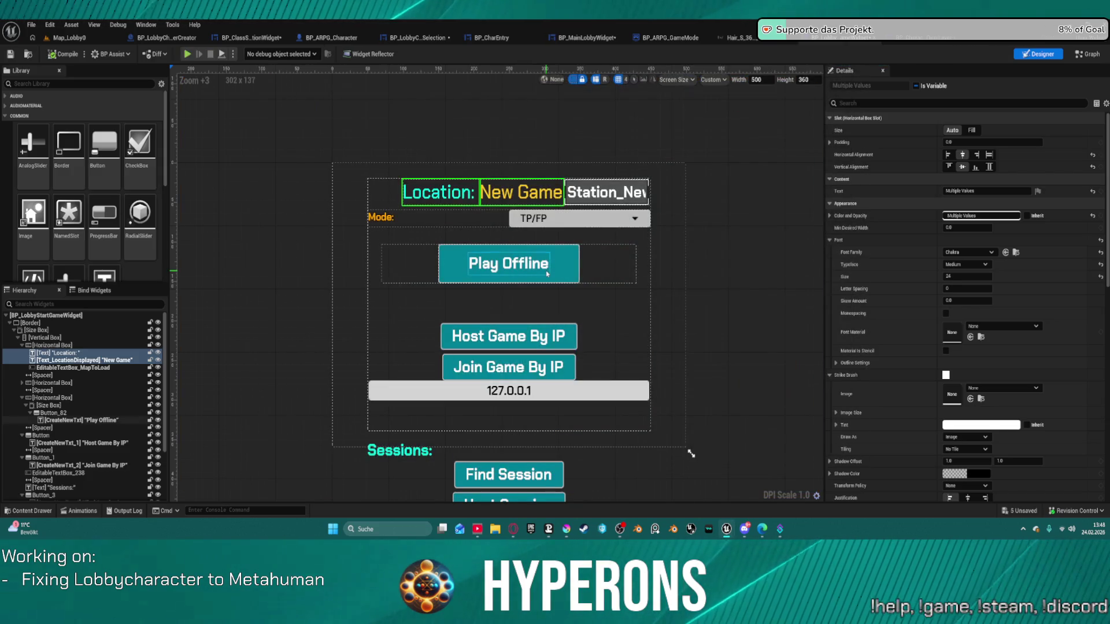
# - Try left, centre and fill horizontal alignment on the Play Offline button
pyautogui.click(554, 274)
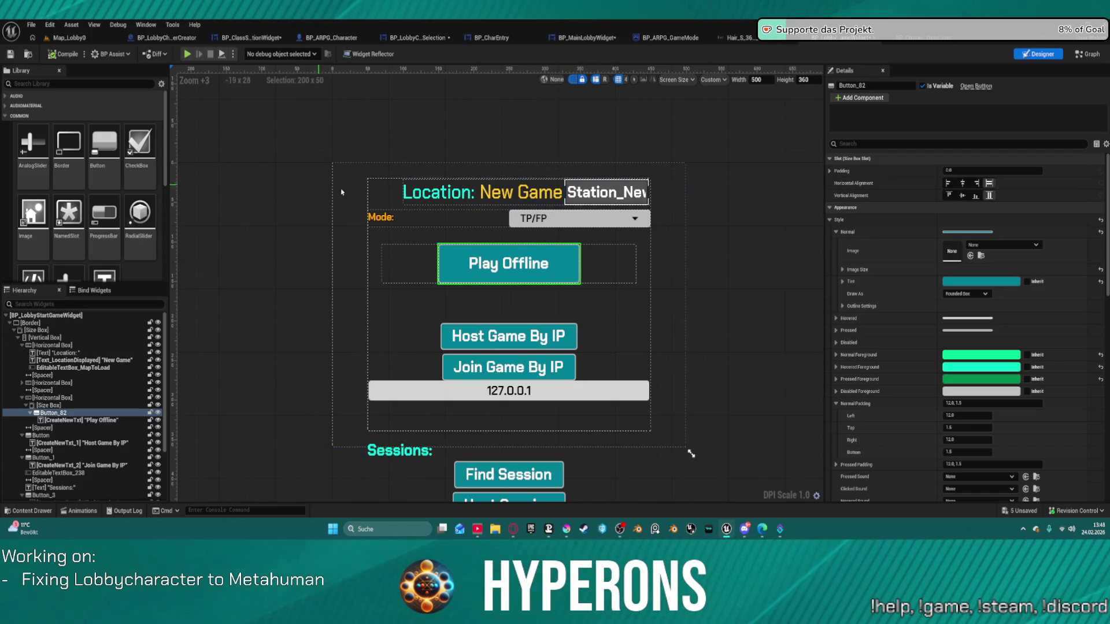
pyautogui.click(415, 195)
pyautogui.keyDown('ctrl'); pyautogui.click(488, 193); pyautogui.keyUp('ctrl')
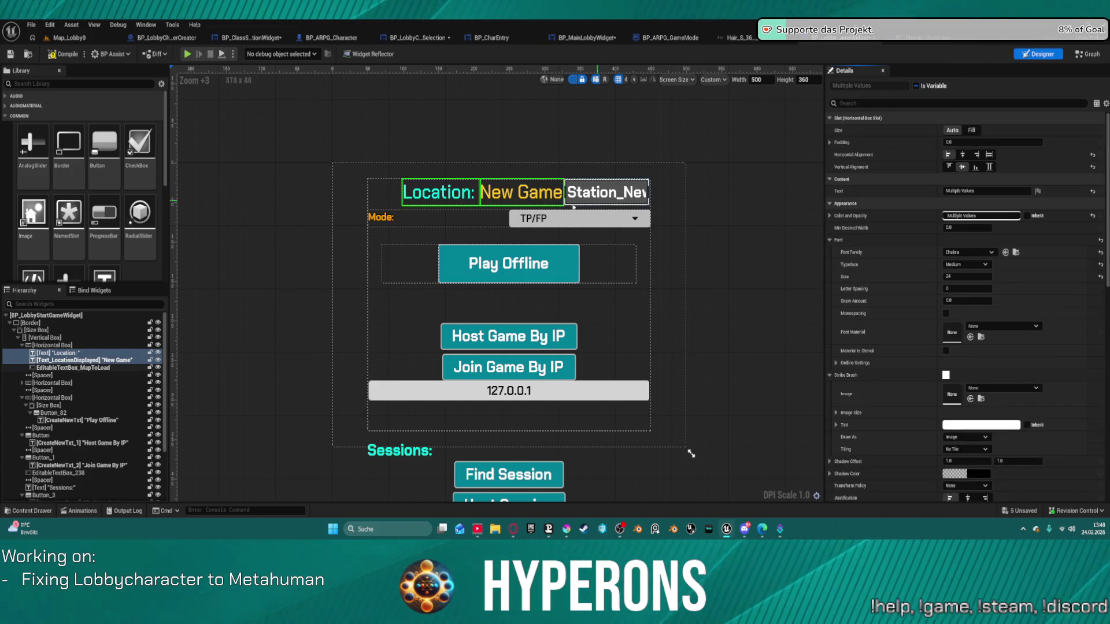
pyautogui.click(449, 261)
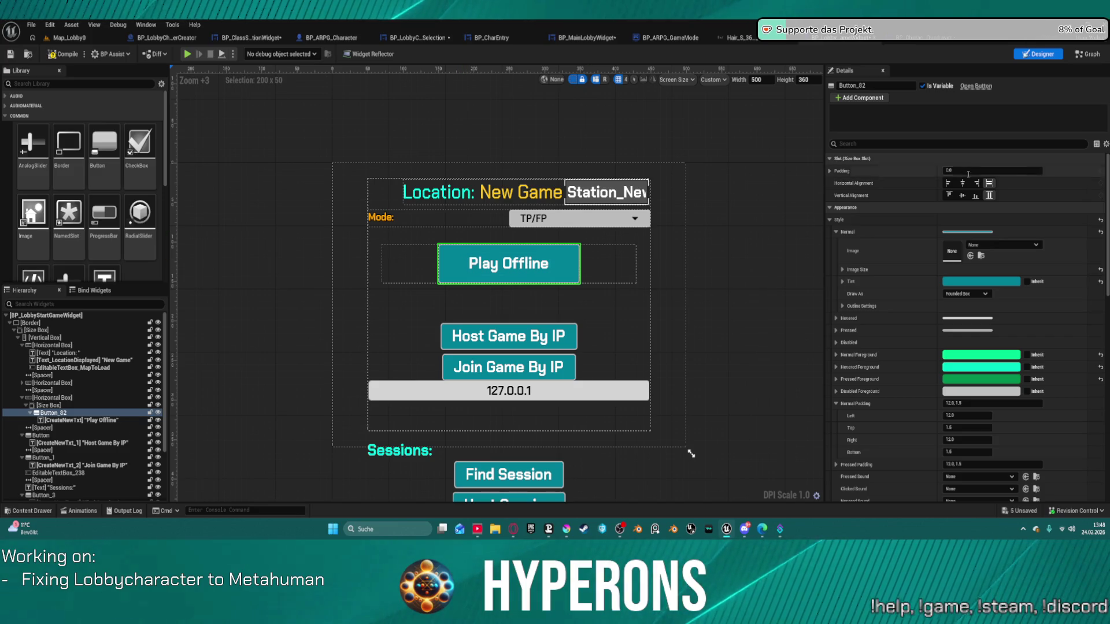
pyautogui.click(951, 184)
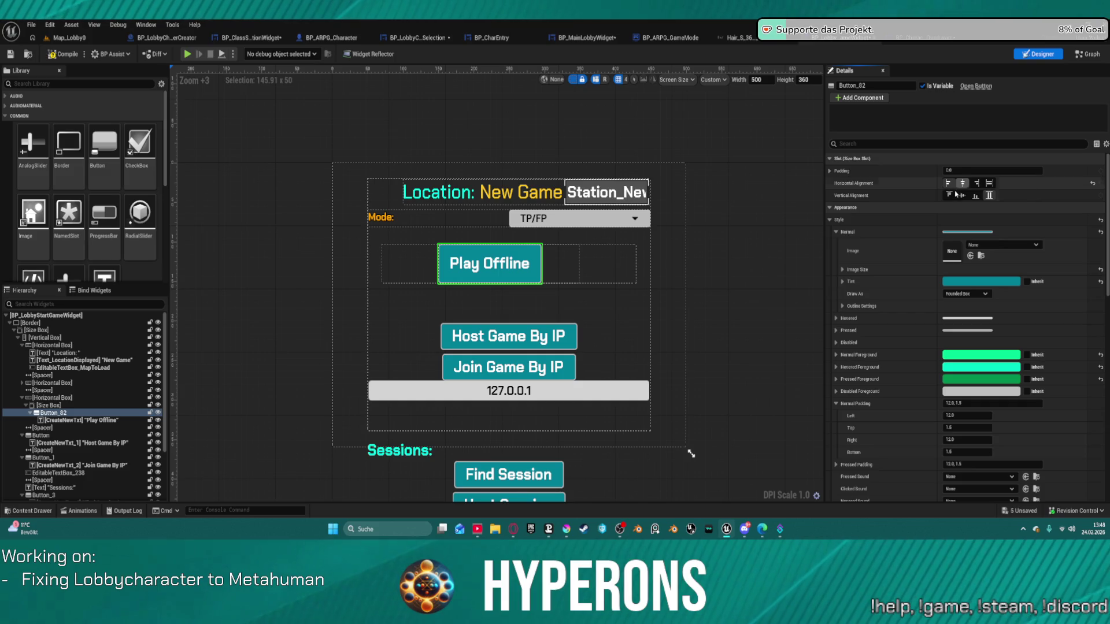
pyautogui.click(963, 184)
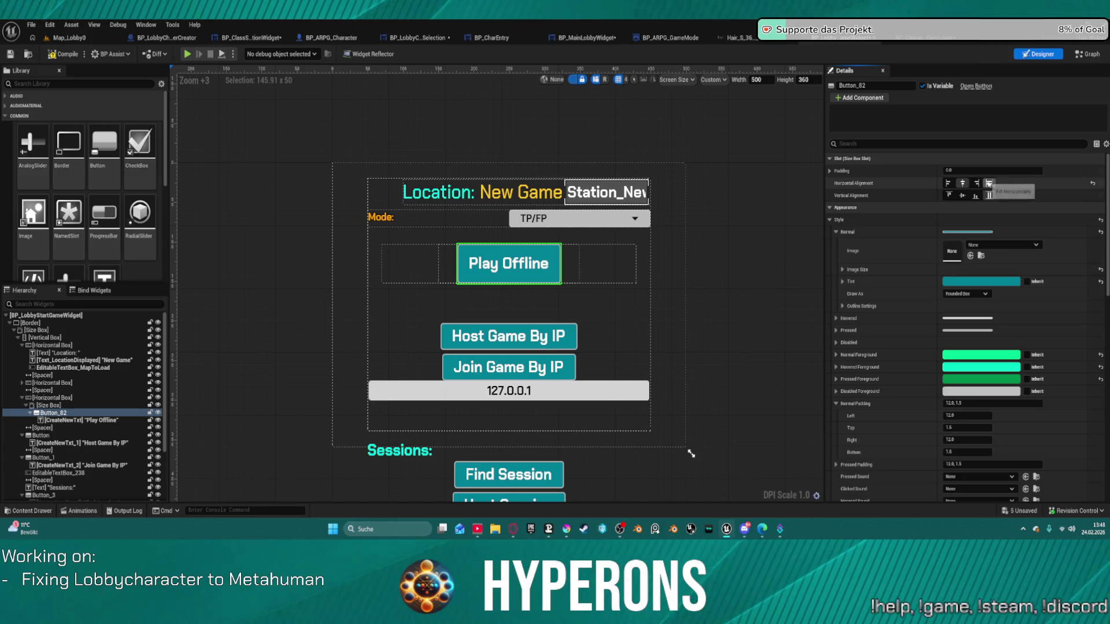
pyautogui.click(989, 184)
# - Left-align the Size Box holding the Play Offline button horizontally
pyautogui.click(48, 406)
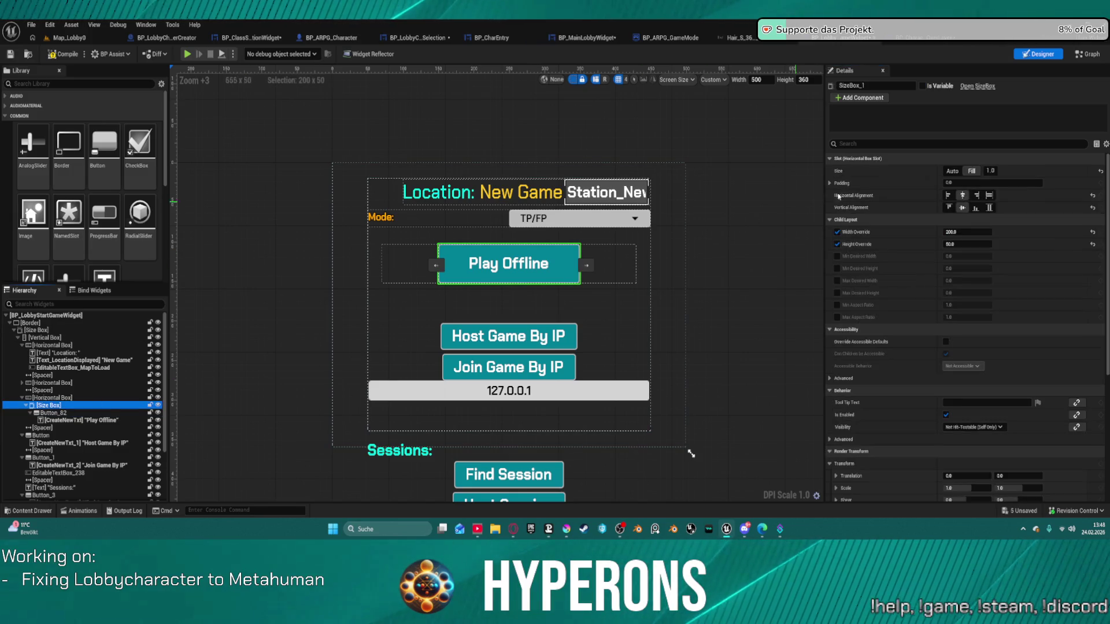
pyautogui.click(948, 197)
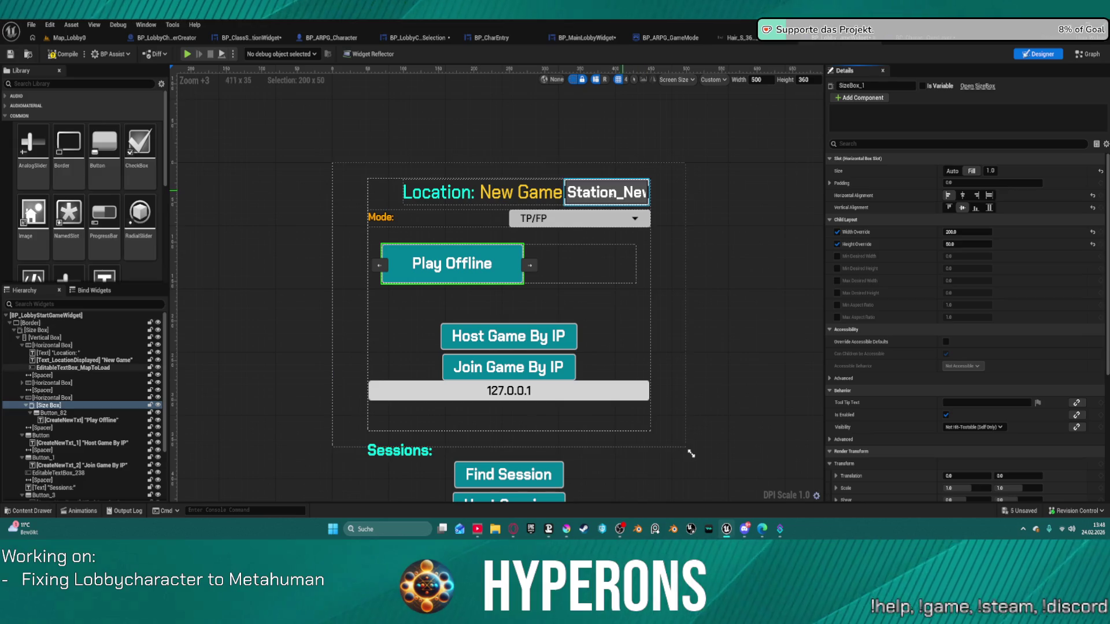
pyautogui.click(510, 195)
pyautogui.keyDown('ctrl'); pyautogui.click(441, 189); pyautogui.keyUp('ctrl')
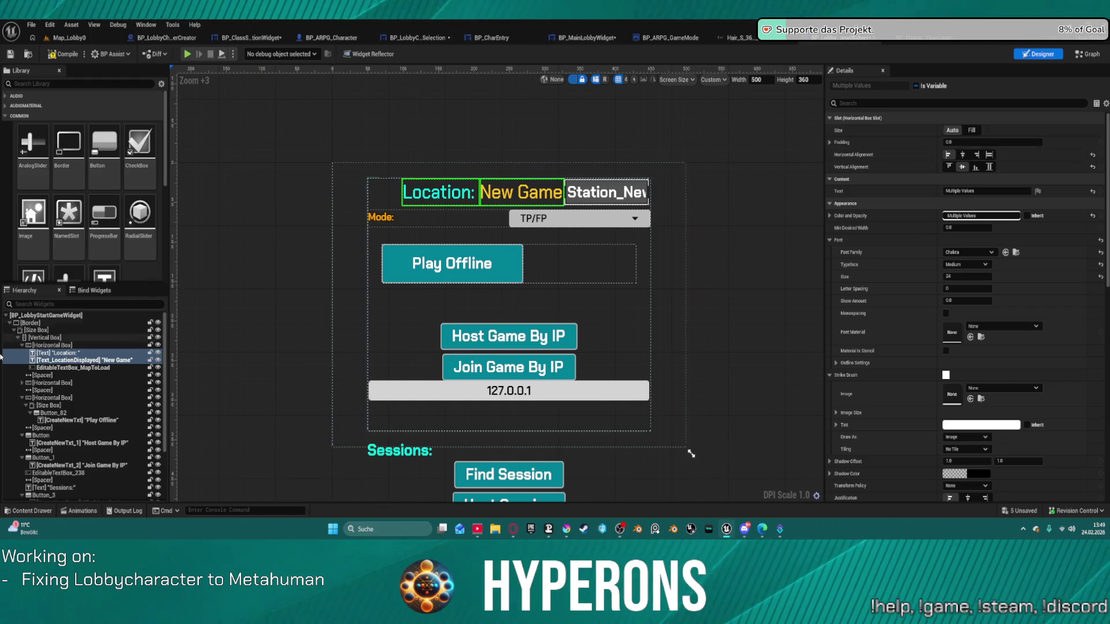
pyautogui.click(58, 346)
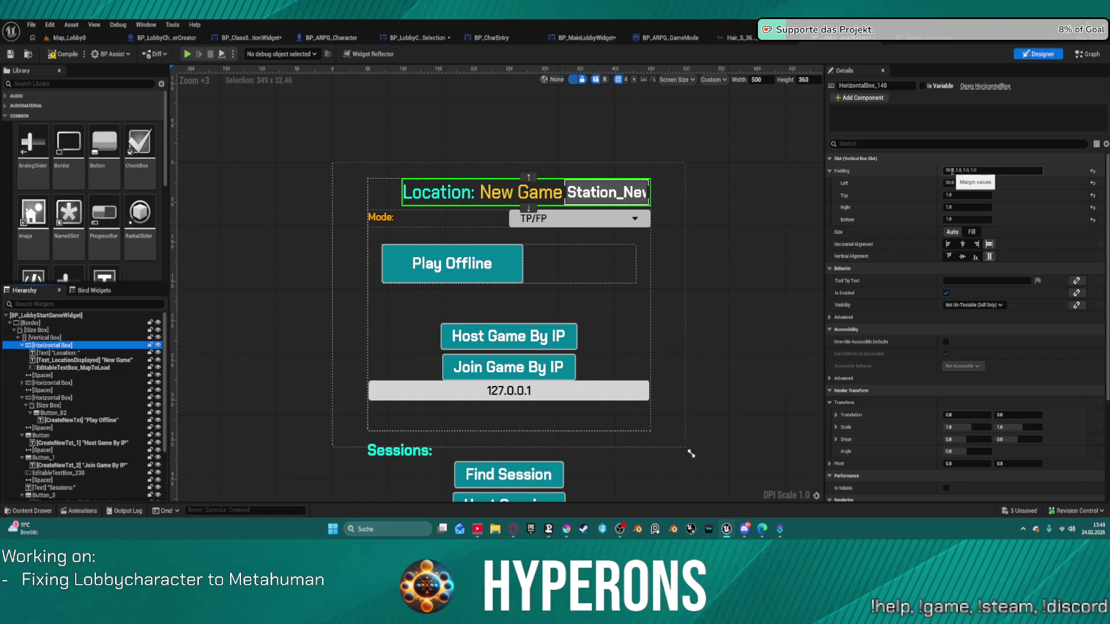
# - Set the Location row's padding to 10, then reset it to 0
pyautogui.moveTo(955, 171); pyautogui.dragTo(928, 173)
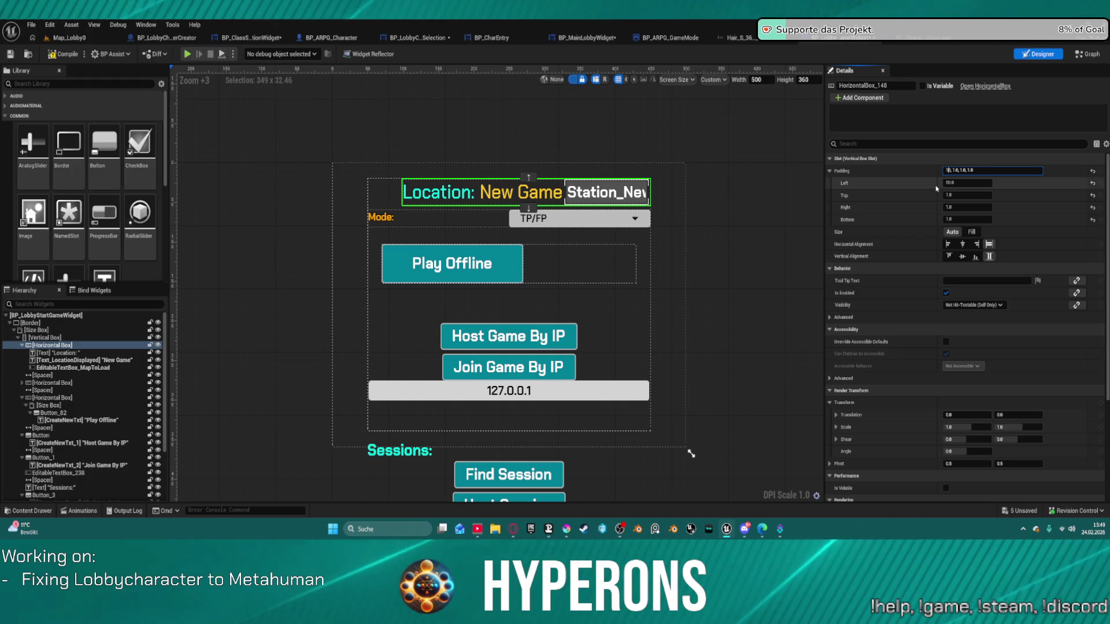
pyautogui.press('Return')
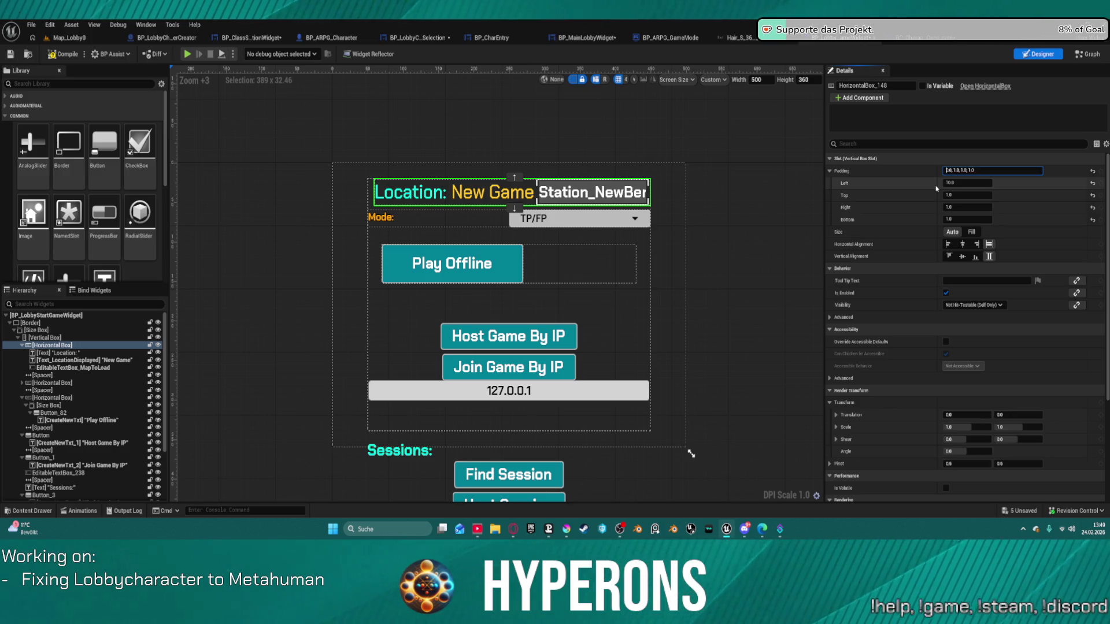
pyautogui.click(1091, 171)
pyautogui.click(677, 174)
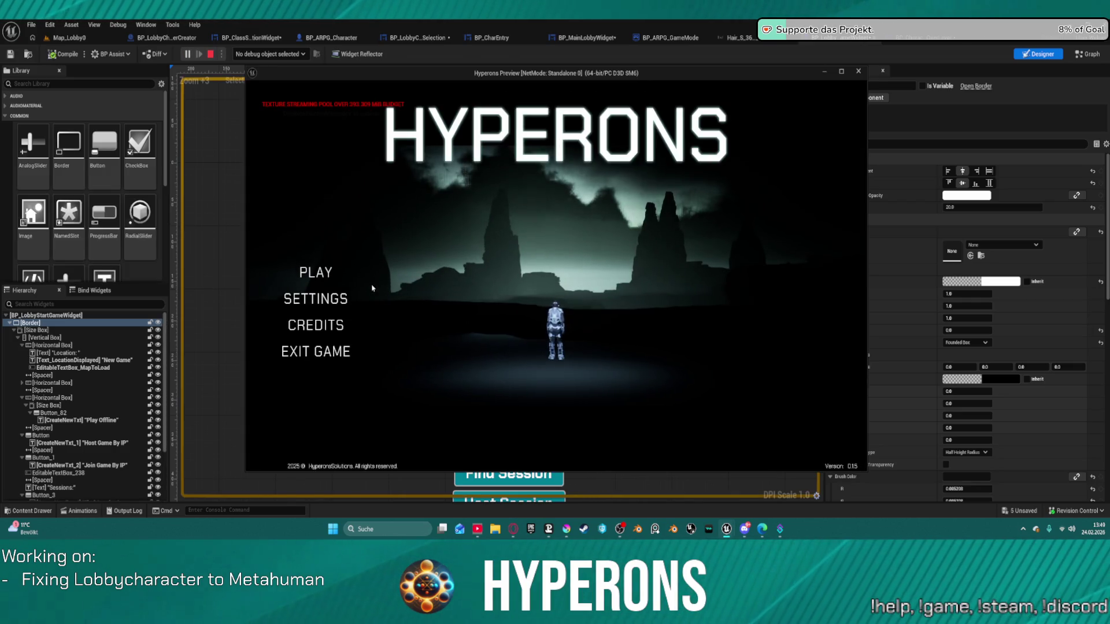
# - Choose mohawk, check the start-game screen at full size, then exit the preview
pyautogui.click(315, 272)
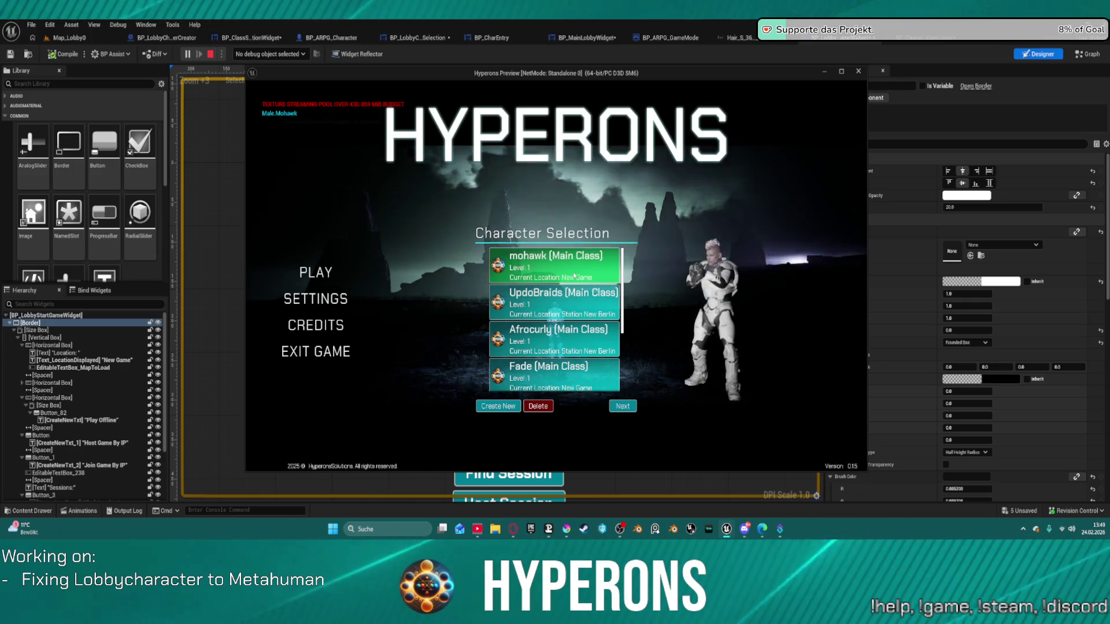
pyautogui.click(574, 276)
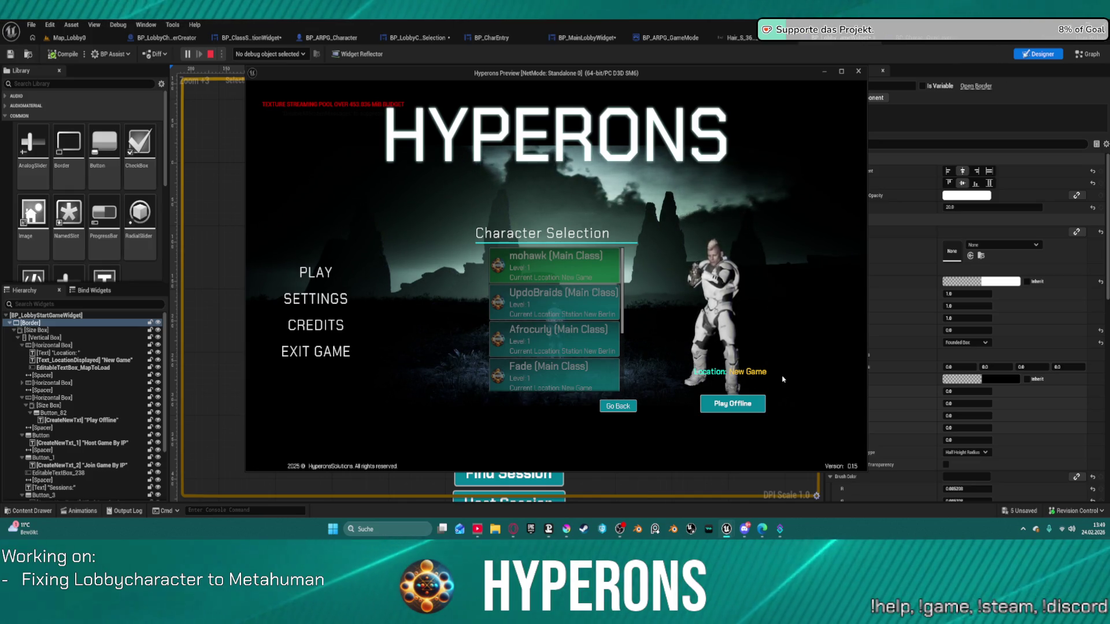
pyautogui.click(845, 73)
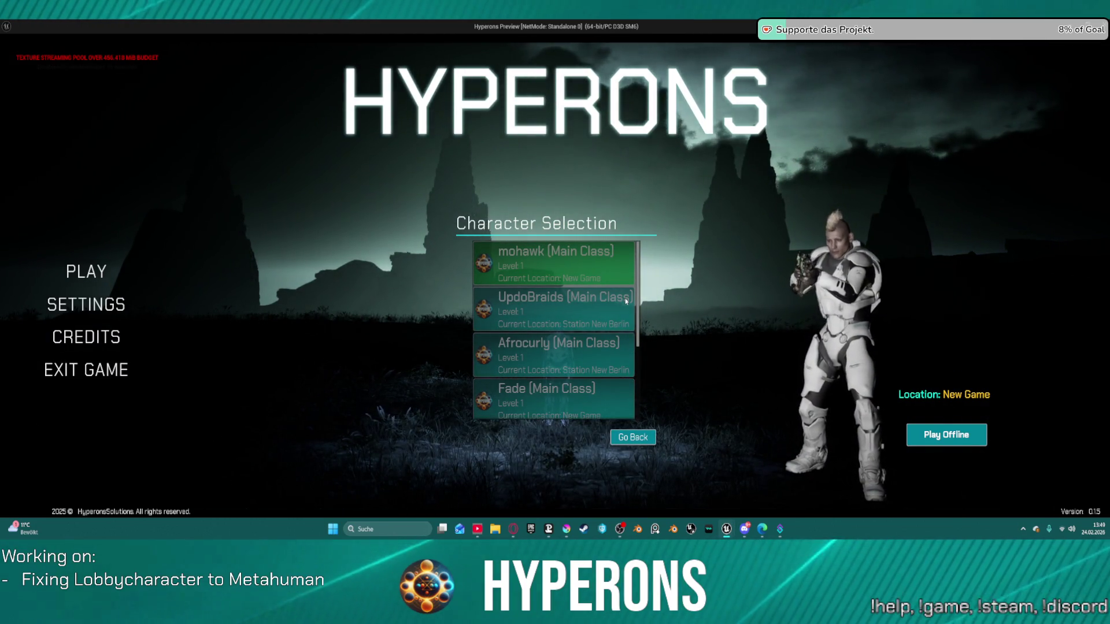
pyautogui.hotkey('alt', 'Tab')
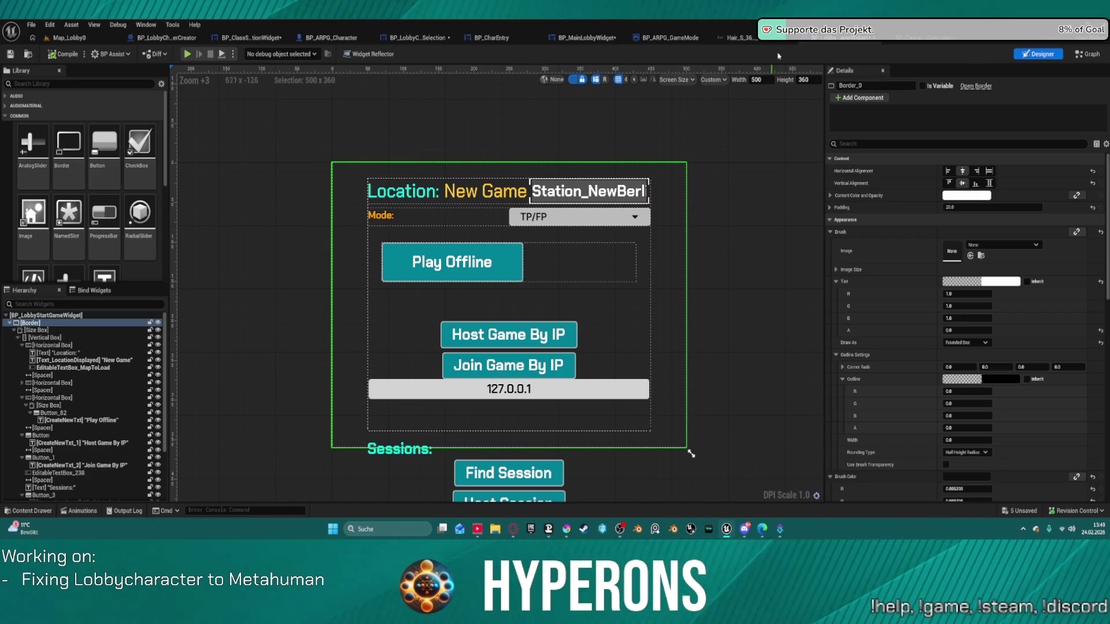
# - In BP_MainLobbyWidget, apply a new anchor preset to the start-game panel and relaunch the game
pyautogui.click(925, 38)
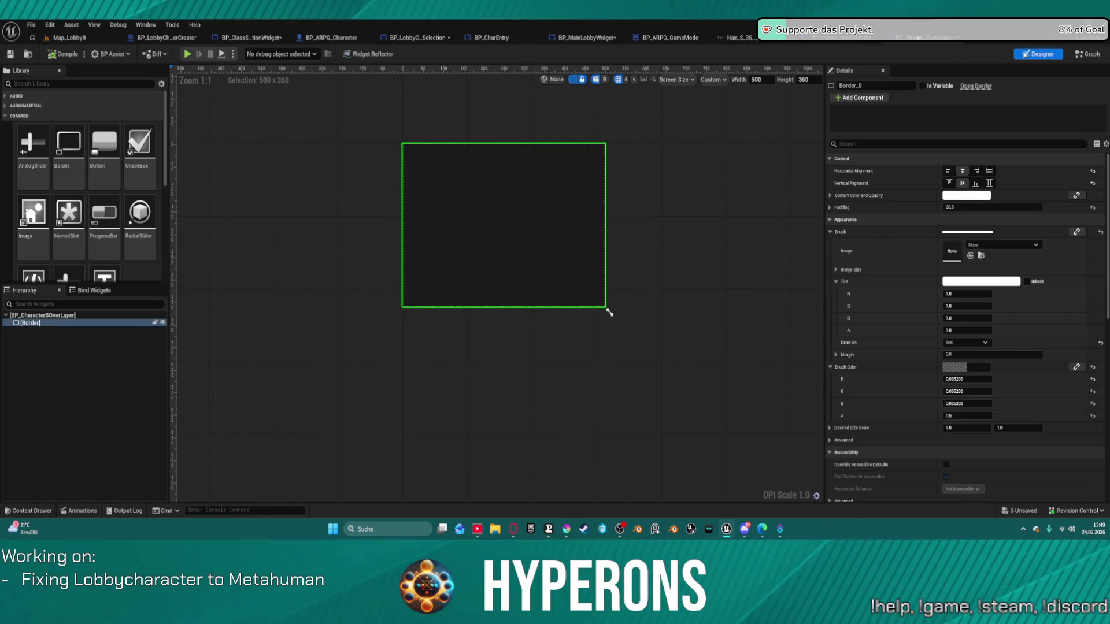
pyautogui.click(844, 38)
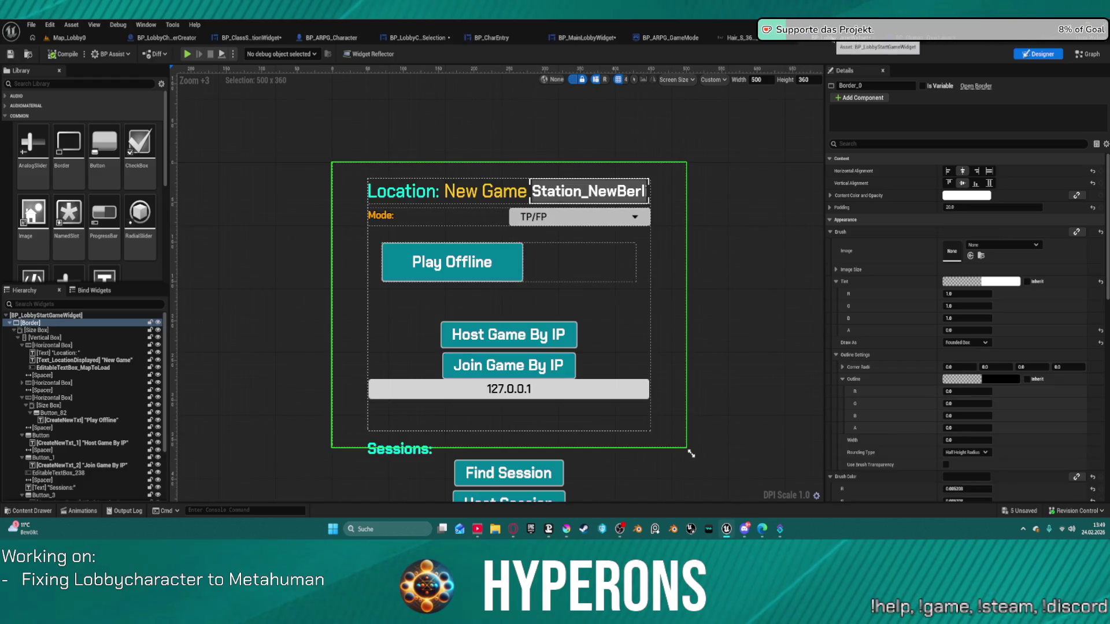
pyautogui.click(594, 39)
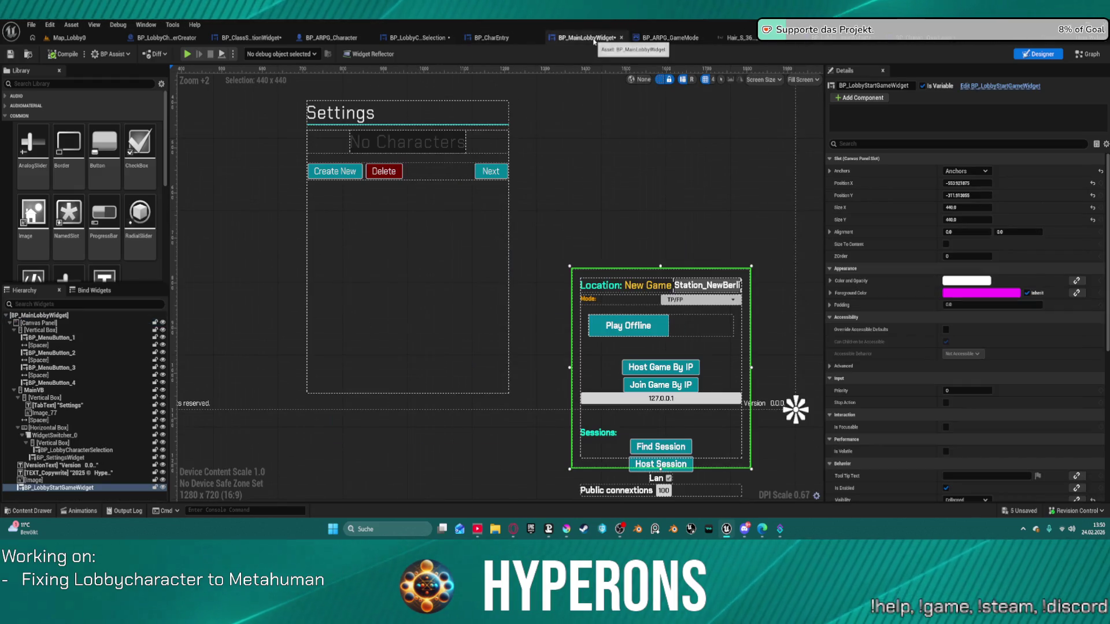
pyautogui.click(961, 171)
pyautogui.click(985, 255)
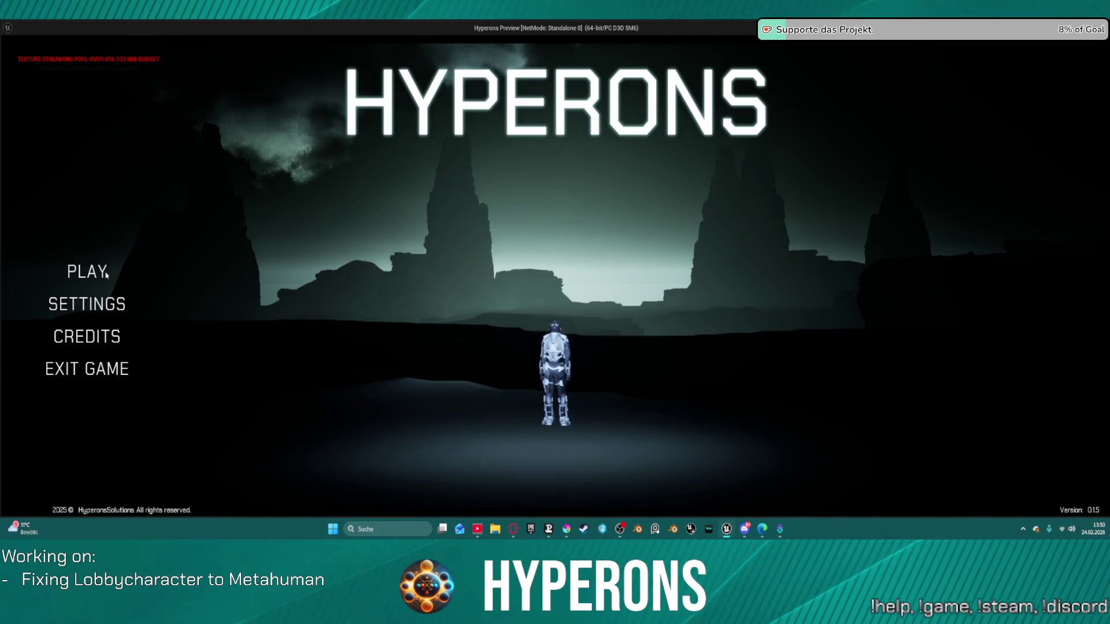
pyautogui.click(83, 269)
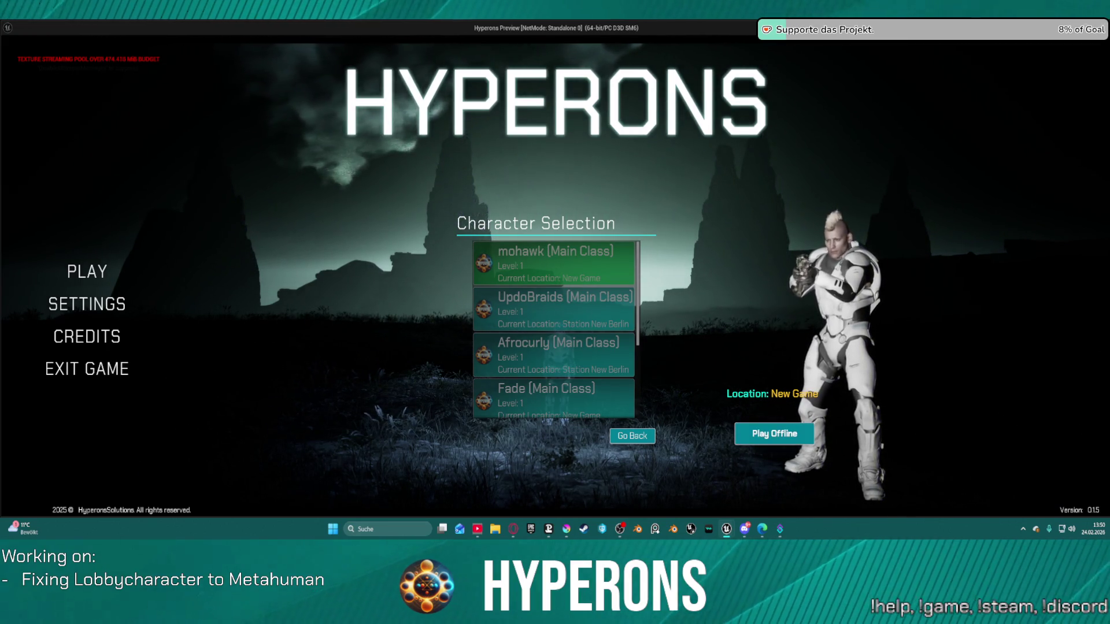
# - Enable Size To Content on BP_LobbyStartGameWidget and verify it in a play-test
pyautogui.moveTo(1104, 150)
pyautogui.mouseDown()
pyautogui.moveTo(711, 156)
pyautogui.moveTo(412, 204)
pyautogui.moveTo(514, 211)
pyautogui.moveTo(191, 224)
pyautogui.moveTo(734, 219)
pyautogui.mouseUp()
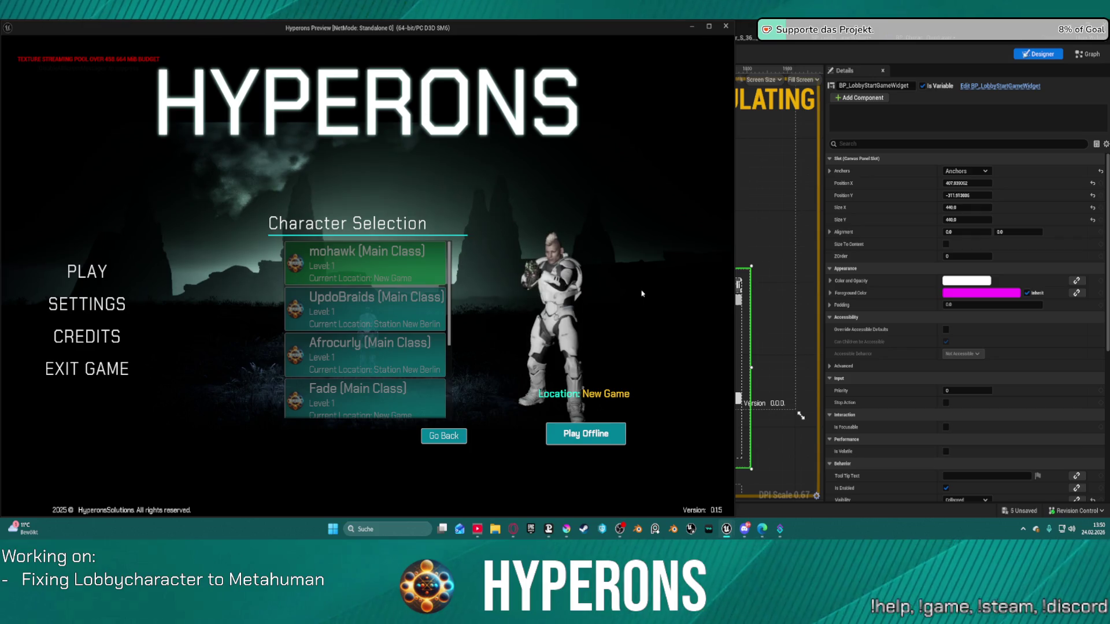
pyautogui.press('Escape')
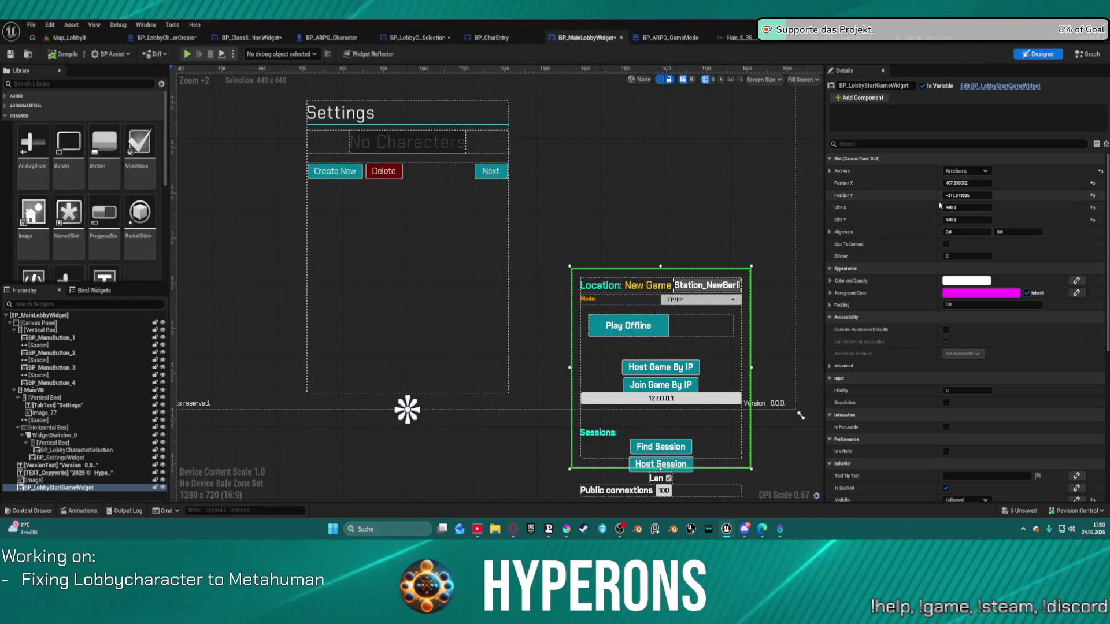
pyautogui.click(946, 245)
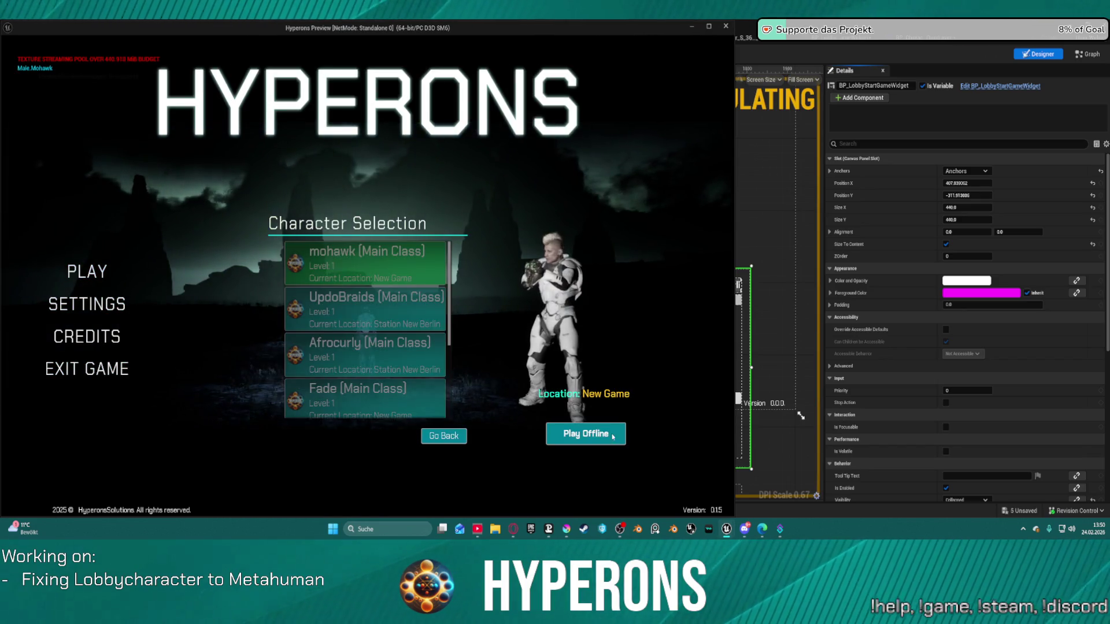
pyautogui.moveTo(734, 330)
pyautogui.mouseDown()
pyautogui.moveTo(290, 338)
pyautogui.moveTo(483, 338)
pyautogui.mouseUp()
pyautogui.press('Escape')
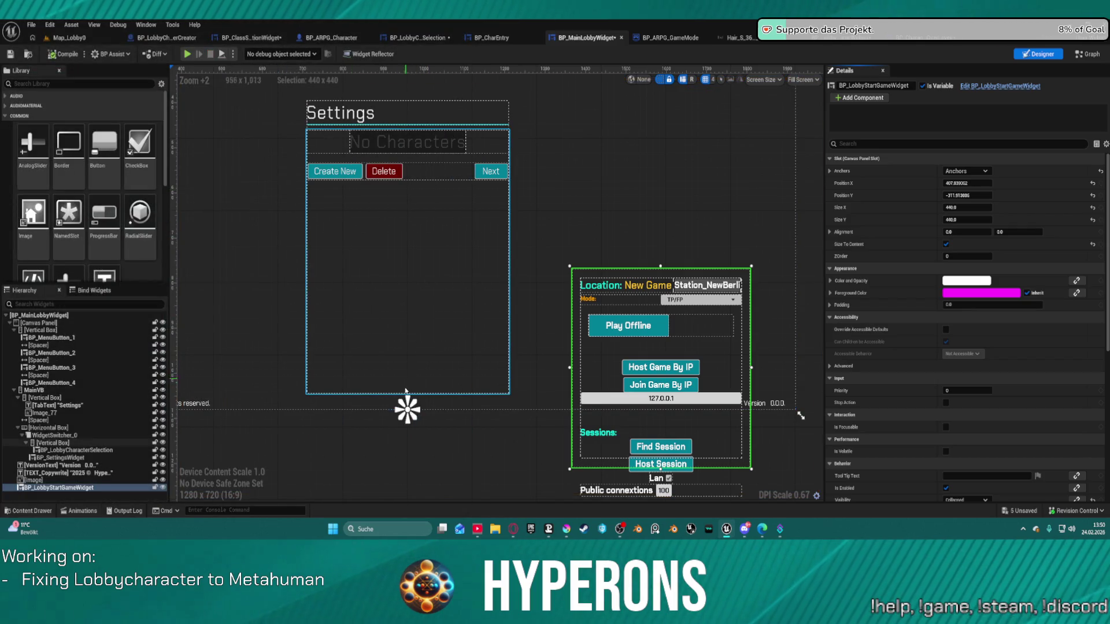
# - Browse the hierarchy through the Settings panel, root canvas, main-menu vertical box and MainVB containers
pyautogui.click(406, 391)
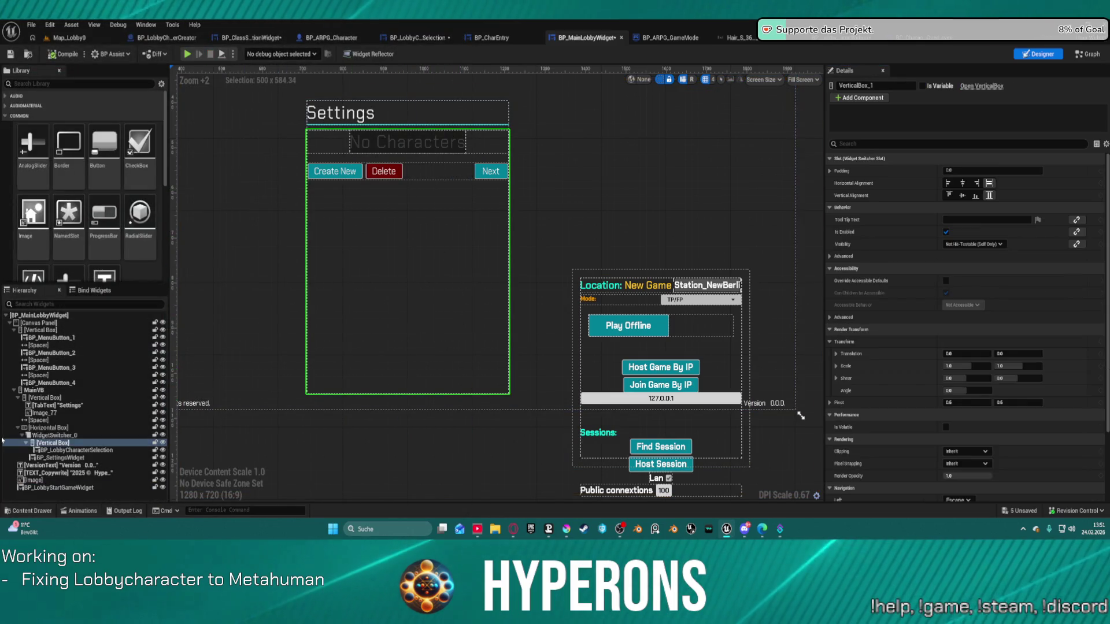
pyautogui.click(49, 428)
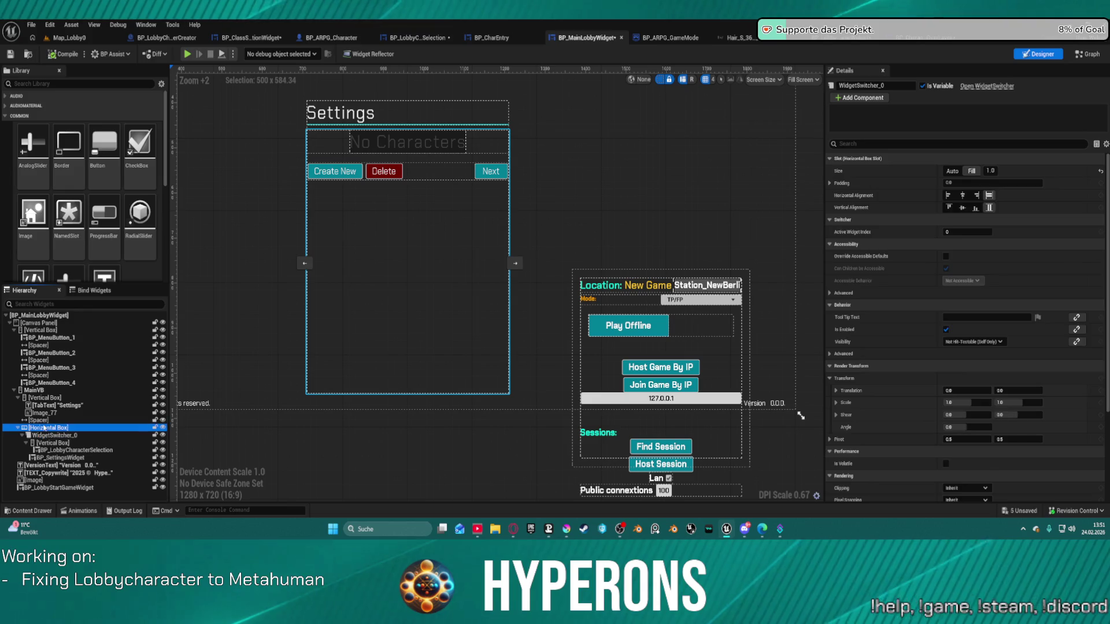
pyautogui.click(36, 323)
pyautogui.click(40, 330)
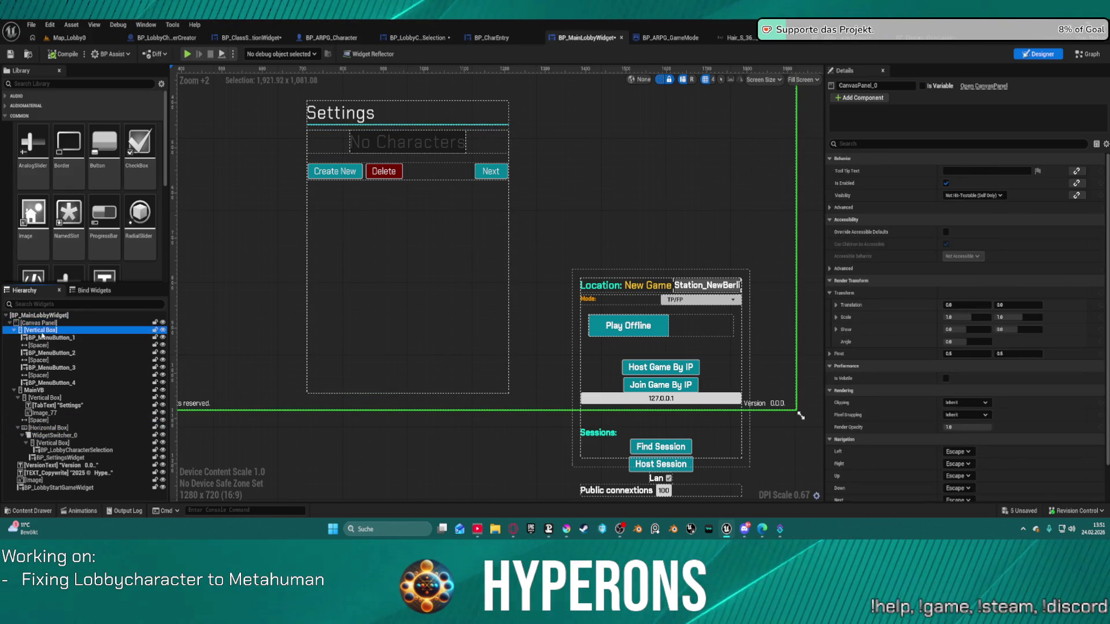
pyautogui.scroll(-4, 481, 145)
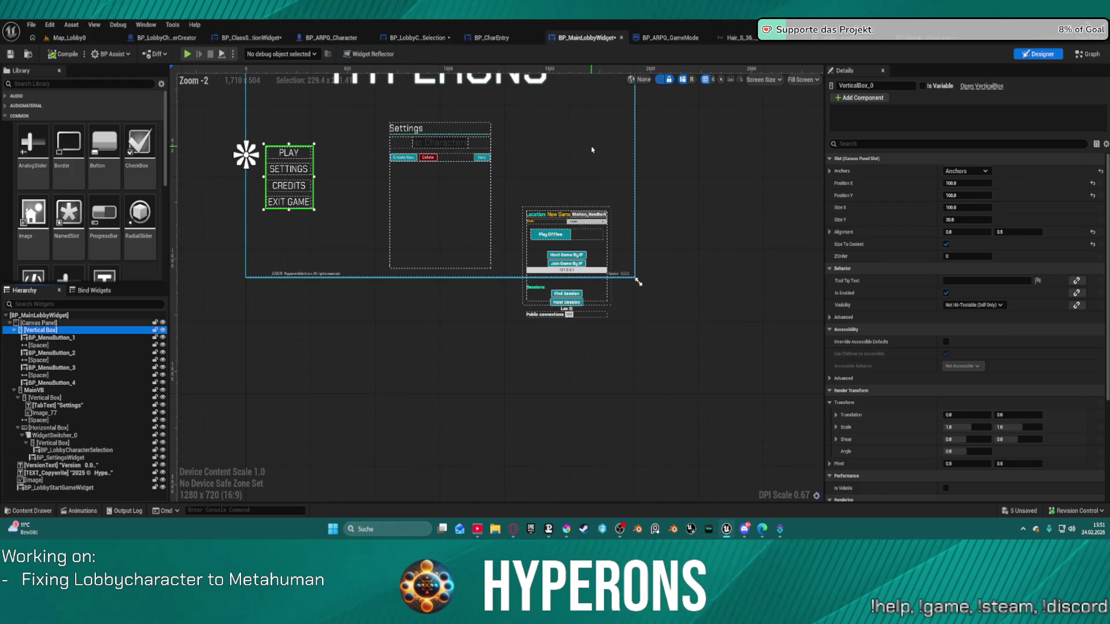
pyautogui.click(37, 316)
pyautogui.click(38, 323)
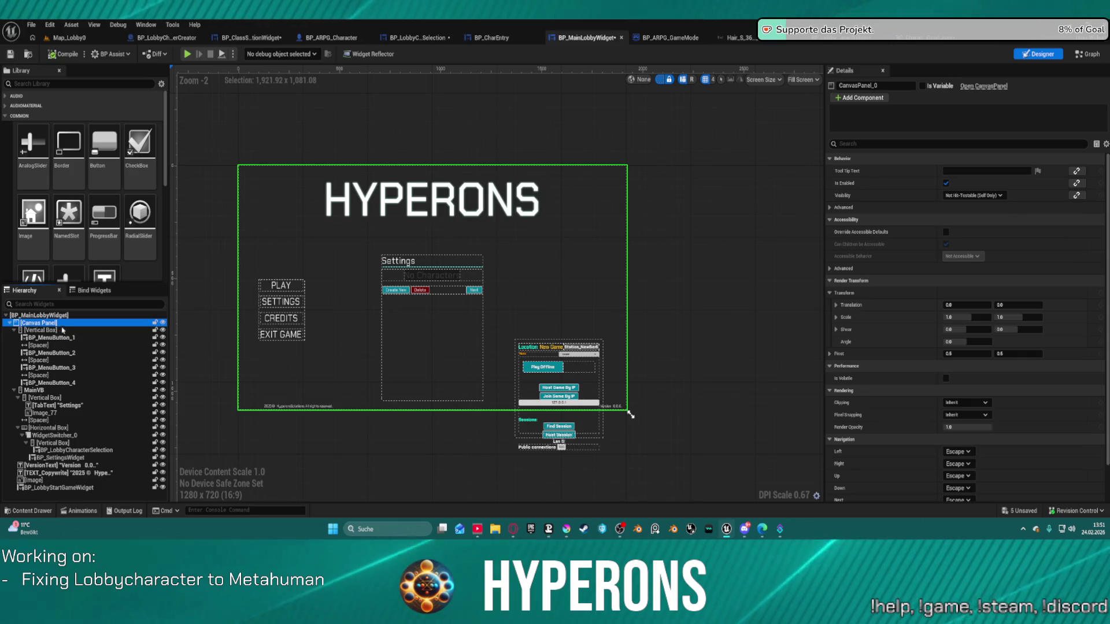
pyautogui.click(45, 391)
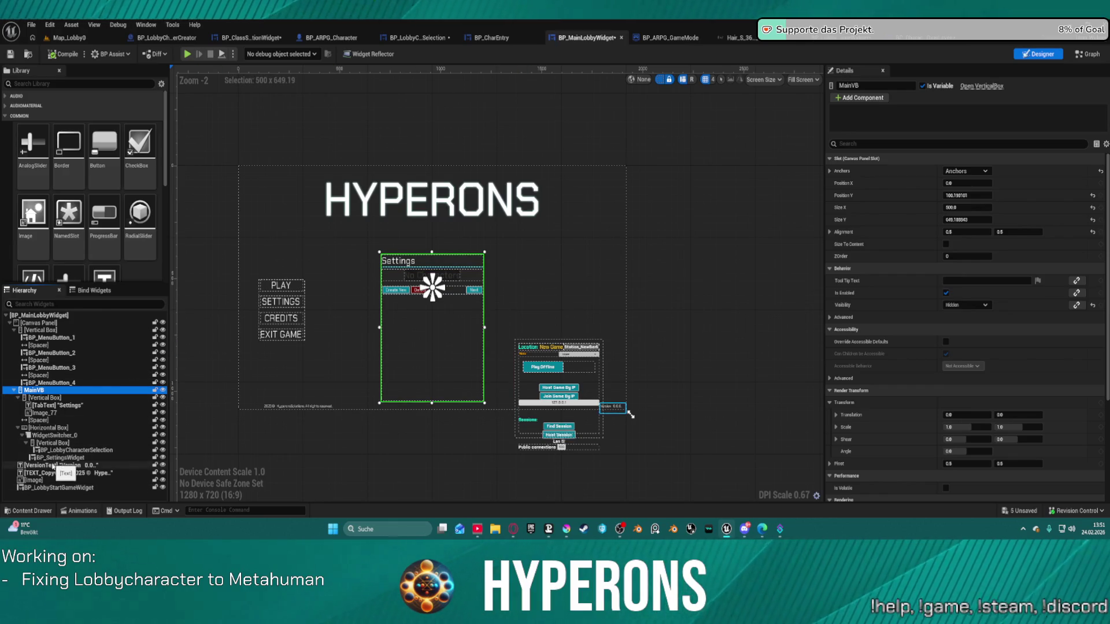
# - Give the start-game panel a new anchor preset and open character selection in the preview
pyautogui.click(61, 488)
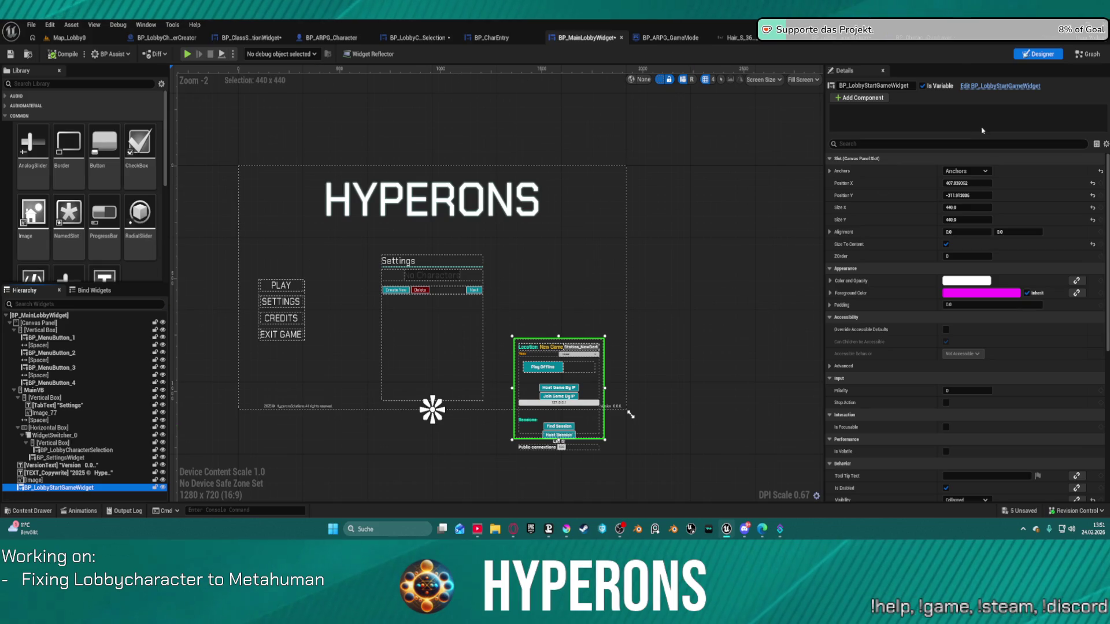
pyautogui.click(965, 172)
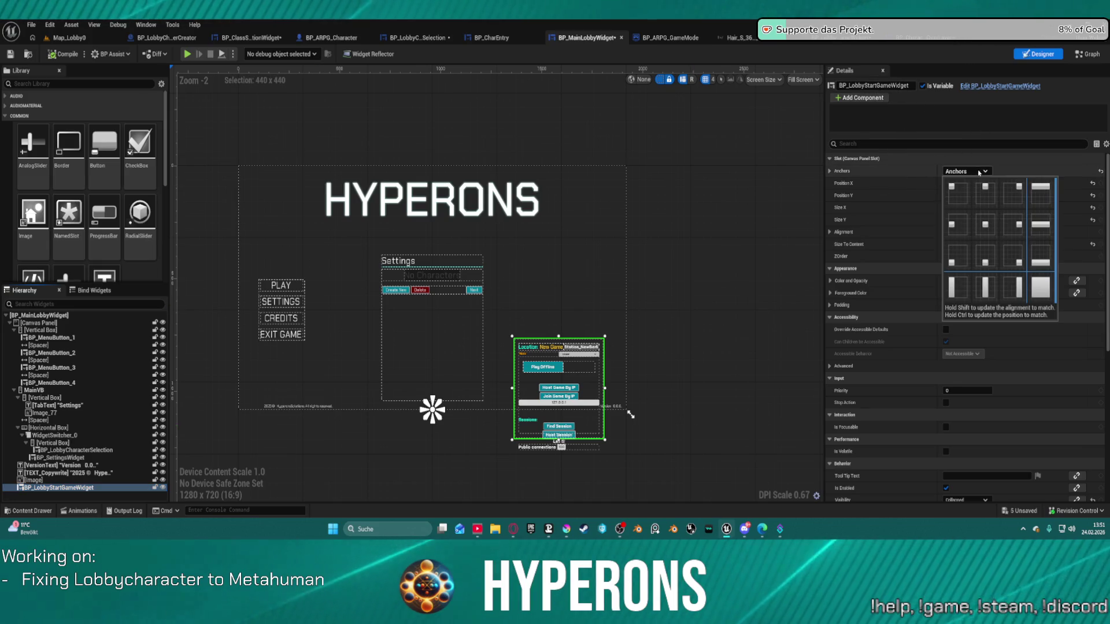
pyautogui.click(985, 225)
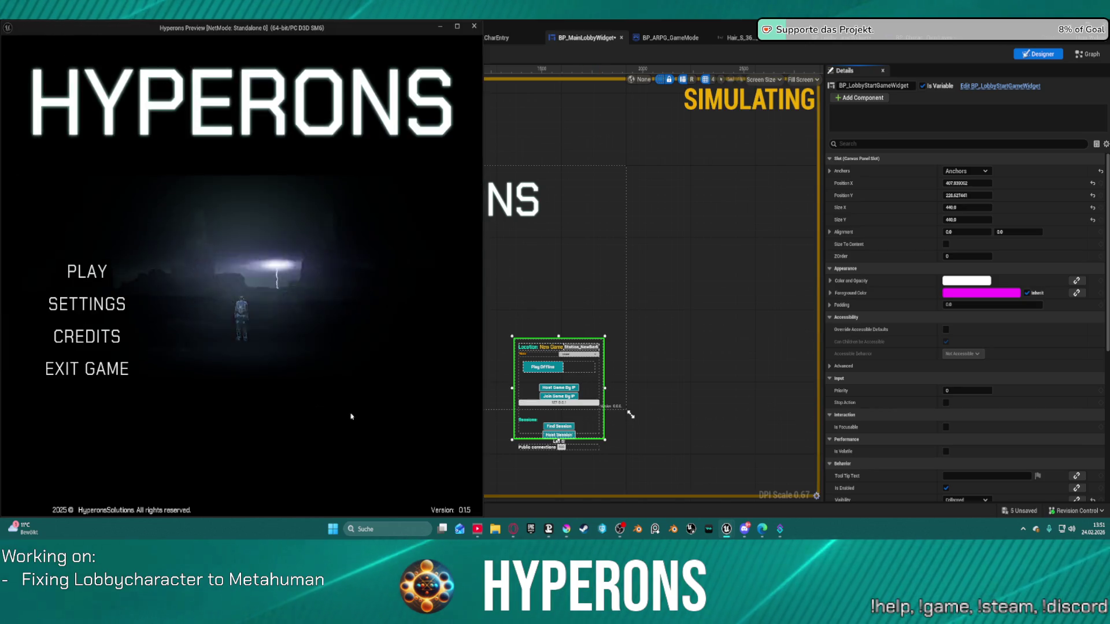
pyautogui.click(78, 270)
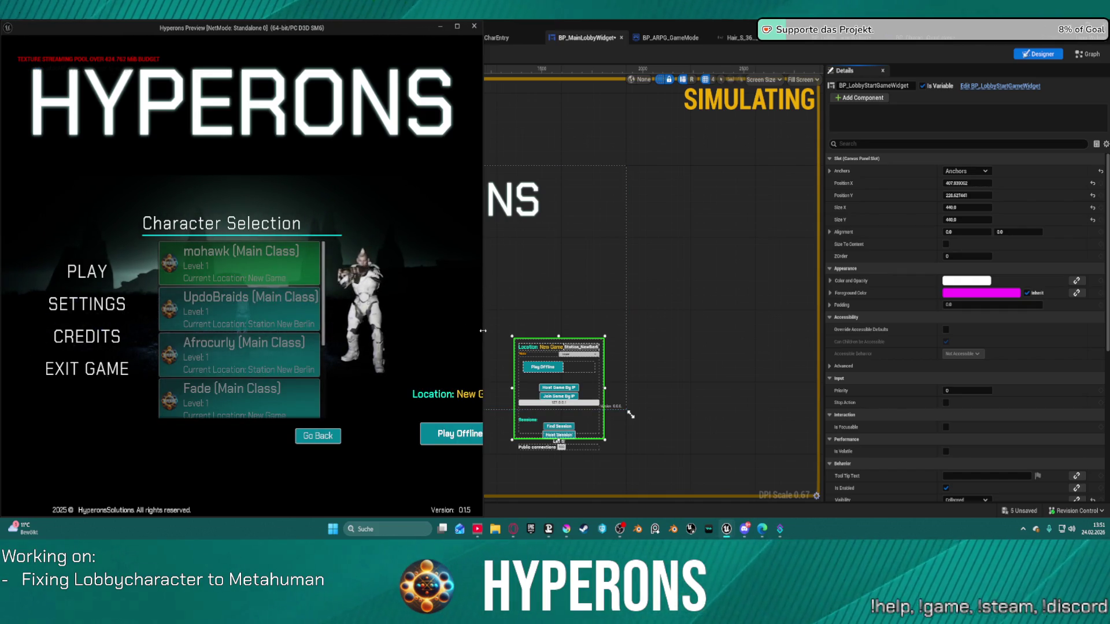
# - Resize the game preview window to inspect the layout, then close it and reopen the start-game widget
pyautogui.moveTo(483, 331)
pyautogui.mouseDown()
pyautogui.moveTo(846, 327)
pyautogui.moveTo(211, 334)
pyautogui.moveTo(710, 350)
pyautogui.mouseUp()
pyautogui.moveTo(798, 351)
pyautogui.mouseDown()
pyautogui.moveTo(960, 350)
pyautogui.moveTo(214, 347)
pyautogui.moveTo(264, 347)
pyautogui.mouseUp()
pyautogui.moveTo(506, 392)
pyautogui.mouseDown()
pyautogui.moveTo(925, 393)
pyautogui.moveTo(167, 394)
pyautogui.moveTo(728, 401)
pyautogui.moveTo(529, 408)
pyautogui.mouseUp()
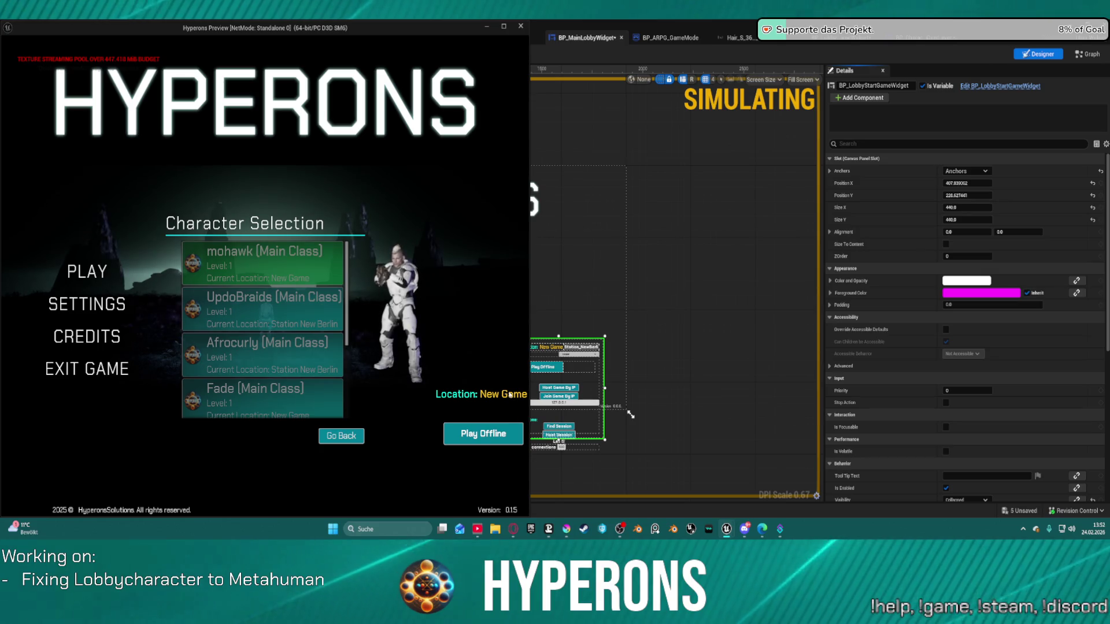
pyautogui.press('Escape')
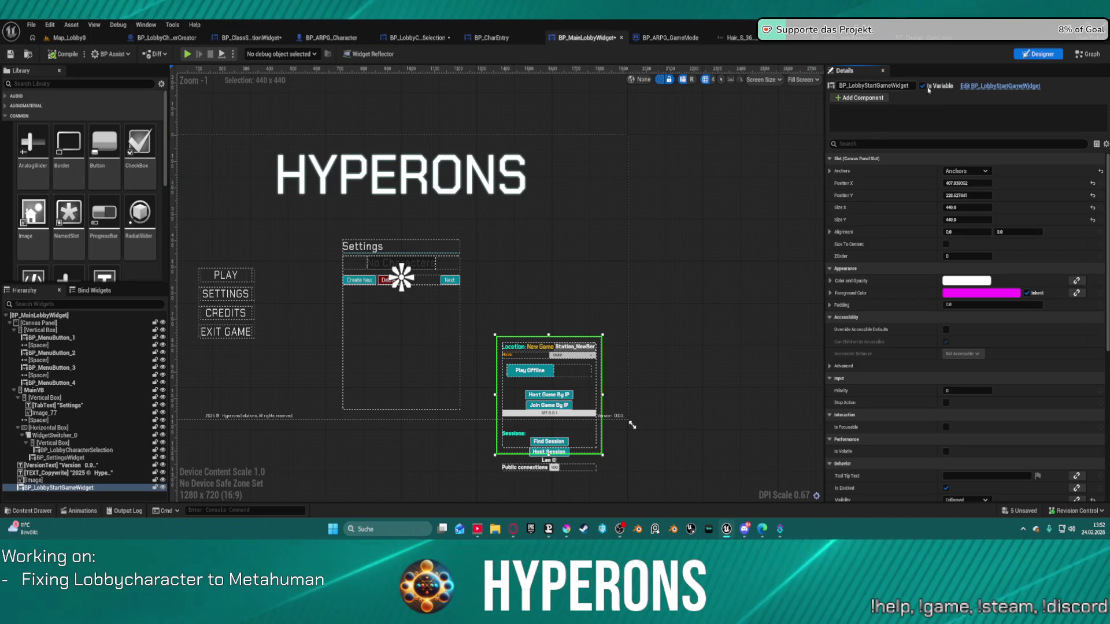
pyautogui.click(1005, 86)
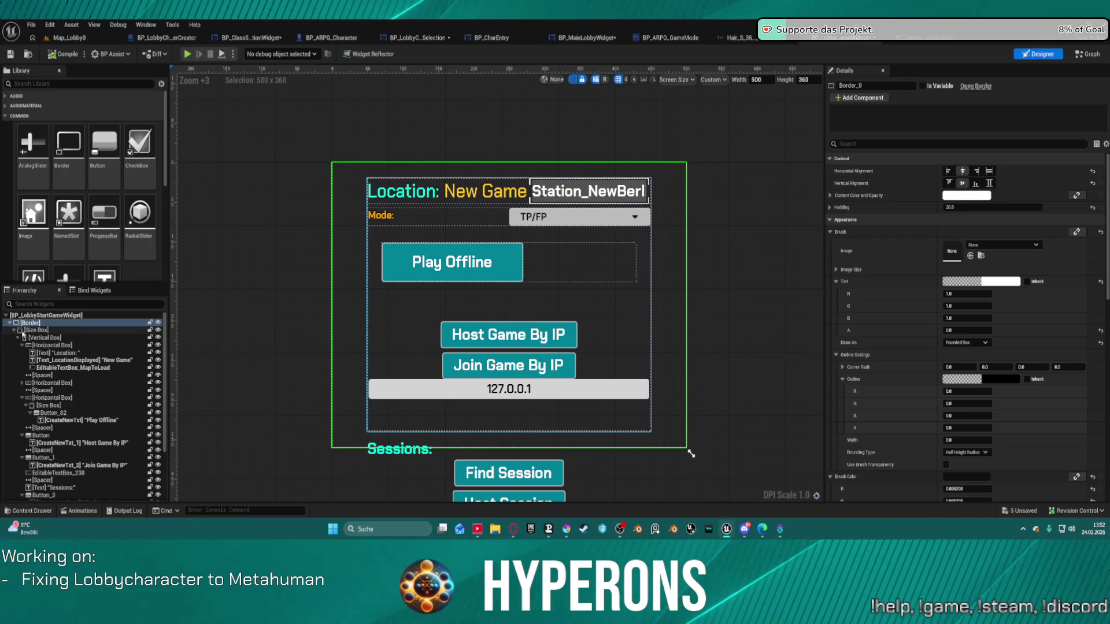
# - Reset the Size Box's Min and Max Desired Height, turn off the min override, and replay the preview
pyautogui.click(36, 330)
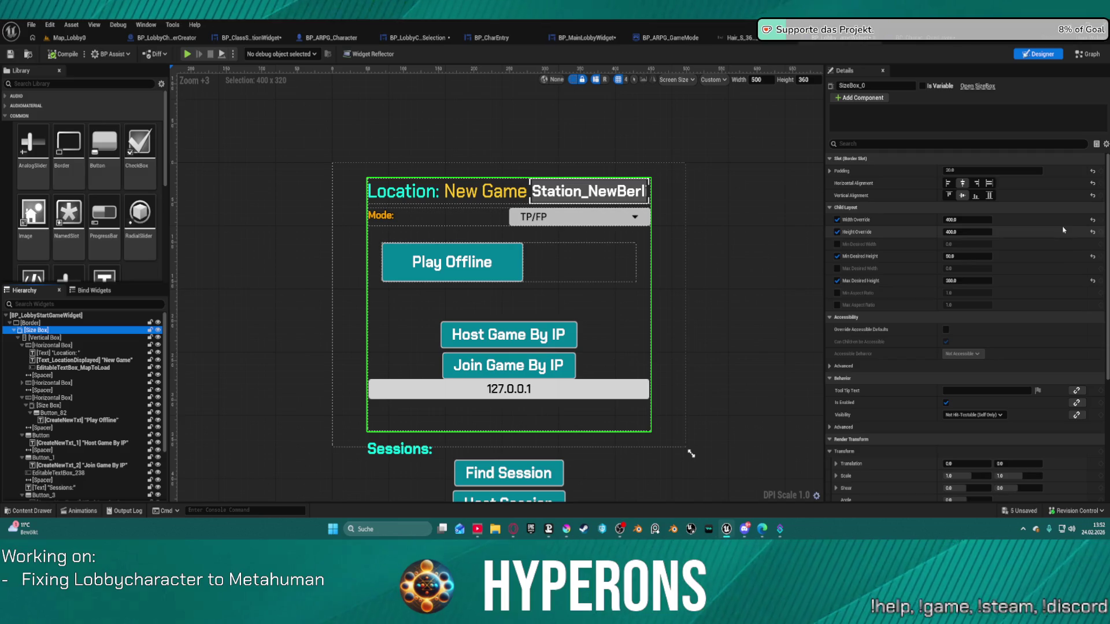
pyautogui.click(1092, 281)
pyautogui.click(1093, 257)
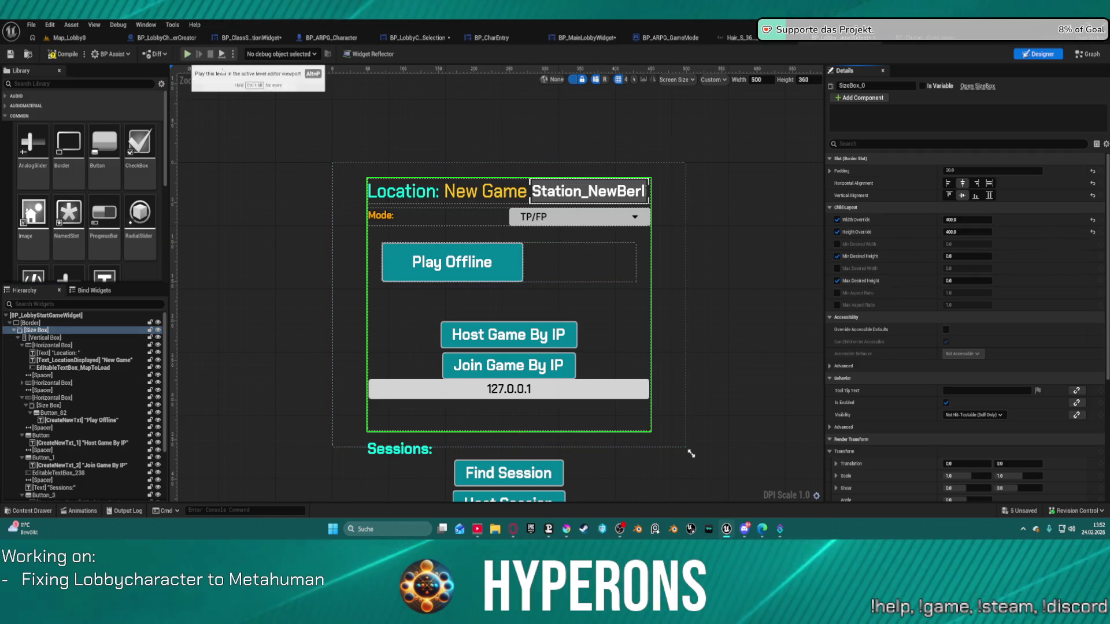
pyautogui.click(838, 256)
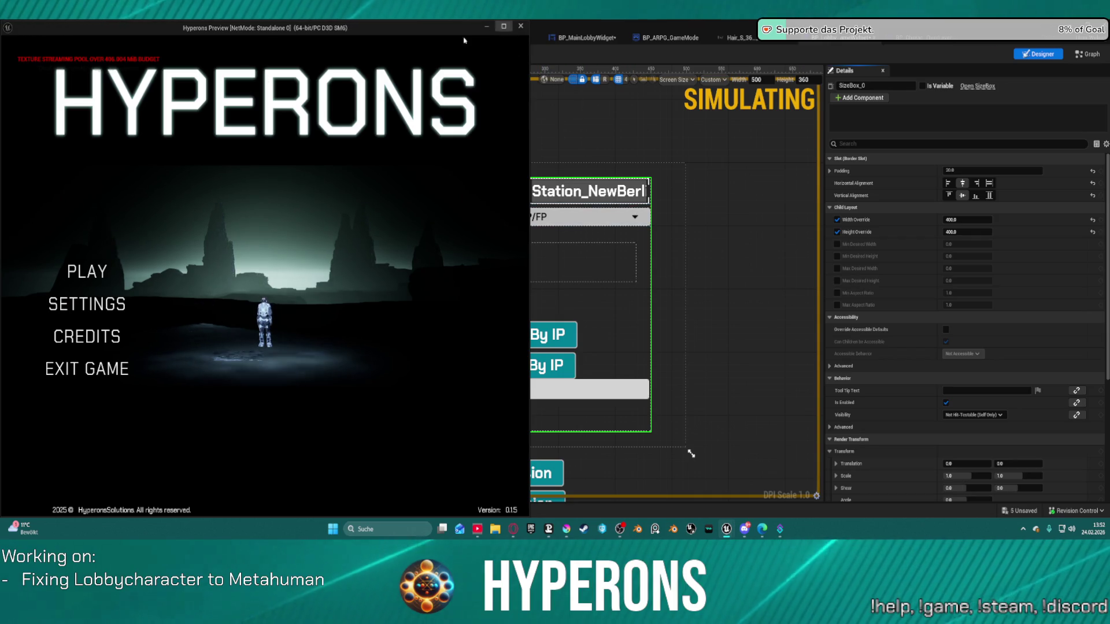
pyautogui.click(104, 272)
# - Pick the mohawk character in the preview and drag the preview window smaller twice
pyautogui.click(261, 263)
pyautogui.click(347, 436)
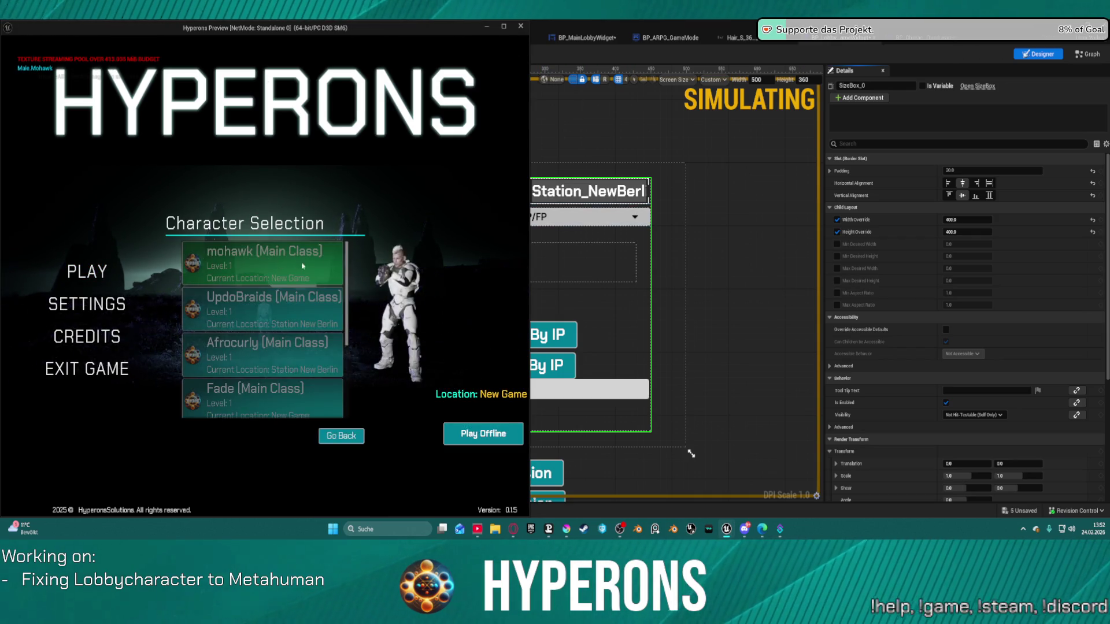
pyautogui.moveTo(530, 207)
pyautogui.mouseDown()
pyautogui.moveTo(242, 222)
pyautogui.moveTo(259, 223)
pyautogui.moveTo(149, 215)
pyautogui.moveTo(259, 226)
pyautogui.moveTo(132, 230)
pyautogui.moveTo(367, 220)
pyautogui.moveTo(490, 197)
pyautogui.moveTo(520, 173)
pyautogui.moveTo(302, 153)
pyautogui.moveTo(202, 166)
pyautogui.moveTo(671, 202)
pyautogui.moveTo(801, 194)
pyautogui.mouseUp()
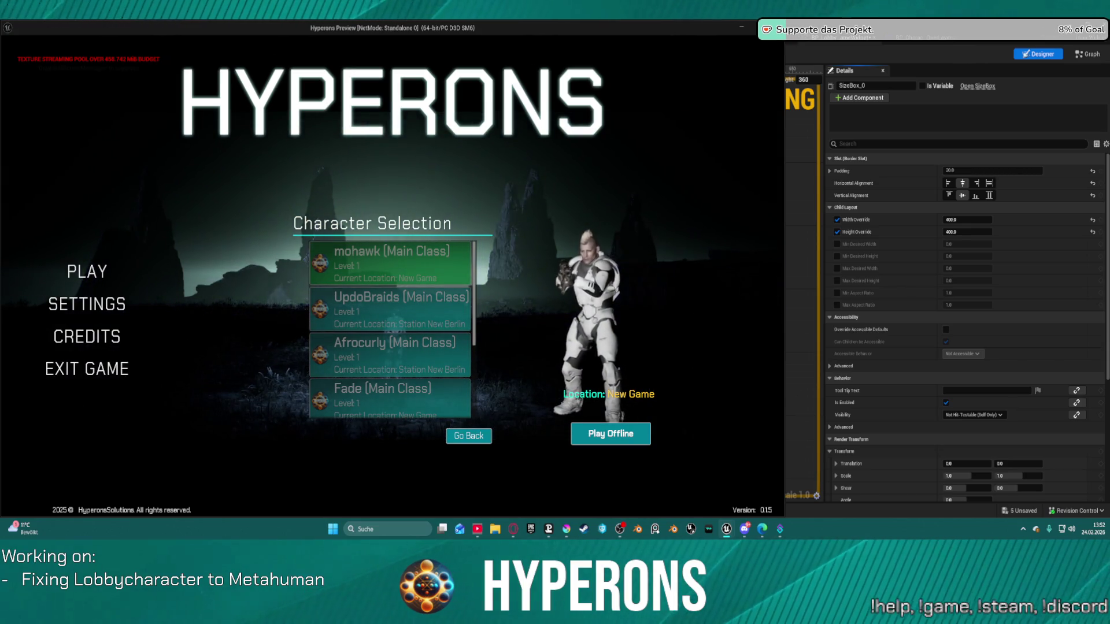
pyautogui.moveTo(493, 168)
pyautogui.mouseDown()
pyautogui.moveTo(364, 198)
pyautogui.moveTo(331, 235)
pyautogui.moveTo(570, 131)
pyautogui.moveTo(665, 61)
pyautogui.moveTo(744, 33)
pyautogui.moveTo(639, 67)
pyautogui.moveTo(382, 218)
pyautogui.moveTo(324, 234)
pyautogui.moveTo(372, 212)
pyautogui.mouseUp()
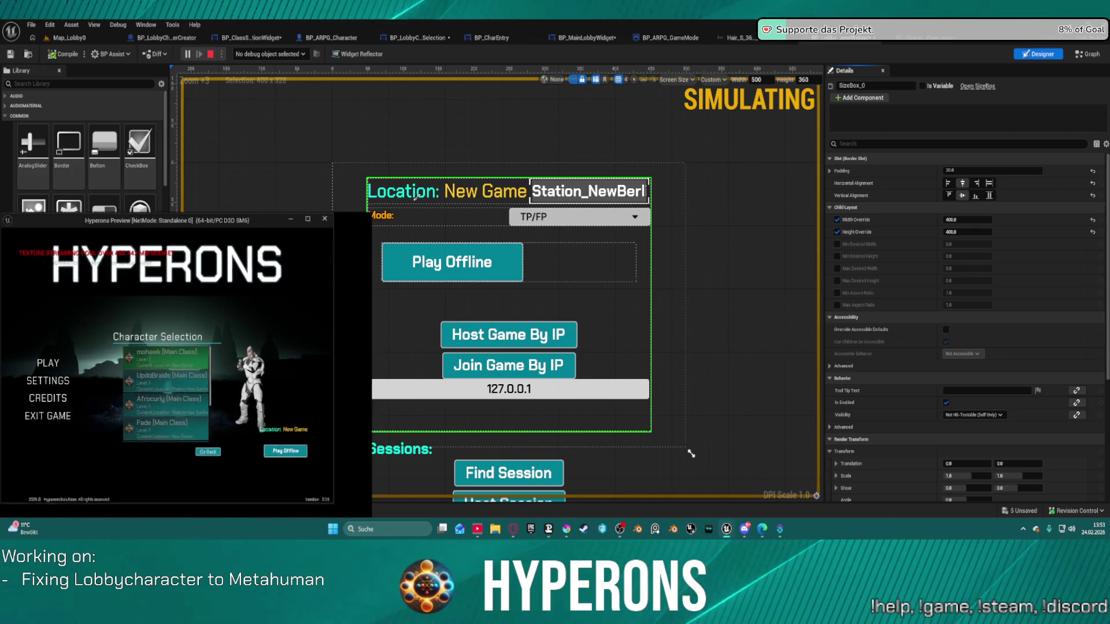
# - Close the preview and drag the start-game widget left and down in BP_MainLobbyWidget
pyautogui.click(324, 219)
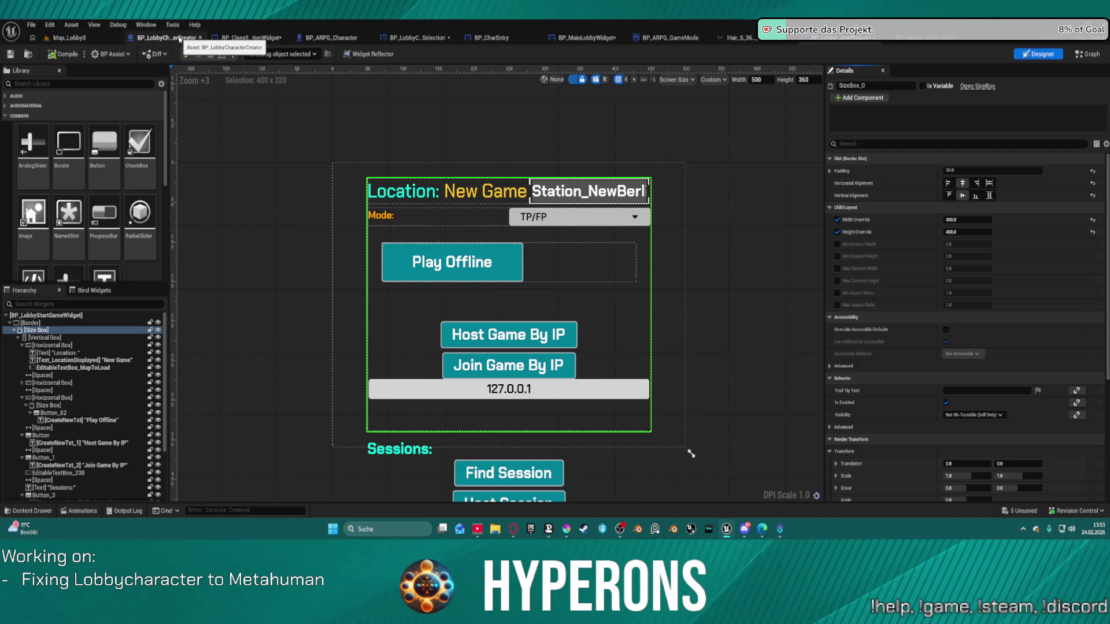
pyautogui.click(179, 39)
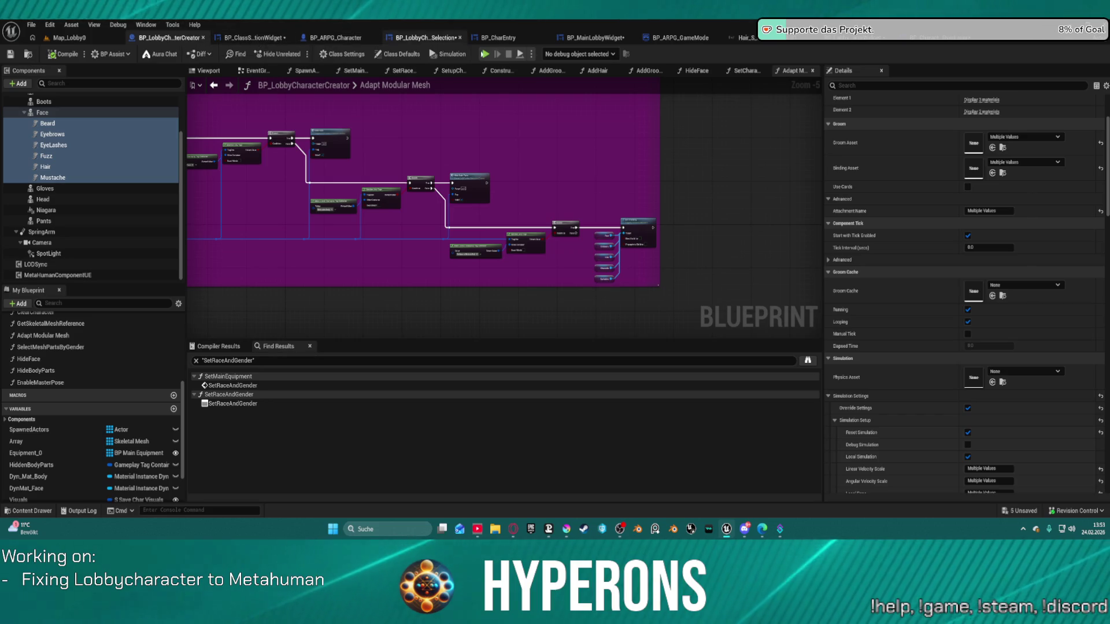
pyautogui.click(590, 38)
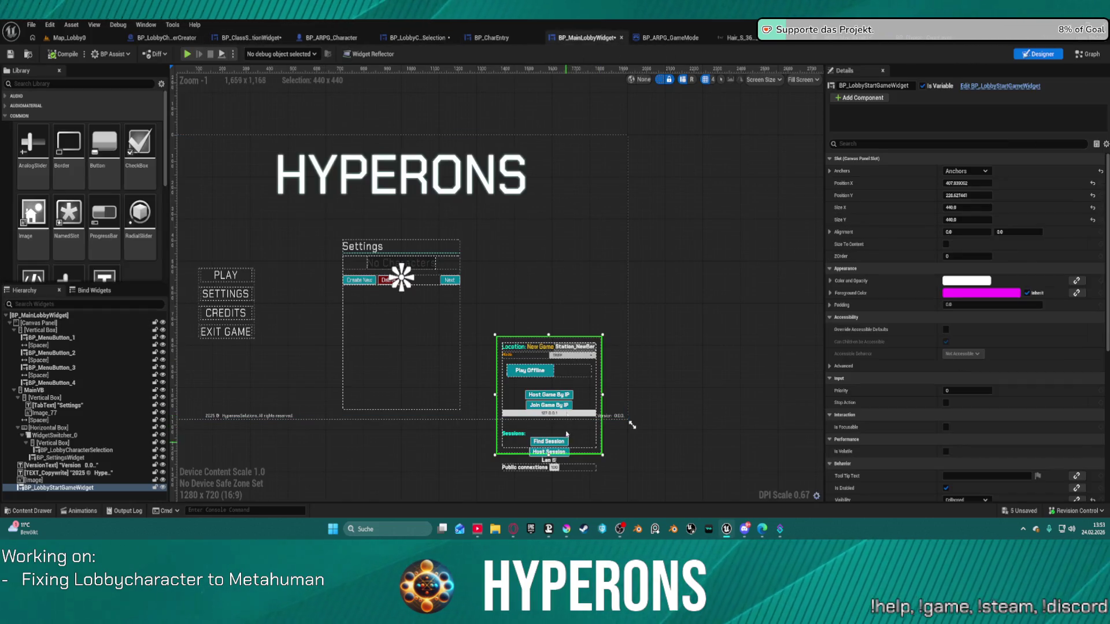
pyautogui.moveTo(586, 397); pyautogui.dragTo(554, 413)
# - Open BP_LobbyStartGameWidget and select its Location: text
pyautogui.scroll(5, 515, 382)
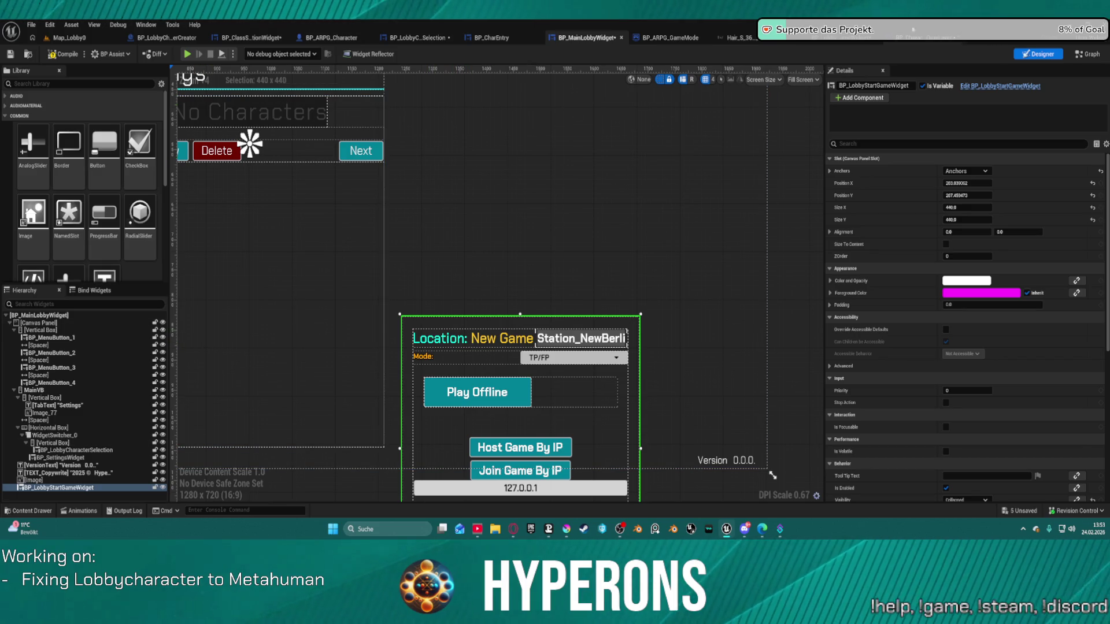
pyautogui.click(838, 36)
pyautogui.click(403, 191)
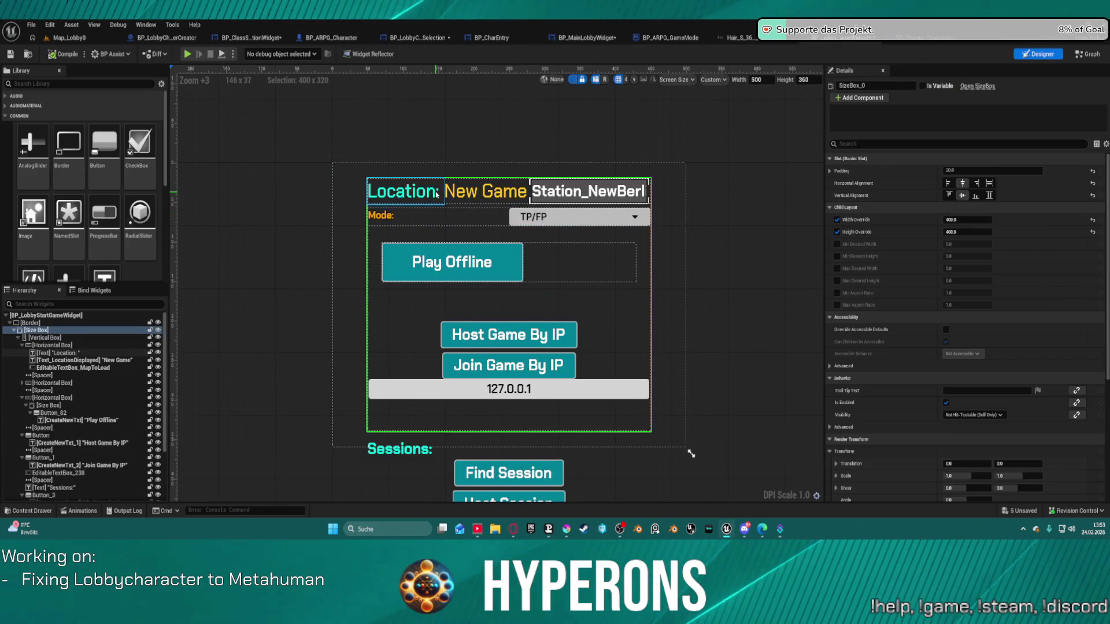
# - Select the Location: and New Game texts and set their Outline Size to 1
pyautogui.keyDown('ctrl'); pyautogui.click(485, 192); pyautogui.keyUp('ctrl')
pyautogui.scroll(-2, 1042, 354)
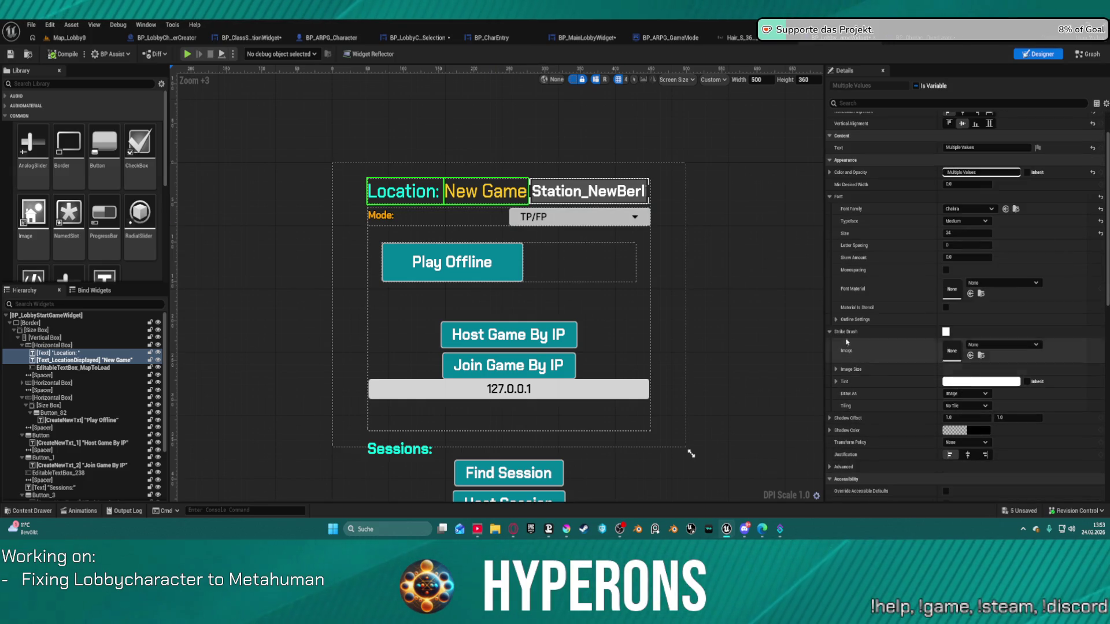
pyautogui.click(837, 320)
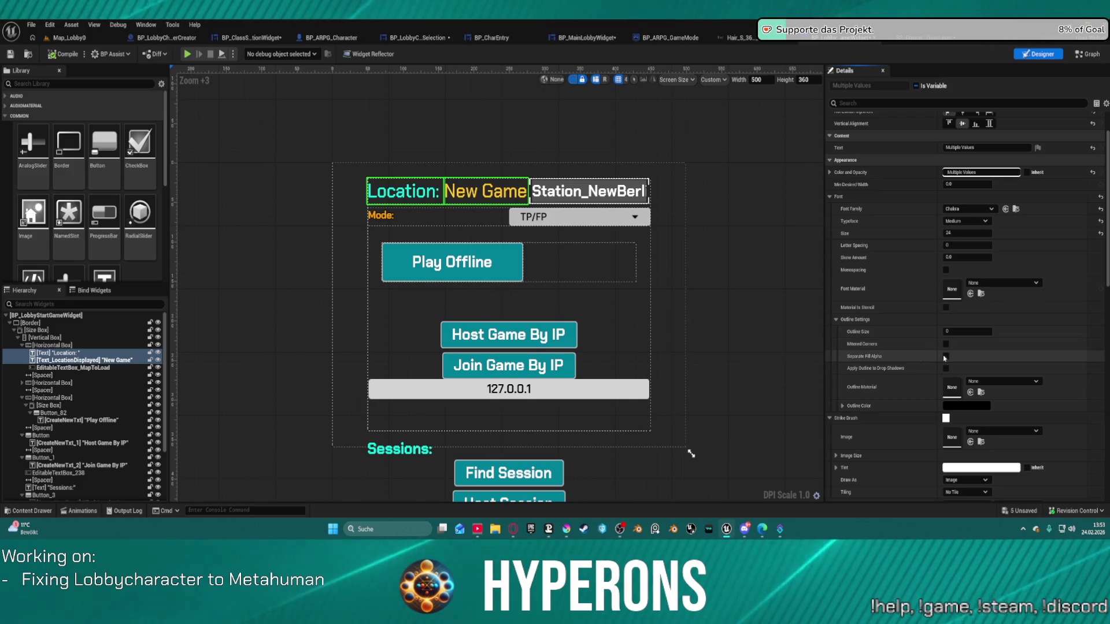
pyautogui.scroll(-1, 942, 341)
pyautogui.click(968, 304)
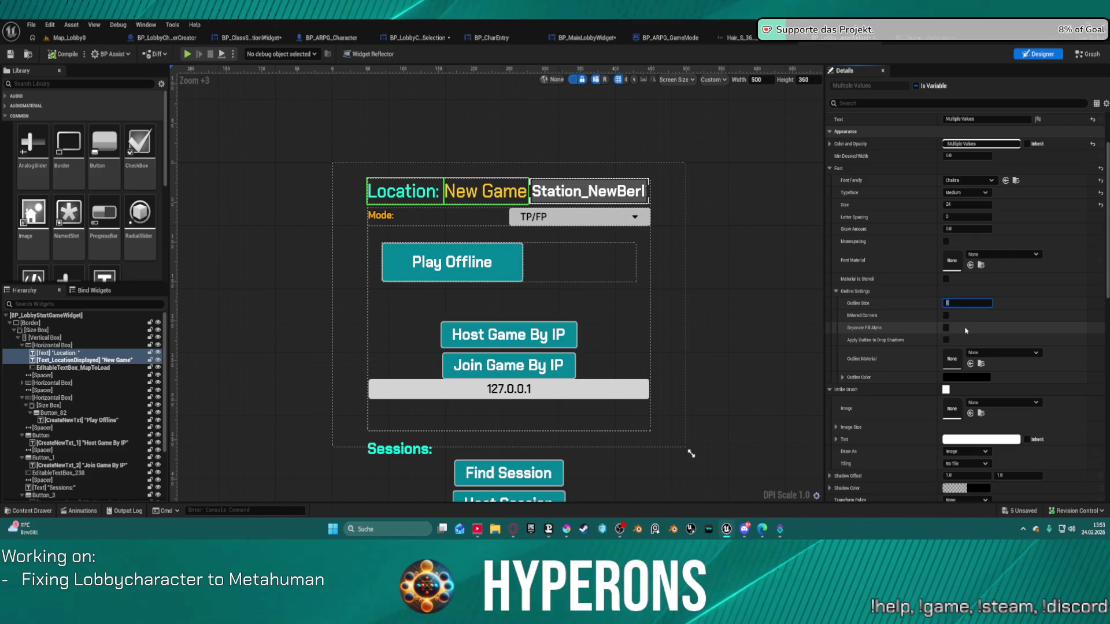
pyautogui.write('1')
pyautogui.press('Return')
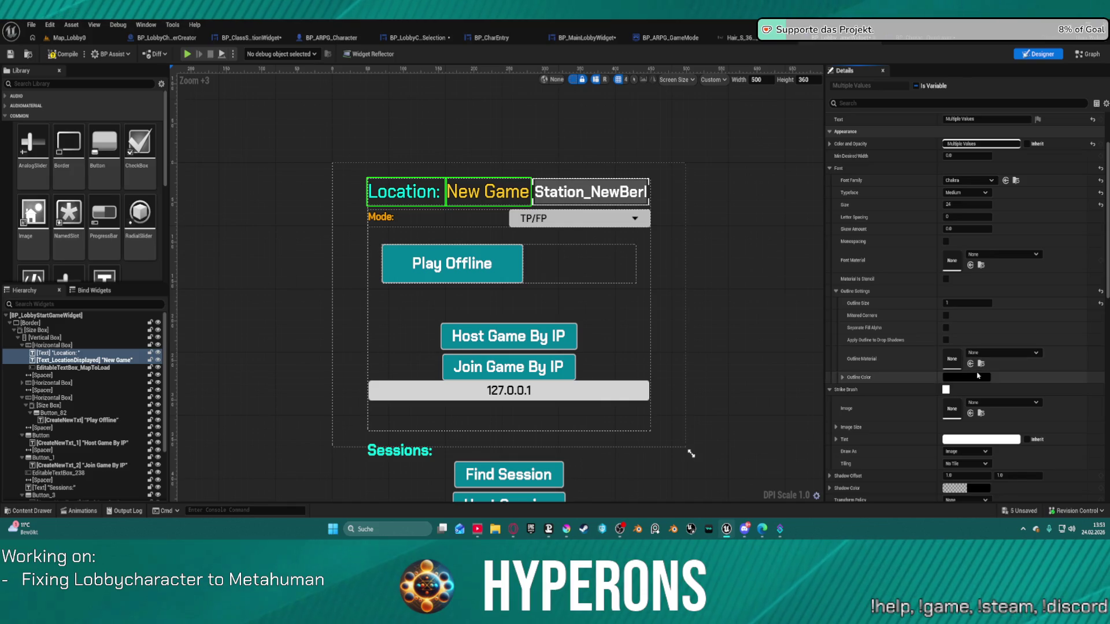
# - Give both labels a grey outline colour and return to the Map_Lobby0 level
pyautogui.click(978, 377)
pyautogui.click(908, 280)
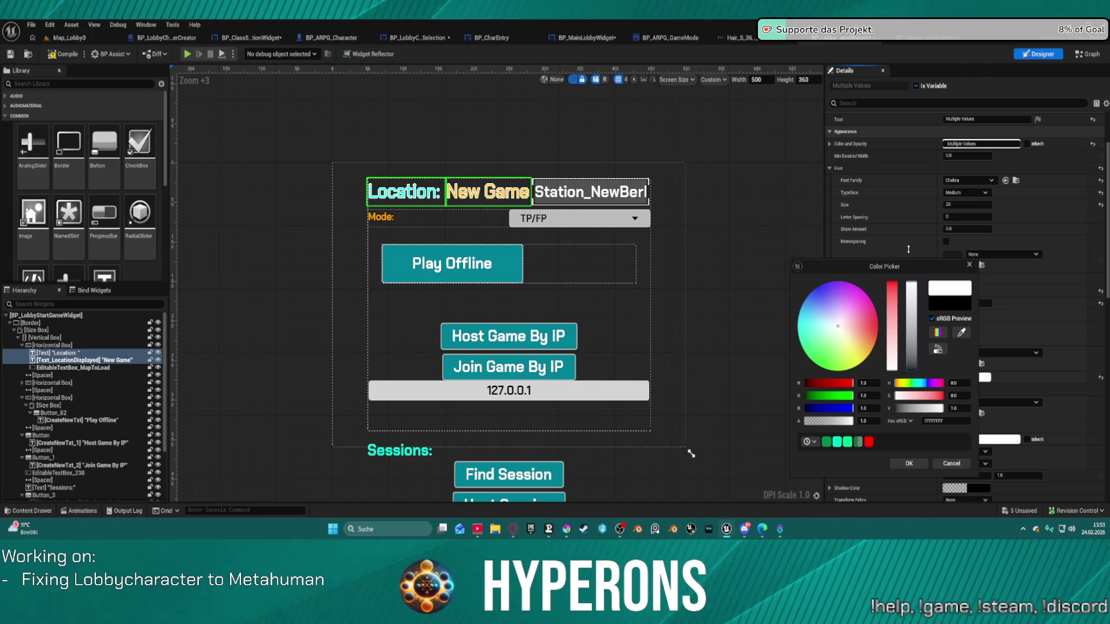
pyautogui.moveTo(902, 288); pyautogui.dragTo(906, 346)
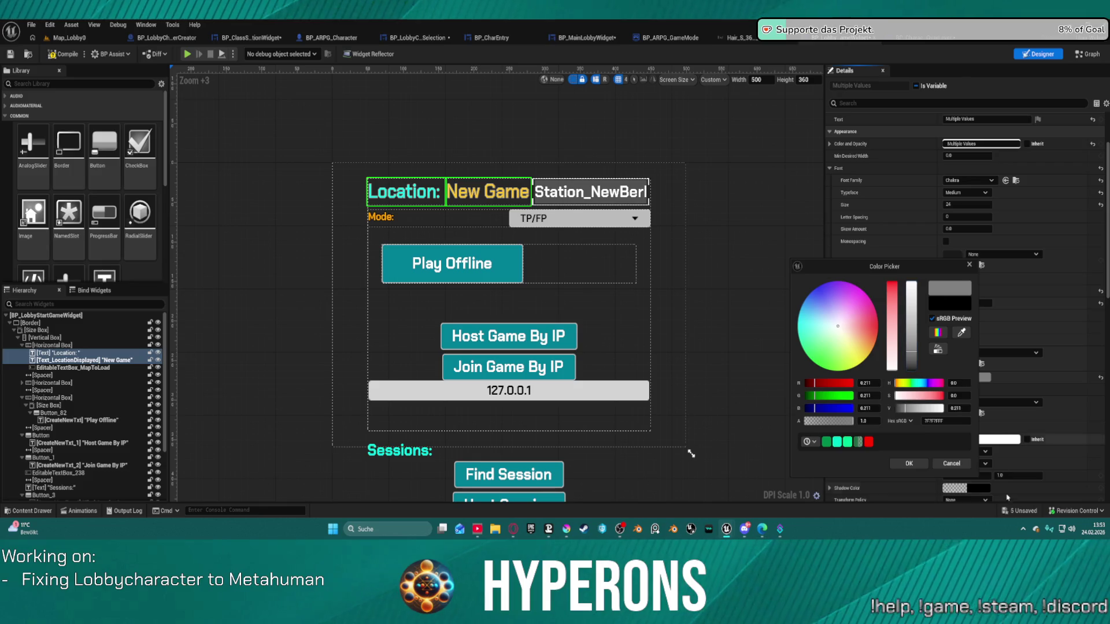
pyautogui.click(918, 468)
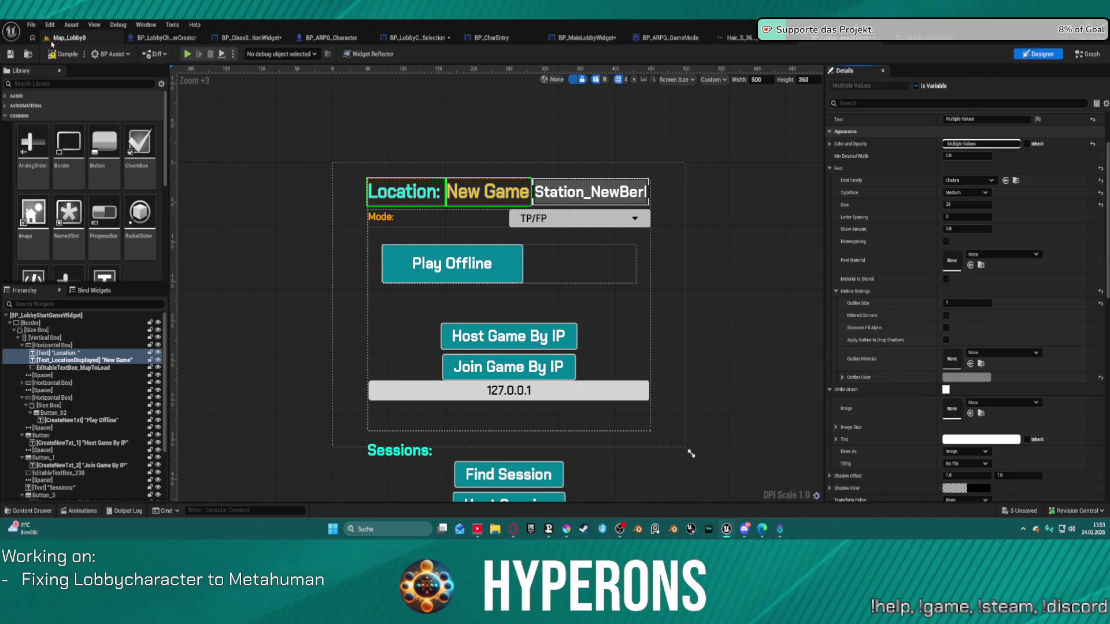
pyautogui.click(52, 42)
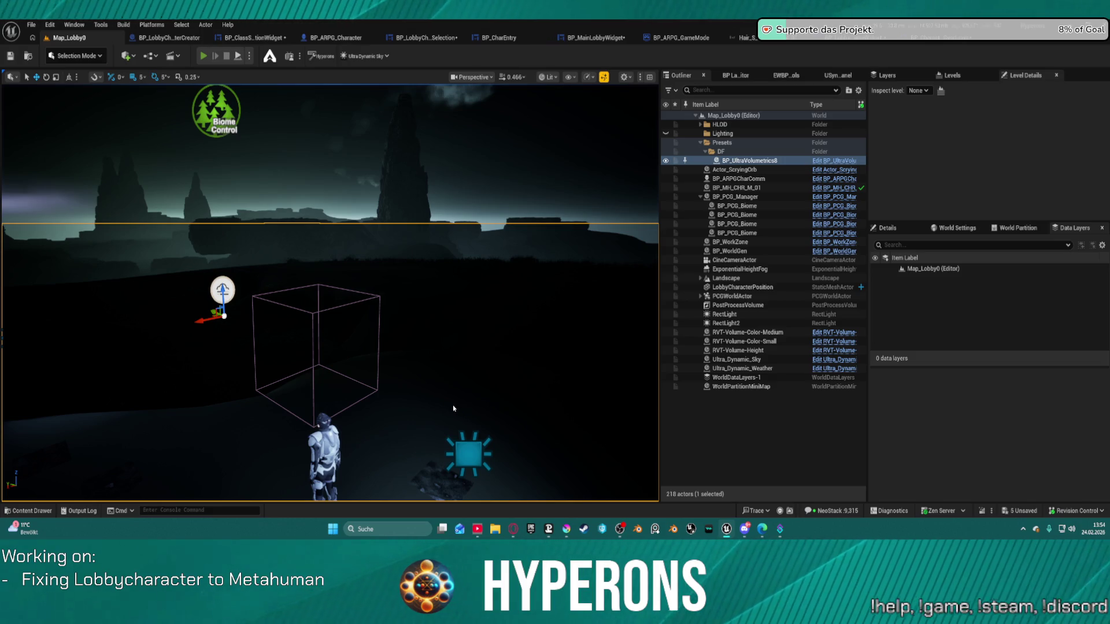
pyautogui.hotkey('alt', 'p')
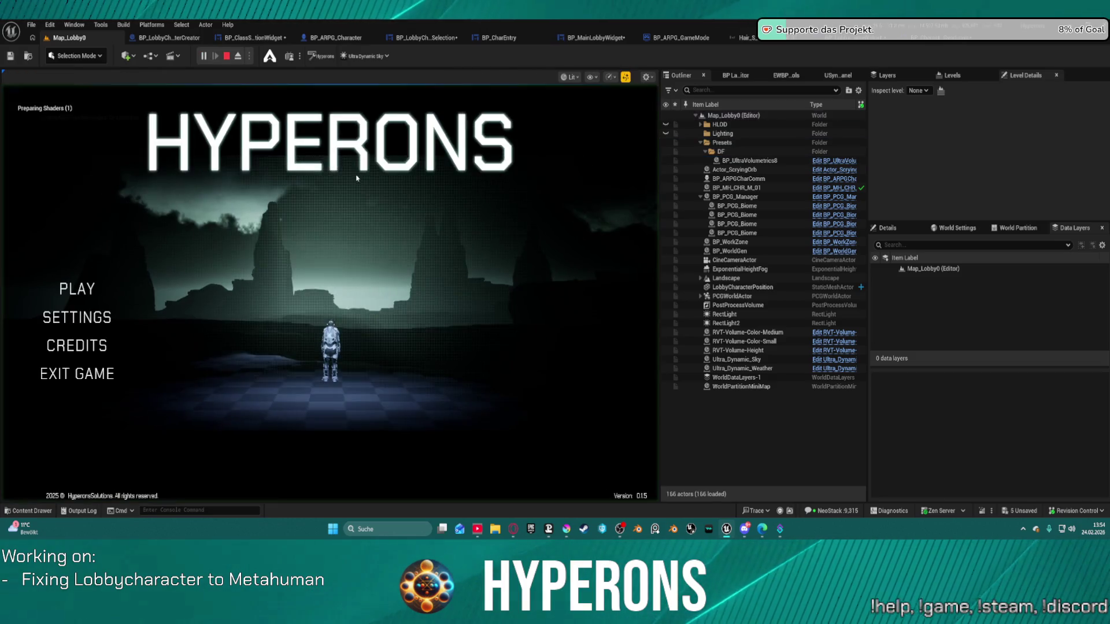
pyautogui.click(88, 292)
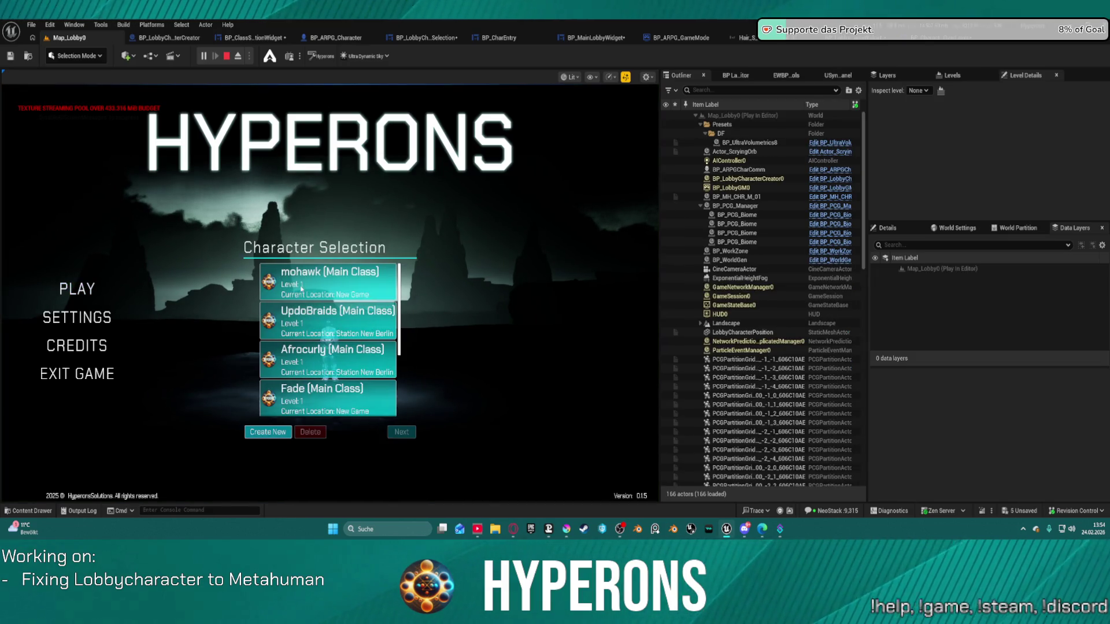
pyautogui.click(301, 288)
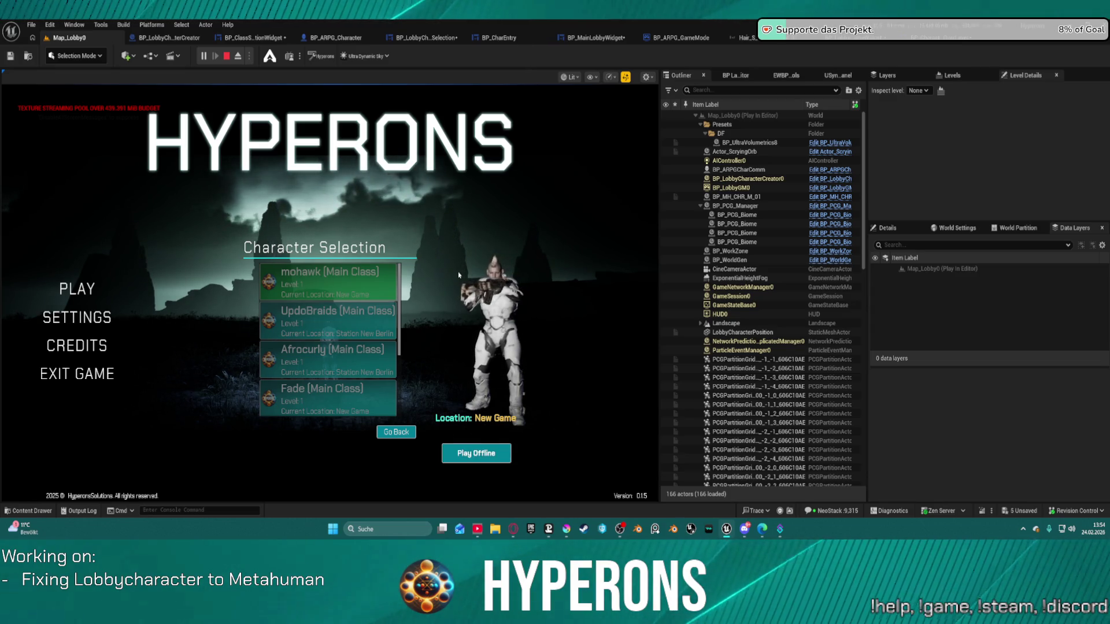
pyautogui.press('Escape')
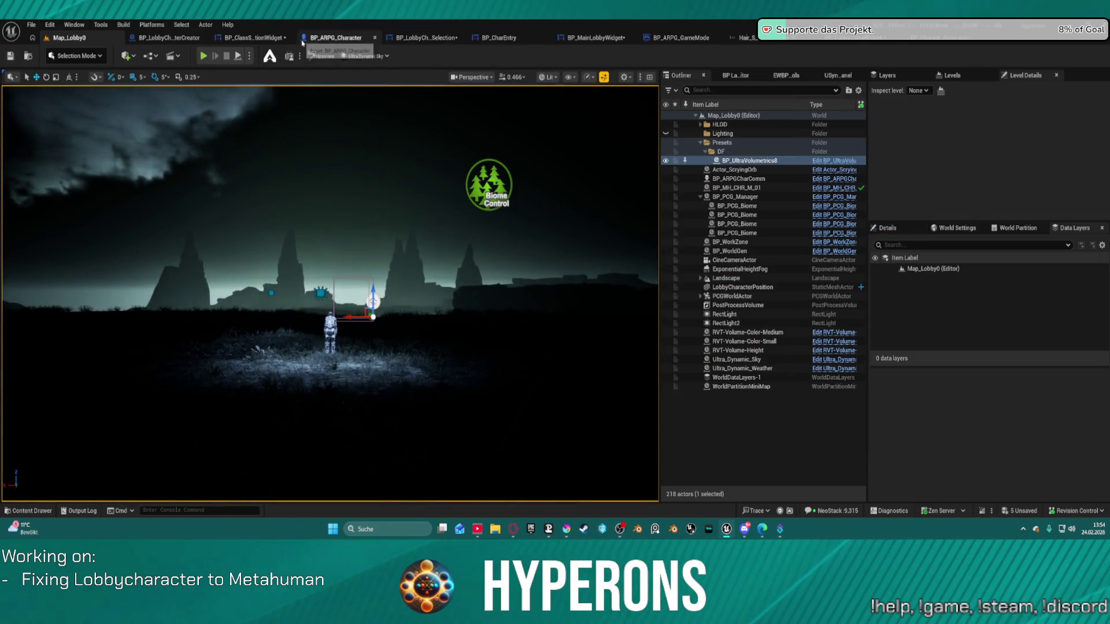
# - Nudge the start-game widget right and down in the main lobby designer, then open BP_LobbyStartGameWidget
pyautogui.click(264, 39)
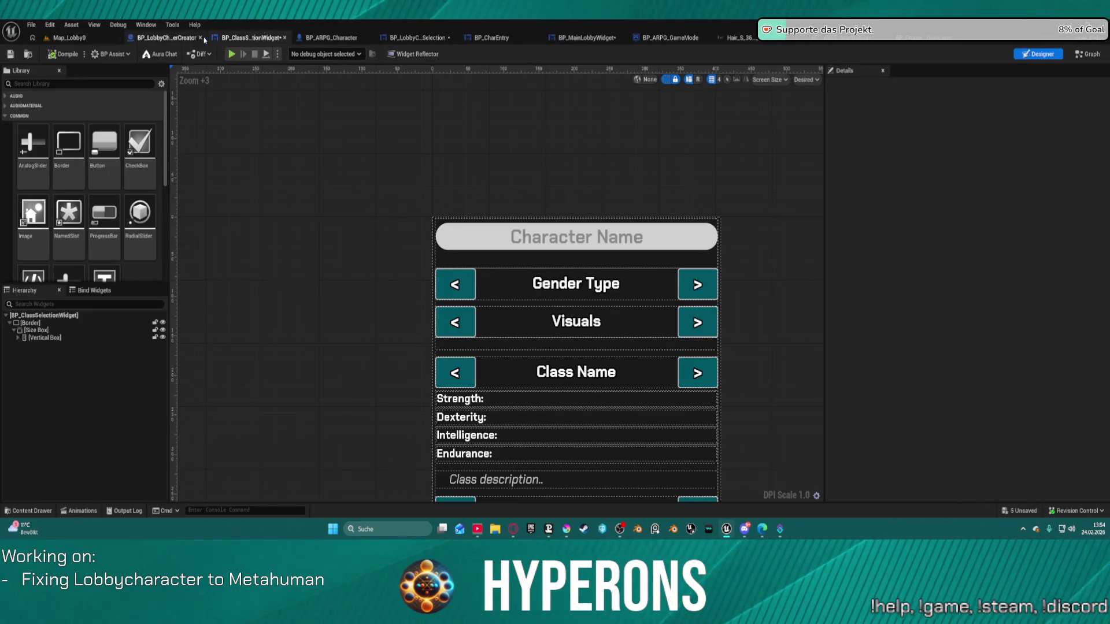
pyautogui.click(592, 39)
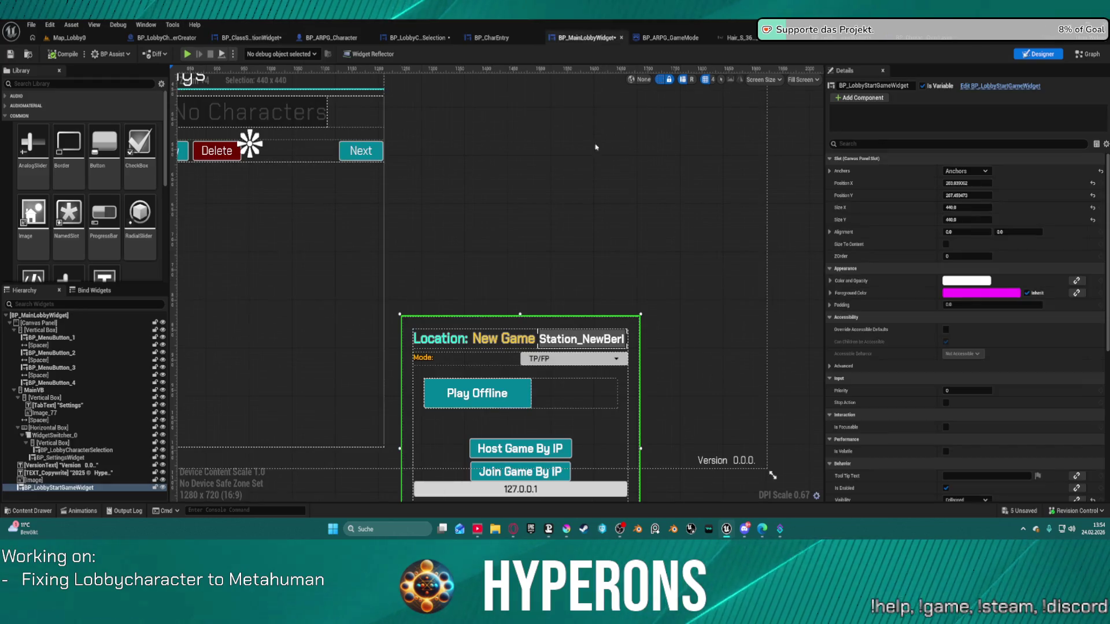
pyautogui.moveTo(598, 403)
pyautogui.mouseDown()
pyautogui.moveTo(668, 410)
pyautogui.moveTo(641, 427)
pyautogui.moveTo(673, 429)
pyautogui.mouseUp()
pyautogui.scroll(3, 551, 327)
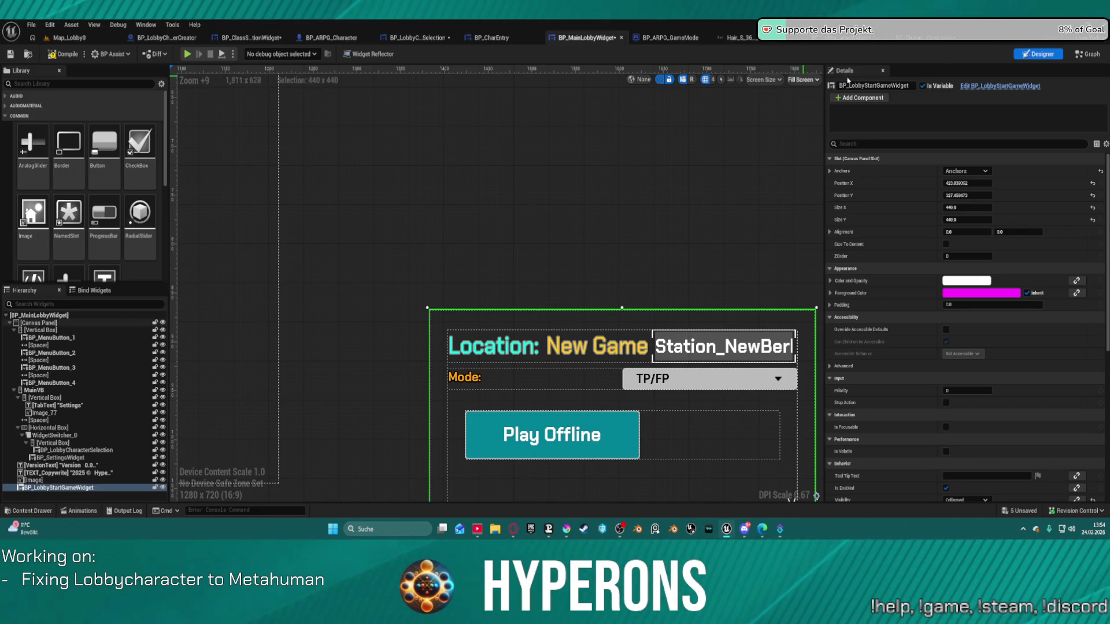
pyautogui.click(839, 44)
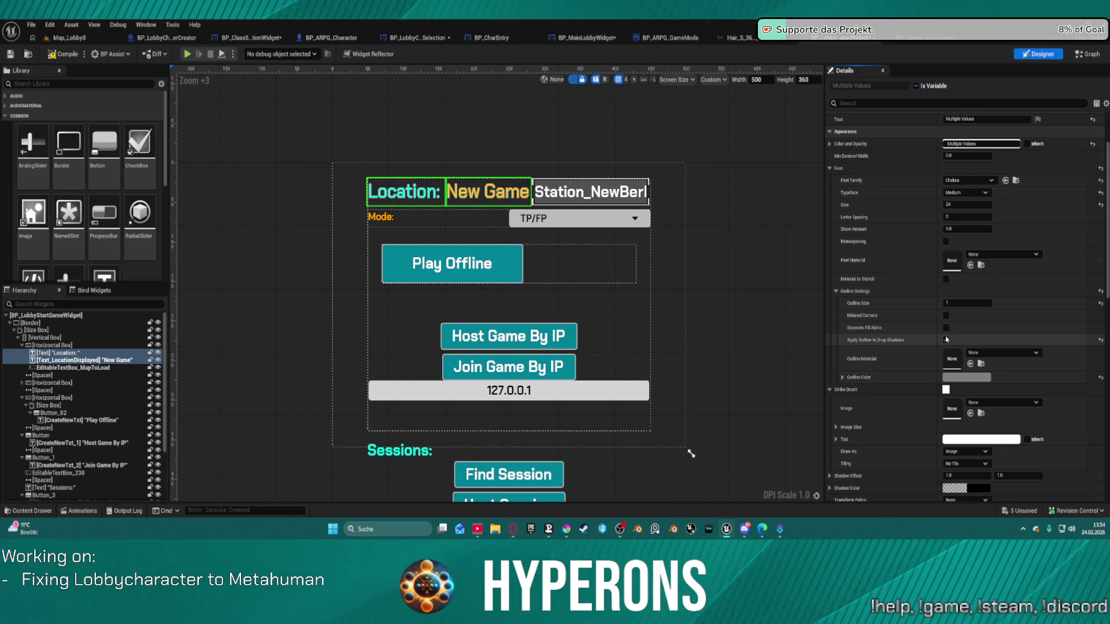
# - Darken the labels' outline colour to near-black 0F0F0F with the eyedropper and confirm
pyautogui.click(963, 378)
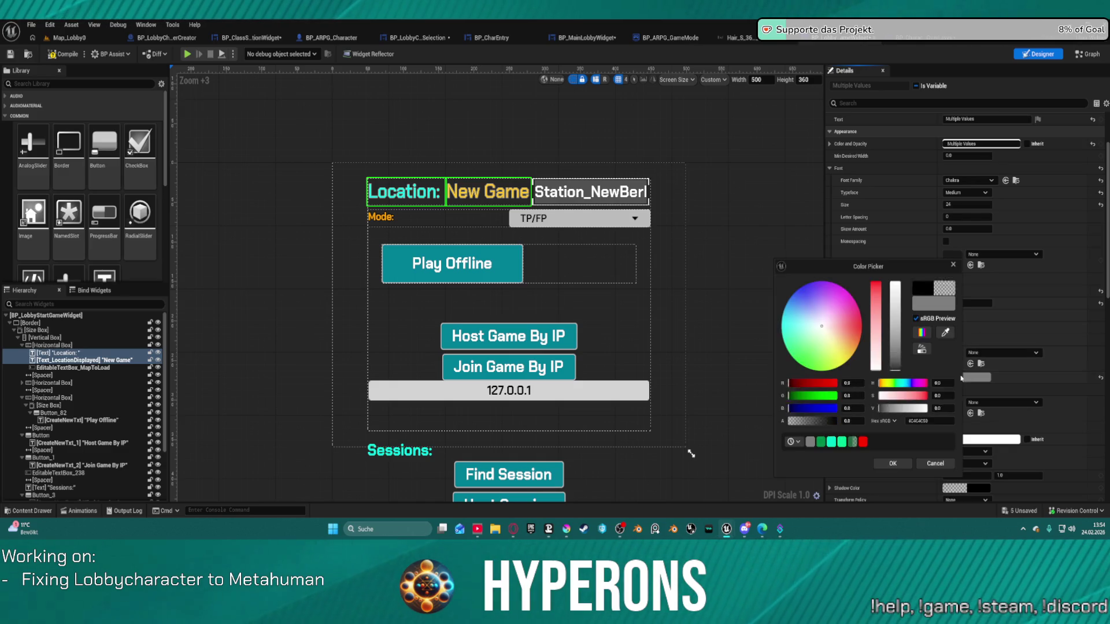
pyautogui.moveTo(900, 347); pyautogui.dragTo(898, 368)
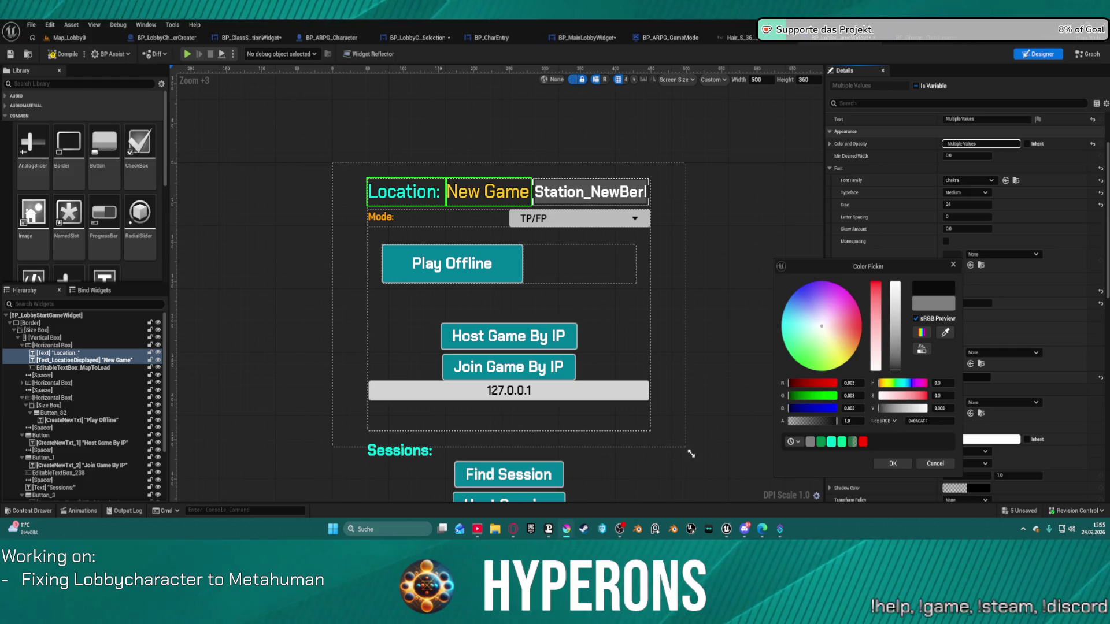
pyautogui.click(945, 333)
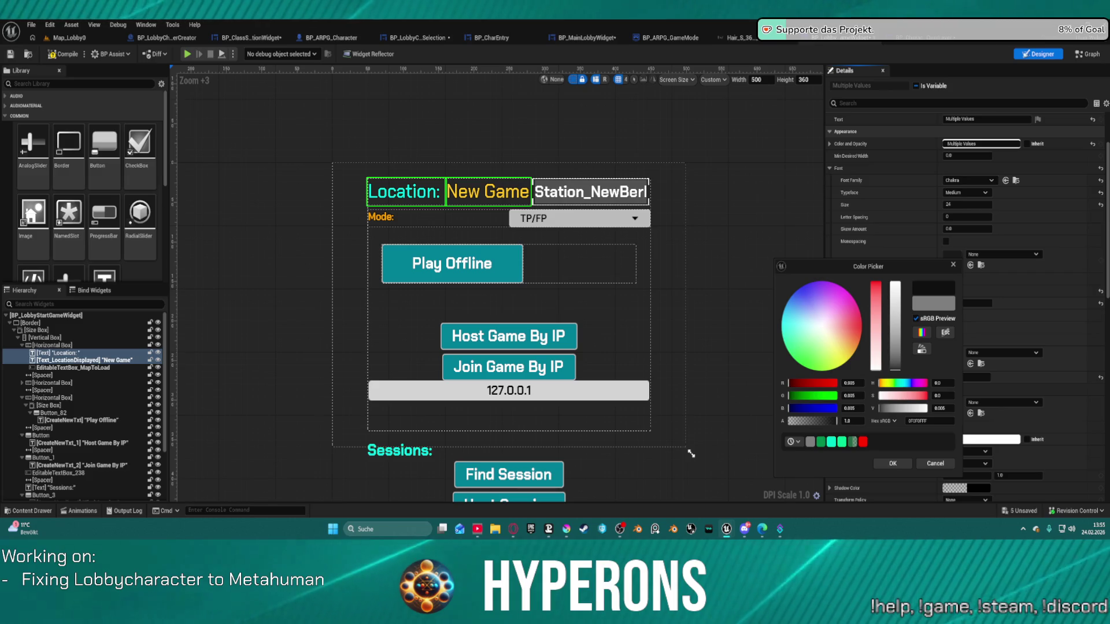
pyautogui.click(746, 298)
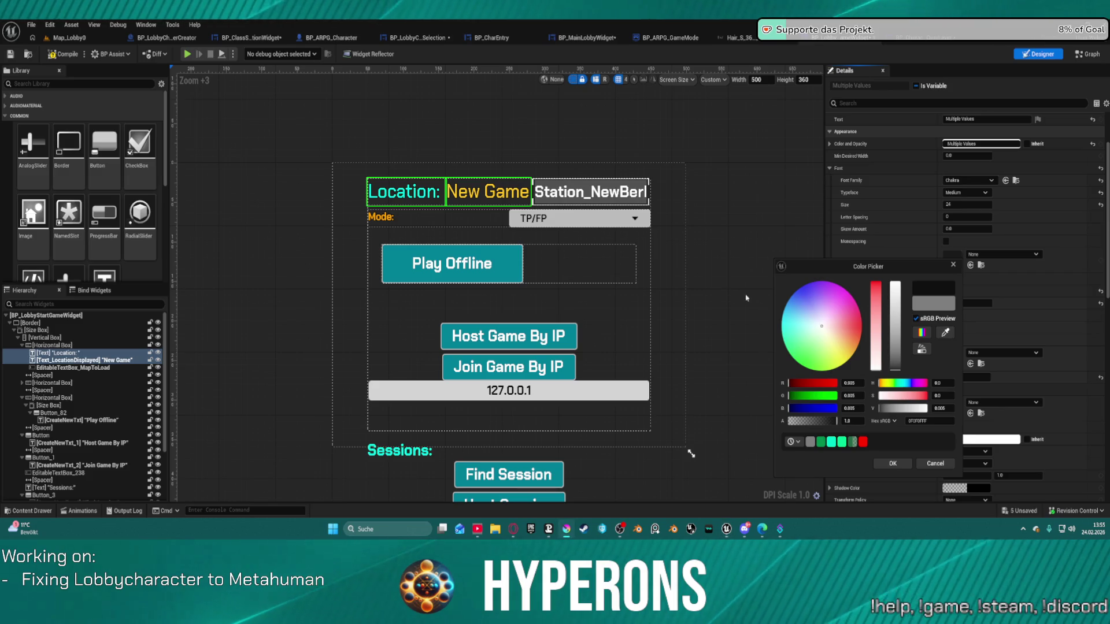
pyautogui.click(902, 465)
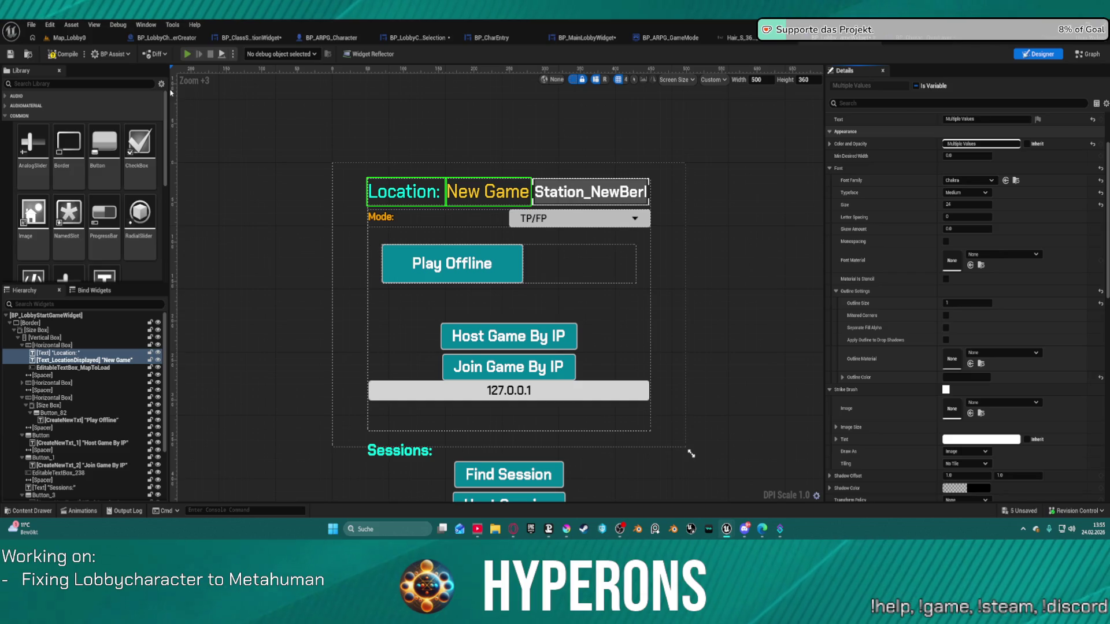
pyautogui.click(187, 54)
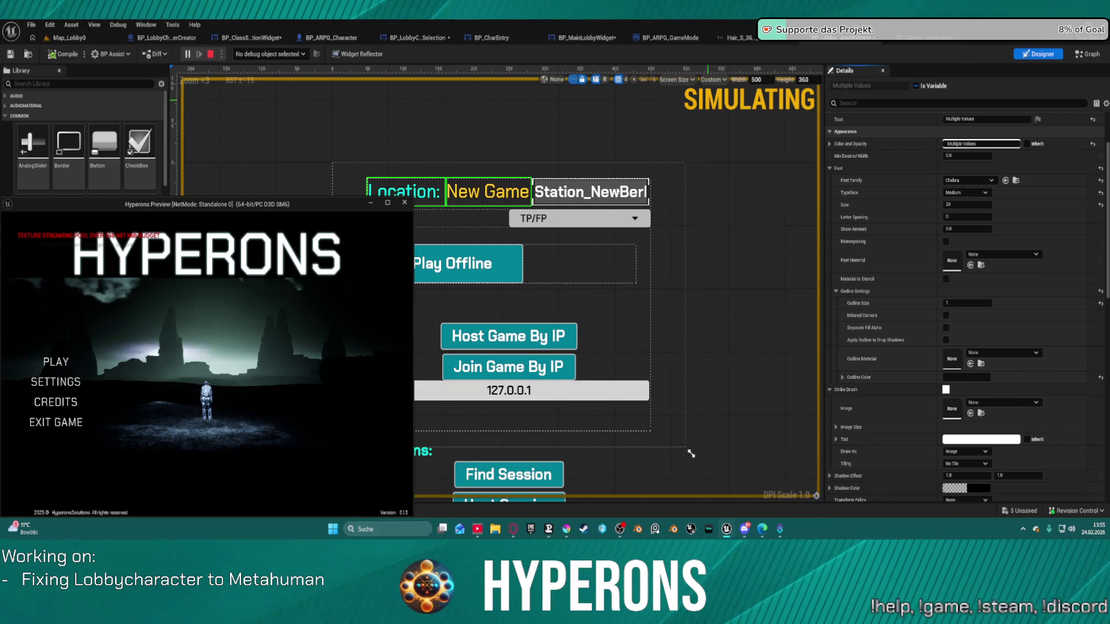
pyautogui.click(388, 203)
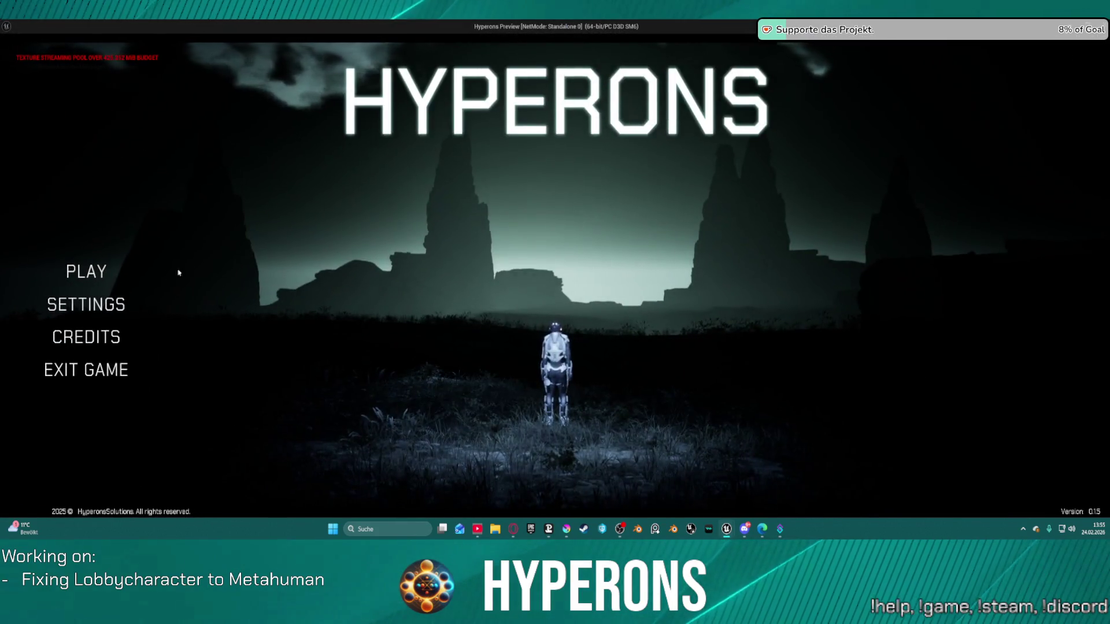
pyautogui.click(86, 271)
pyautogui.click(584, 278)
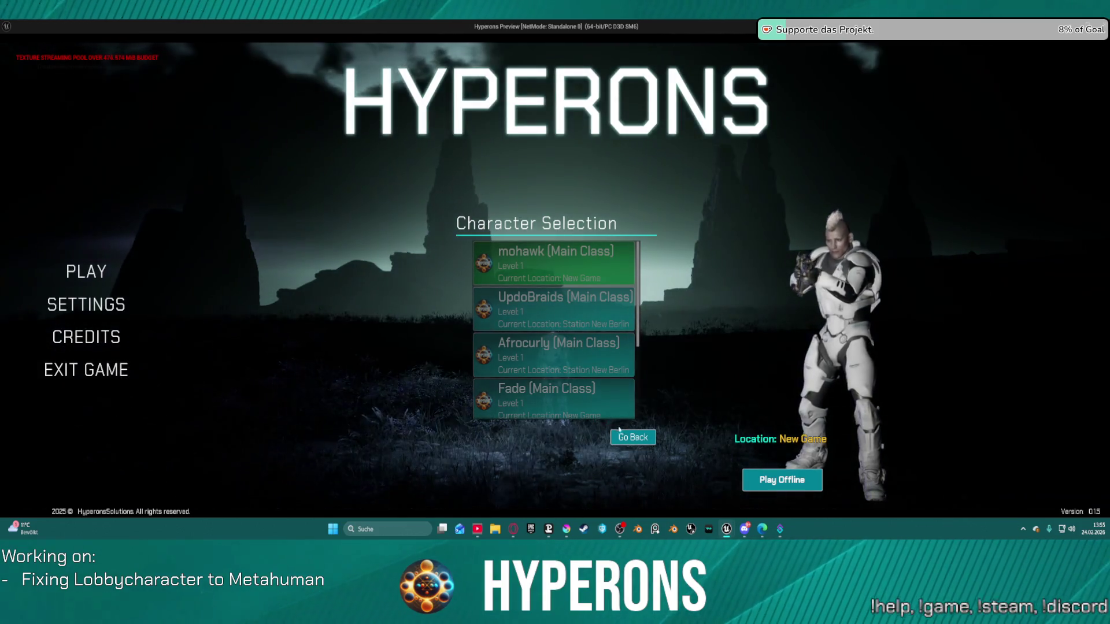
pyautogui.click(627, 438)
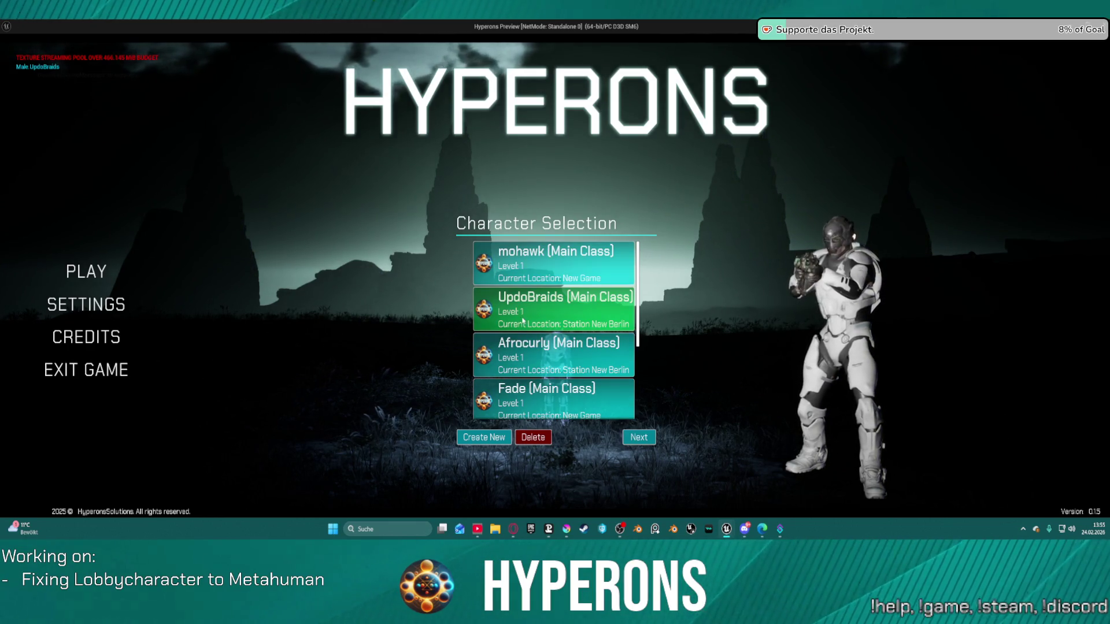
pyautogui.click(541, 365)
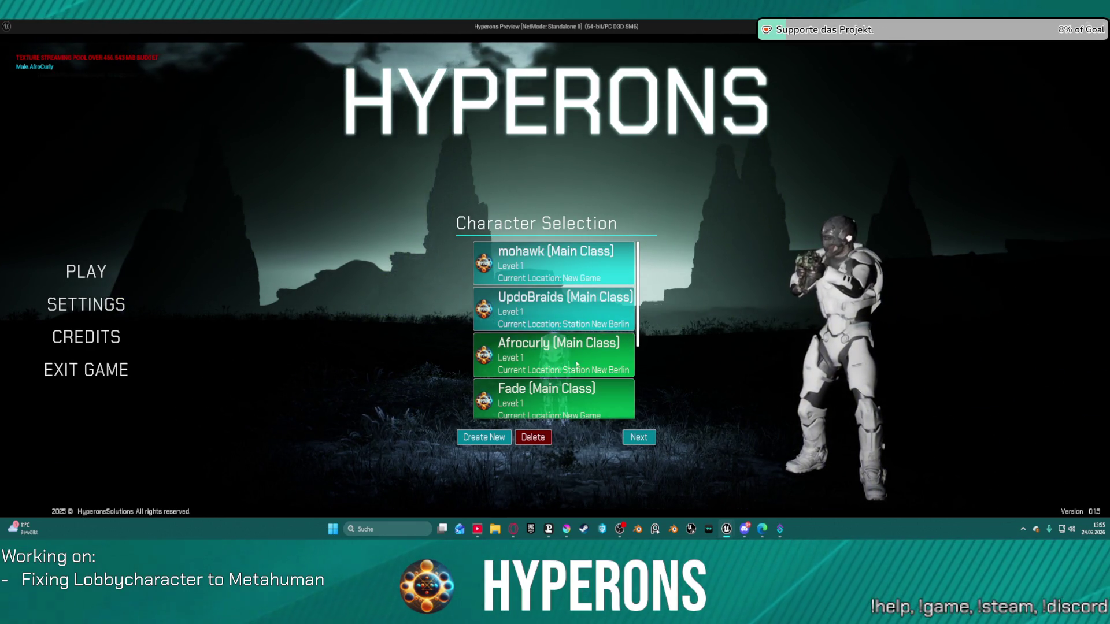
pyautogui.click(639, 437)
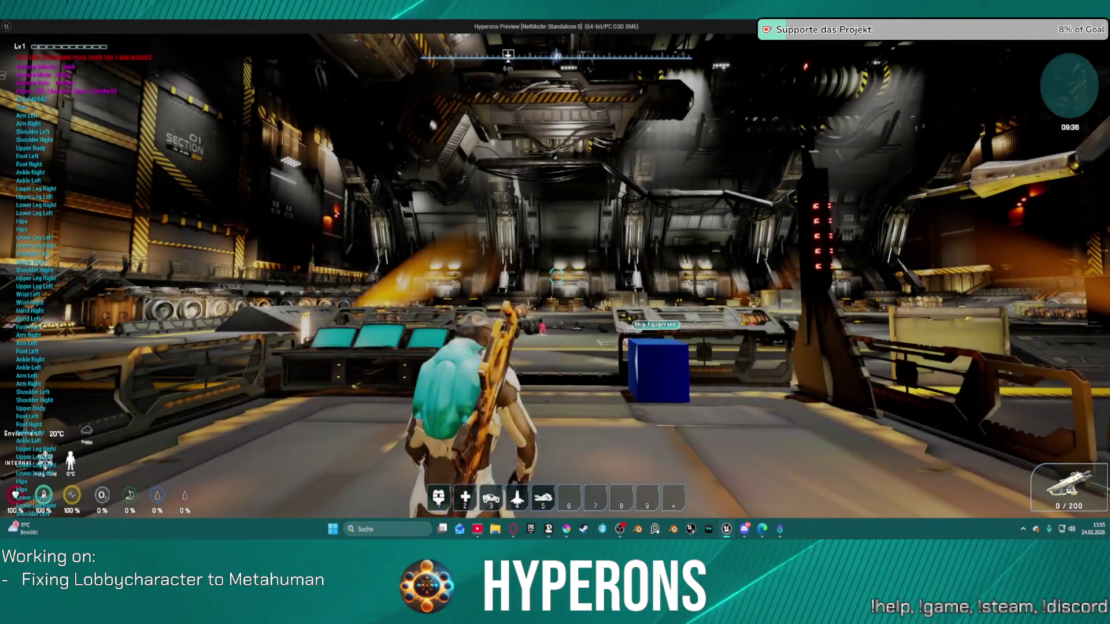
pyautogui.press('space')
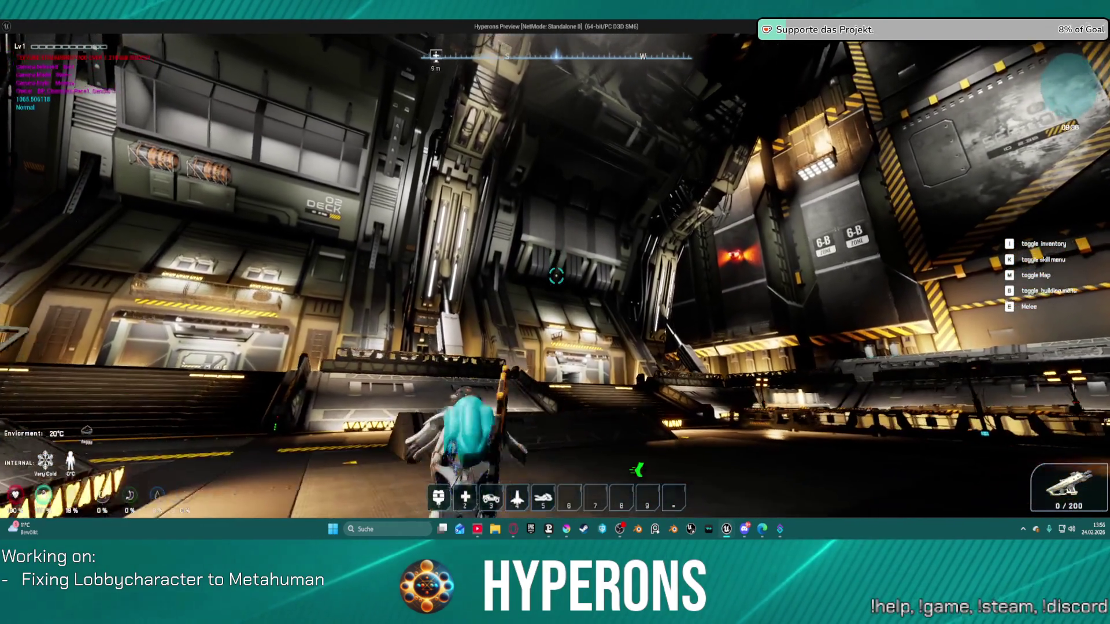
pyautogui.press('space')
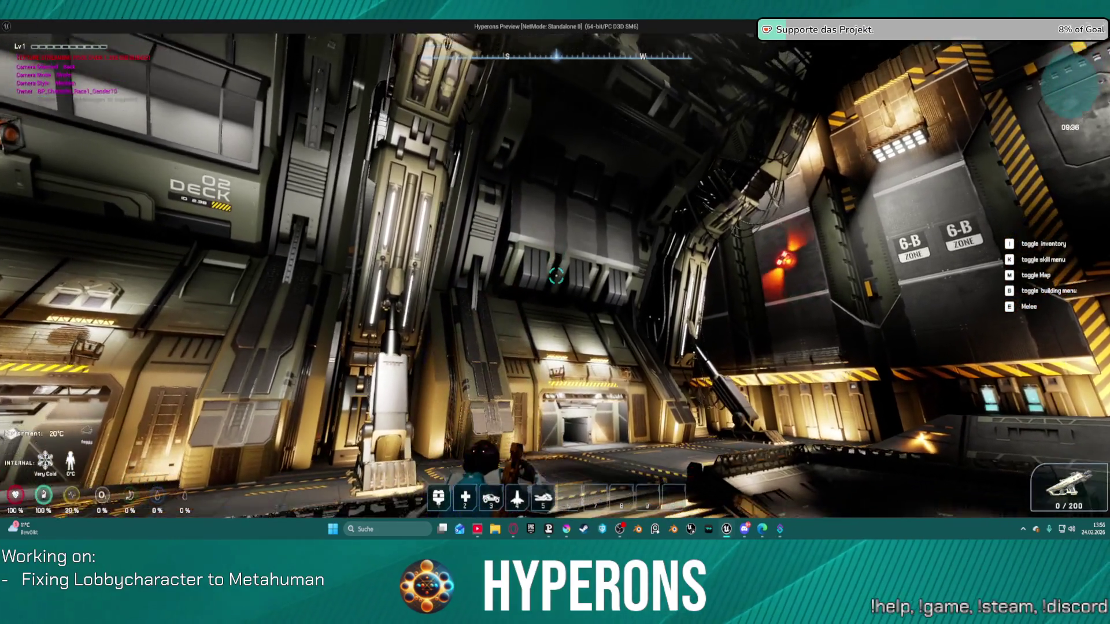
pyautogui.press('space')
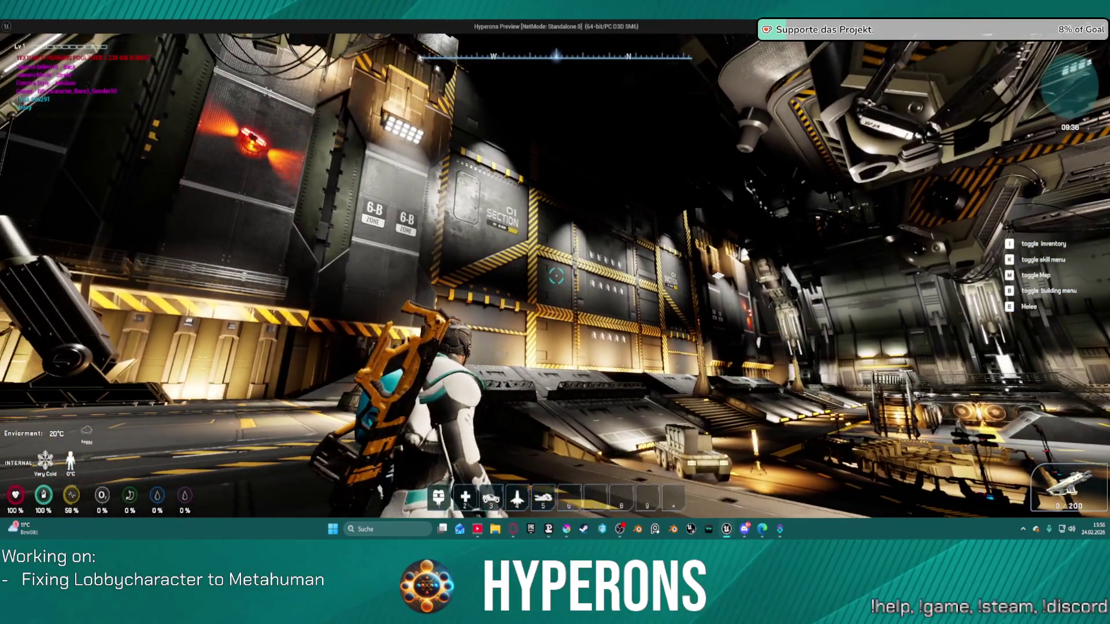
pyautogui.press('w')
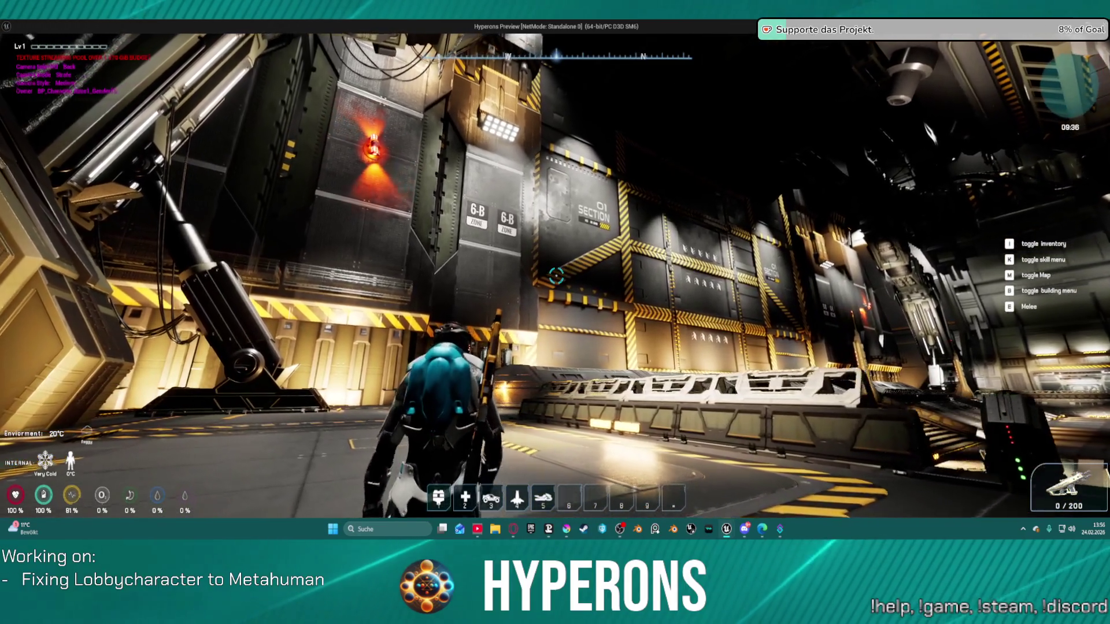
pyautogui.press('Escape')
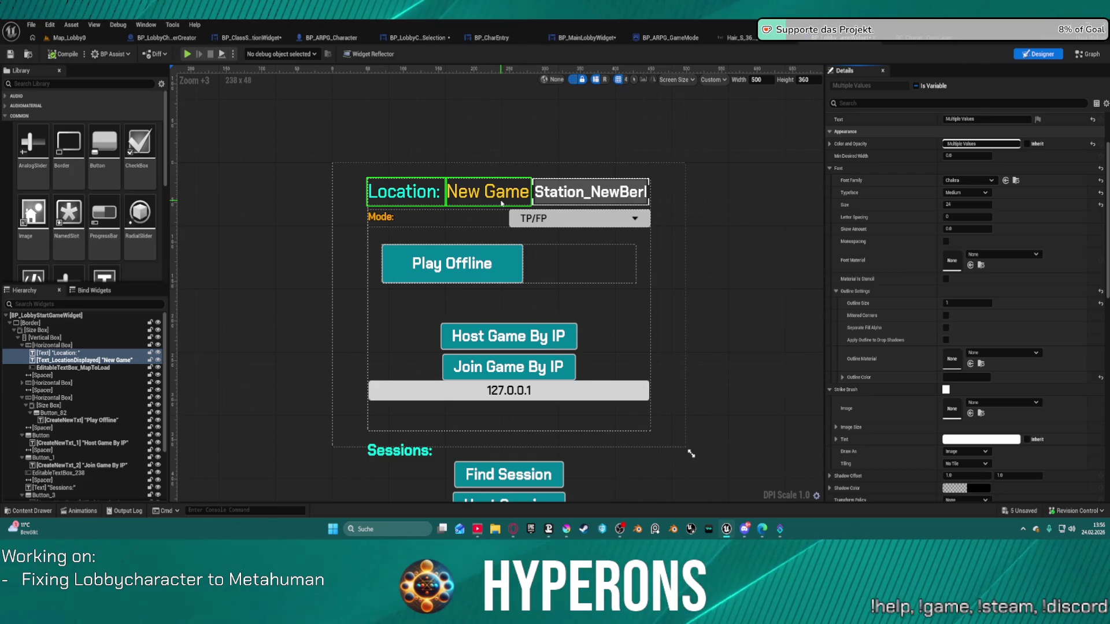
# - Move the map-name box into the Play Offline row and stretch the Location row full width
pyautogui.click(601, 194)
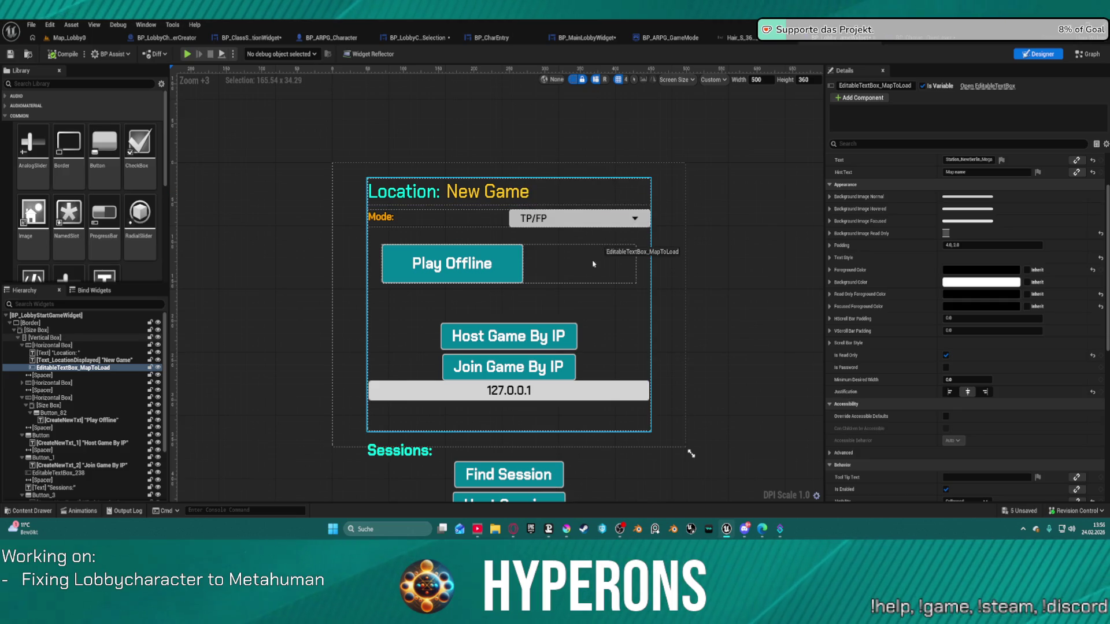
pyautogui.moveTo(490, 287); pyautogui.dragTo(555, 263)
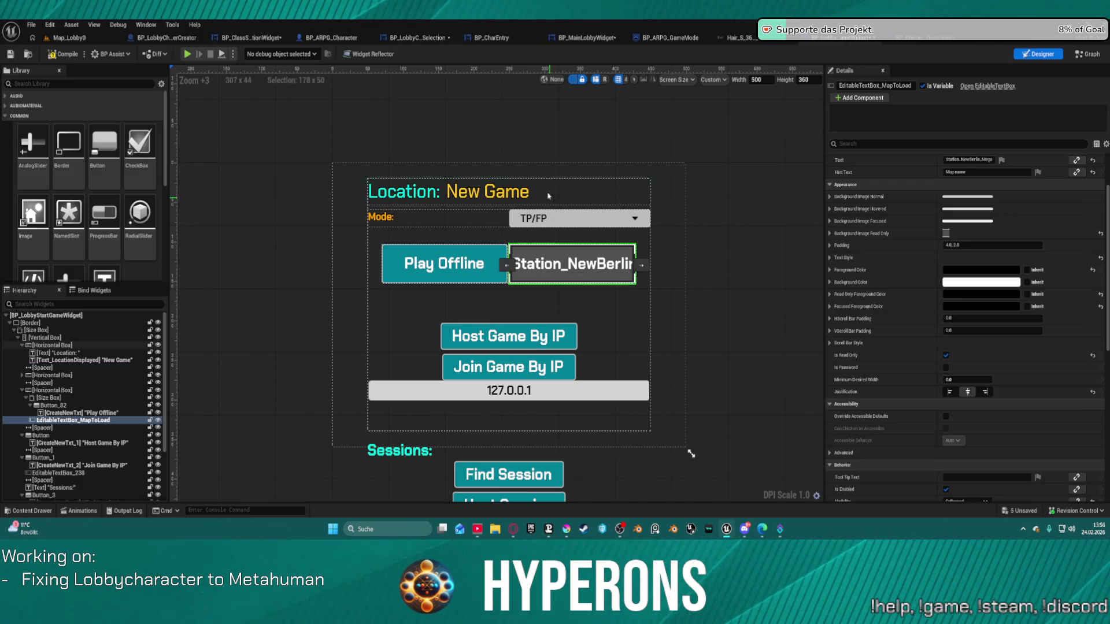
pyautogui.click(552, 194)
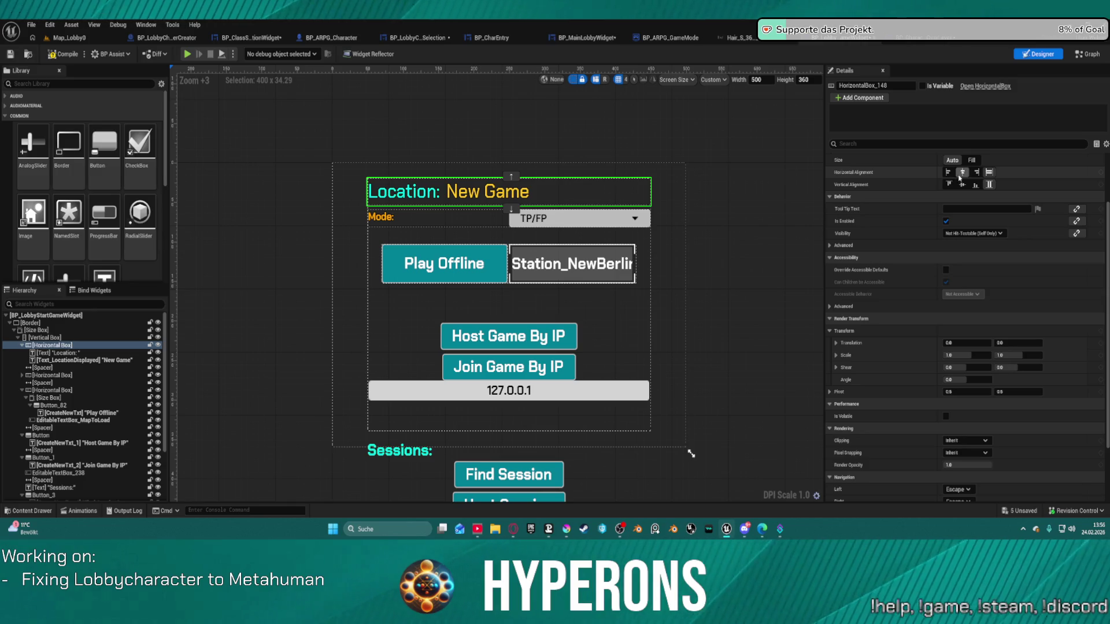
pyautogui.click(970, 160)
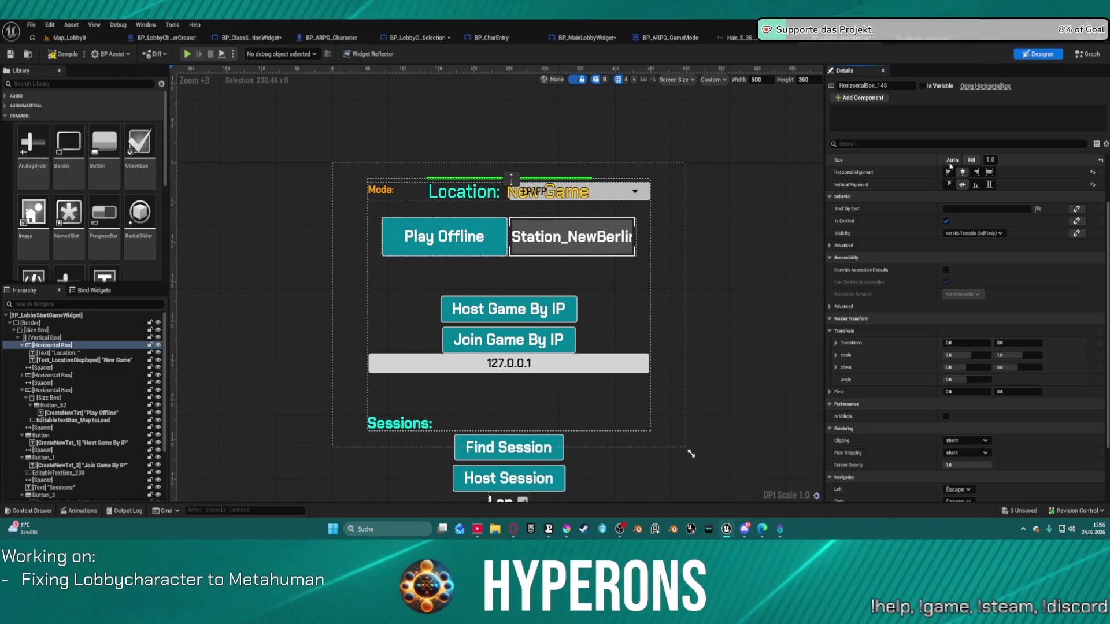
pyautogui.click(952, 160)
pyautogui.click(989, 172)
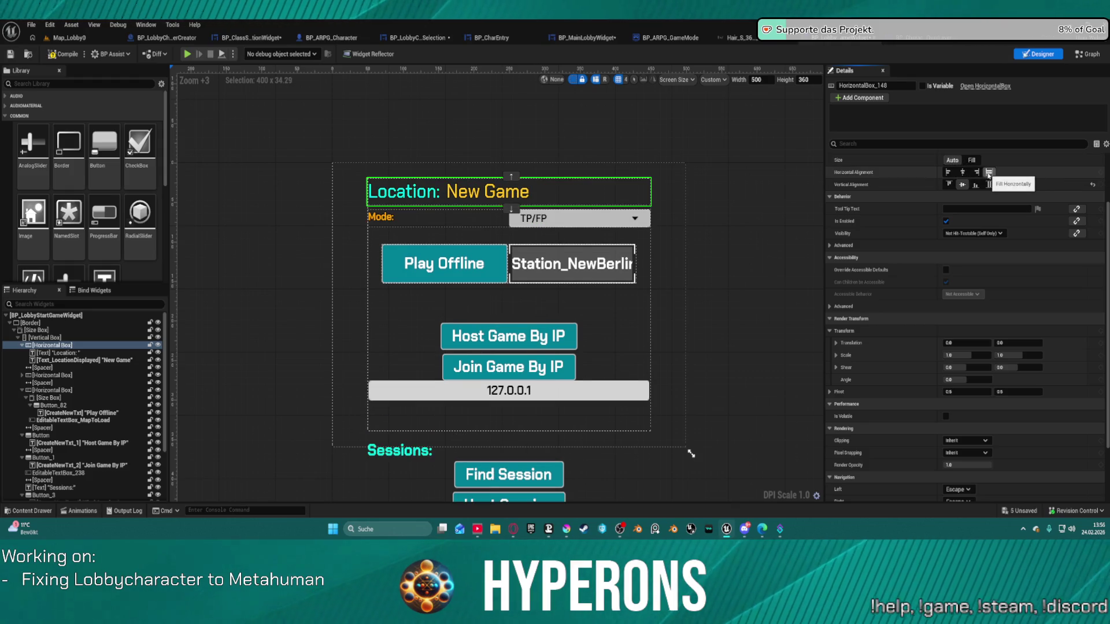
# - Set both labels to fill horizontally at auto size, then drag Station_NewBerlin out of the Play Offline row
pyautogui.click(413, 192)
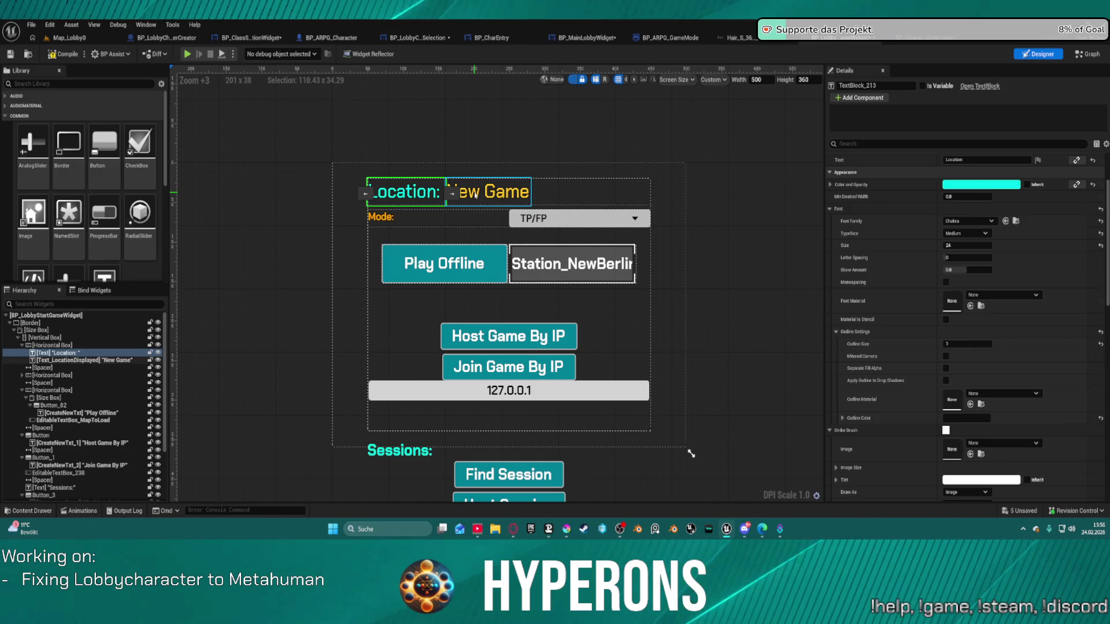
pyautogui.keyDown('ctrl'); pyautogui.click(475, 195); pyautogui.keyUp('ctrl')
pyautogui.scroll(2, 965, 174)
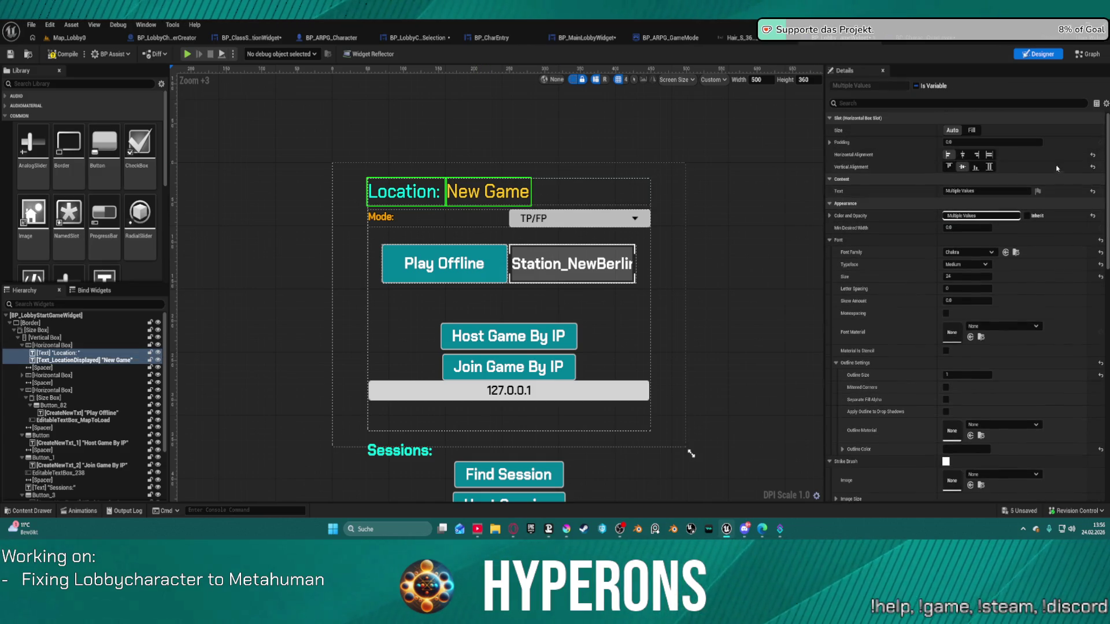
pyautogui.click(989, 154)
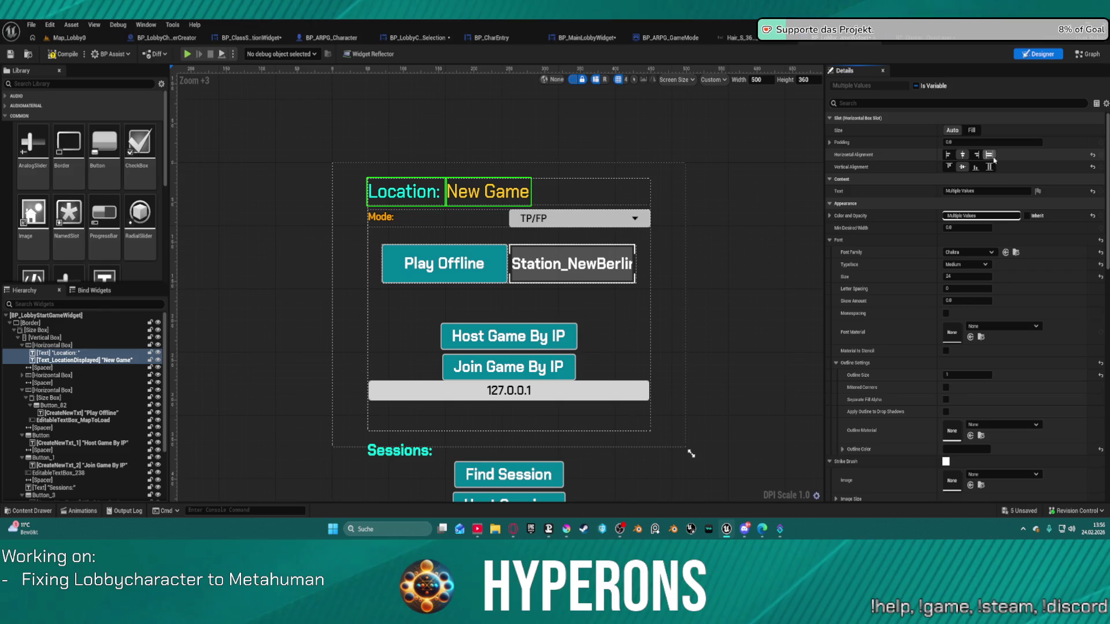
pyautogui.click(971, 130)
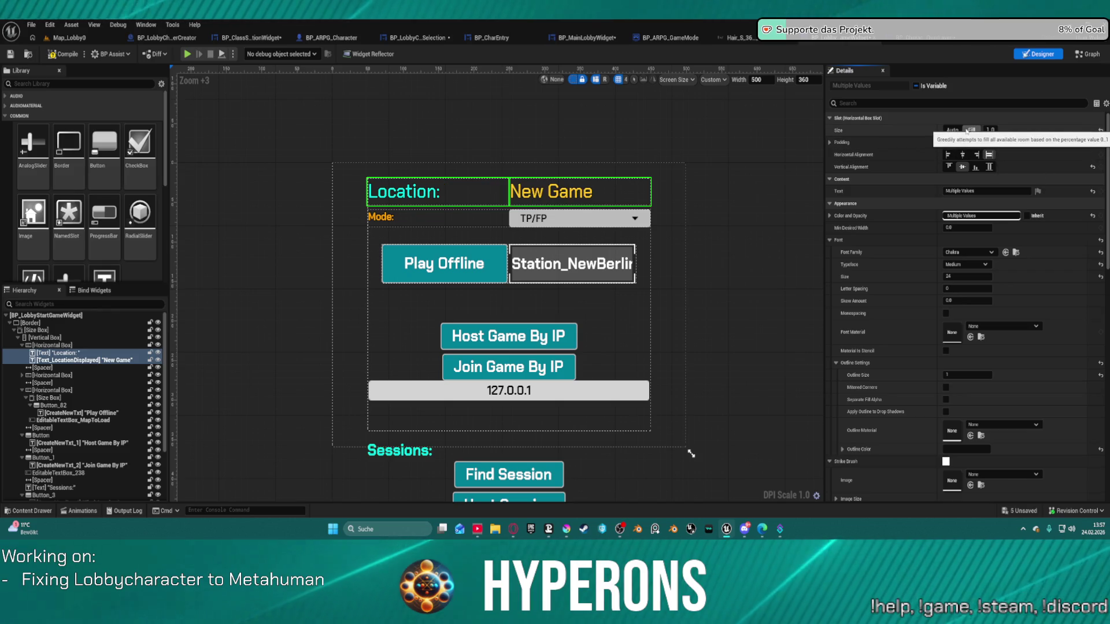
pyautogui.click(955, 130)
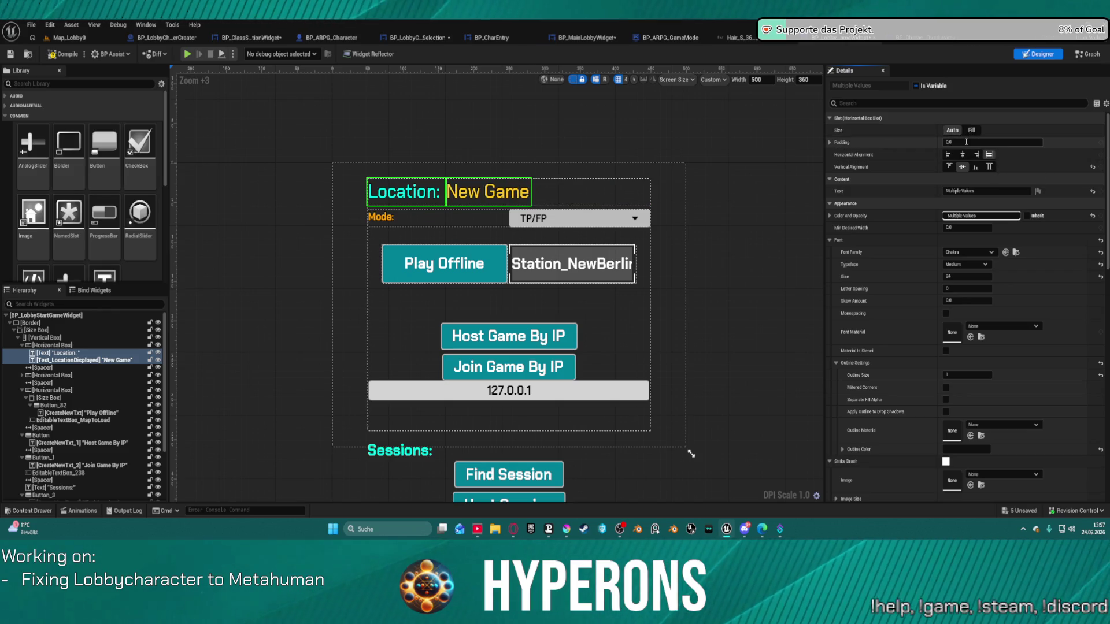
pyautogui.click(605, 282)
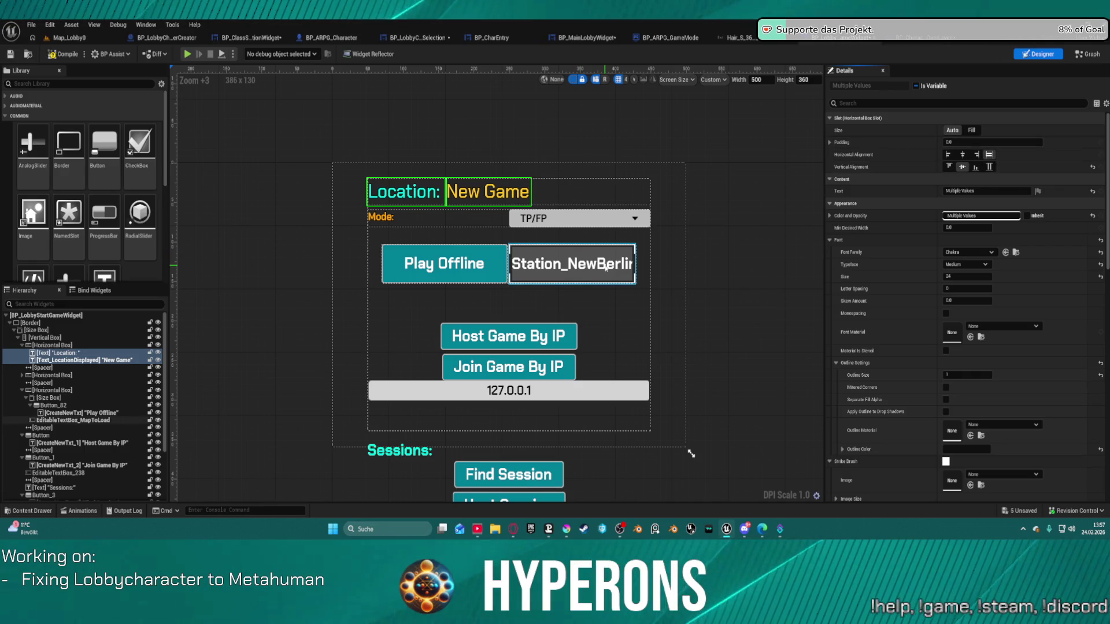
pyautogui.moveTo(604, 281)
pyautogui.mouseDown()
pyautogui.moveTo(604, 295)
pyautogui.moveTo(567, 316)
pyautogui.moveTo(474, 344)
pyautogui.moveTo(492, 428)
pyautogui.moveTo(509, 426)
pyautogui.mouseUp()
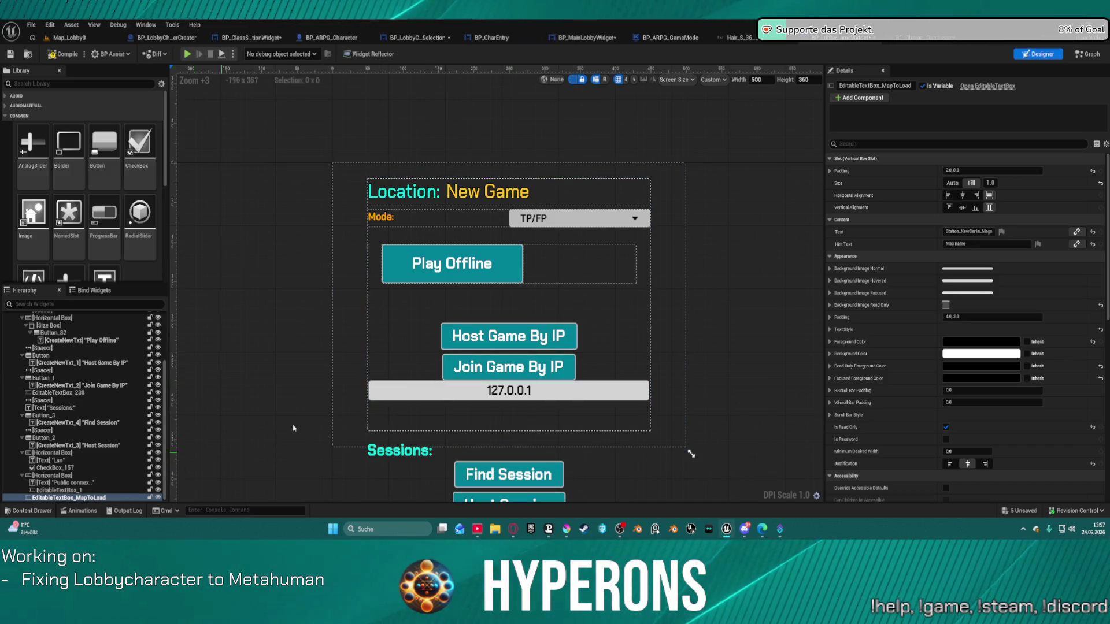
# - Move the map text box from the Play Offline row into the main Vertical Box
pyautogui.scroll(-6, 503, 451)
pyautogui.scroll(2, 491, 388)
pyautogui.scroll(1, 491, 388)
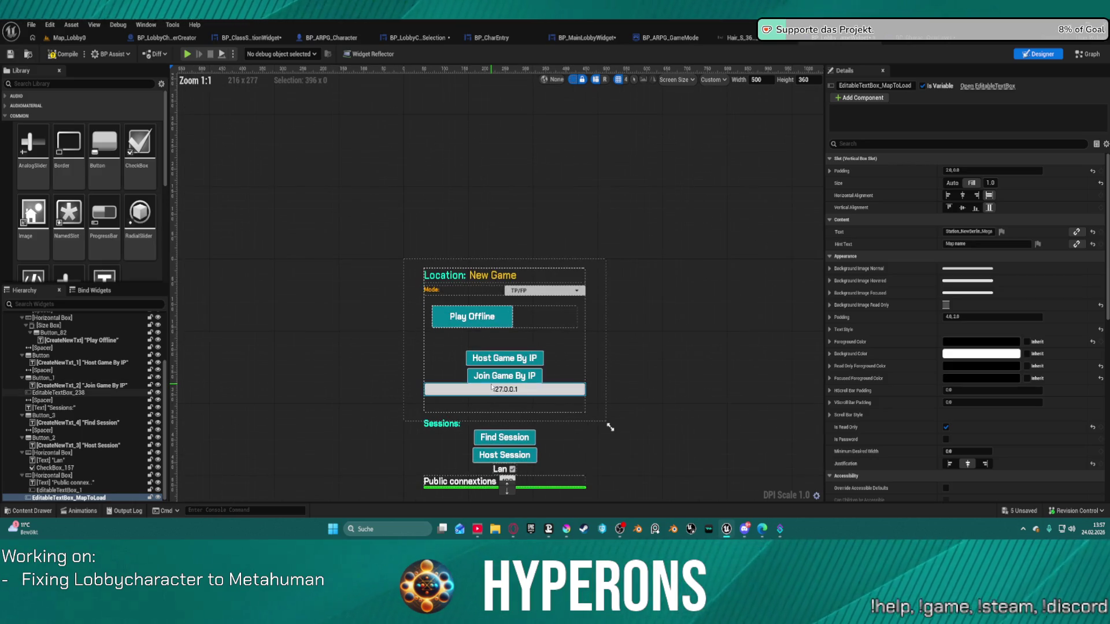
pyautogui.moveTo(506, 486); pyautogui.dragTo(541, 317)
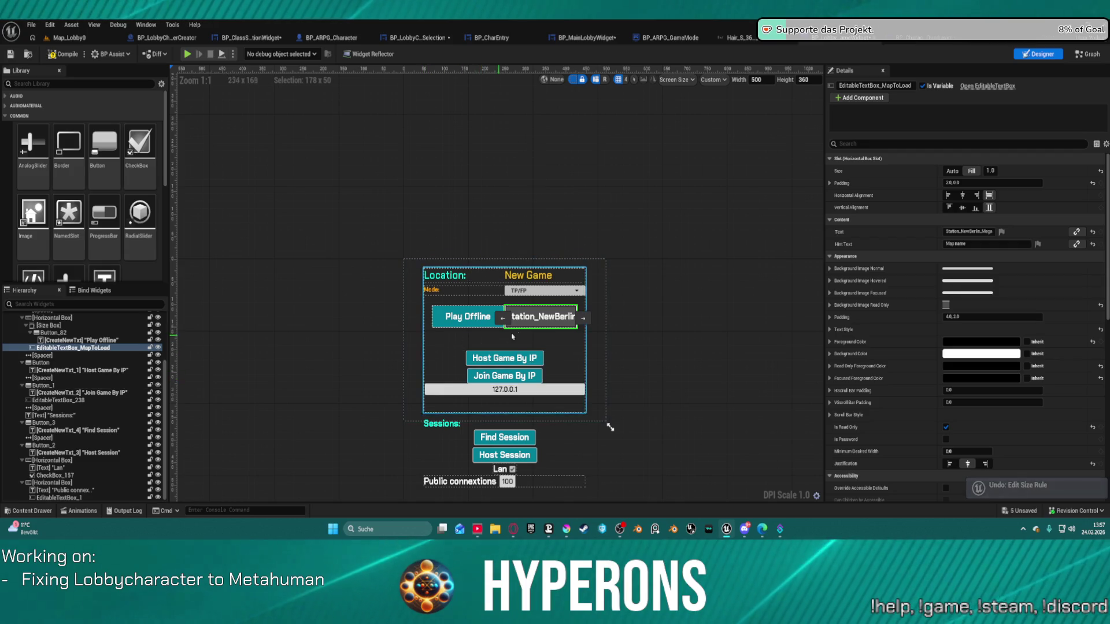
pyautogui.scroll(1, 551, 333)
pyautogui.moveTo(550, 333)
pyautogui.mouseDown()
pyautogui.moveTo(487, 349)
pyautogui.moveTo(509, 405)
pyautogui.moveTo(584, 425)
pyautogui.moveTo(518, 384)
pyautogui.moveTo(552, 323)
pyautogui.moveTo(237, 393)
pyautogui.moveTo(140, 462)
pyautogui.mouseUp()
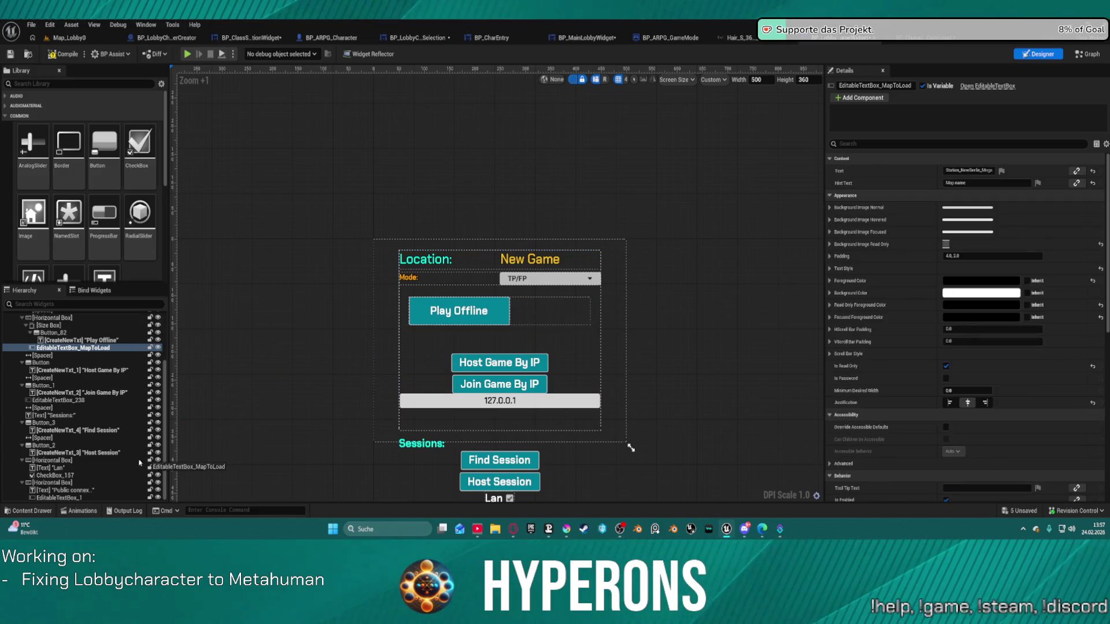
pyautogui.moveTo(47, 331); pyautogui.dragTo(48, 325)
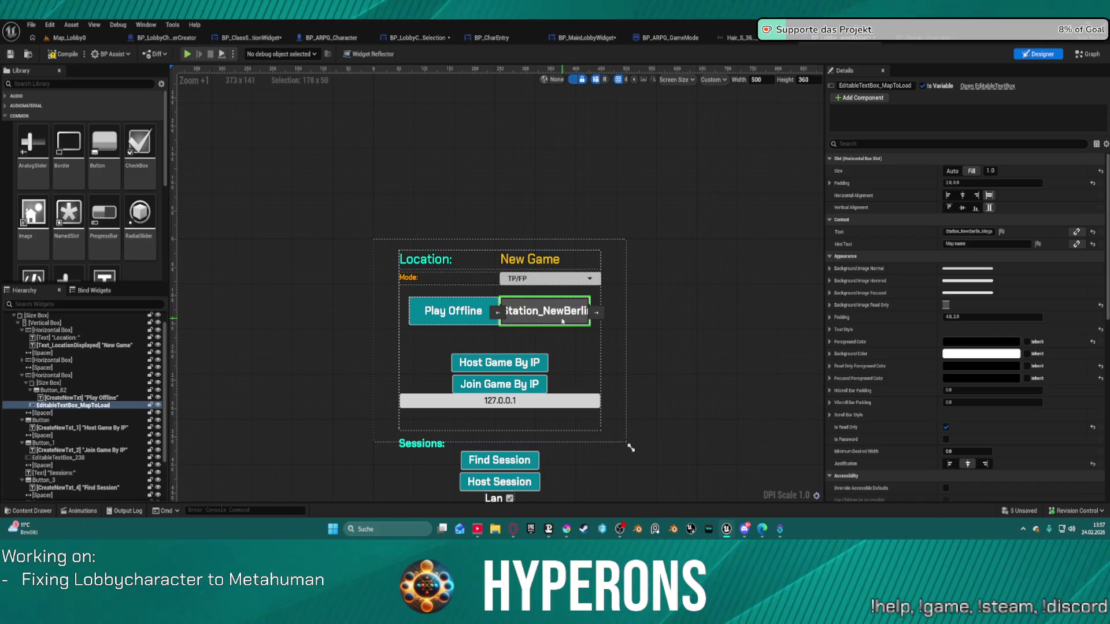
pyautogui.moveTo(508, 321)
pyautogui.mouseDown()
pyautogui.moveTo(376, 320)
pyautogui.moveTo(126, 359)
pyautogui.moveTo(38, 332)
pyautogui.moveTo(56, 413)
pyautogui.moveTo(44, 323)
pyautogui.mouseUp()
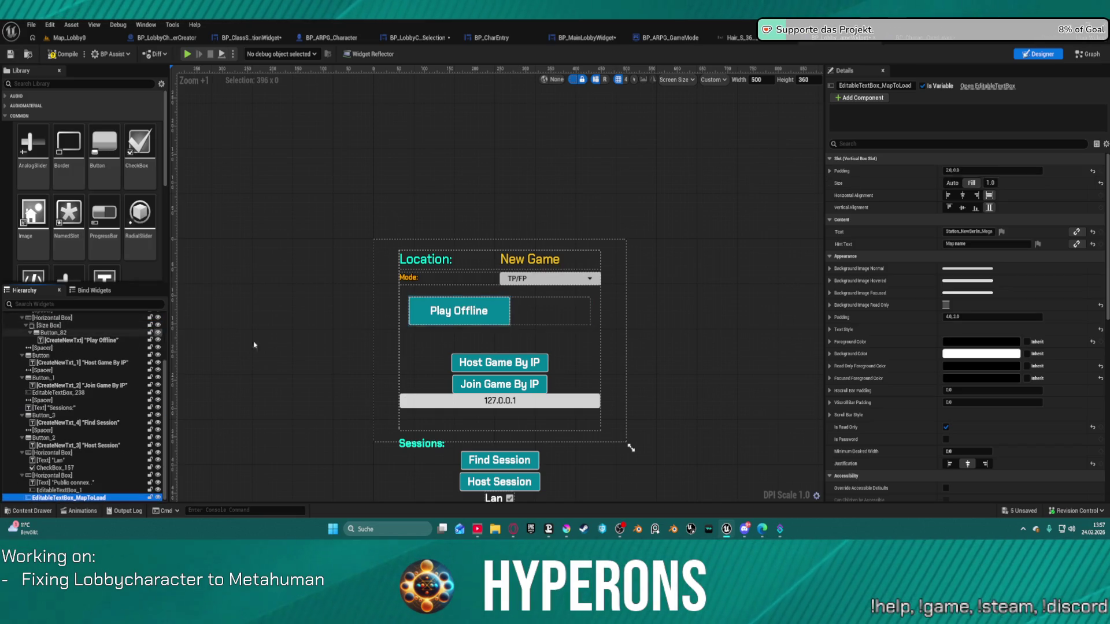
# - Centre the Station_NewBerlin_Mega map text box horizontally in its new row
pyautogui.scroll(-4, 630, 449)
pyautogui.scroll(2, 673, 475)
pyautogui.scroll(4, 672, 475)
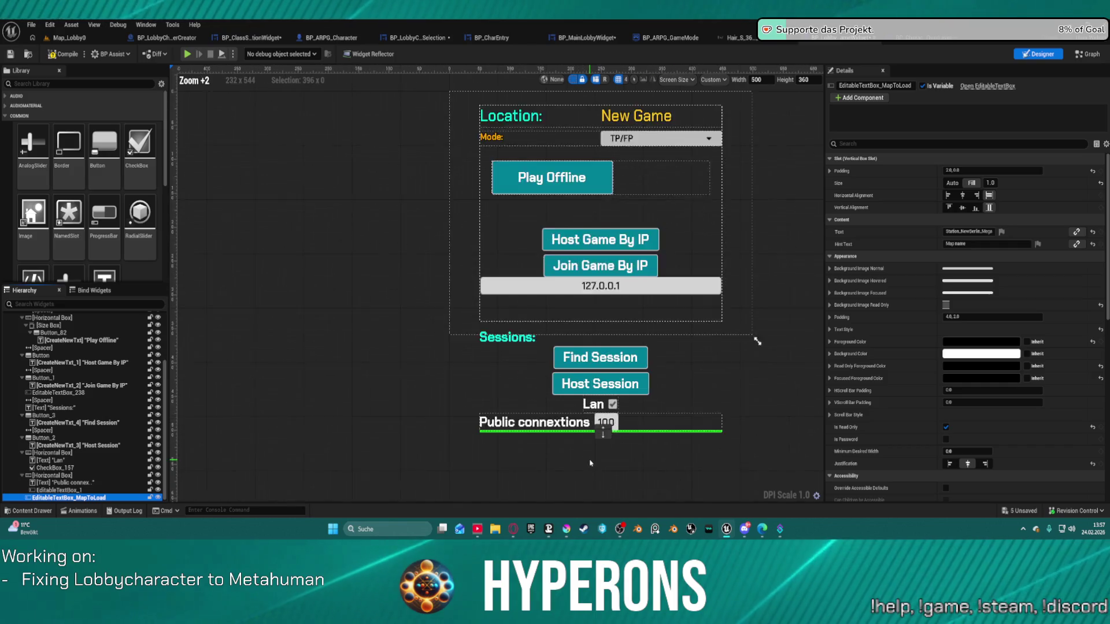
pyautogui.scroll(5, 58, 361)
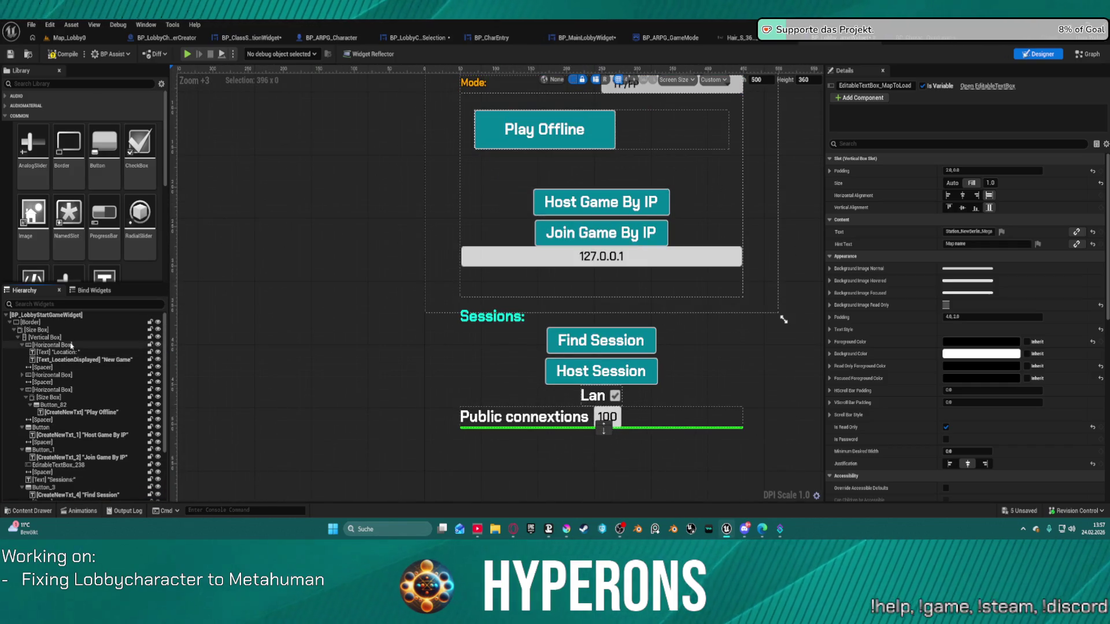
pyautogui.scroll(-5, 71, 347)
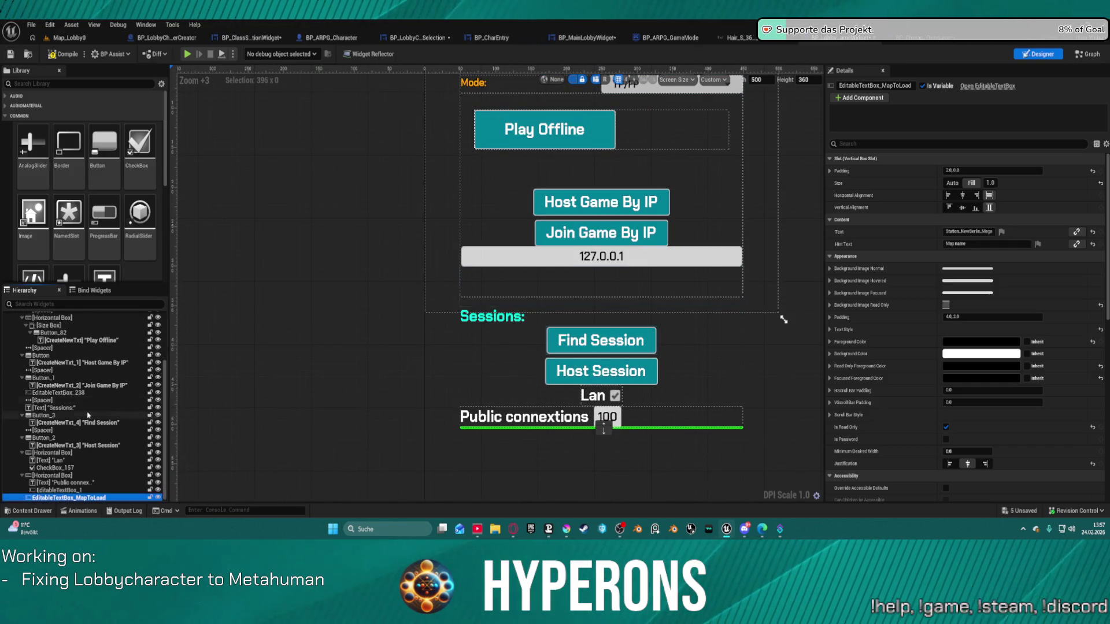
pyautogui.click(962, 200)
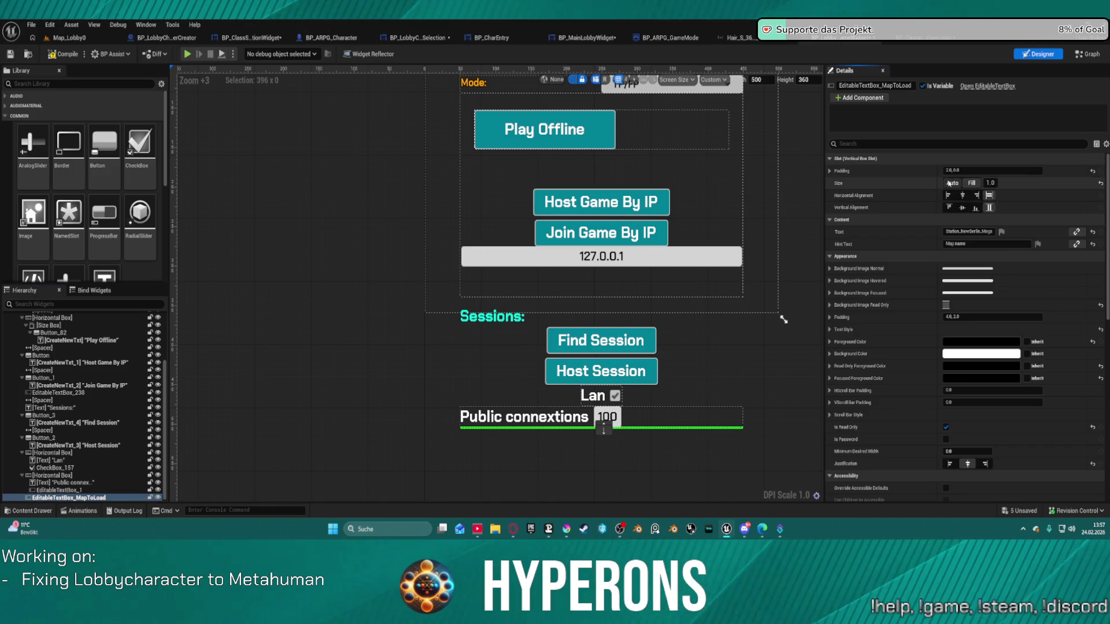
pyautogui.click(784, 275)
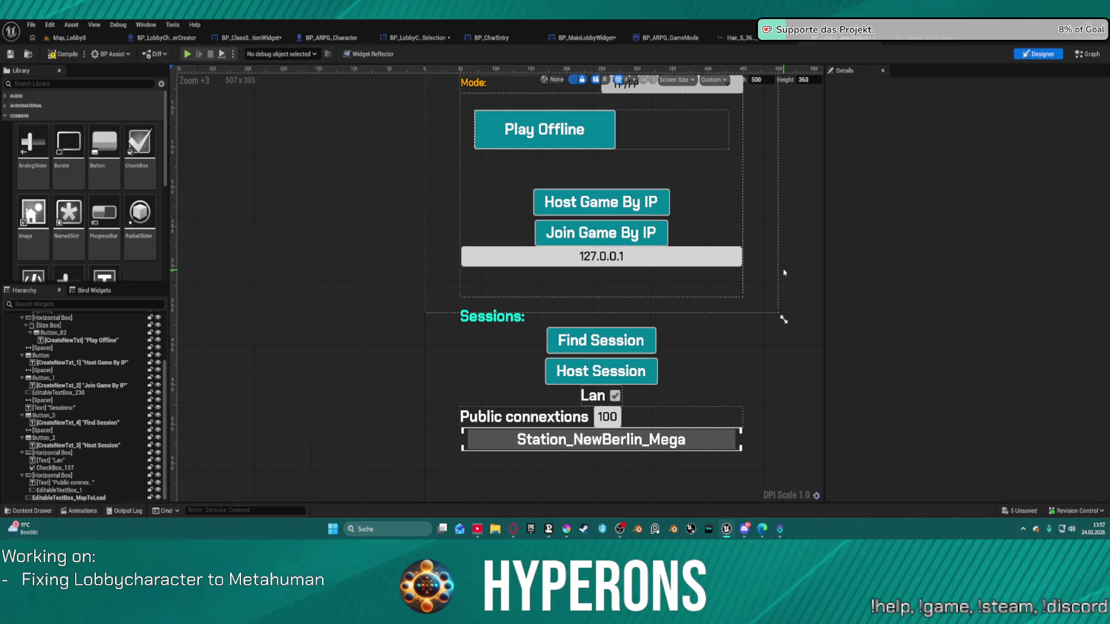
# - Centre the Play Offline button horizontally and vertically in its slot
pyautogui.scroll(1, 784, 273)
pyautogui.scroll(-2, 774, 322)
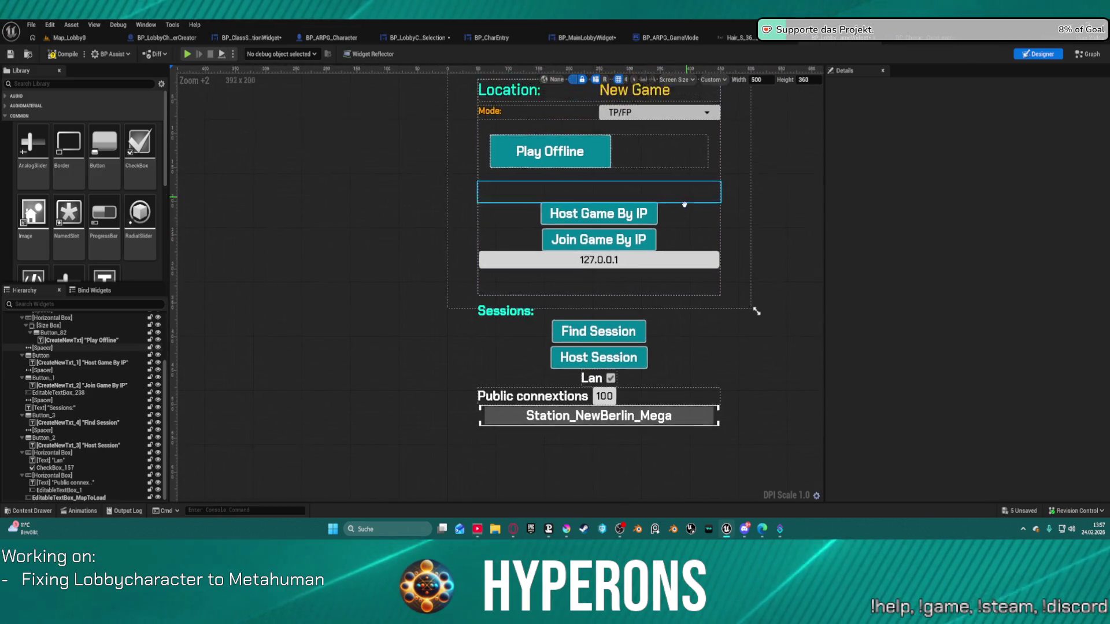
pyautogui.scroll(2, 684, 204)
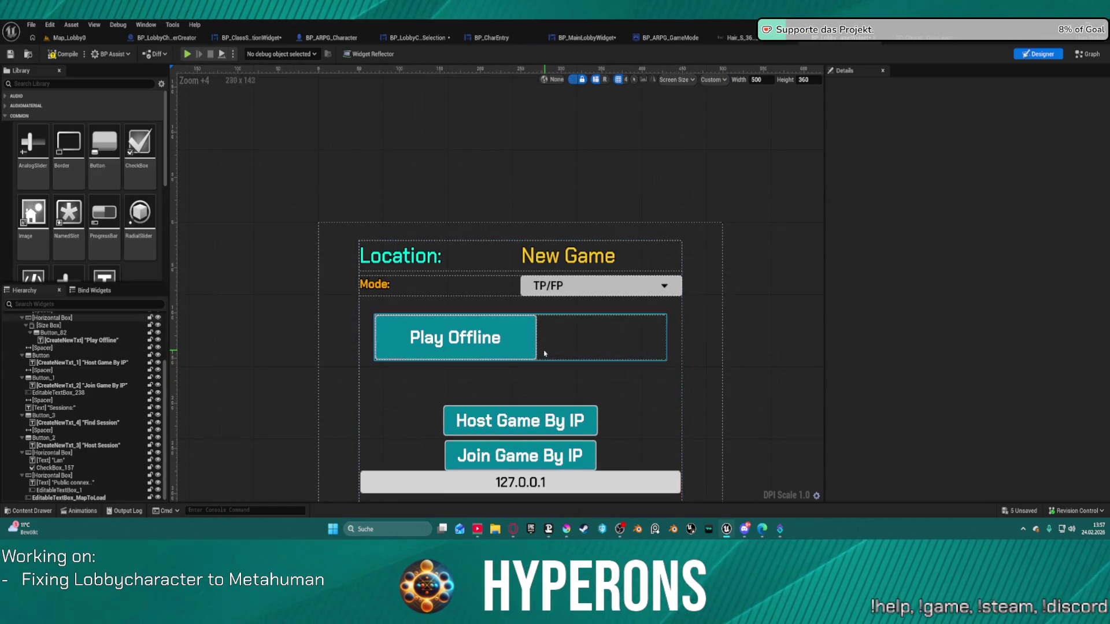
pyautogui.scroll(1, 544, 353)
pyautogui.click(522, 336)
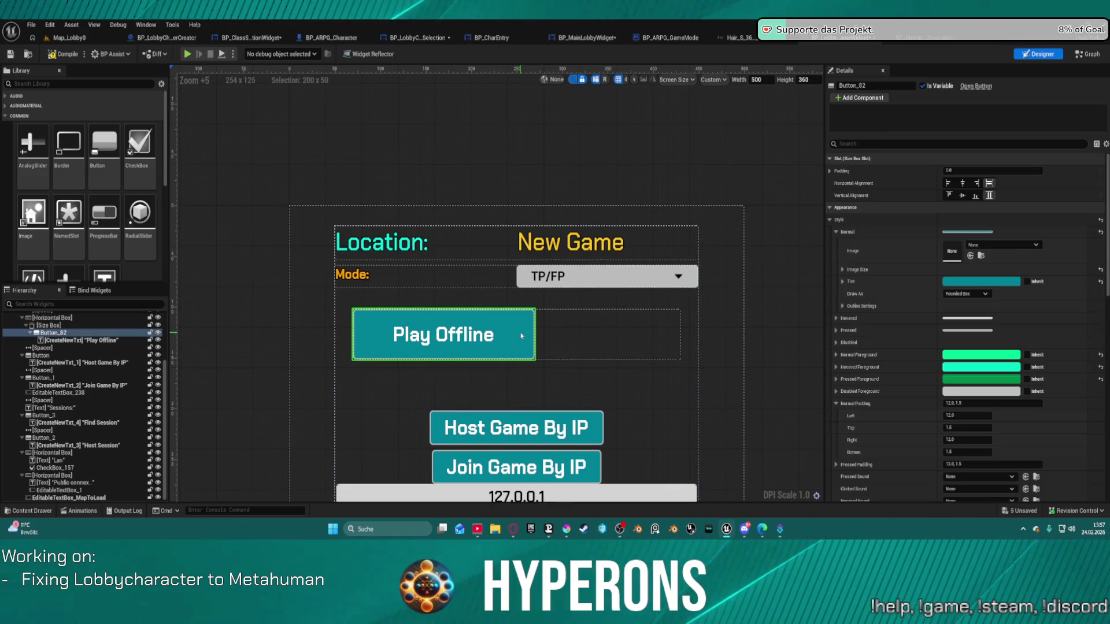
pyautogui.click(963, 183)
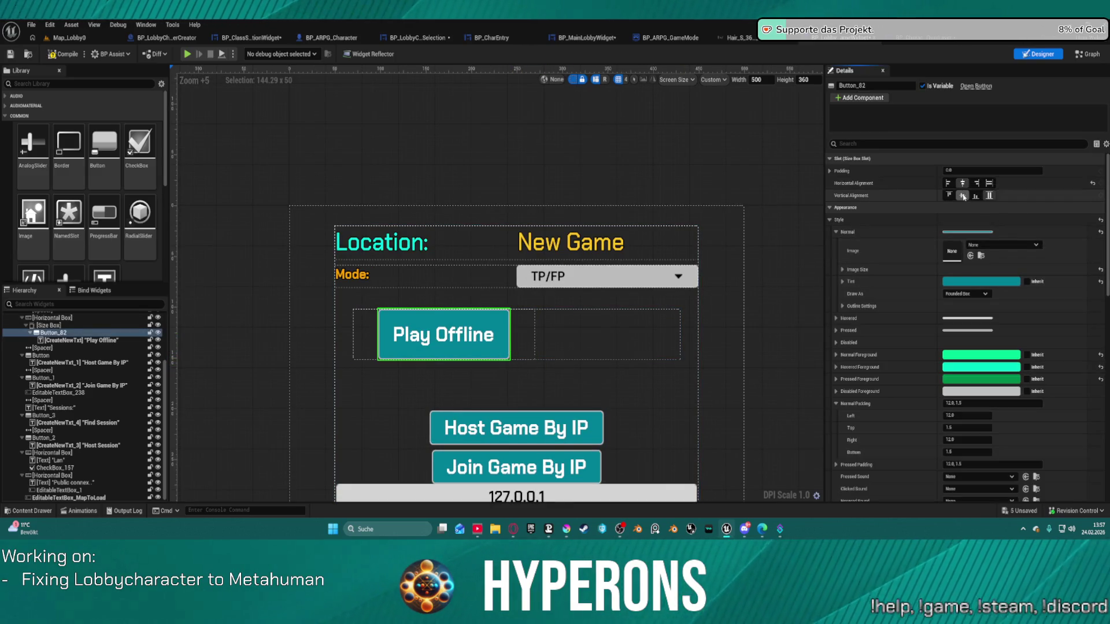
pyautogui.click(962, 196)
# - Make Play Offline fill vertically and right-aligned, then centre its Size Box in the row
pyautogui.click(1000, 203)
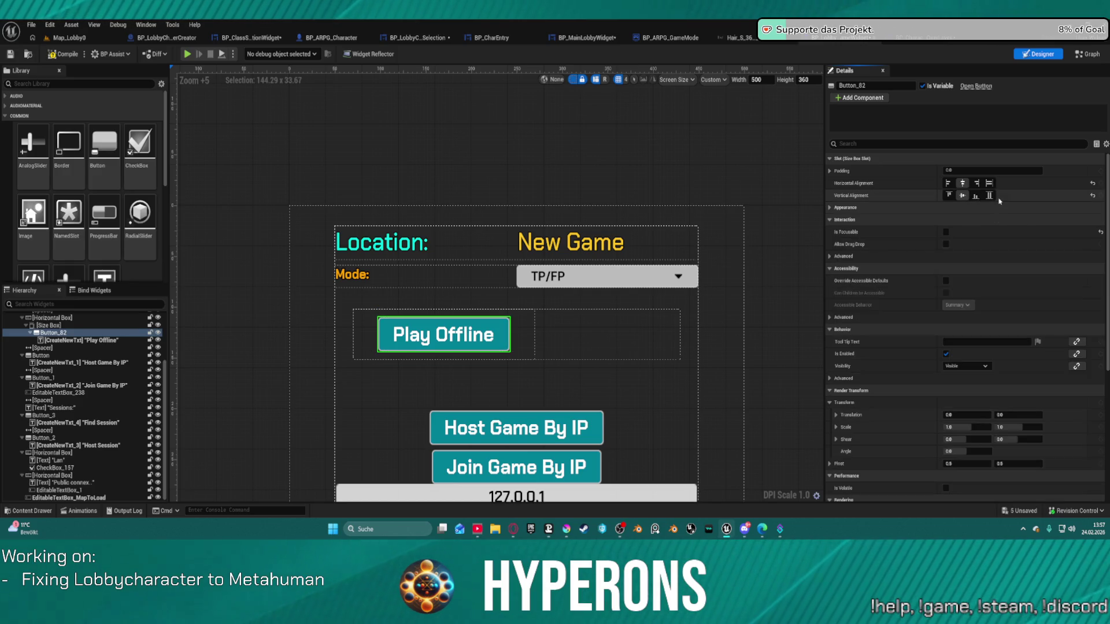
pyautogui.click(976, 196)
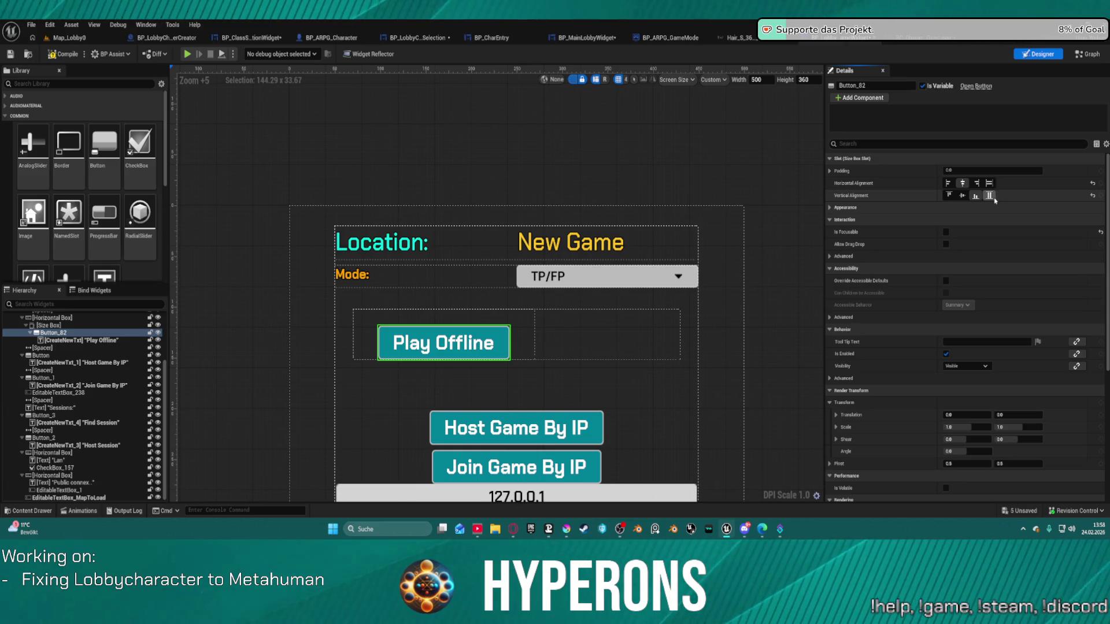
pyautogui.click(989, 195)
pyautogui.click(977, 183)
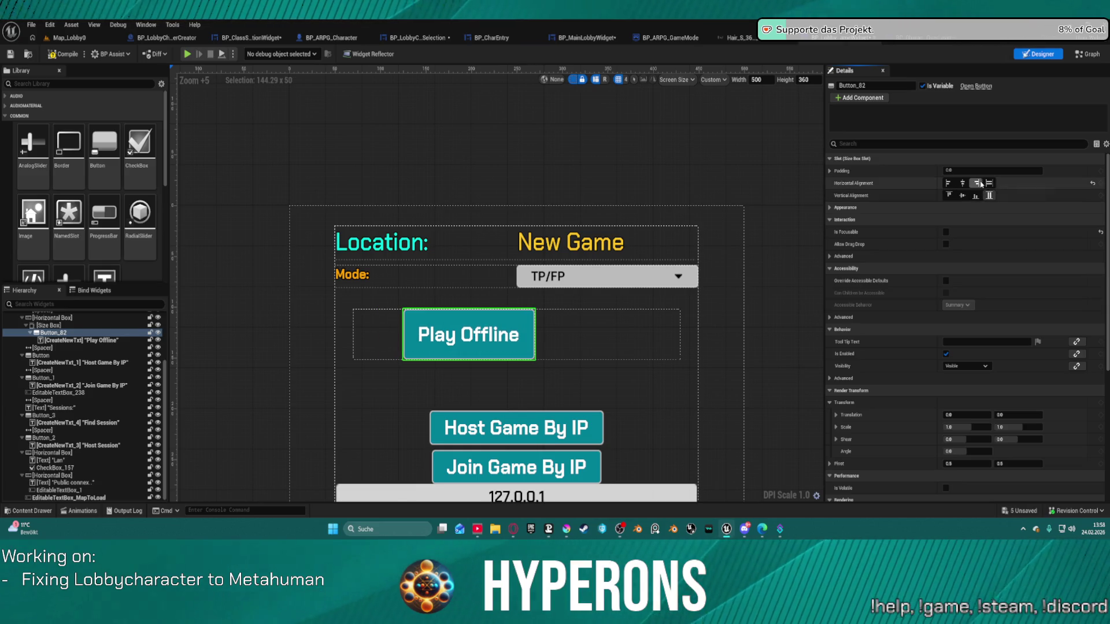
pyautogui.click(48, 326)
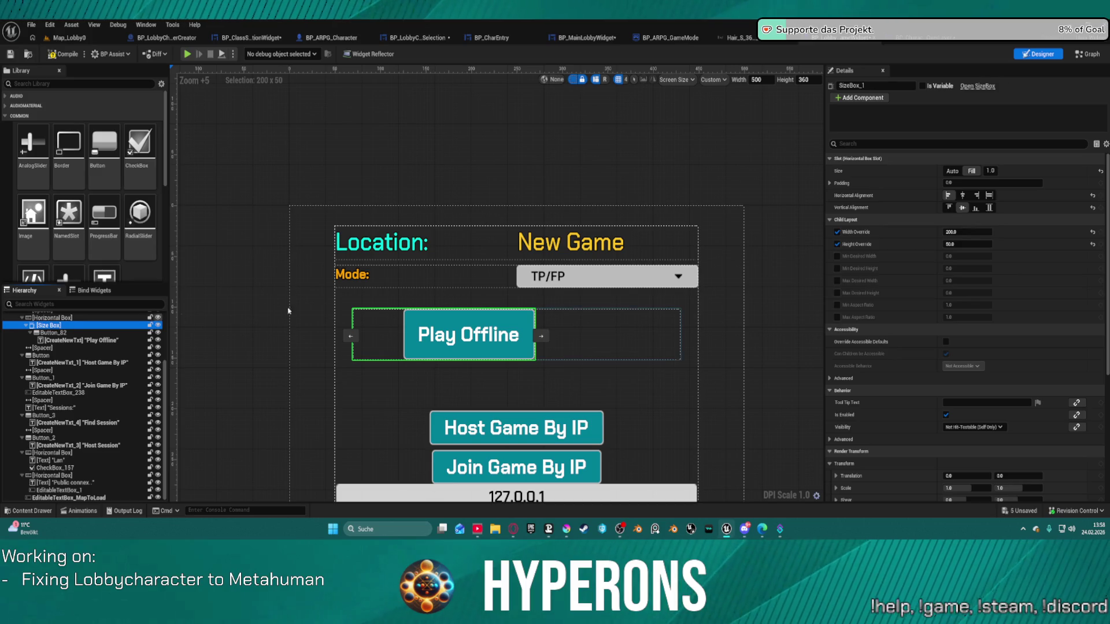
pyautogui.click(963, 195)
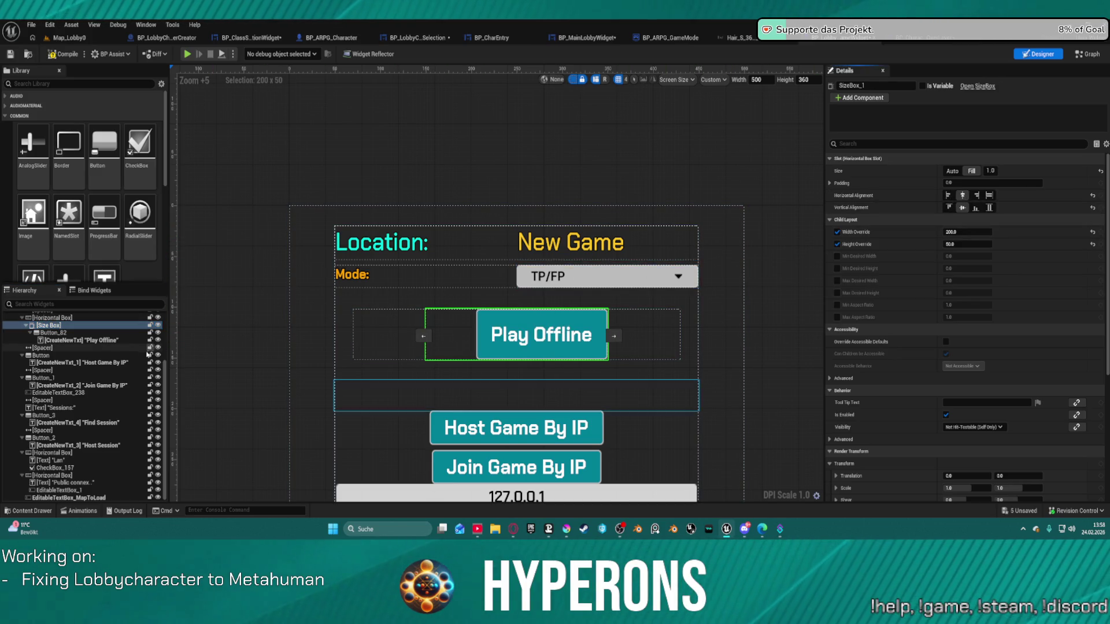
# - Set the Play Offline button's horizontal alignment to Fill so it fills its box
pyautogui.click(58, 333)
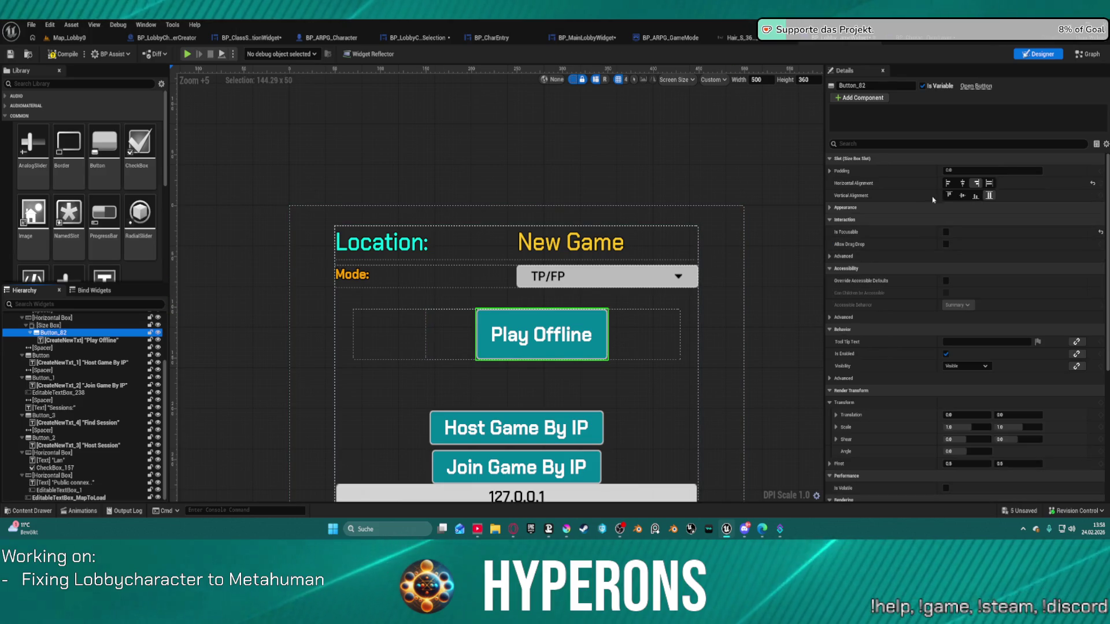
pyautogui.click(962, 183)
pyautogui.click(989, 195)
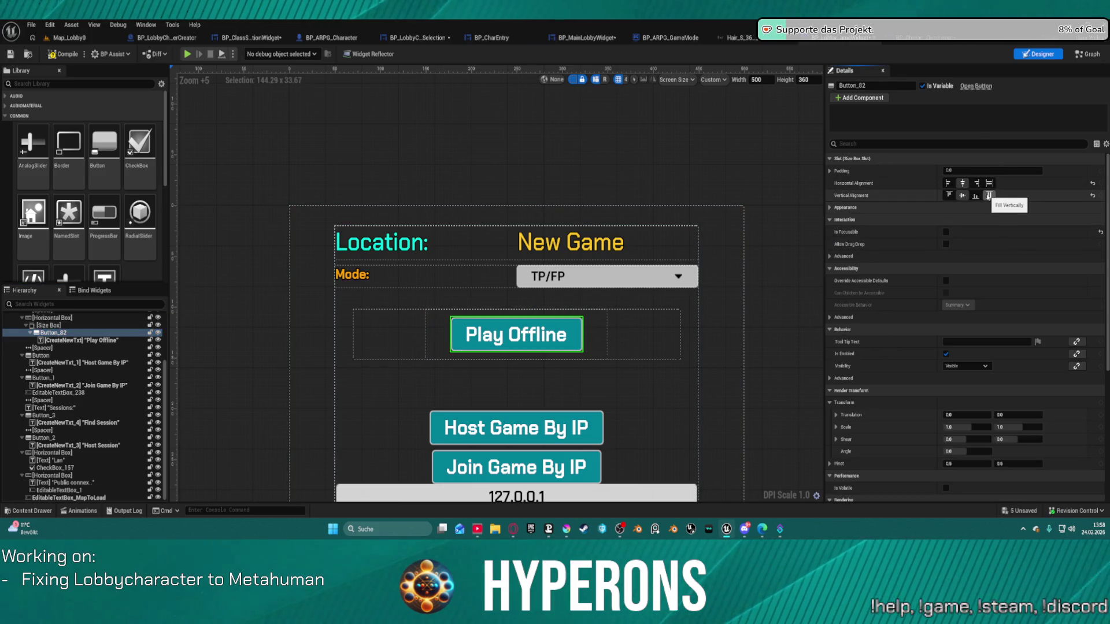
# - Size the Location and New Game texts to Auto, then centre their row across the widget
pyautogui.click(446, 243)
pyautogui.keyDown('ctrl'); pyautogui.click(569, 239); pyautogui.keyUp('ctrl')
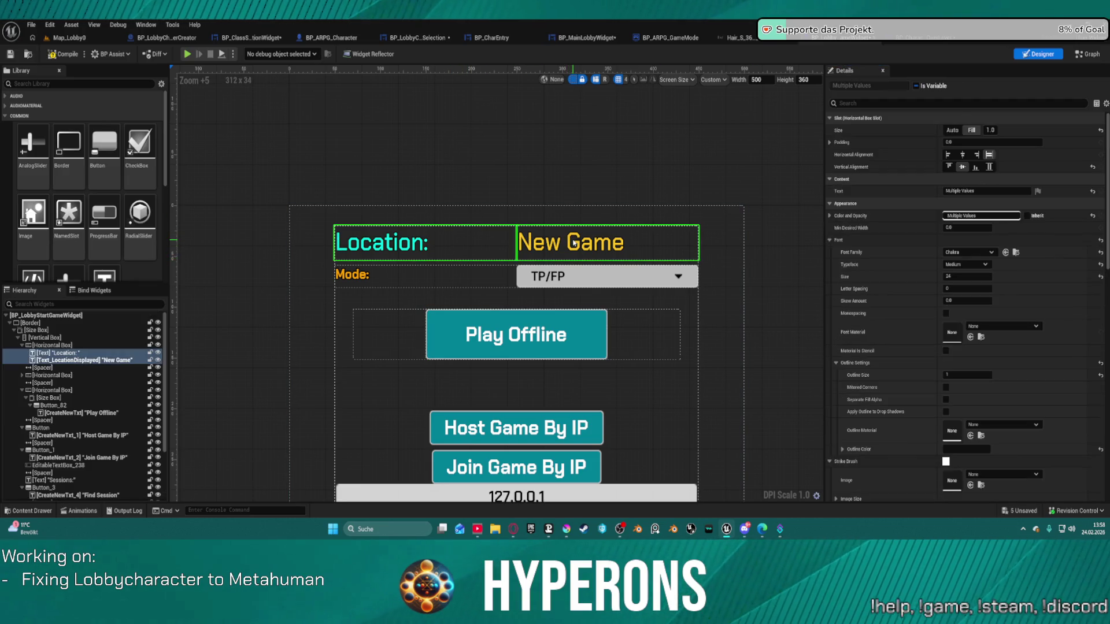
pyautogui.click(964, 155)
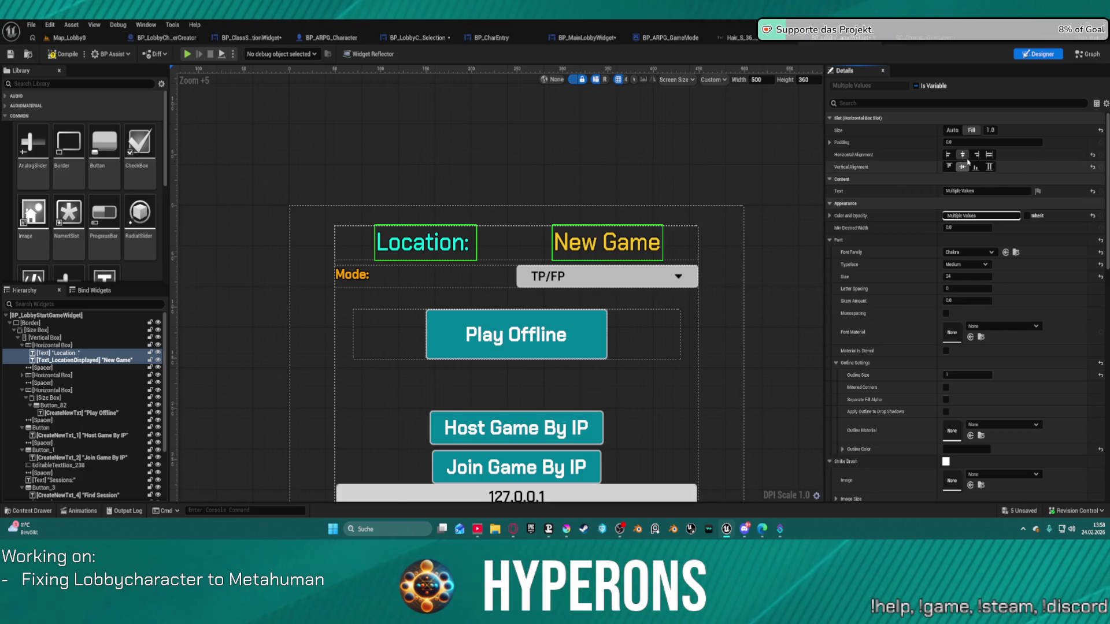
pyautogui.click(948, 155)
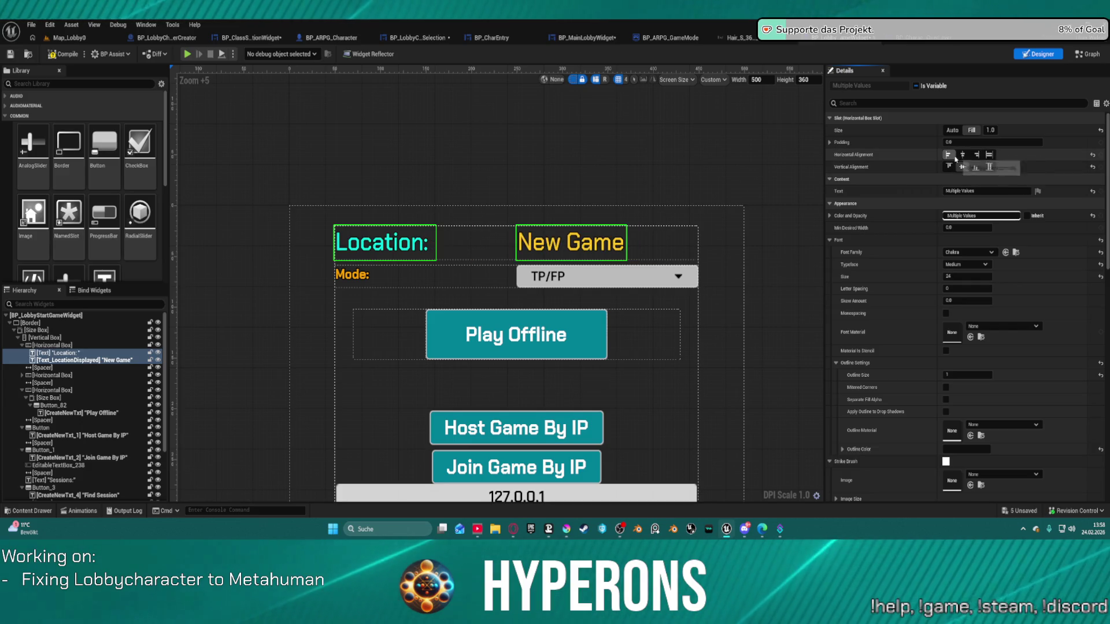
pyautogui.click(962, 154)
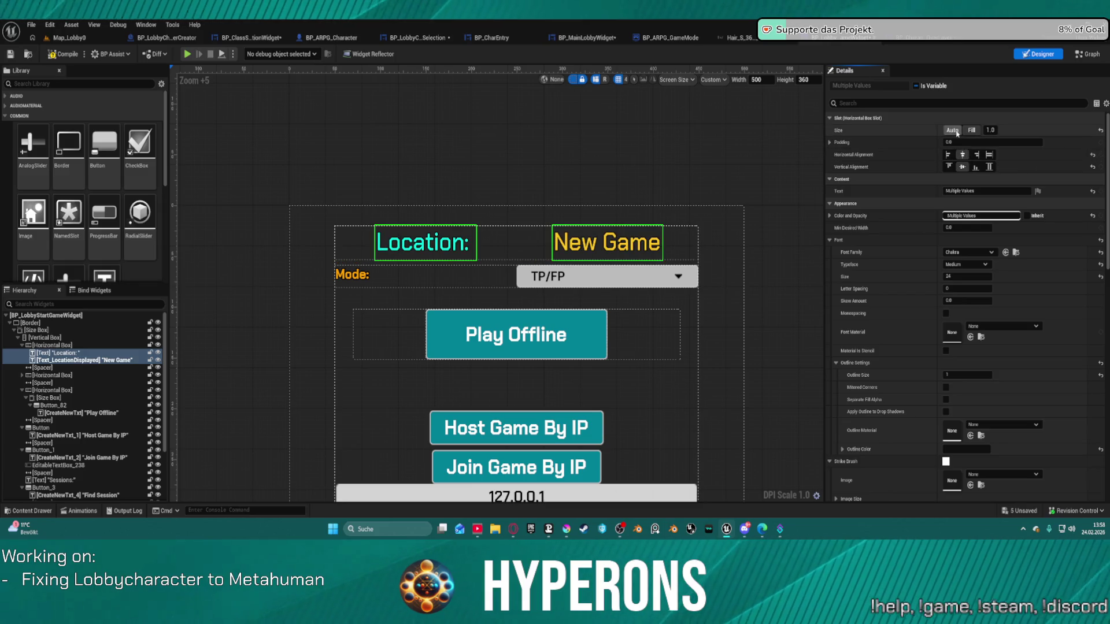
pyautogui.click(952, 130)
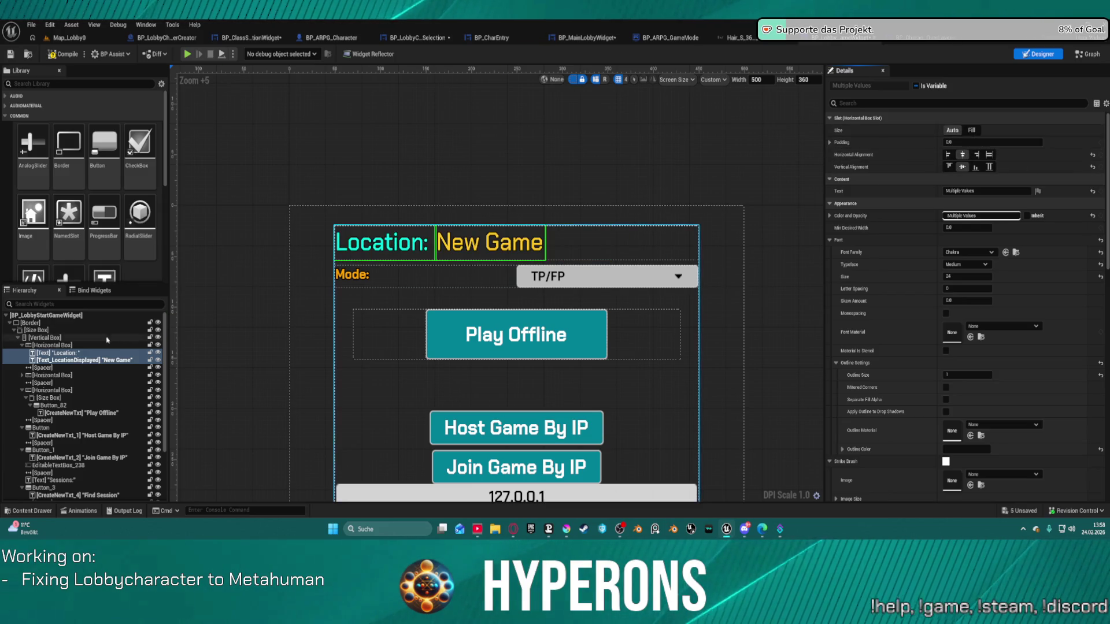
pyautogui.click(87, 345)
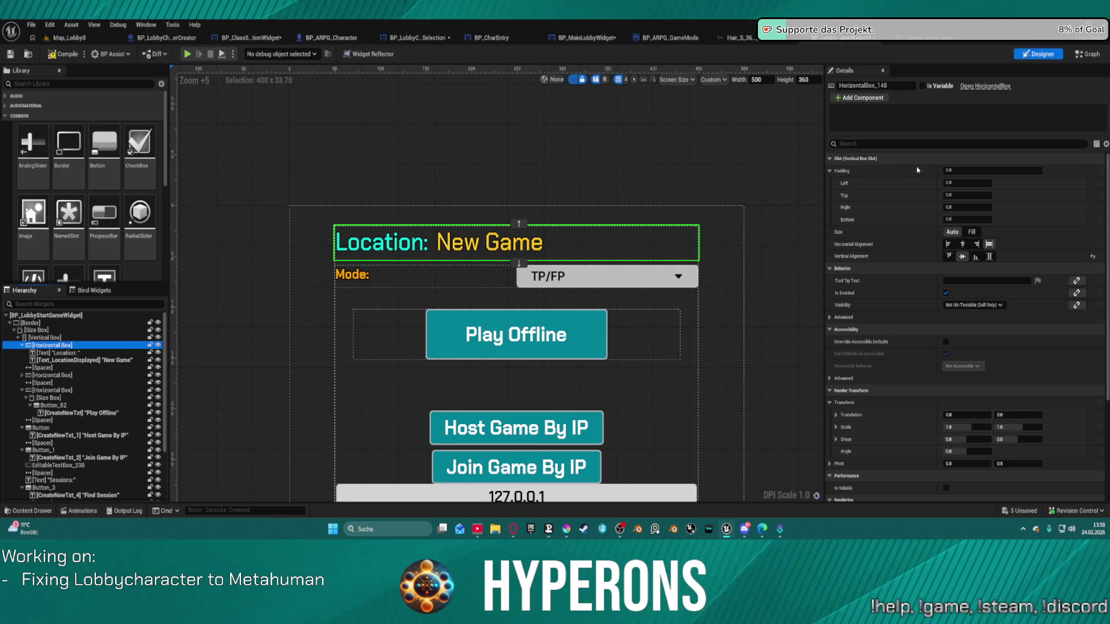
pyautogui.click(962, 244)
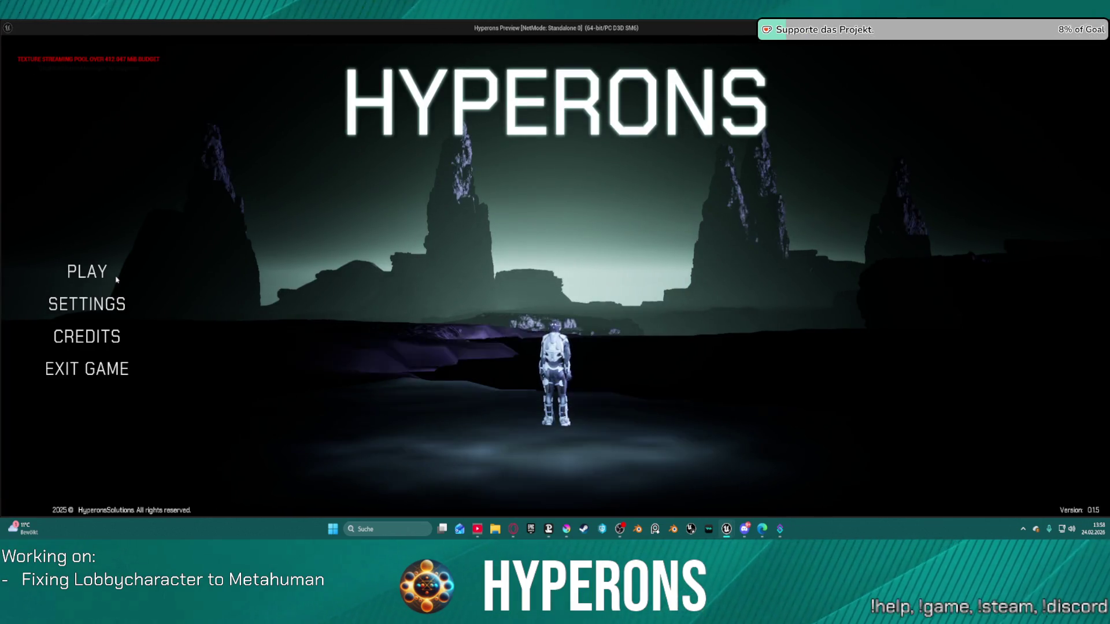
# - In the play-test, pick the mohawk character and take the elevator to floor 1
pyautogui.click(96, 278)
pyautogui.click(505, 272)
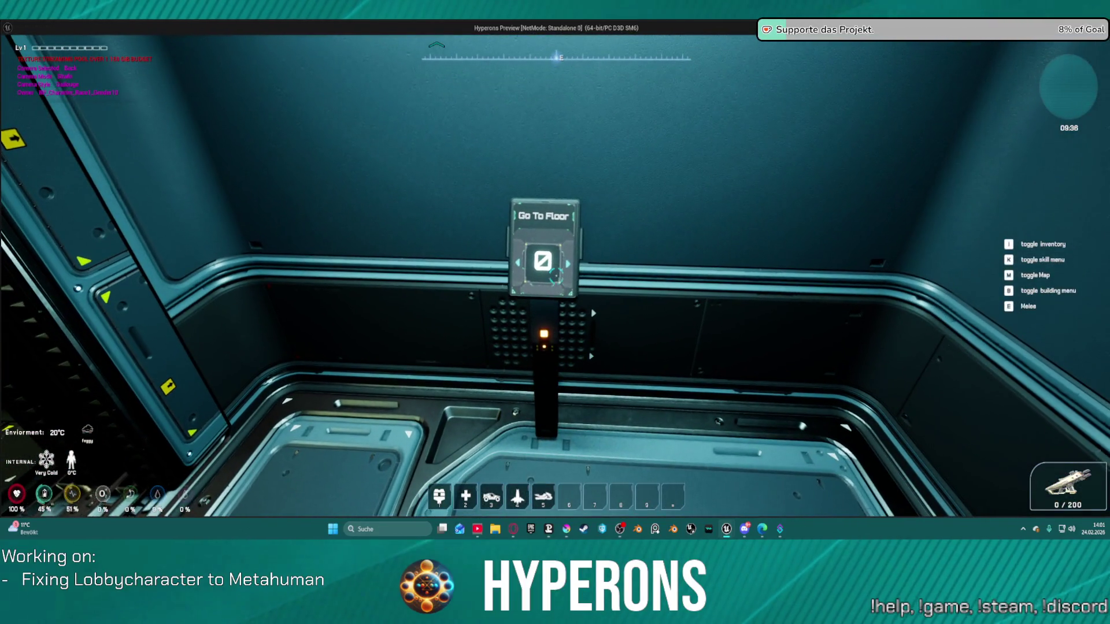
pyautogui.click(556, 278)
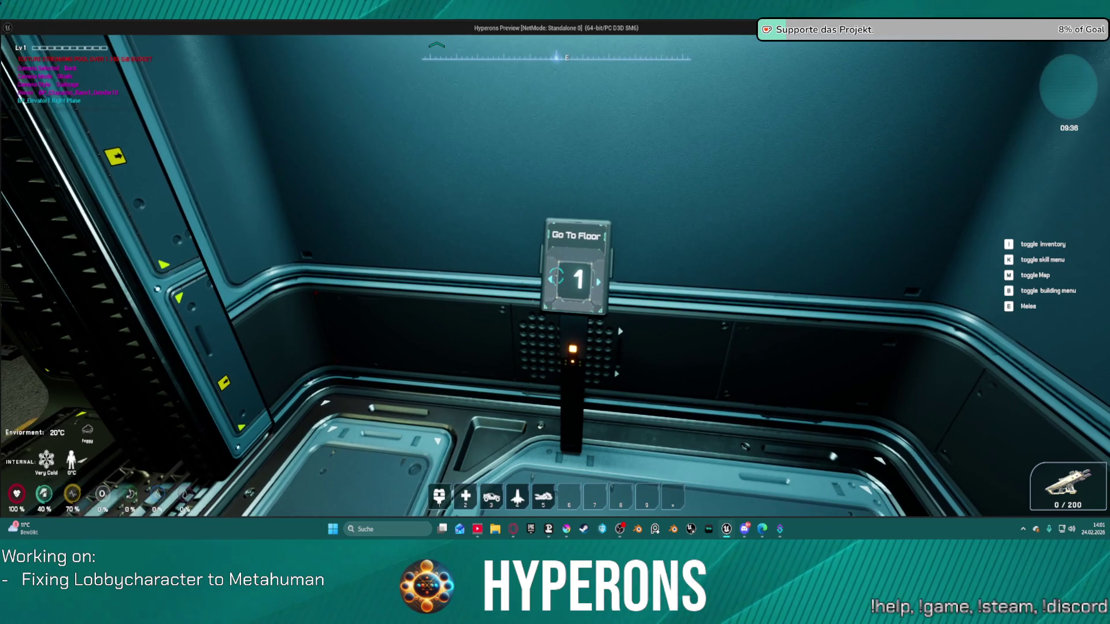
pyautogui.click(557, 277)
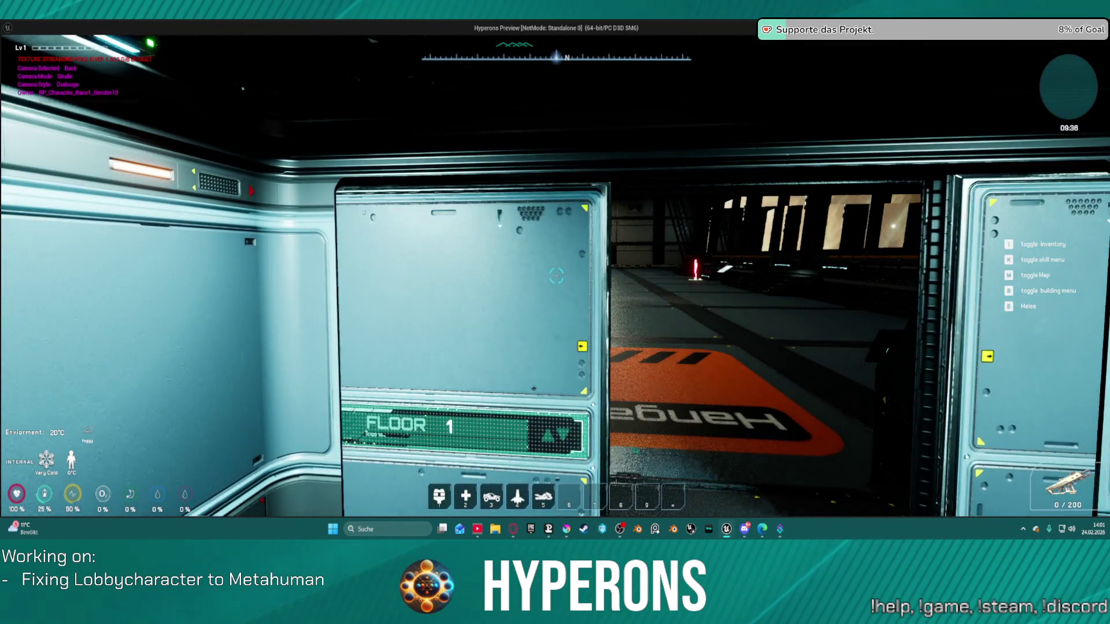
# - Walk the character through the hangar toward the Trading area and desks, then end the play-test
pyautogui.press('w')
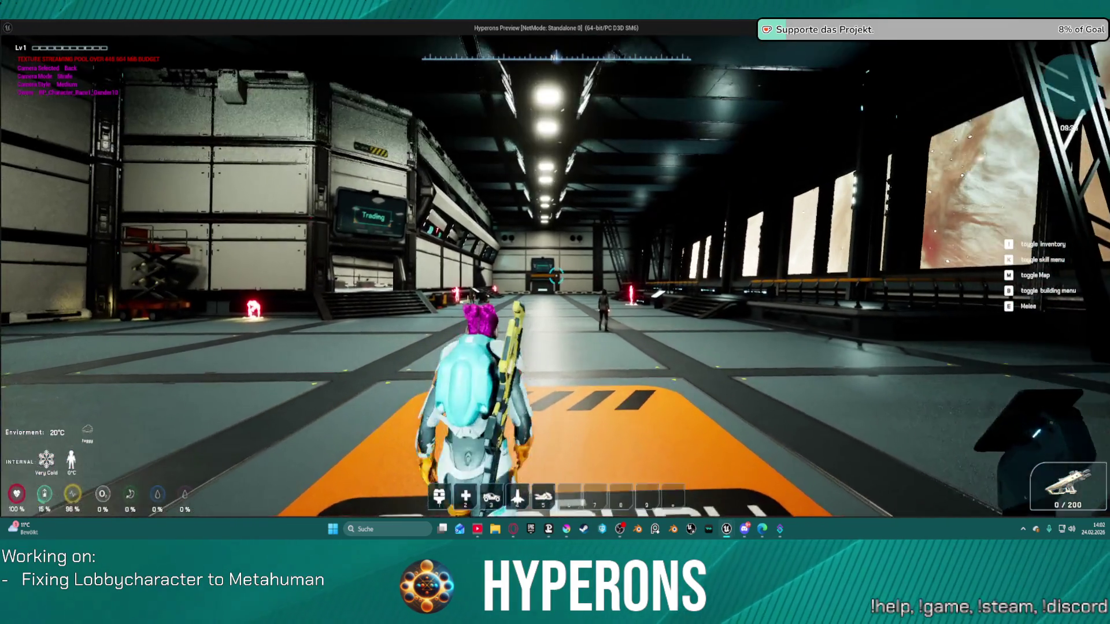
pyautogui.press('w')
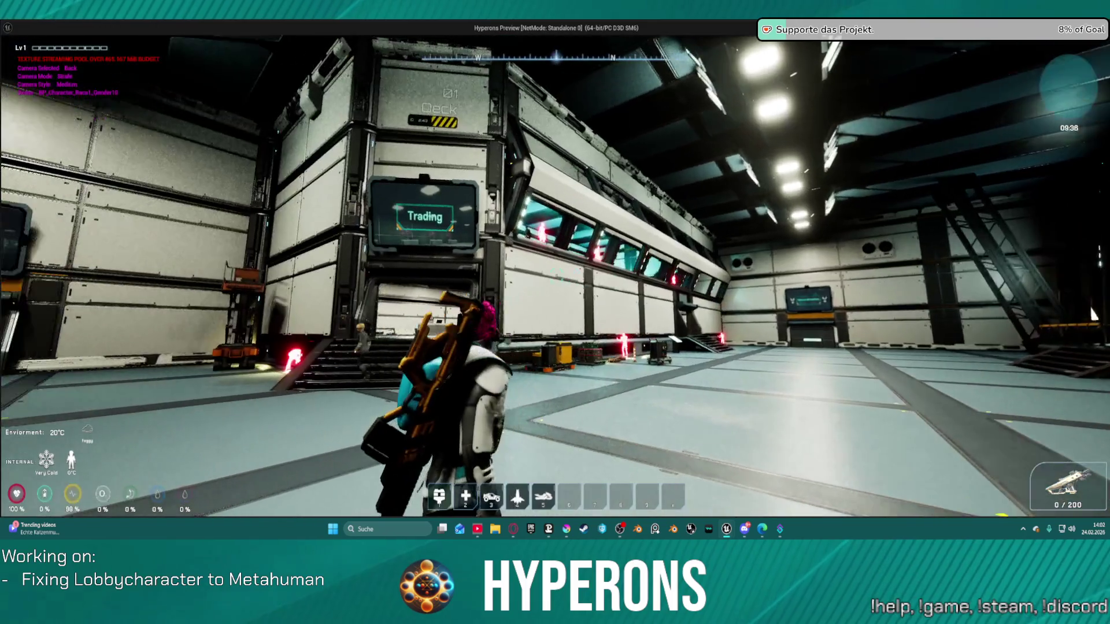
pyautogui.press('w')
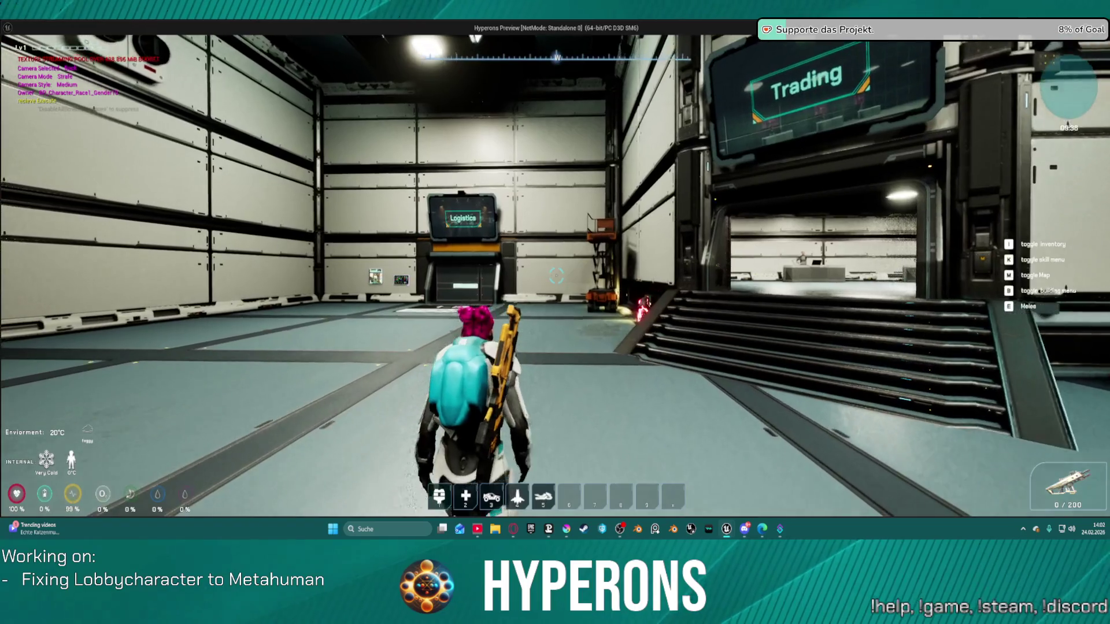
pyautogui.press('w')
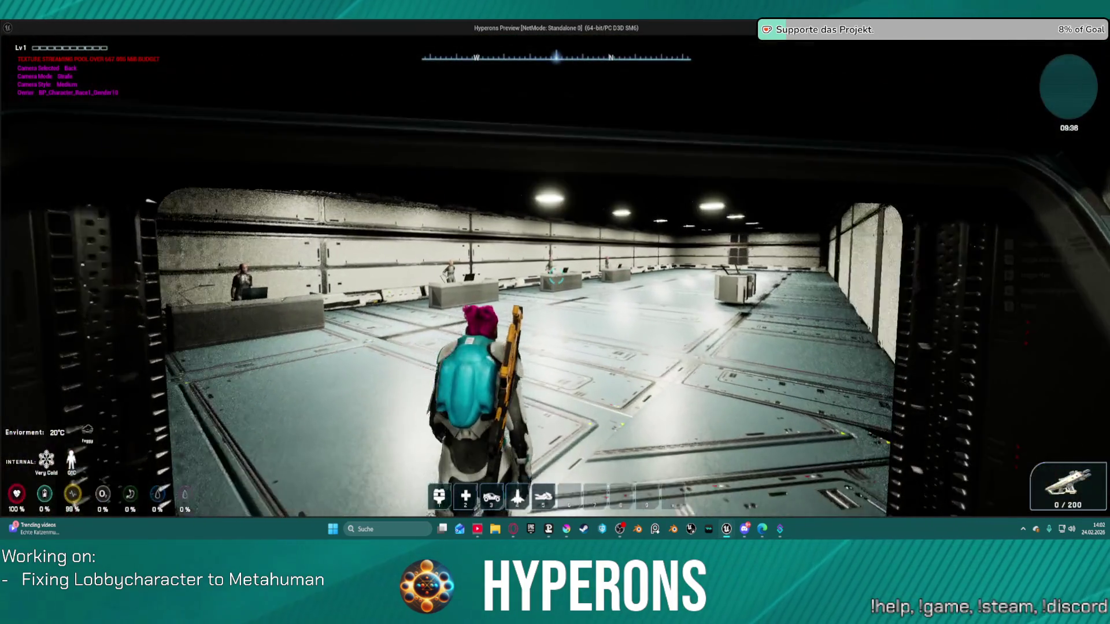
pyautogui.press('w')
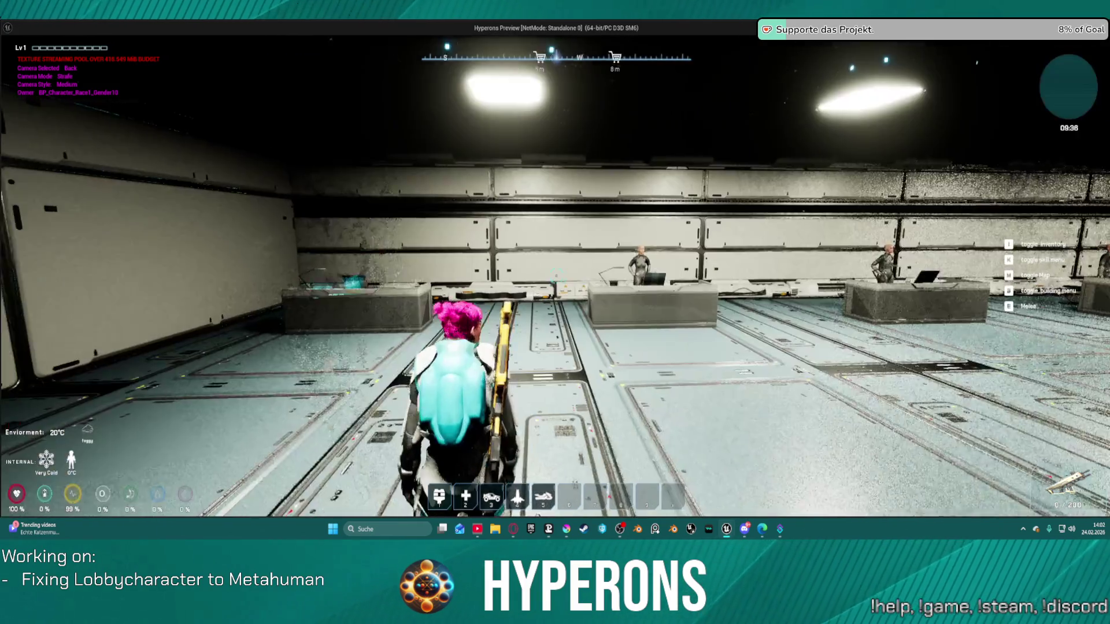
pyautogui.press('w')
pyautogui.press('w')
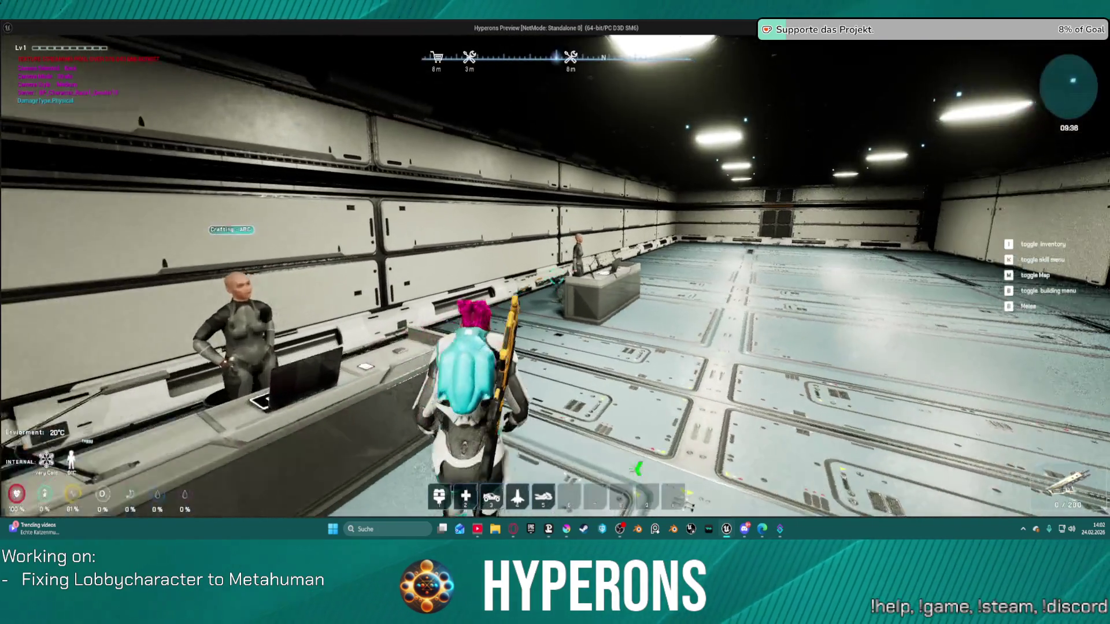
pyautogui.press('Escape')
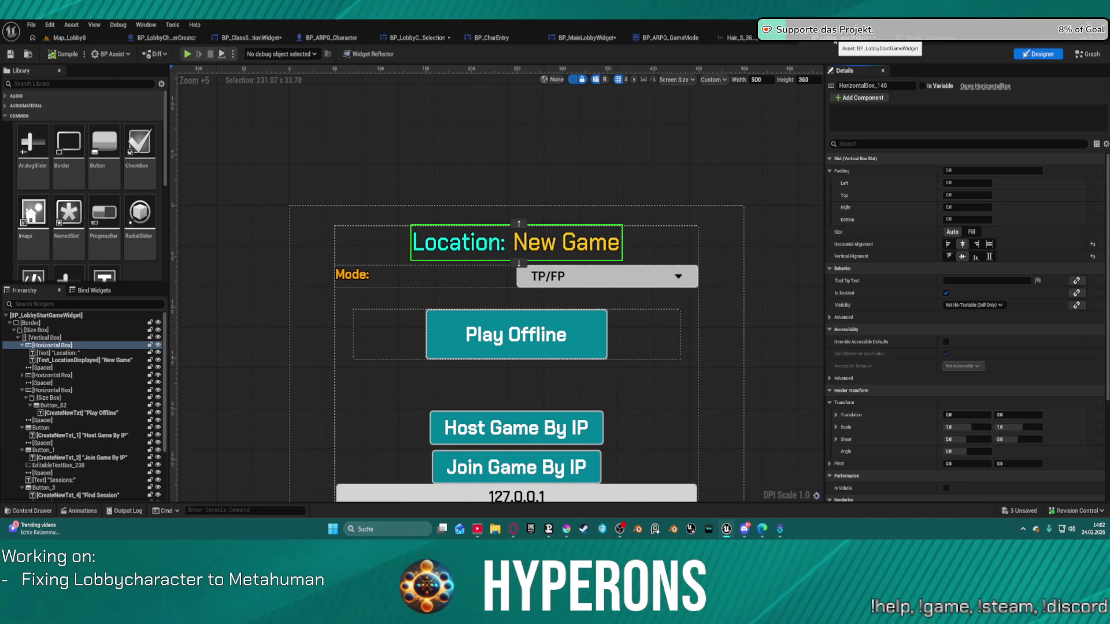
# - Look through the BP_CharacterBOverLayer, groom binding and BP_ARPG_GameMode tabs, then close BP_MainLobbyWidget
pyautogui.click(835, 43)
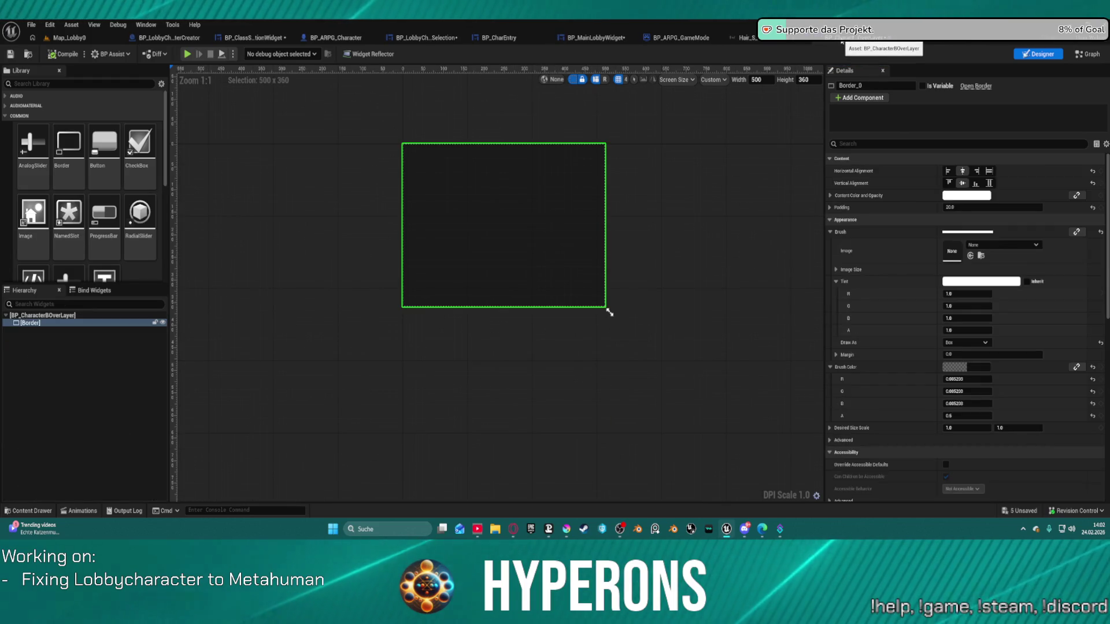
pyautogui.click(768, 41)
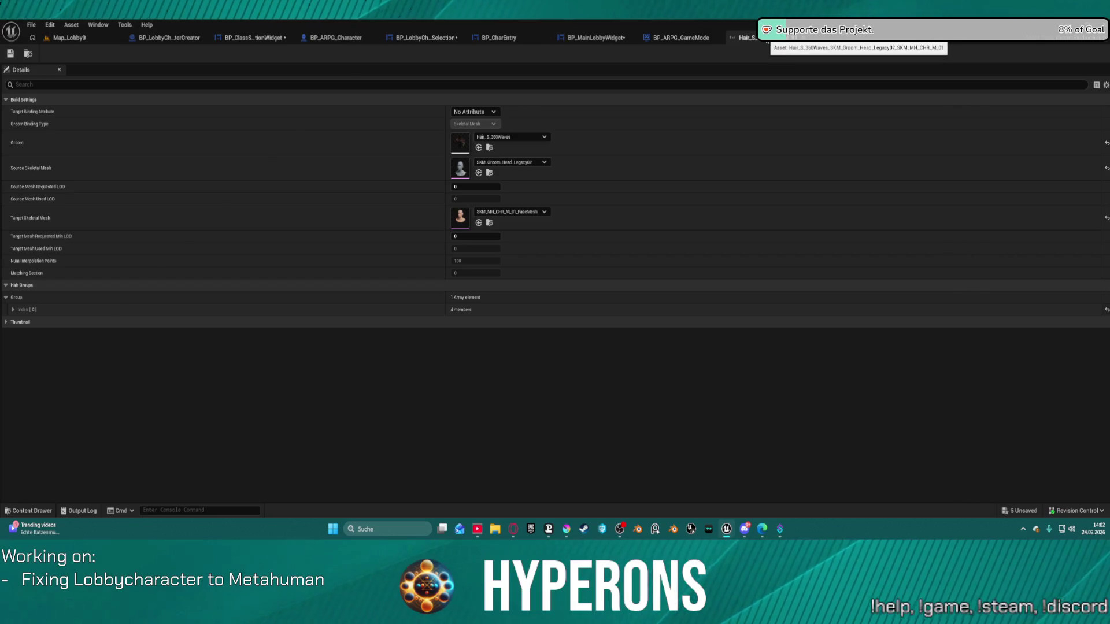
pyautogui.click(671, 39)
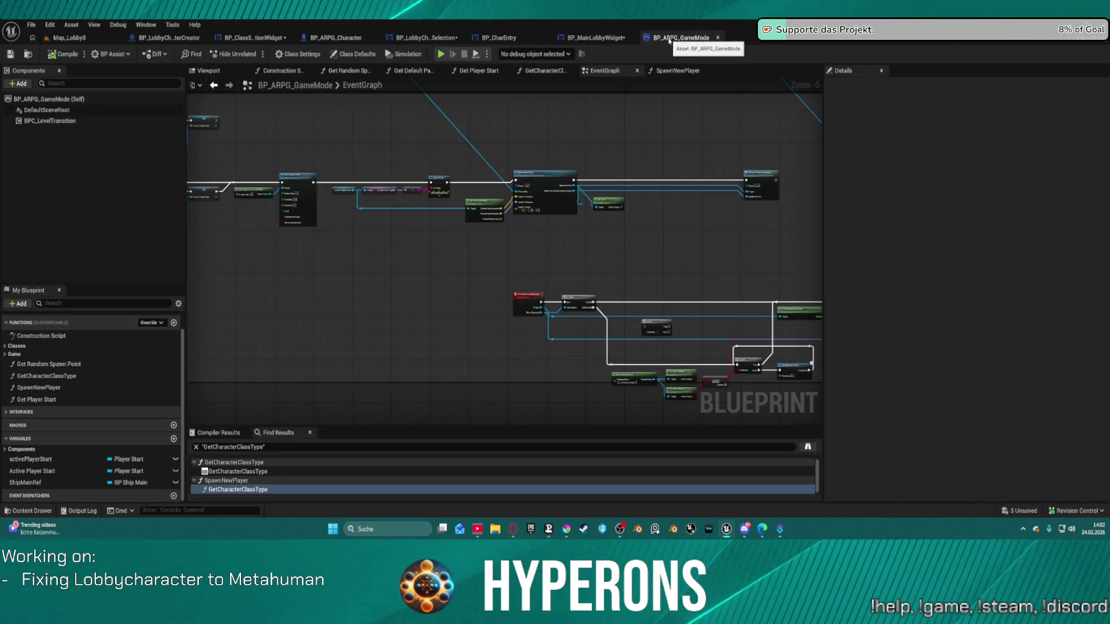
pyautogui.click(579, 40)
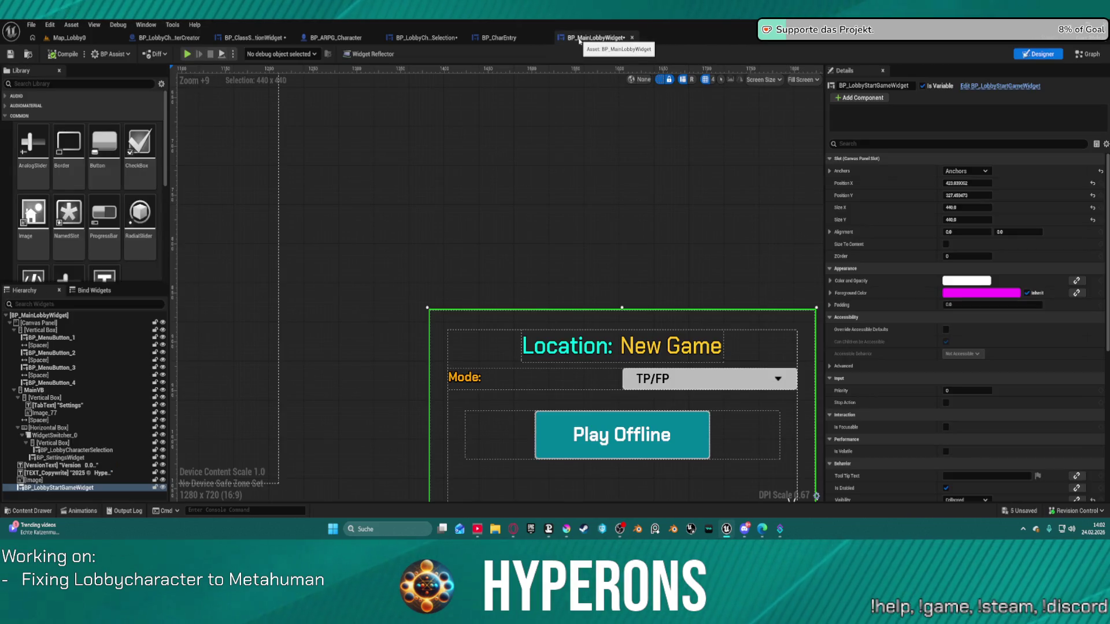
pyautogui.middleClick(579, 40)
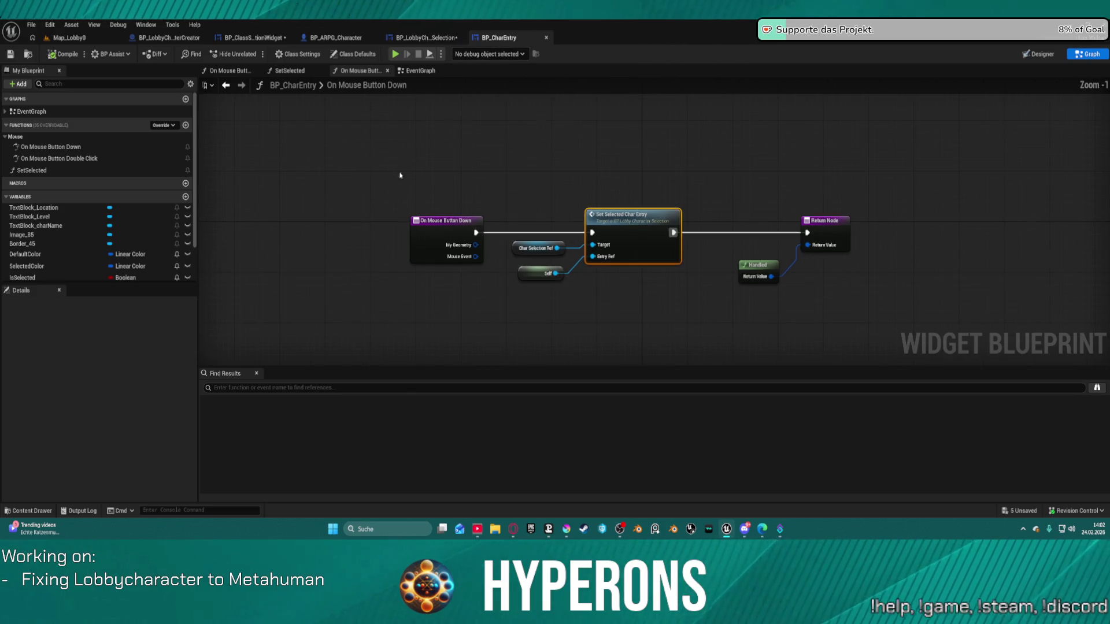
# - Review BP_CharEntry's SetSelected function and event graph, close it, and open the LoadCharacters function
pyautogui.click(289, 70)
pyautogui.click(418, 70)
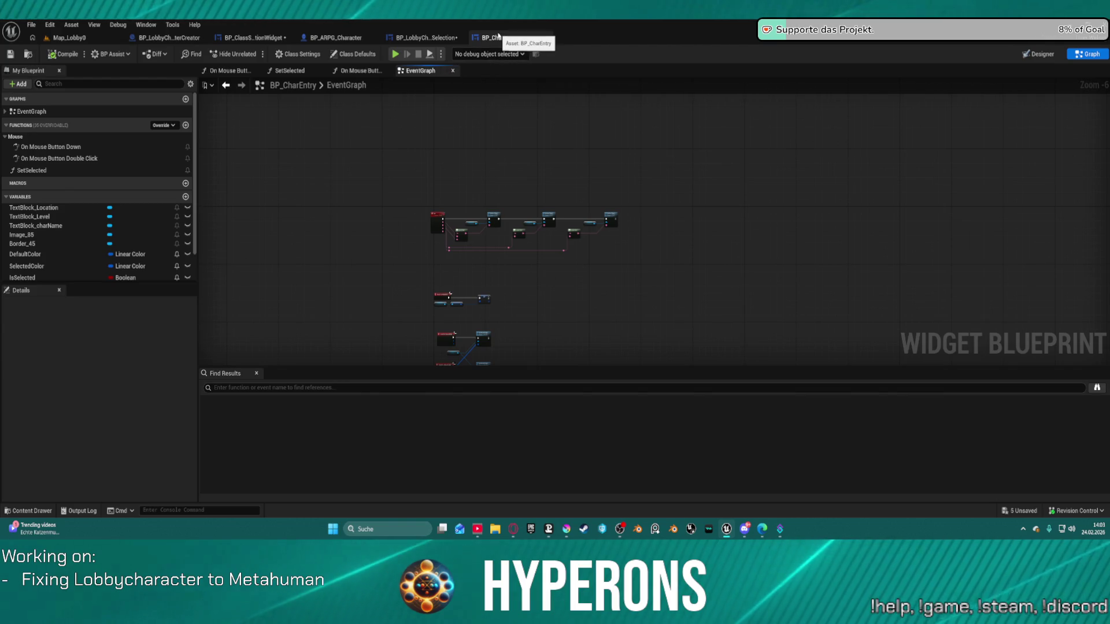
pyautogui.click(523, 37)
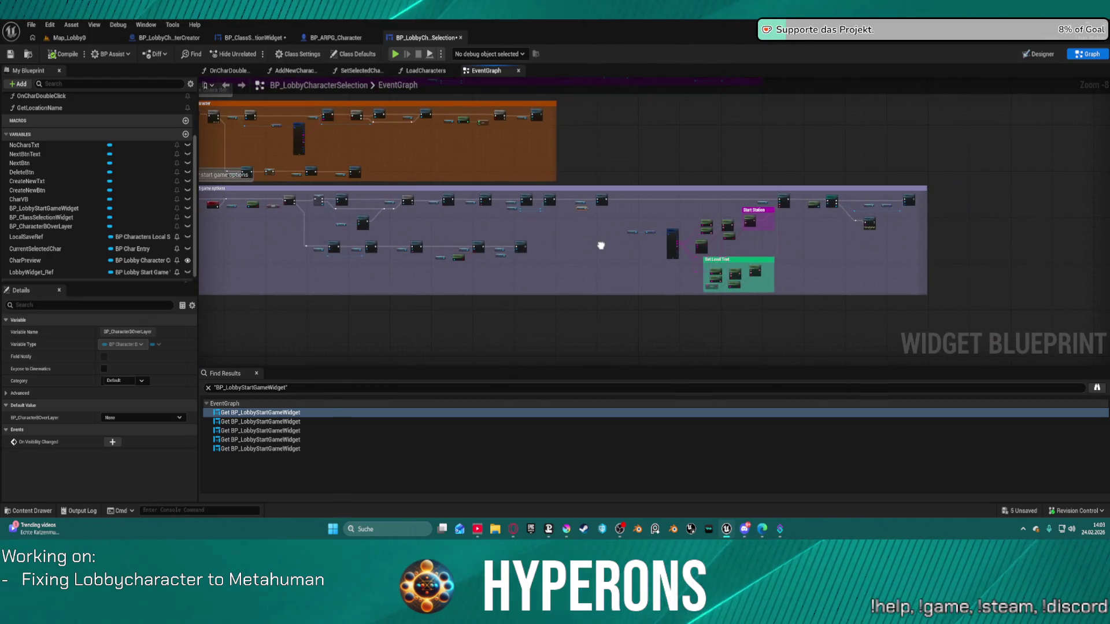
pyautogui.scroll(5, 605, 225)
pyautogui.scroll(2, 384, 268)
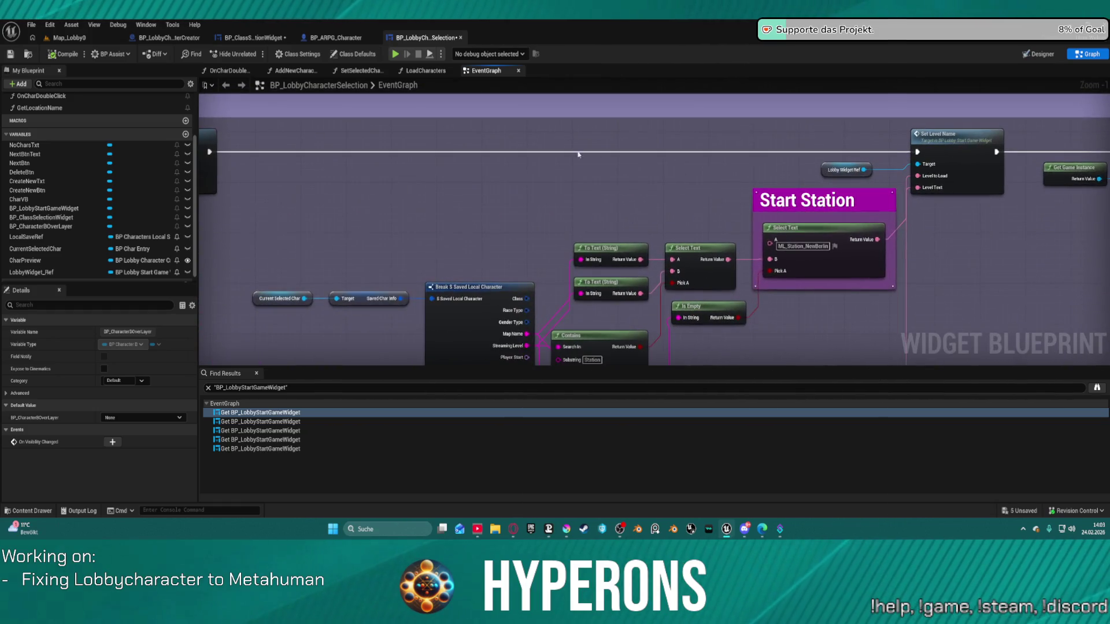
pyautogui.click(425, 71)
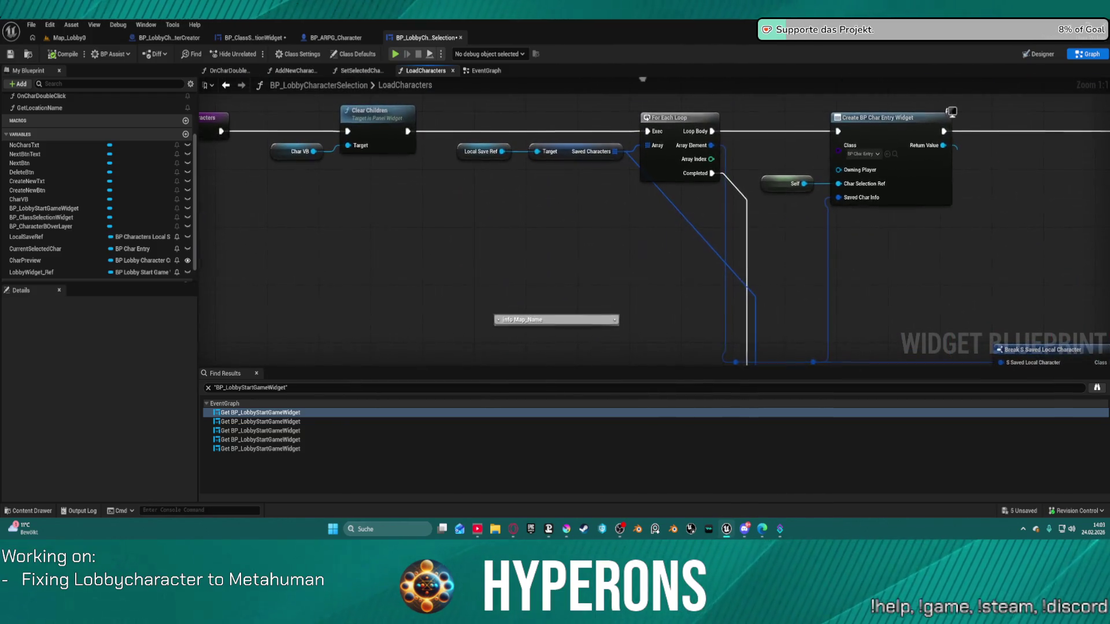
# - Check BP_ARPG_Character, BP_ClassSelectionWidget and the Adapt Modular Mesh graph, then close the character selection editor
pyautogui.click(345, 38)
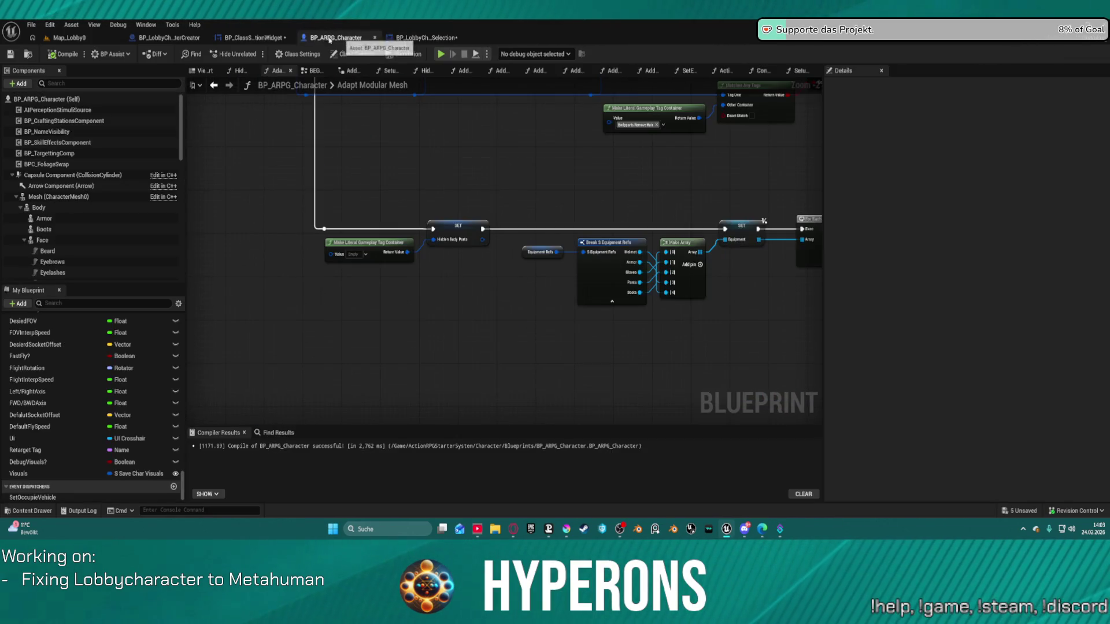
pyautogui.click(242, 38)
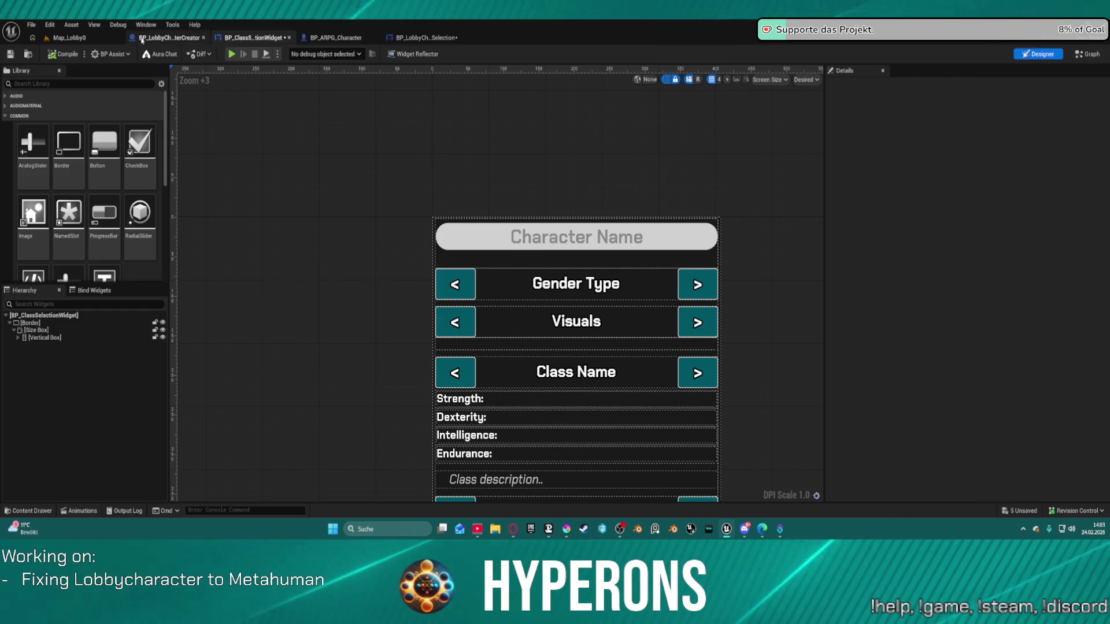
pyautogui.click(167, 37)
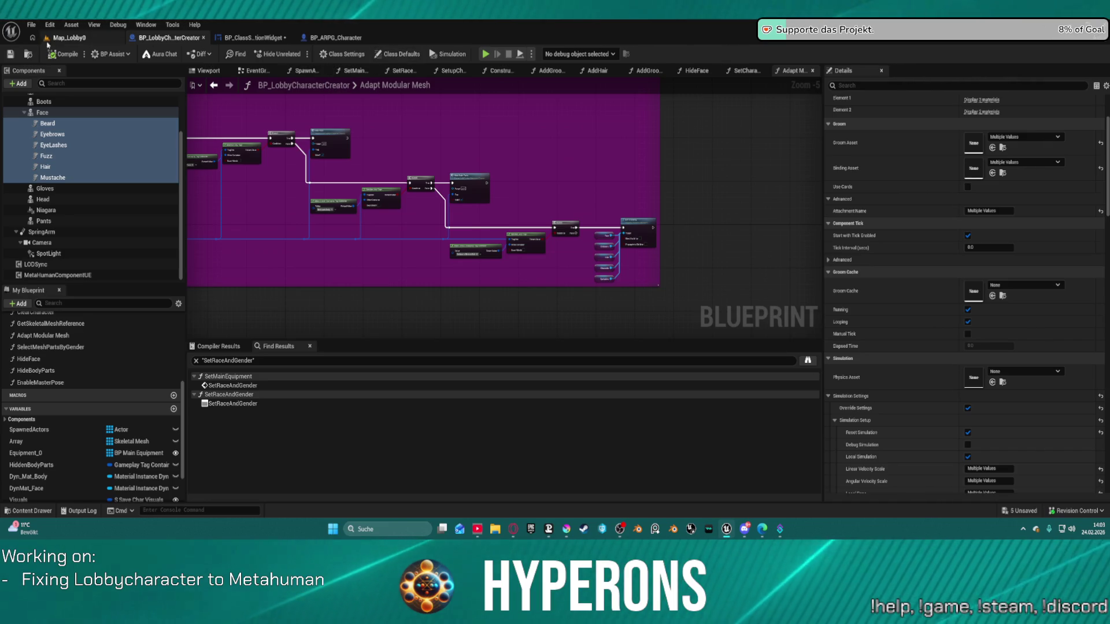
pyautogui.click(461, 38)
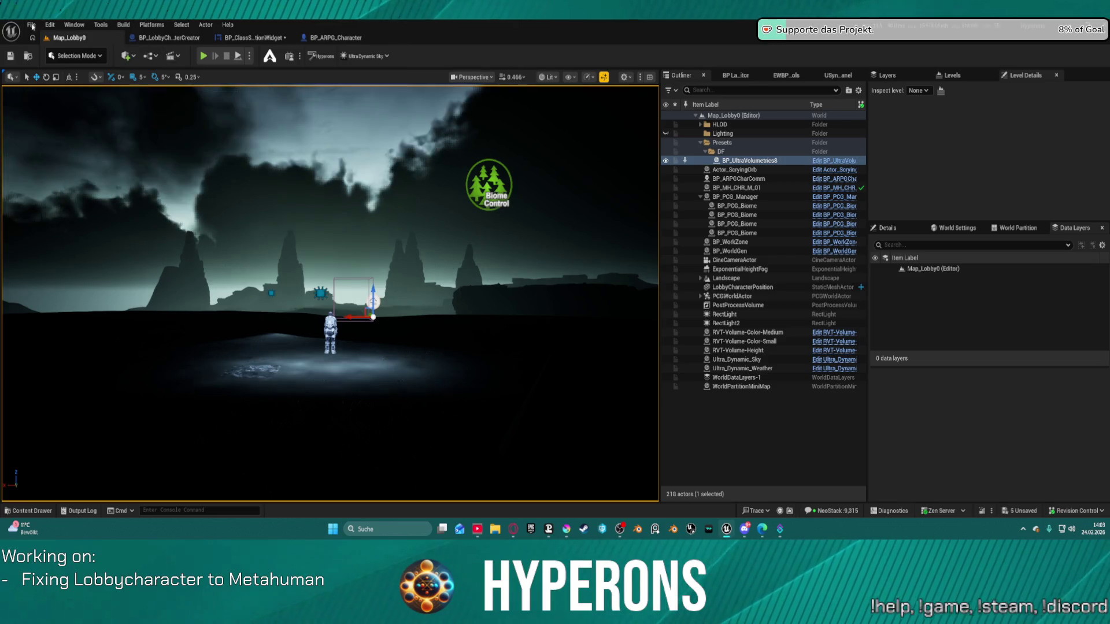
# - Load the DEV_CharacterPreview level from the recent levels list
pyautogui.click(31, 24)
pyautogui.moveTo(66, 81)
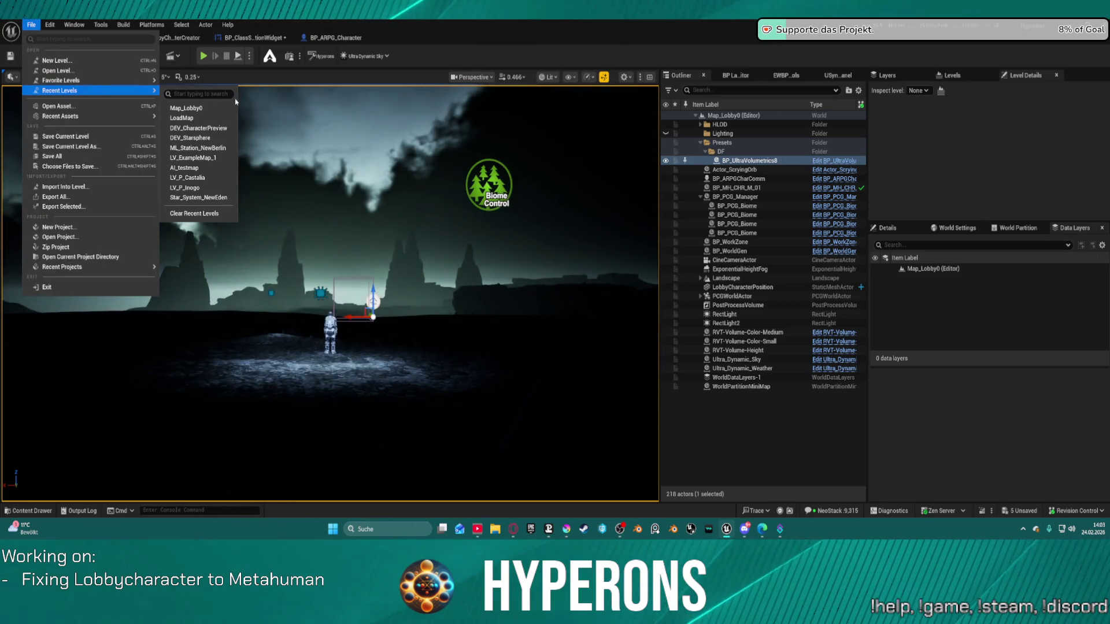
pyautogui.click(198, 128)
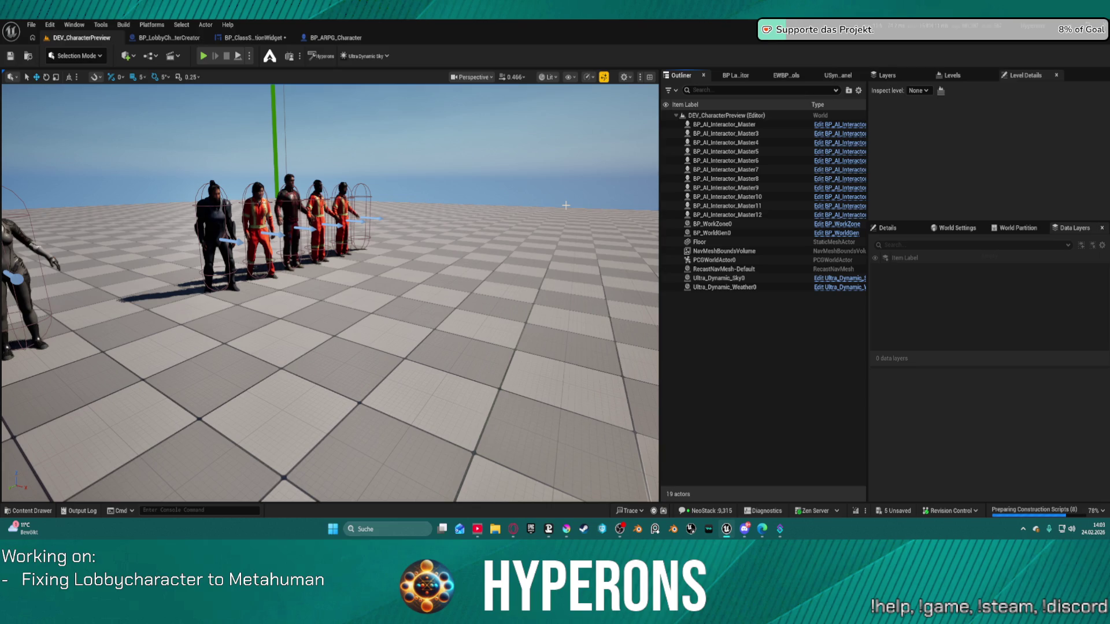
# - Fly the viewport camera until the five female preview characters fill the view, then select Ultra_Dynamic_Sky0
pyautogui.rightClick(565, 205)
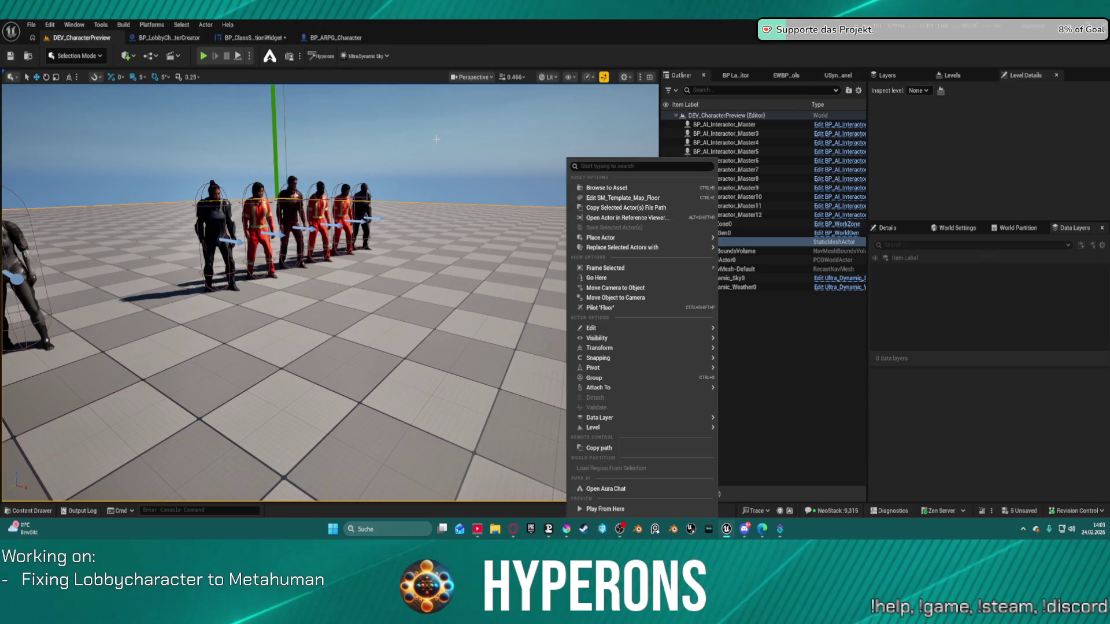
pyautogui.press('Escape')
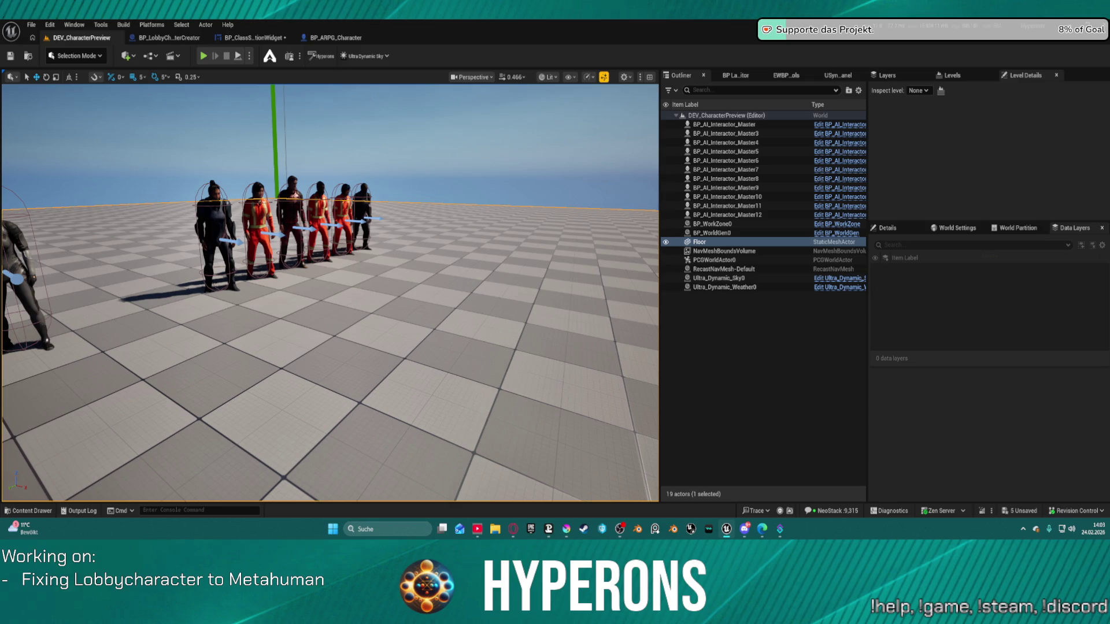
pyautogui.press('1')
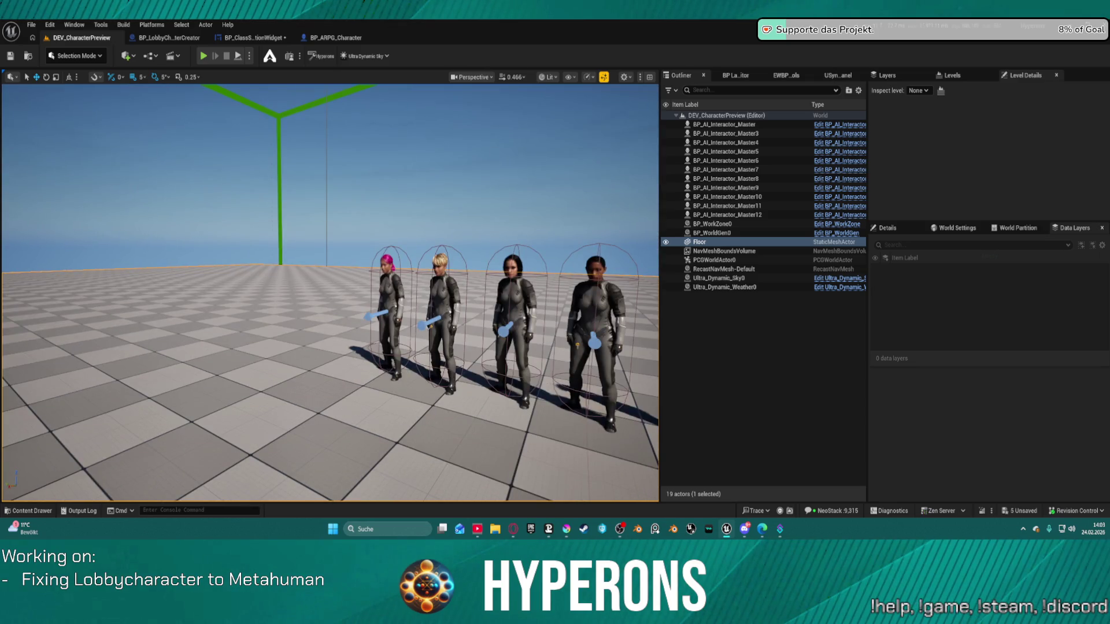
pyautogui.press('2')
pyautogui.press('a')
pyautogui.press('w')
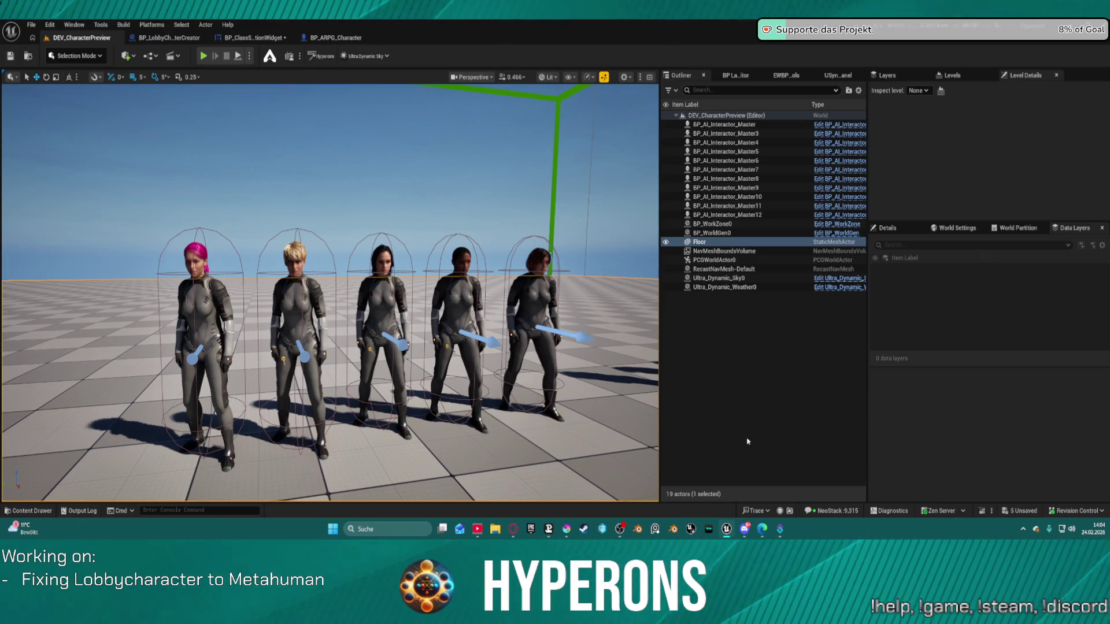
pyautogui.moveTo(725, 529)
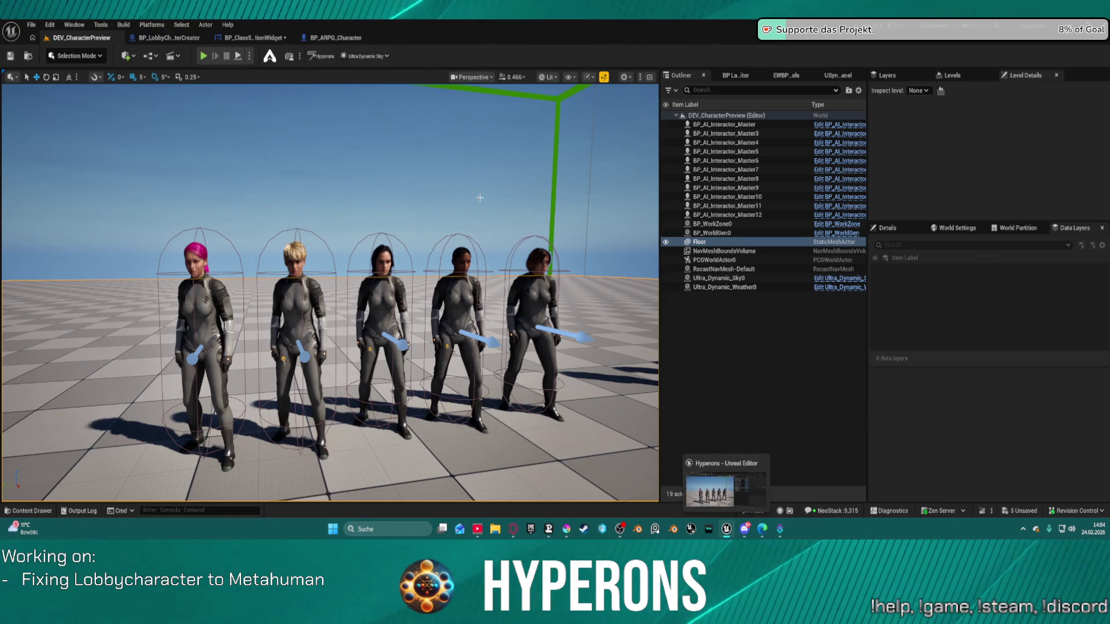
pyautogui.click(457, 198)
# - Save all modified packages, then adjust the camera to face the five preview characters
pyautogui.hotkey('ctrl', 's')
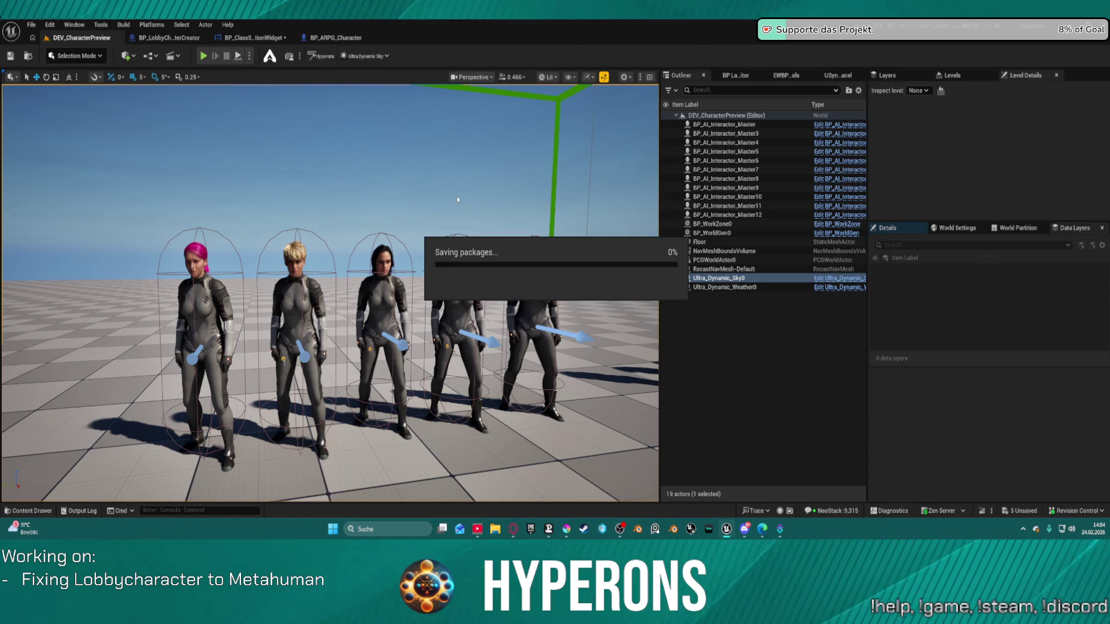
pyautogui.moveTo(458, 197); pyautogui.dragTo(559, 109)
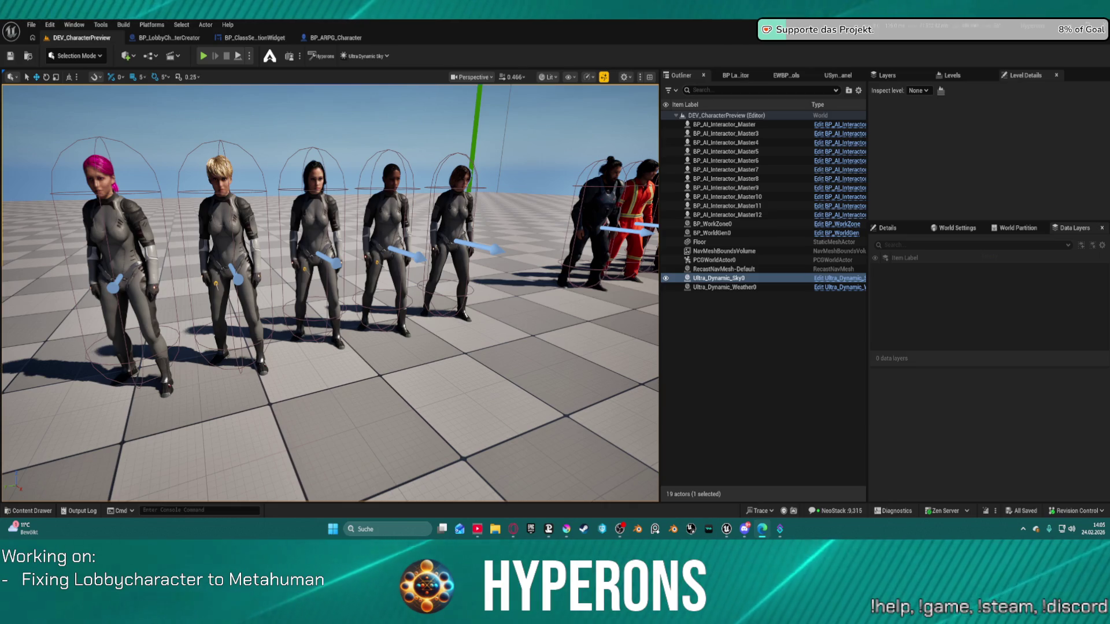
pyautogui.click(392, 443)
pyautogui.moveTo(393, 444); pyautogui.dragTo(381, 285)
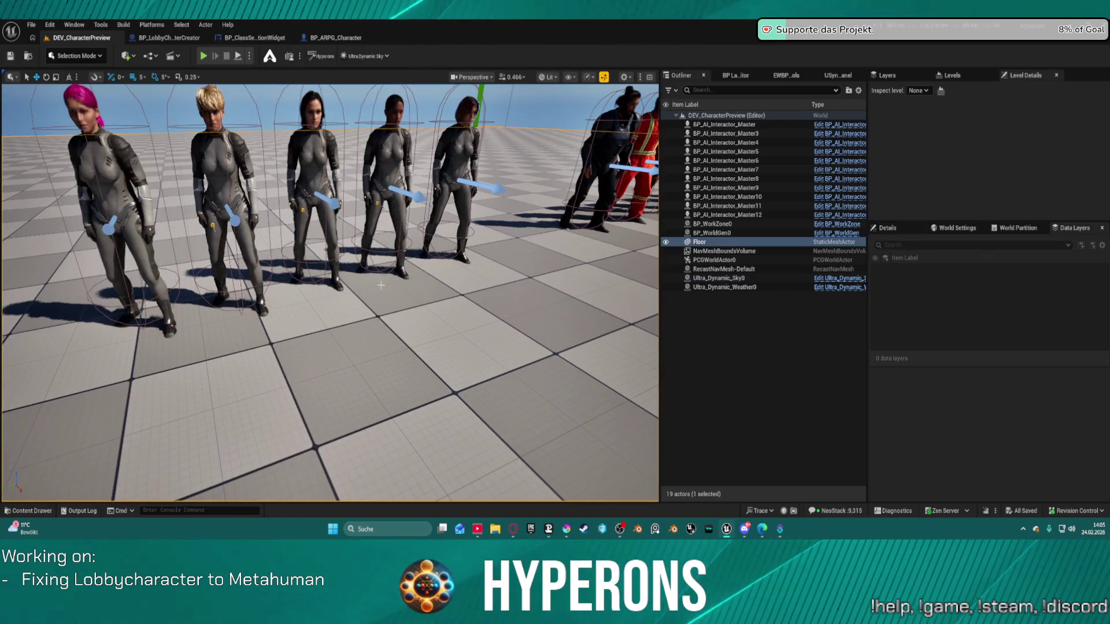
pyautogui.press('Escape')
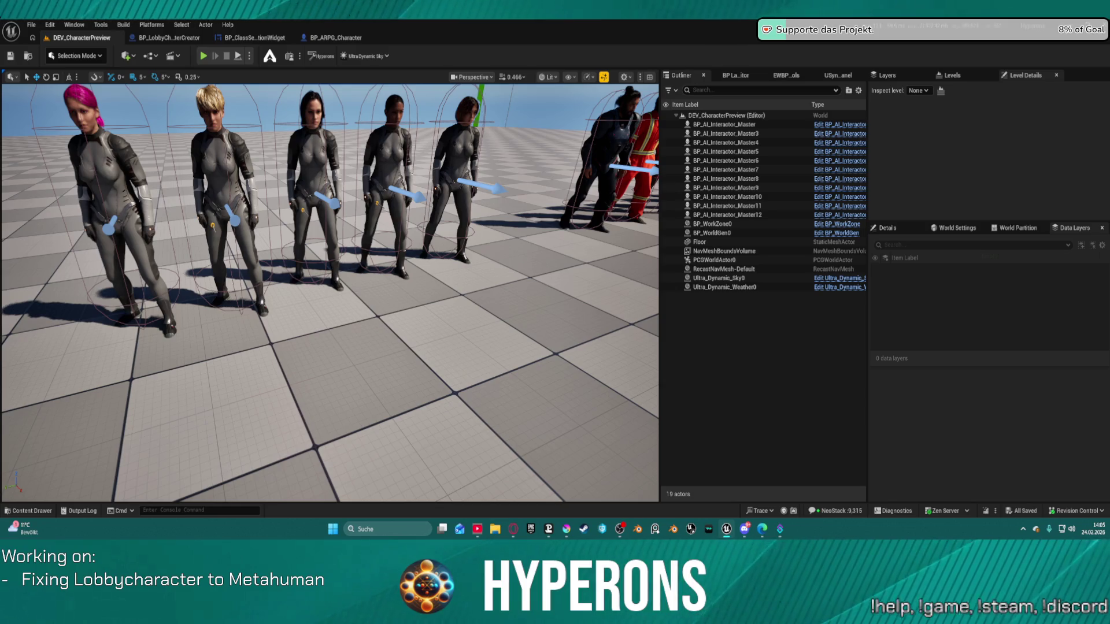
pyautogui.moveTo(329, 289); pyautogui.dragTo(329, 261)
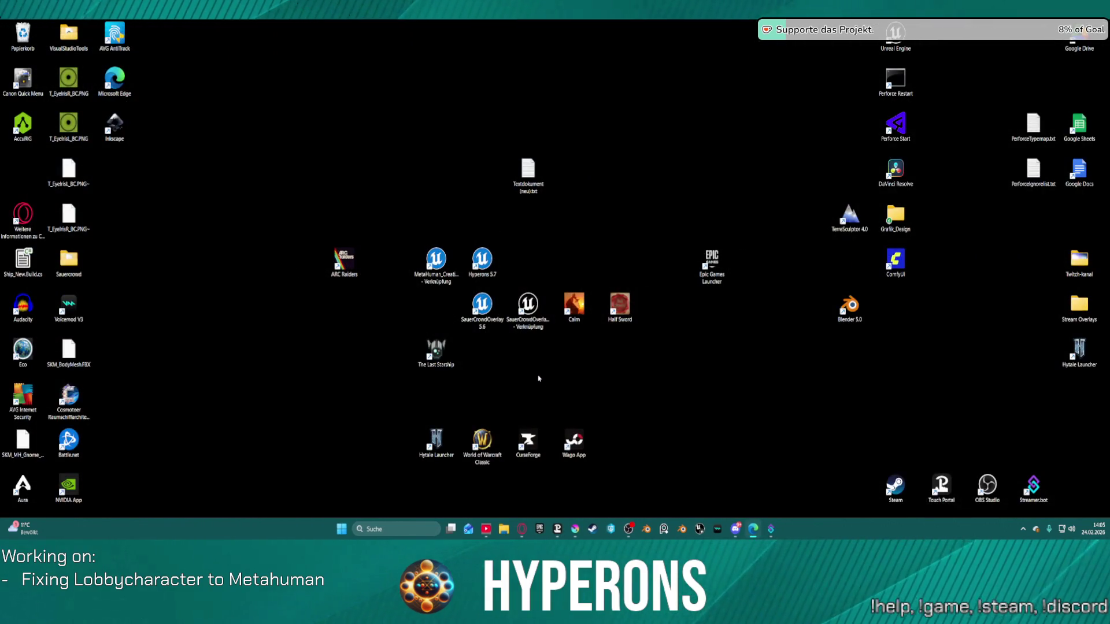
# - Relaunch the Hyperons 5.7 project from its desktop shortcut and close the Krita window
pyautogui.doubleClick(470, 258)
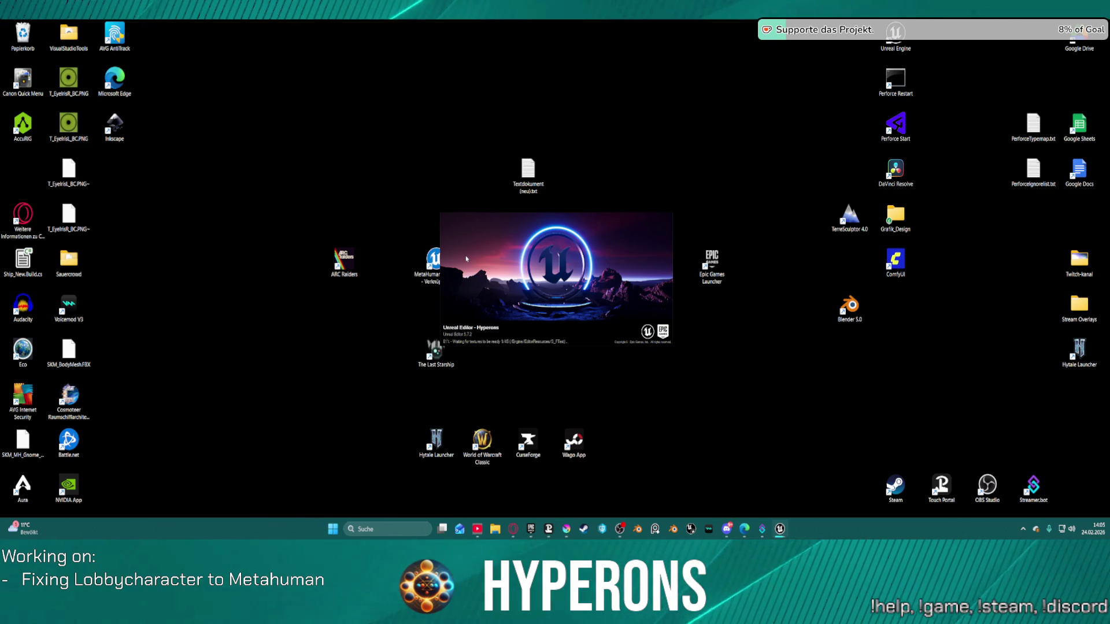
pyautogui.rightClick(573, 525)
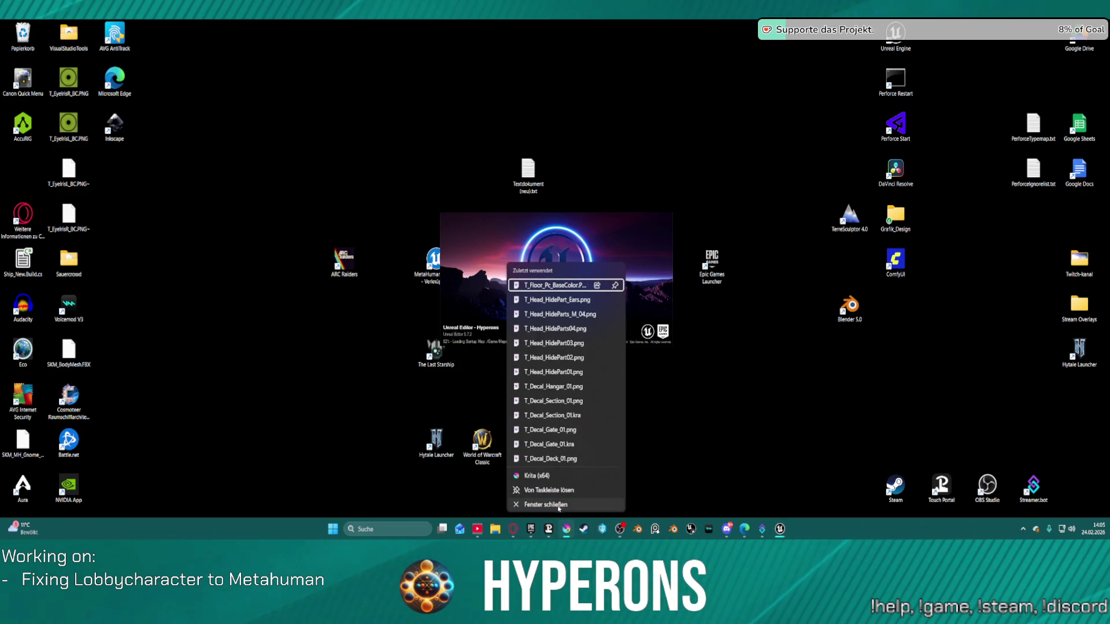
pyautogui.click(558, 508)
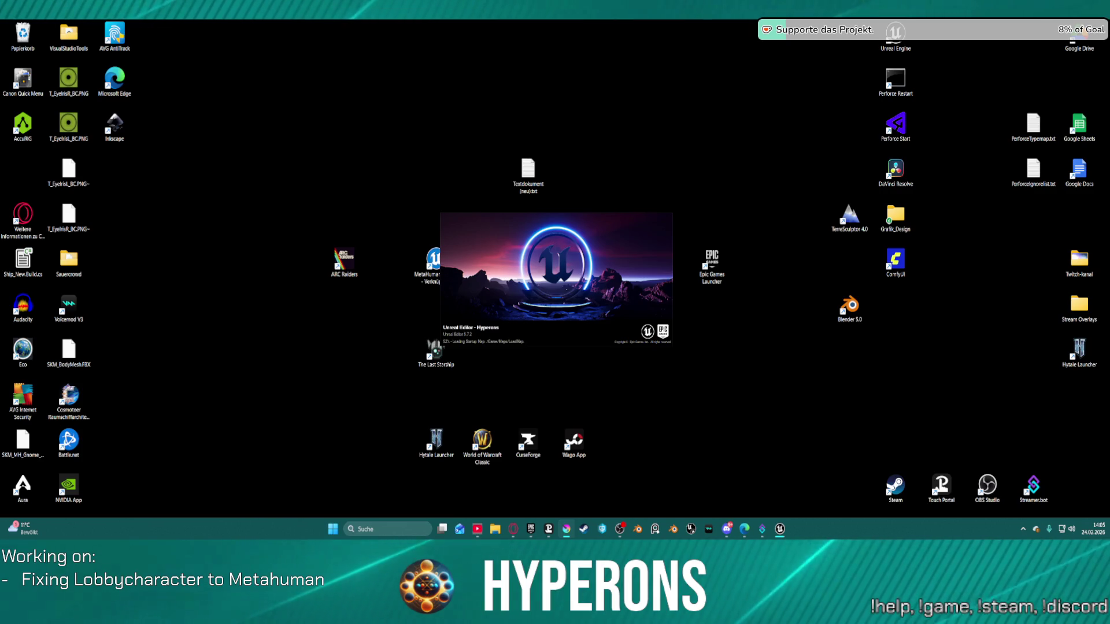
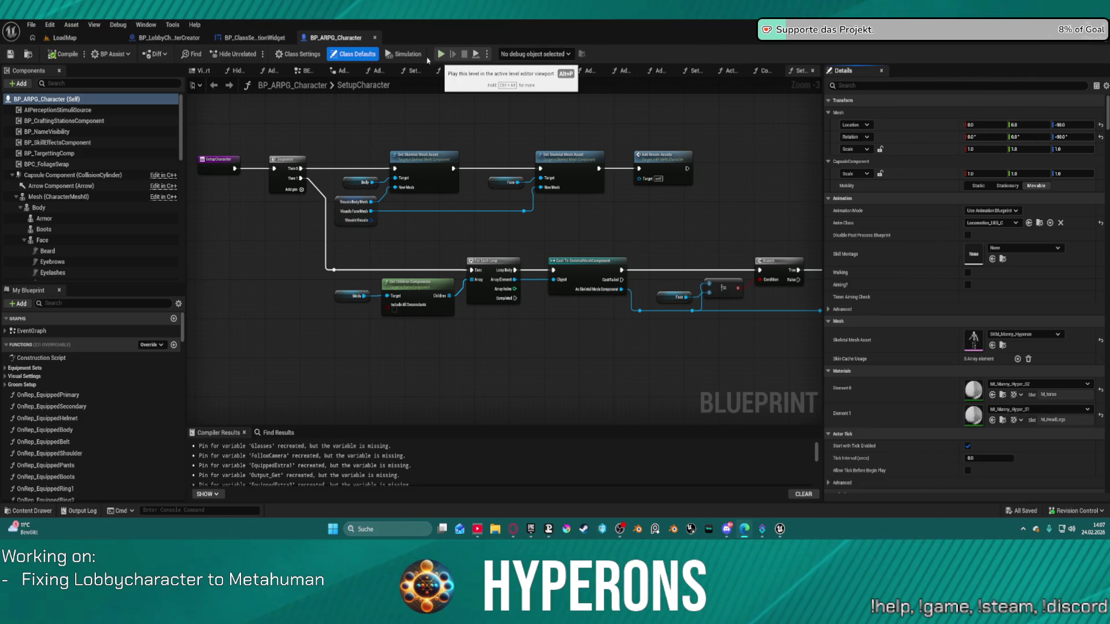
# - Switch to LoadMap and frame the view on BP_PU_Spacesoldier01_Pants2 and the nearby barrels
pyautogui.click(89, 39)
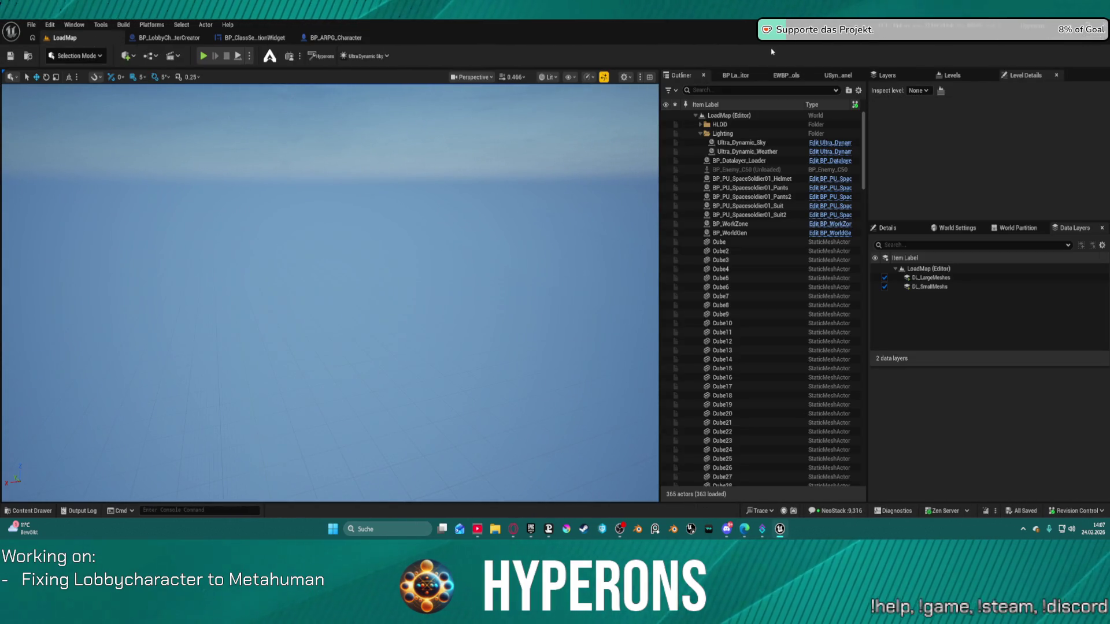
pyautogui.moveTo(478, 237)
pyautogui.mouseDown()
pyautogui.moveTo(478, 197)
pyautogui.moveTo(478, 248)
pyautogui.mouseUp()
pyautogui.doubleClick(751, 198)
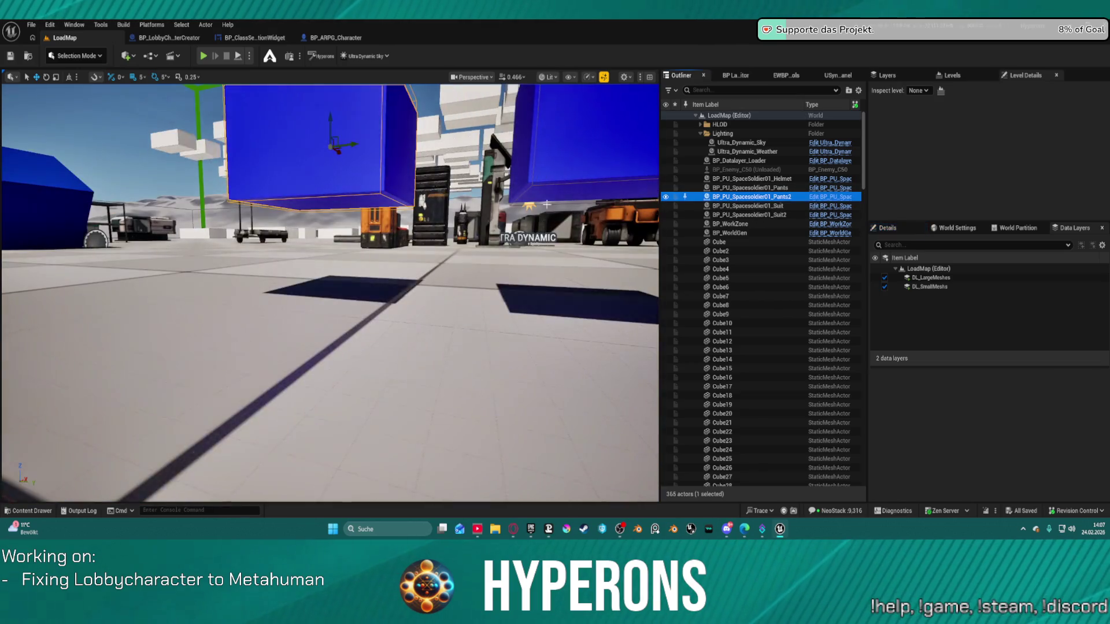
pyautogui.moveTo(329, 289)
pyautogui.mouseDown()
pyautogui.moveTo(330, 249)
pyautogui.moveTo(330, 307)
pyautogui.moveTo(314, 314)
pyautogui.moveTo(330, 347)
pyautogui.moveTo(340, 337)
pyautogui.mouseUp()
pyautogui.scroll(3, 329, 294)
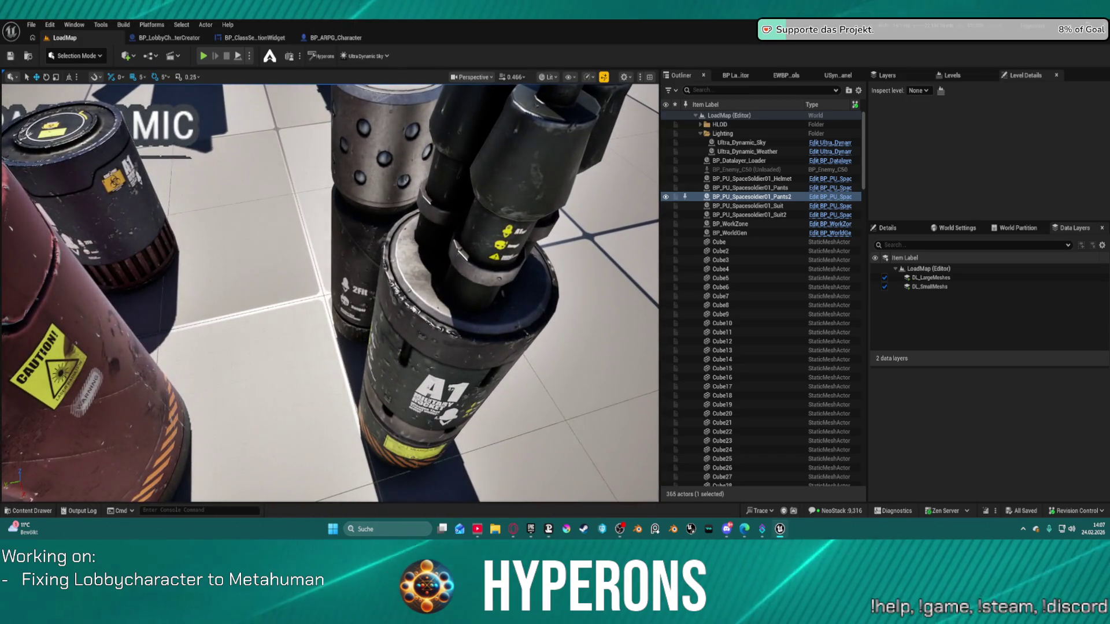
pyautogui.moveTo(330, 294); pyautogui.dragTo(333, 291)
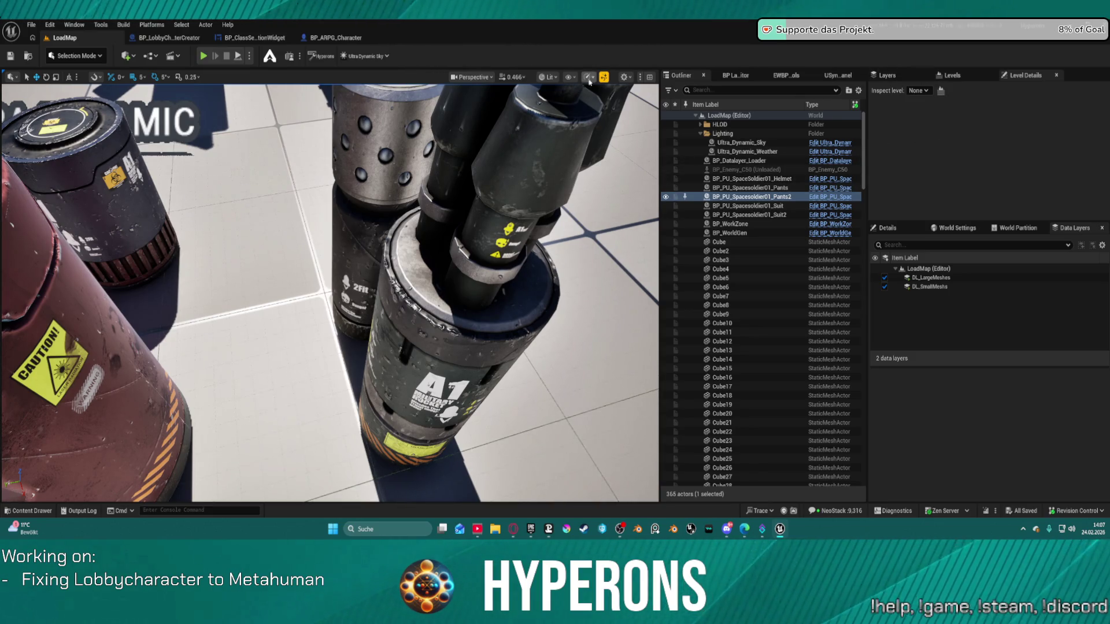
pyautogui.click(588, 77)
pyautogui.moveTo(647, 152)
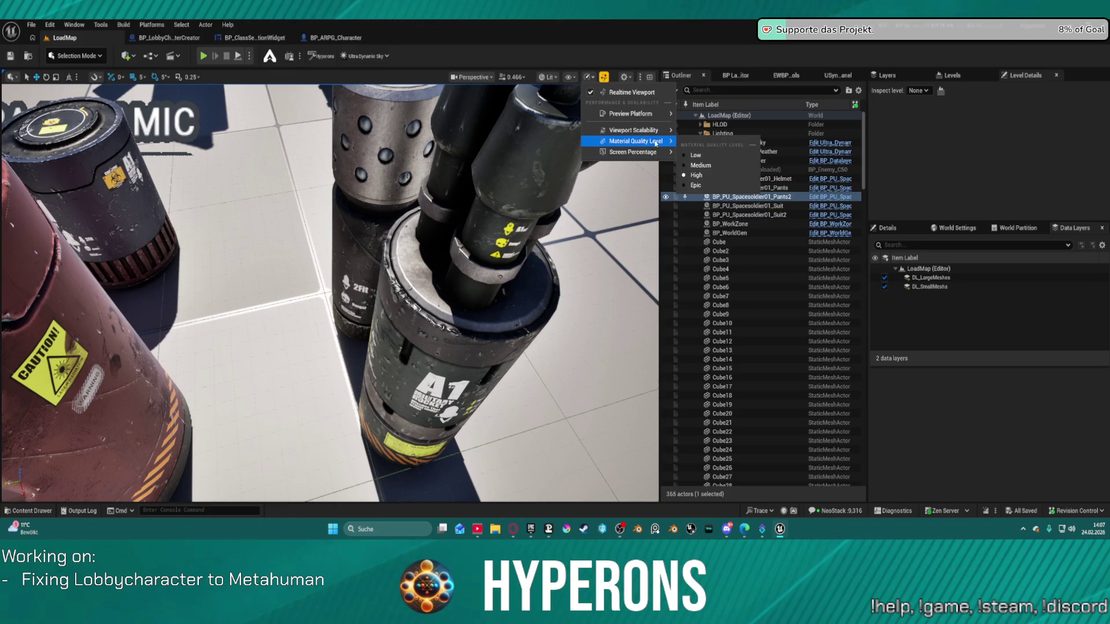
pyautogui.moveTo(663, 134)
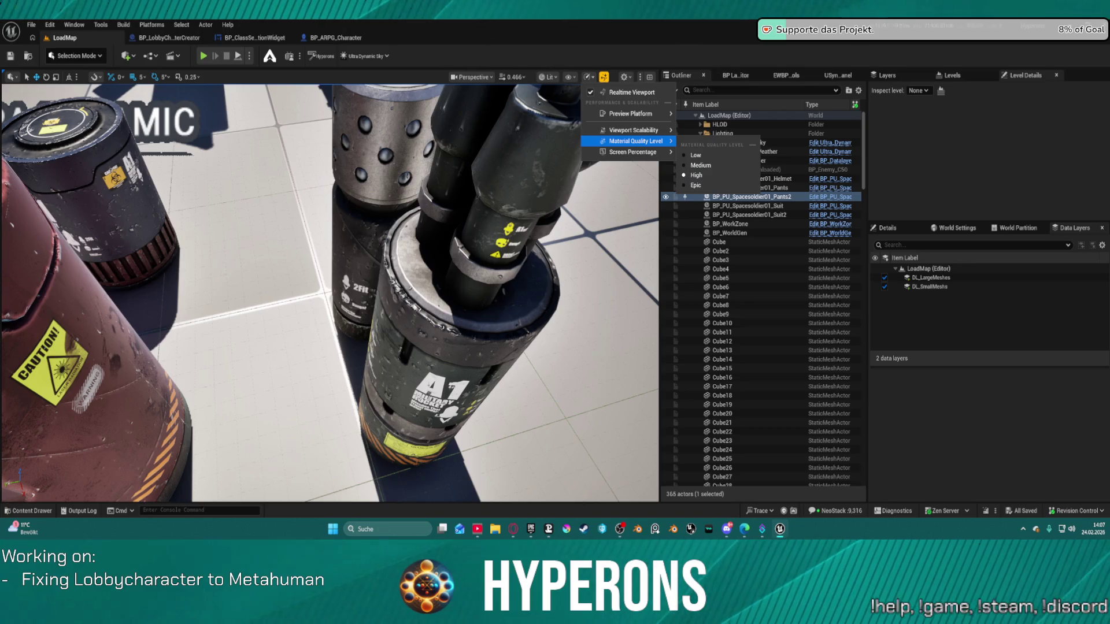
pyautogui.click(516, 185)
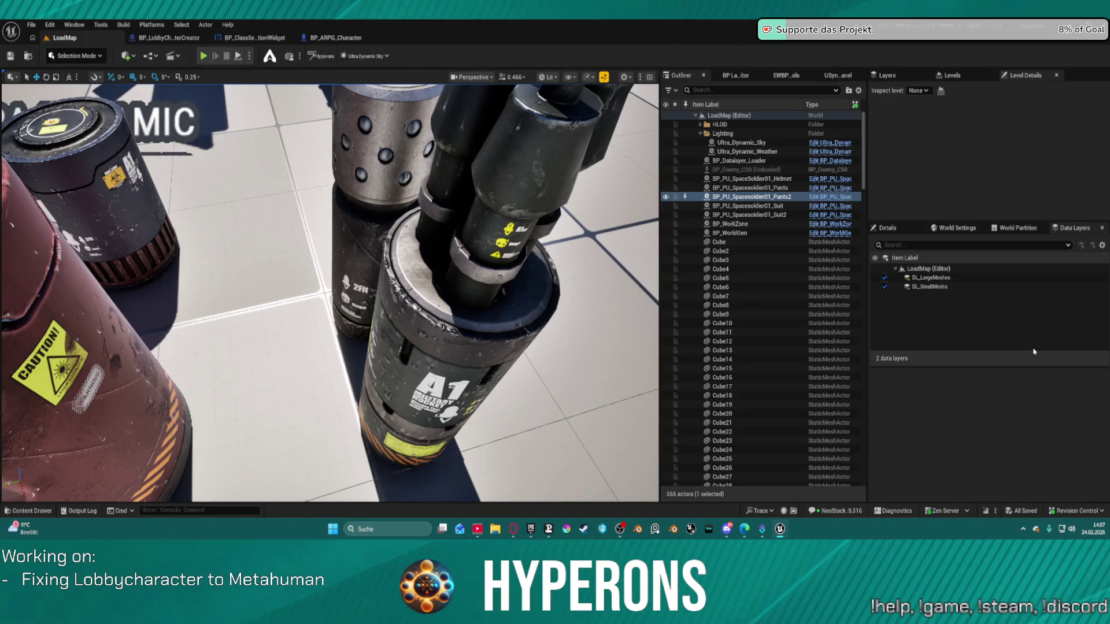
pyautogui.click(1023, 530)
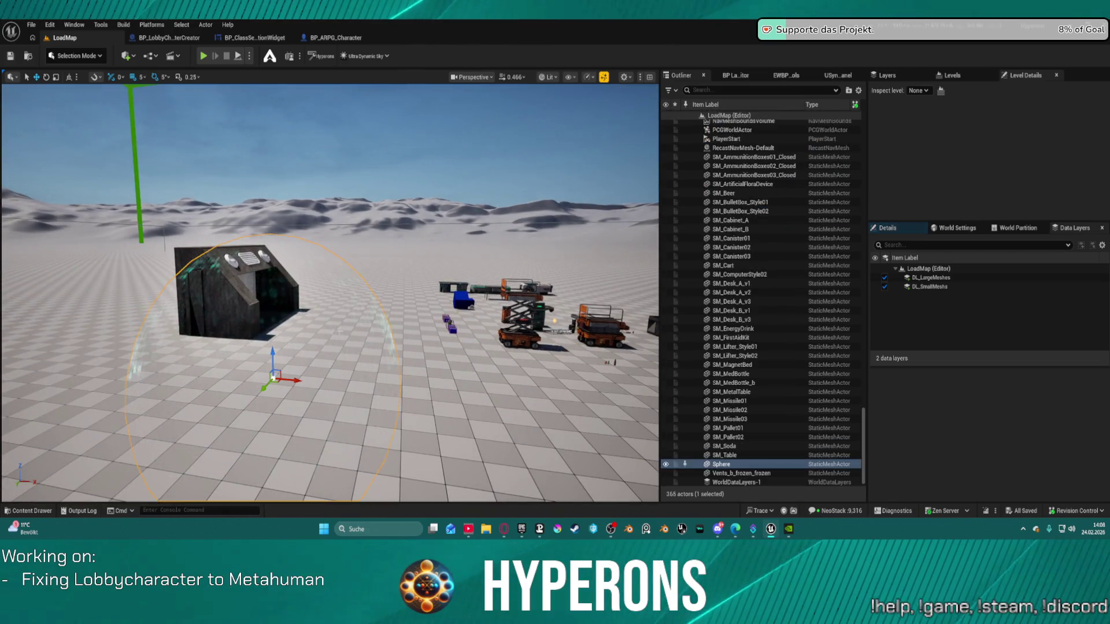
# - Select the Sphere actor in the LoadMap level
pyautogui.click(721, 464)
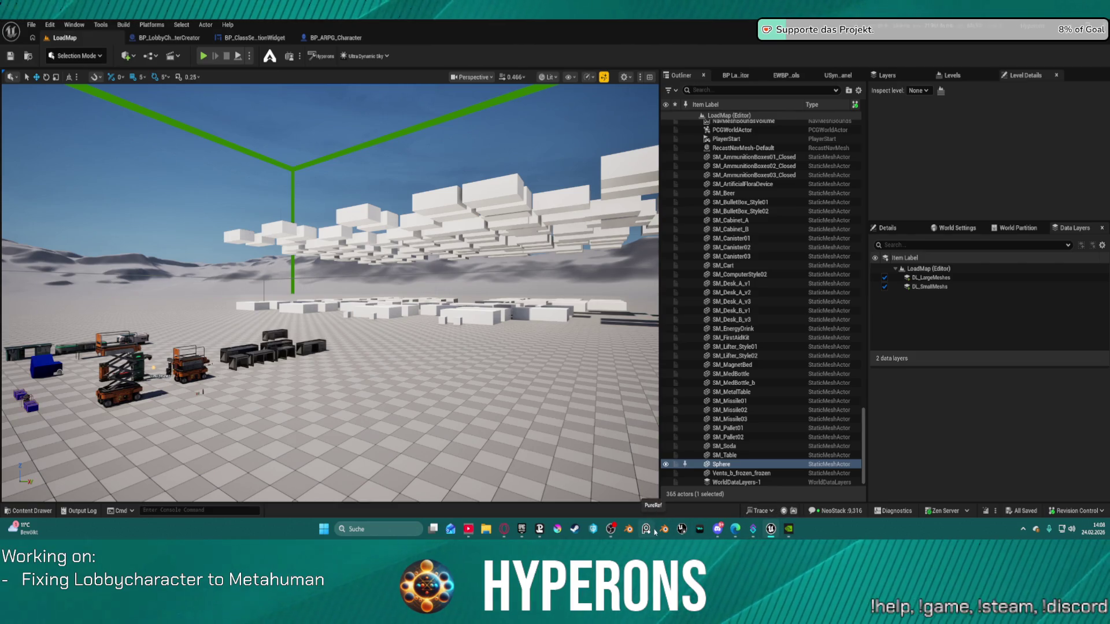
pyautogui.moveTo(611, 530)
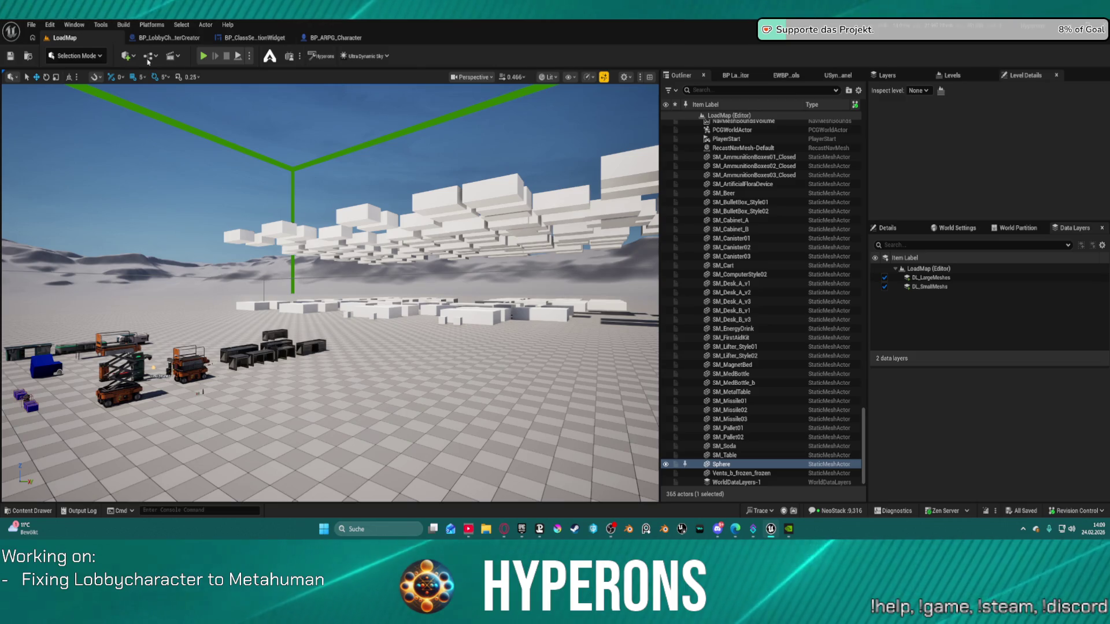
pyautogui.click(31, 25)
pyautogui.press('Escape')
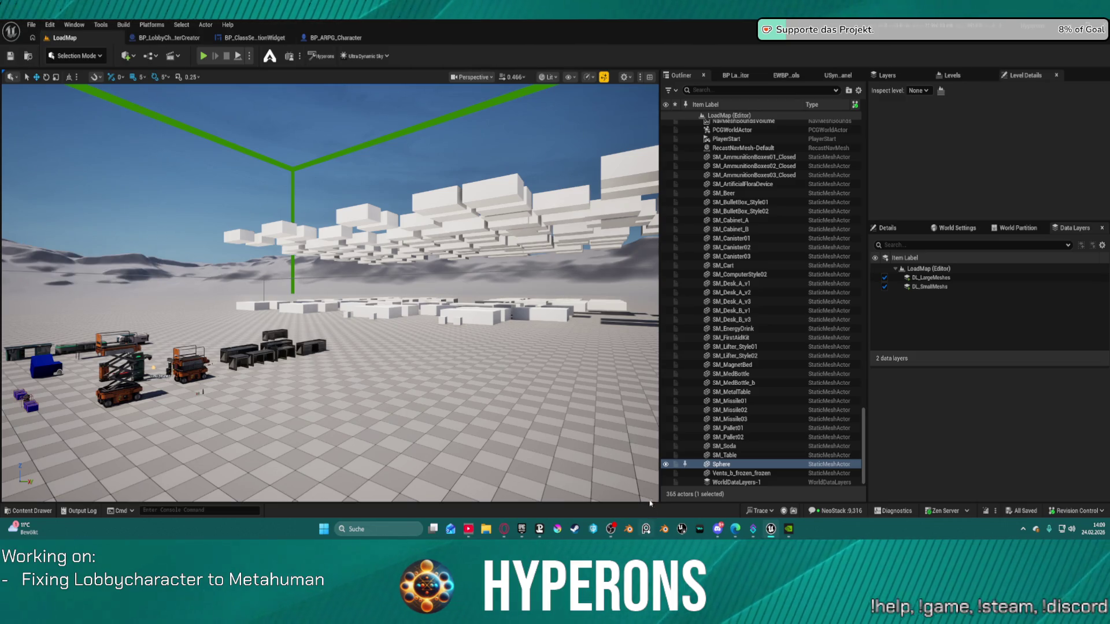
# - Fly the view into and back out of the green box frame, then show World Settings
pyautogui.press('w')
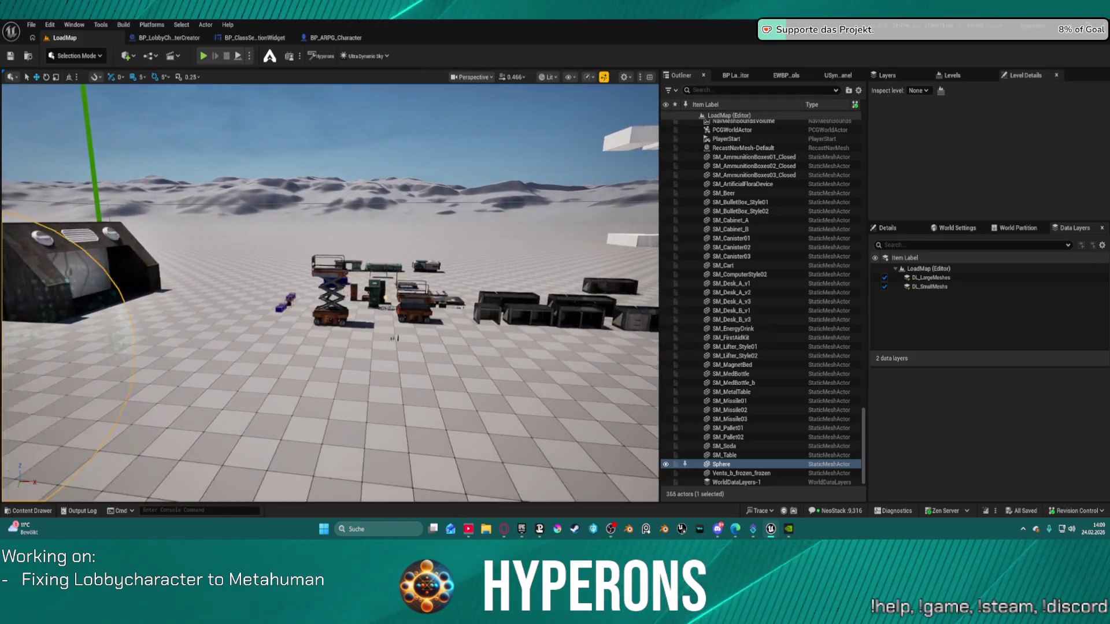
pyautogui.press('w')
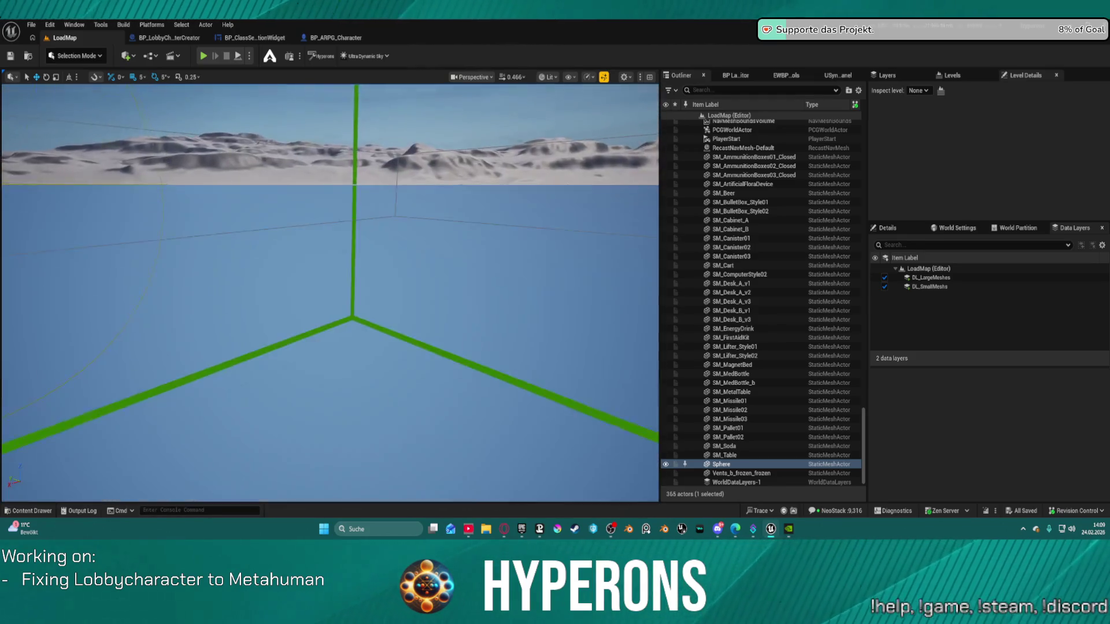
pyautogui.press('s')
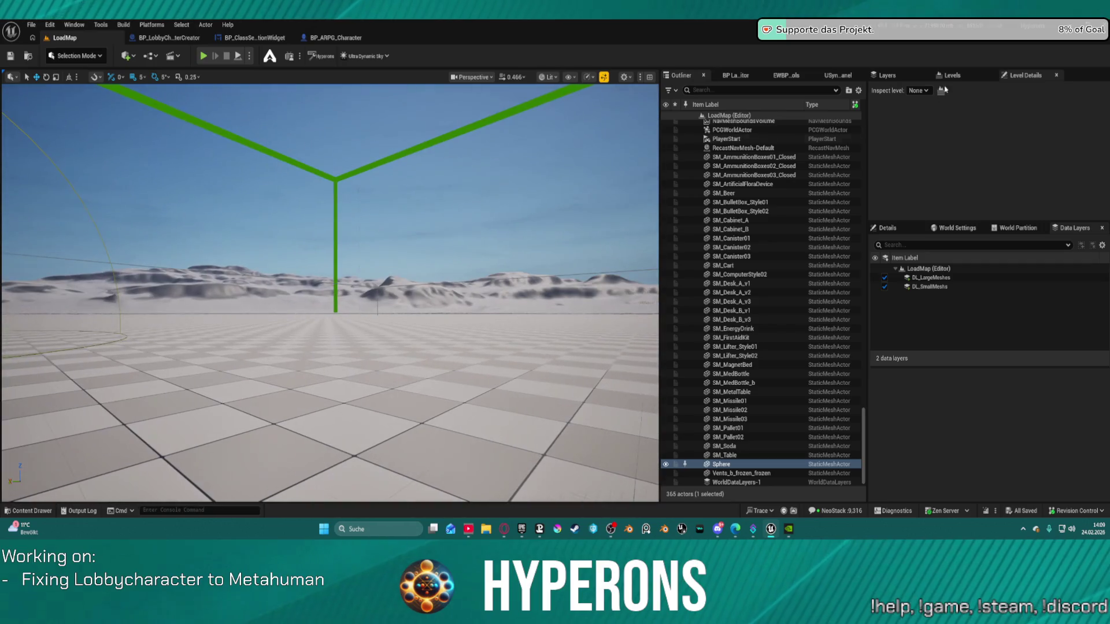
pyautogui.click(957, 228)
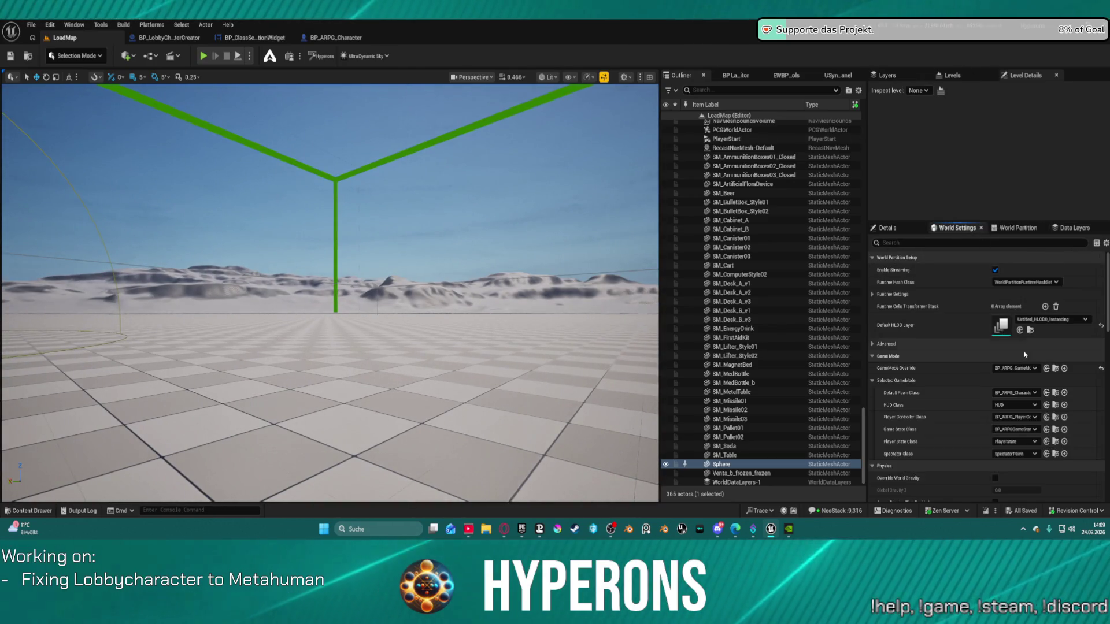
# - Search World Settings for 'vie', 'ire' and 'playerpawn', then clear the search filter
pyautogui.scroll(-5, 1013, 356)
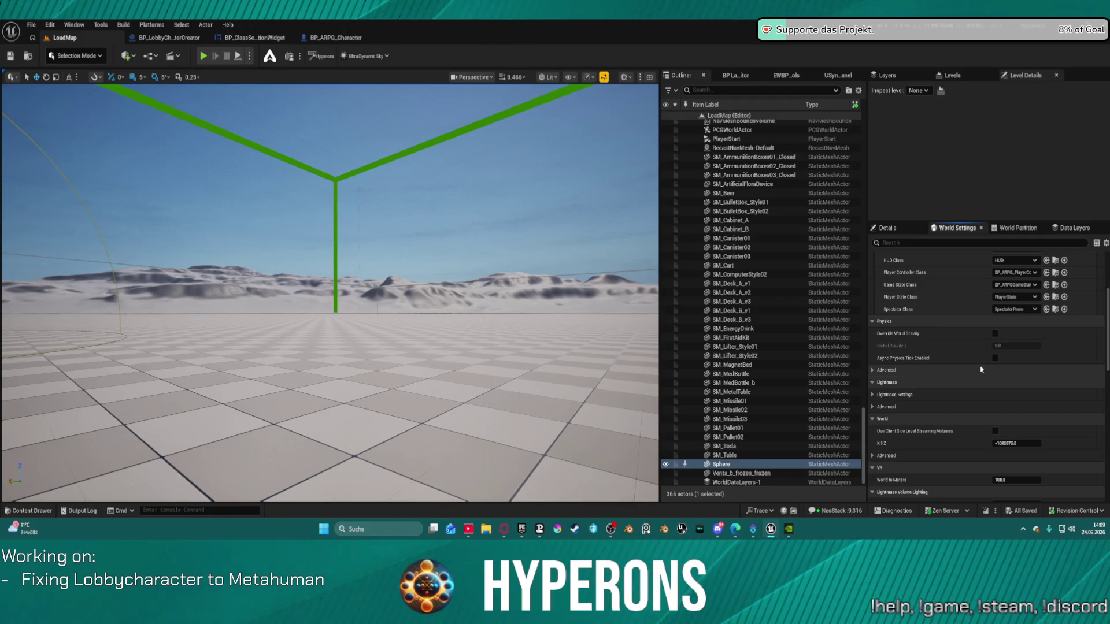
pyautogui.scroll(-6, 981, 369)
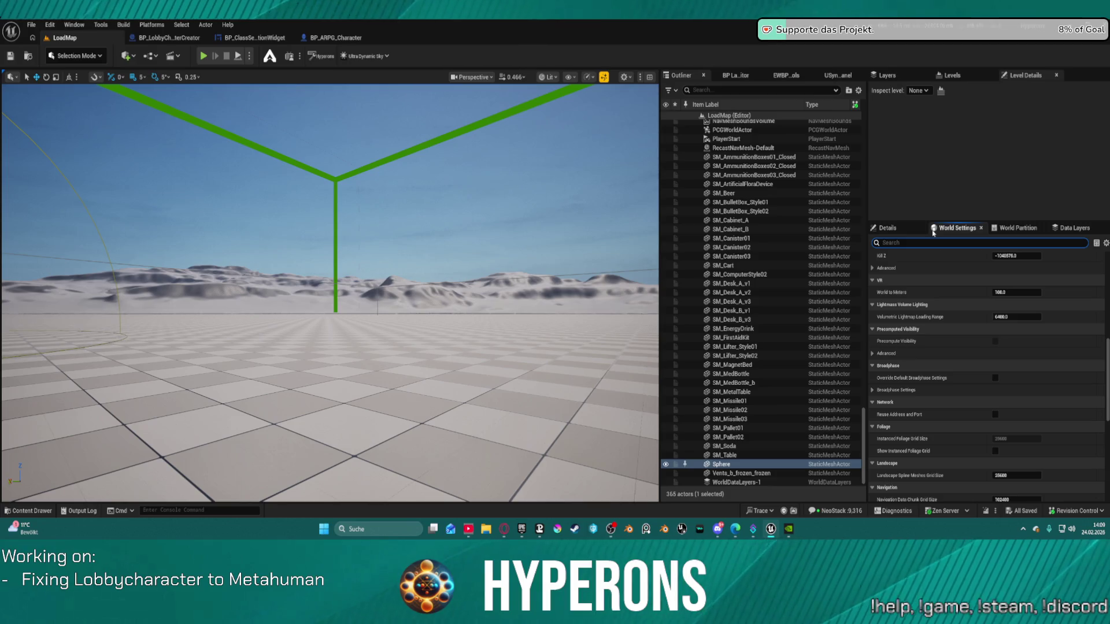
pyautogui.write('vie')
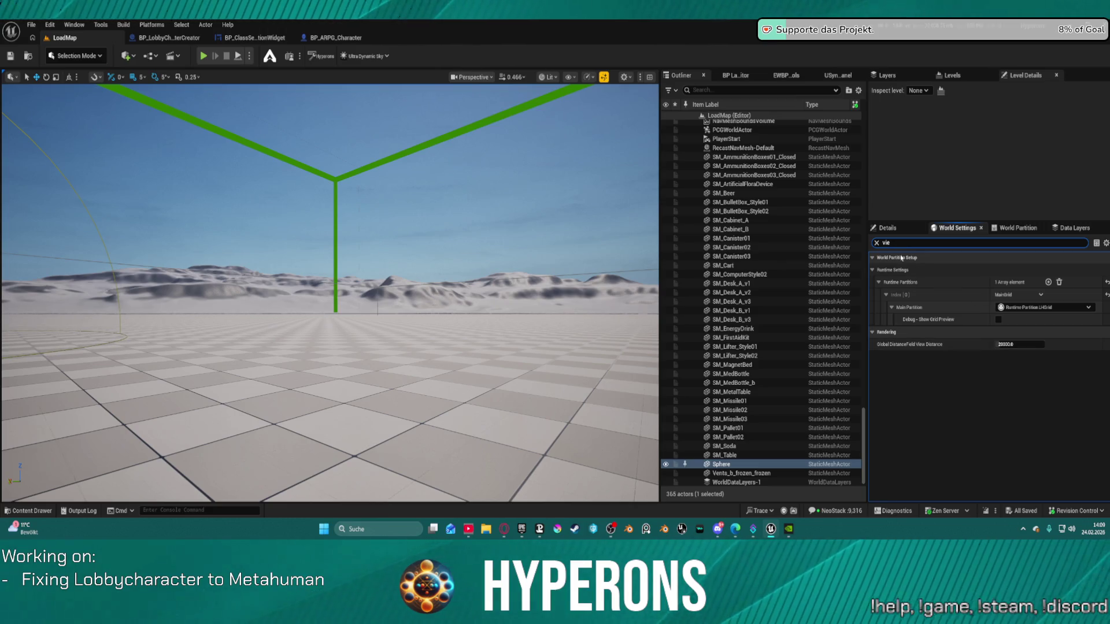
pyautogui.doubleClick(886, 243)
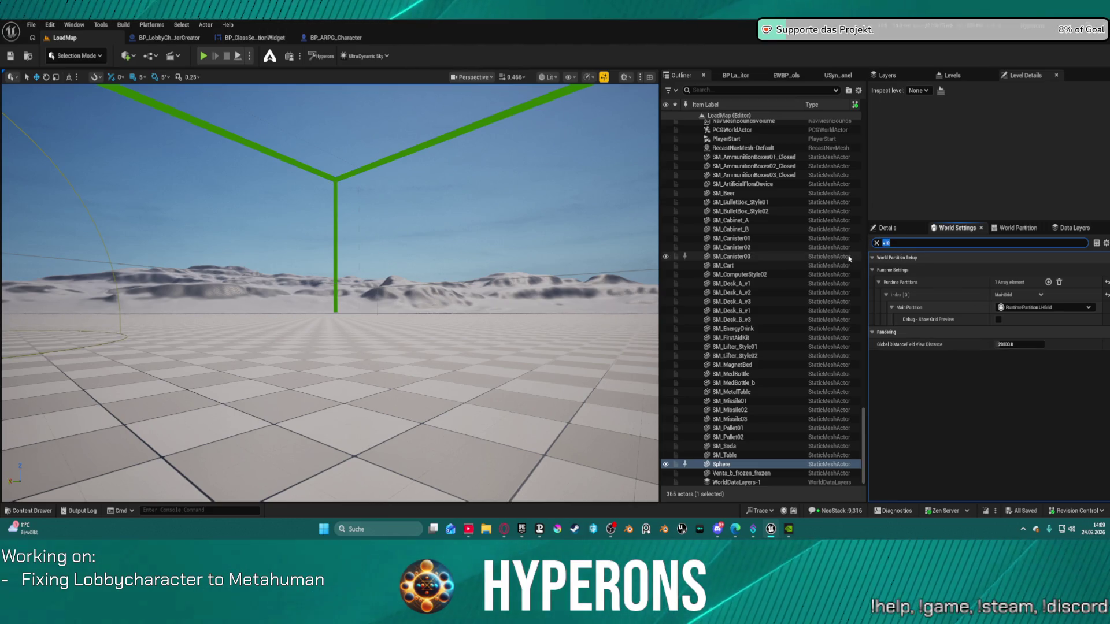
pyautogui.write('dire')
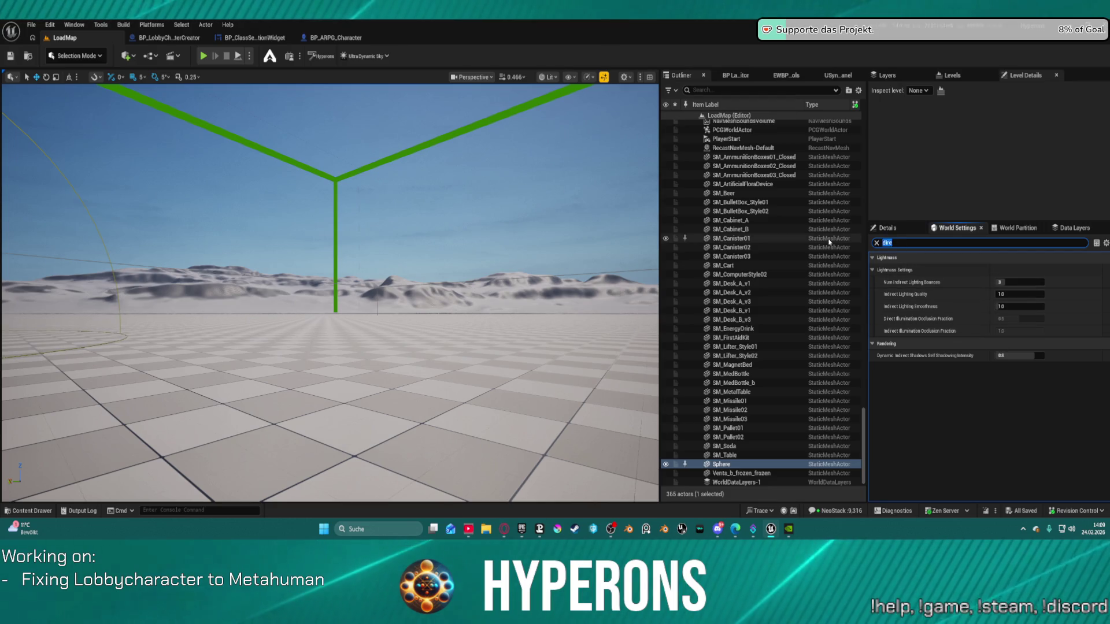
pyautogui.write('player')
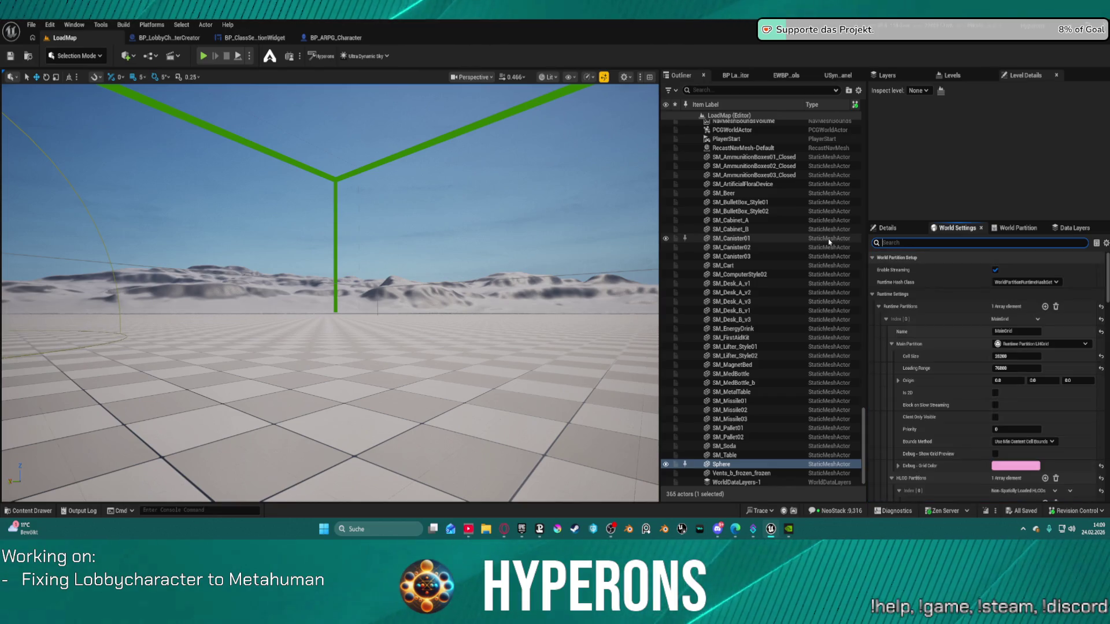
pyautogui.write('pawn')
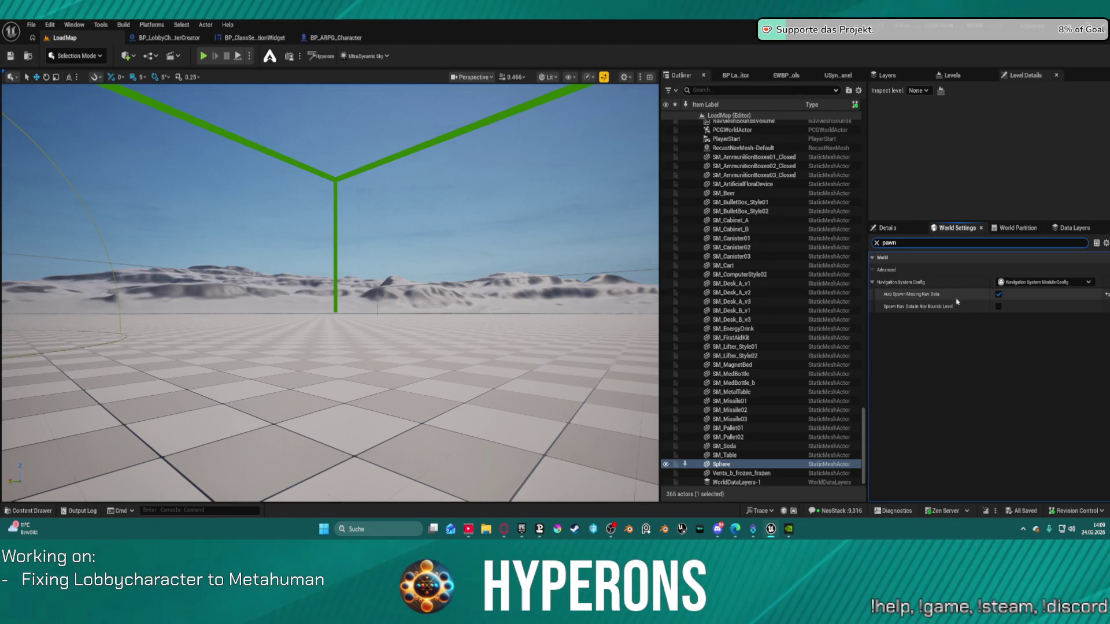
pyautogui.click(875, 244)
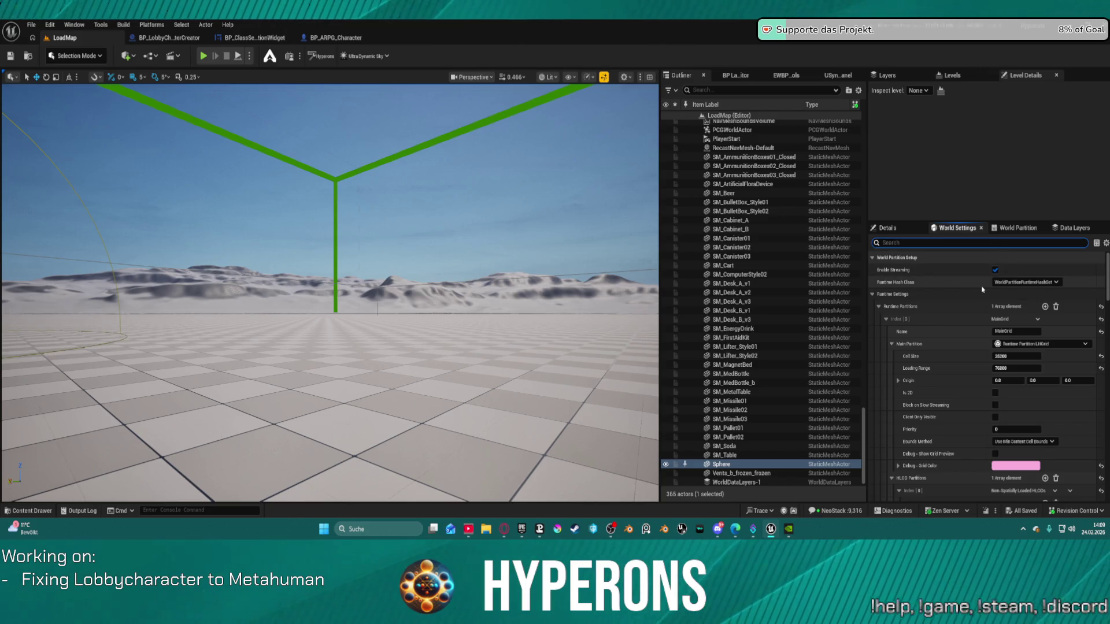
# - Glance at the World Partition grid, then return to World Settings and expand advanced physics
pyautogui.click(1002, 231)
pyautogui.click(957, 228)
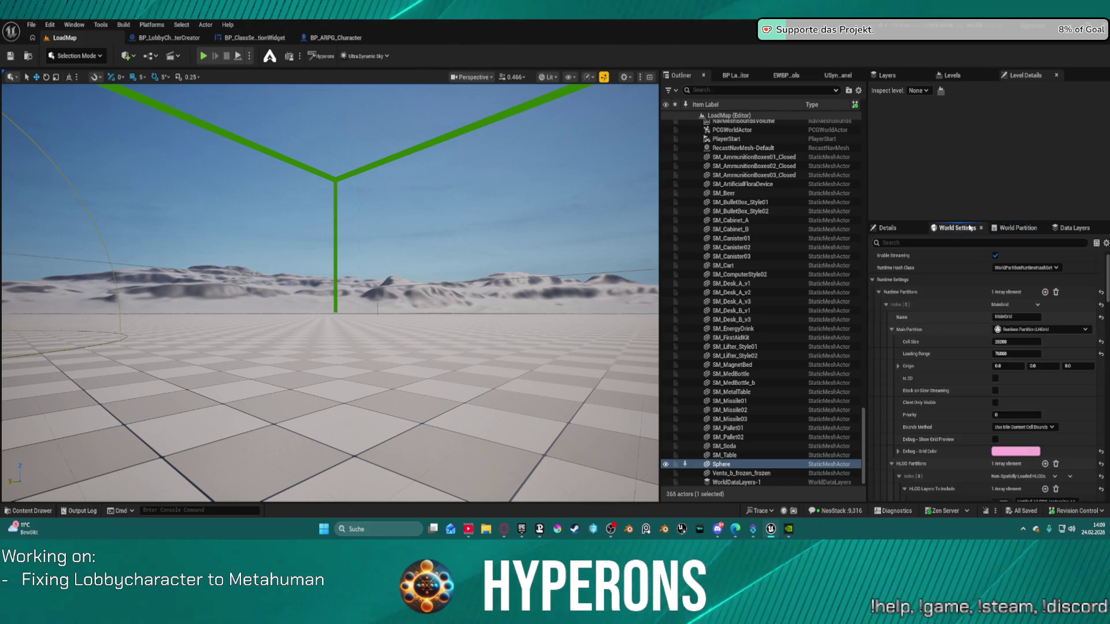
pyautogui.scroll(-3, 954, 333)
pyautogui.scroll(-6, 955, 333)
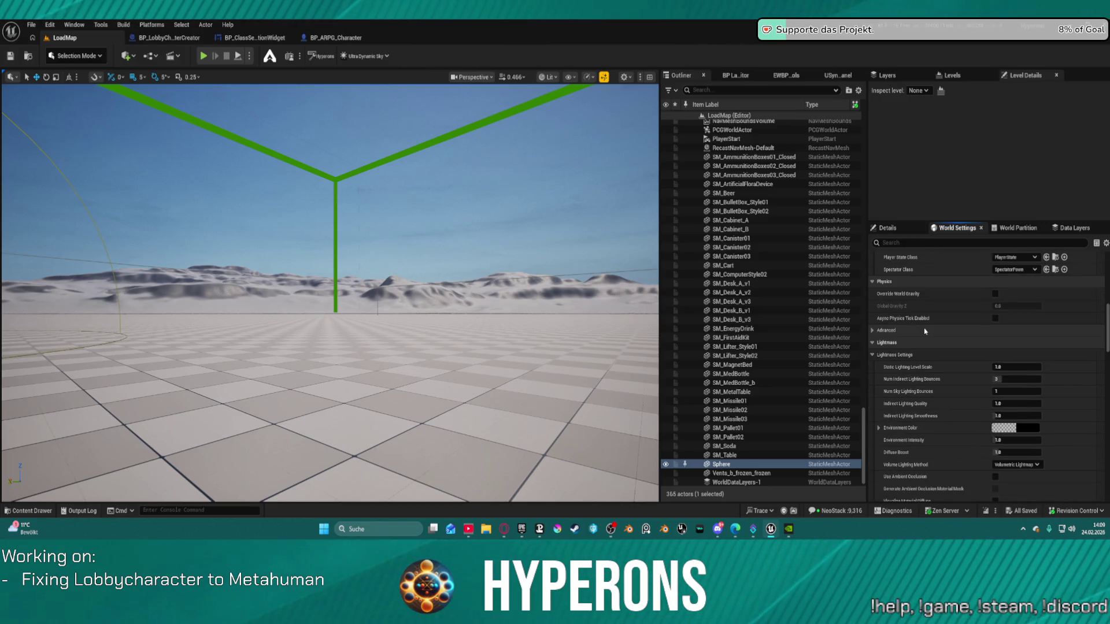
pyautogui.click(872, 331)
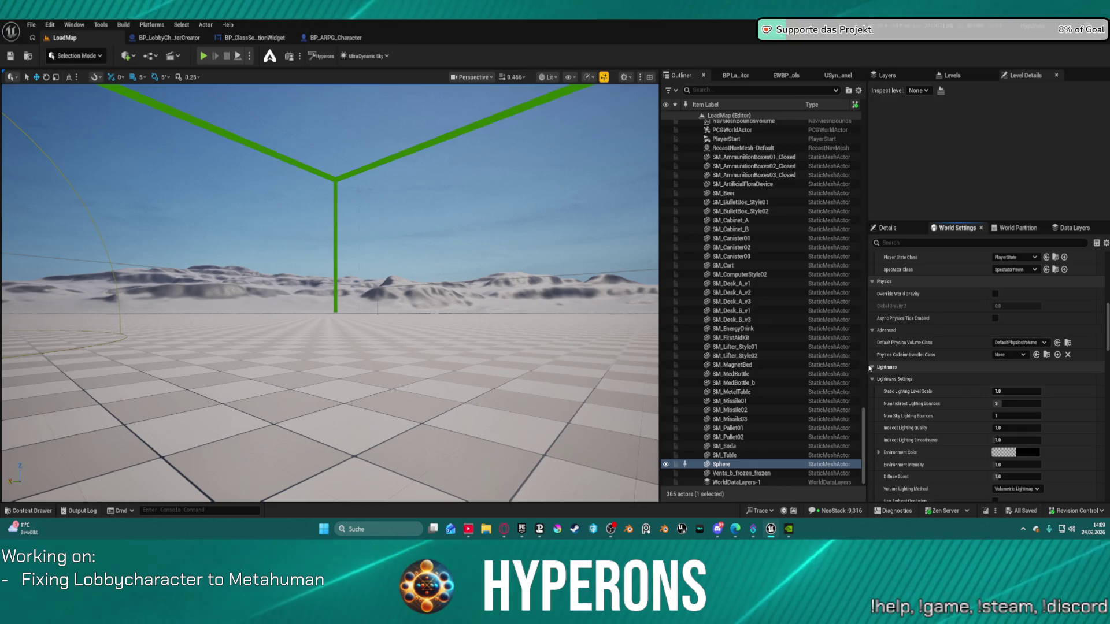
# - Scroll down to World Partition and reset the Default World Partition Settings
pyautogui.scroll(-7, 910, 372)
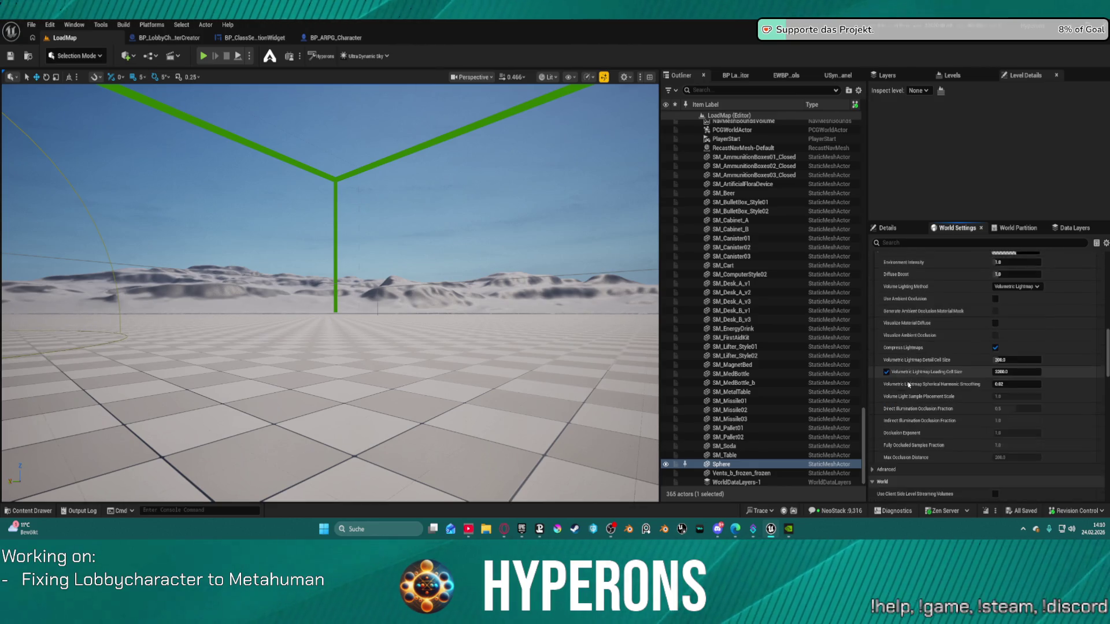
pyautogui.scroll(-8, 909, 384)
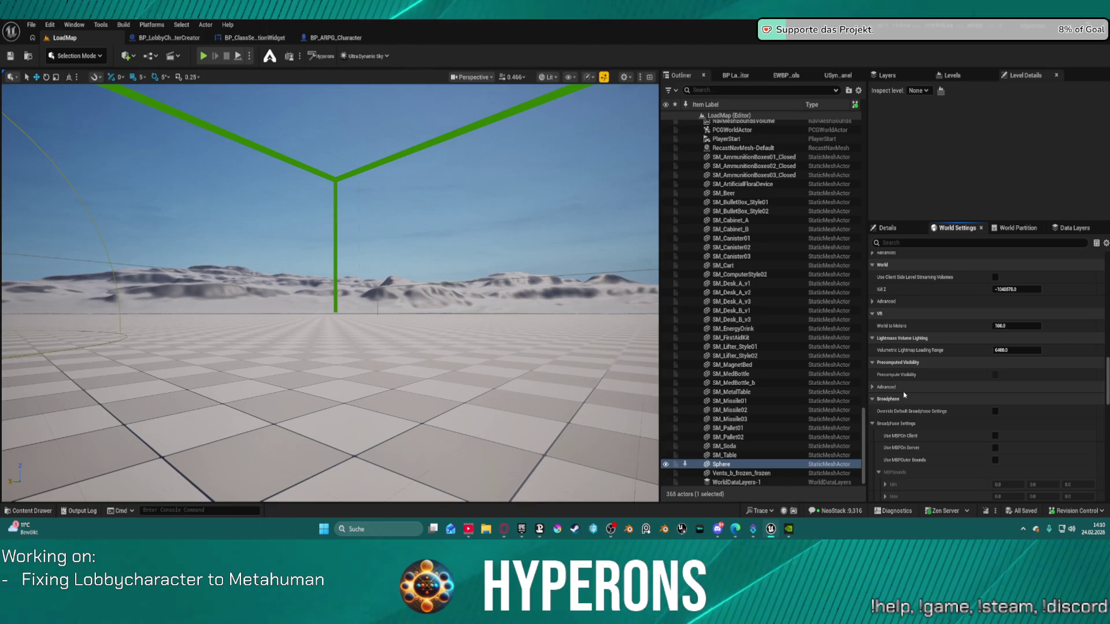
pyautogui.scroll(-6, 903, 398)
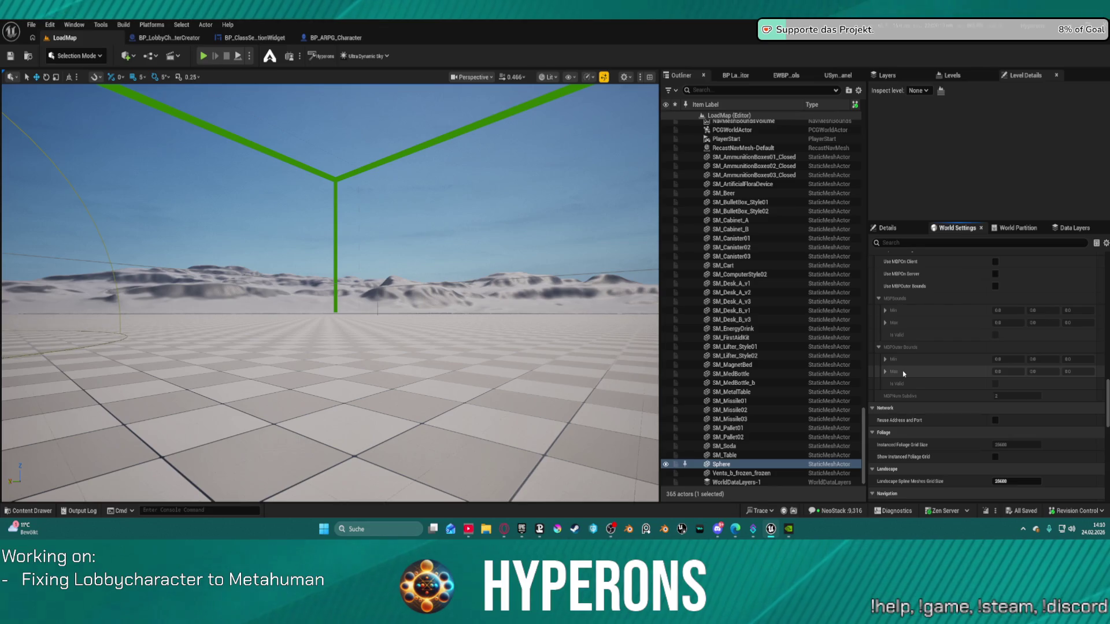
pyautogui.scroll(-3, 903, 374)
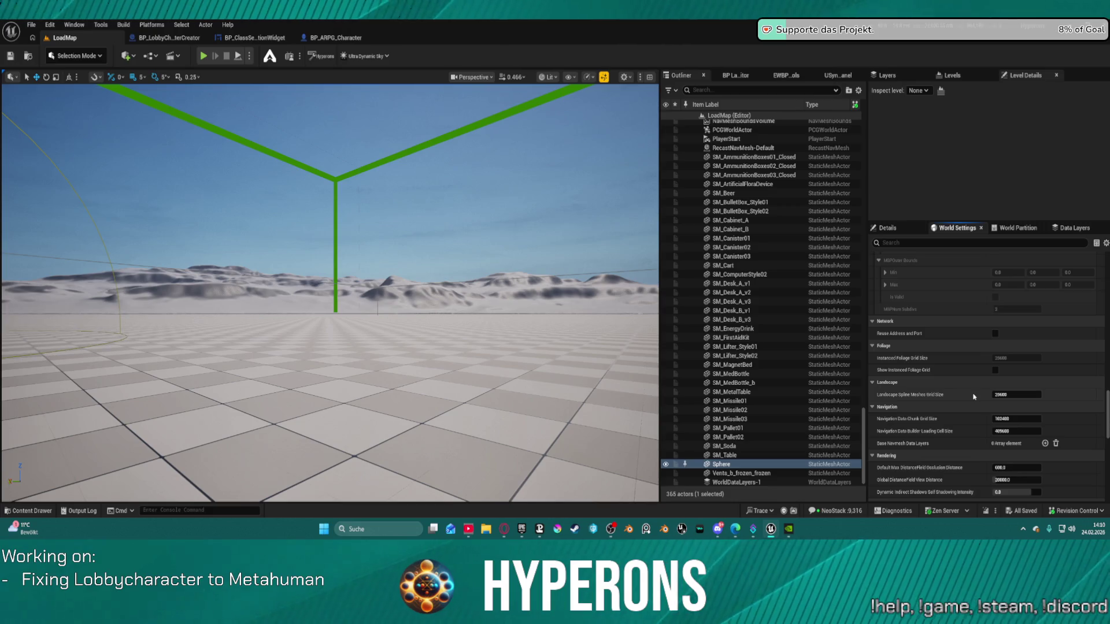
pyautogui.scroll(-2, 974, 396)
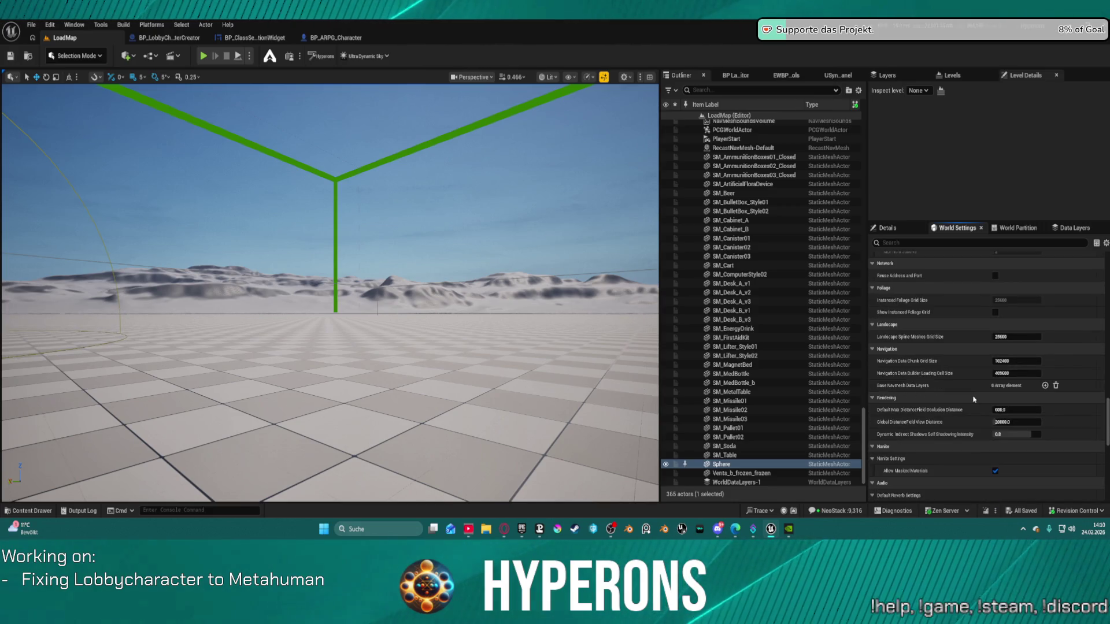
pyautogui.scroll(-5, 974, 399)
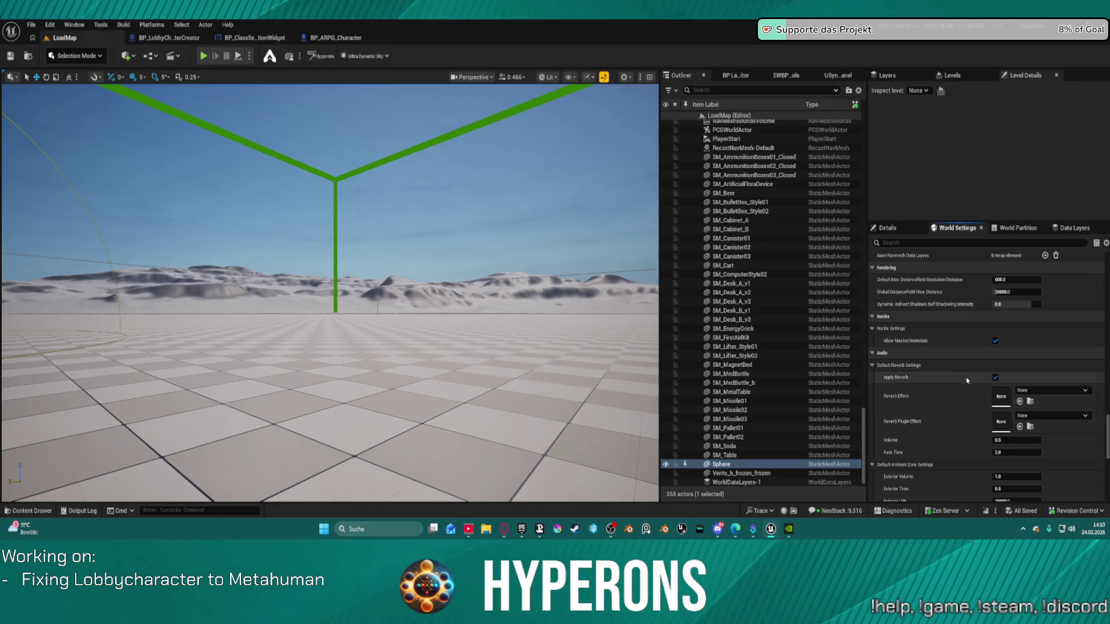
pyautogui.scroll(-9, 995, 376)
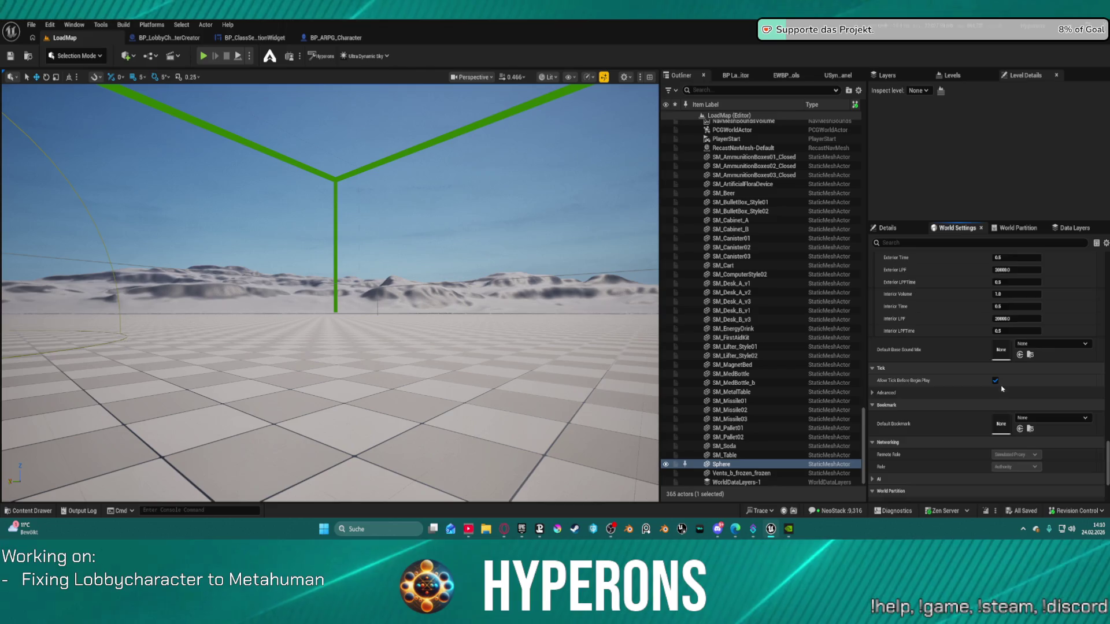
pyautogui.scroll(-5, 1006, 383)
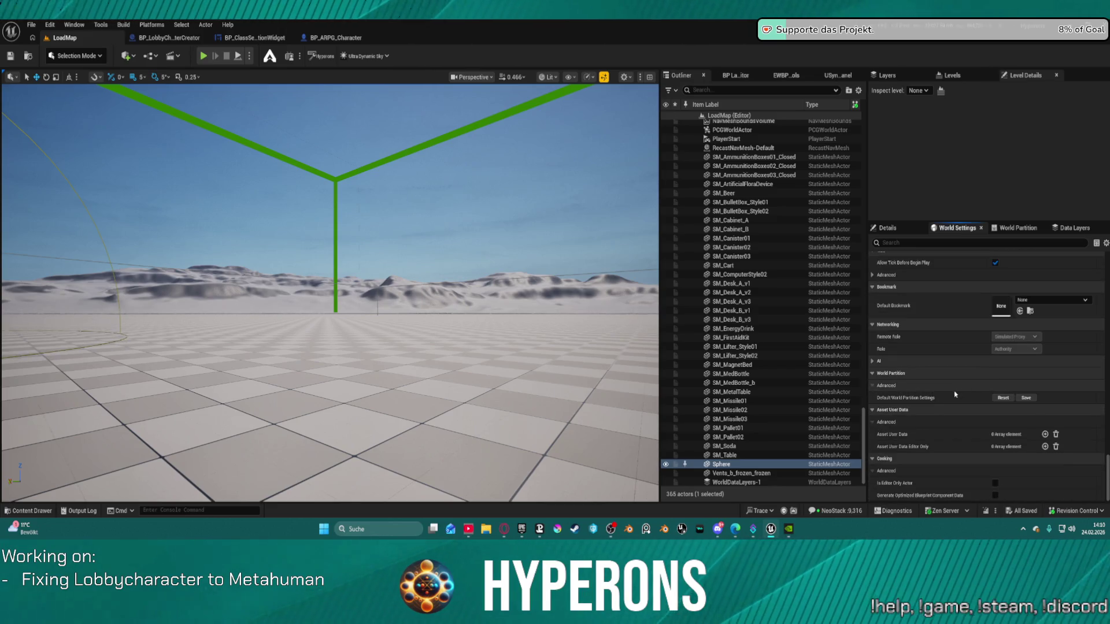
pyautogui.click(1008, 399)
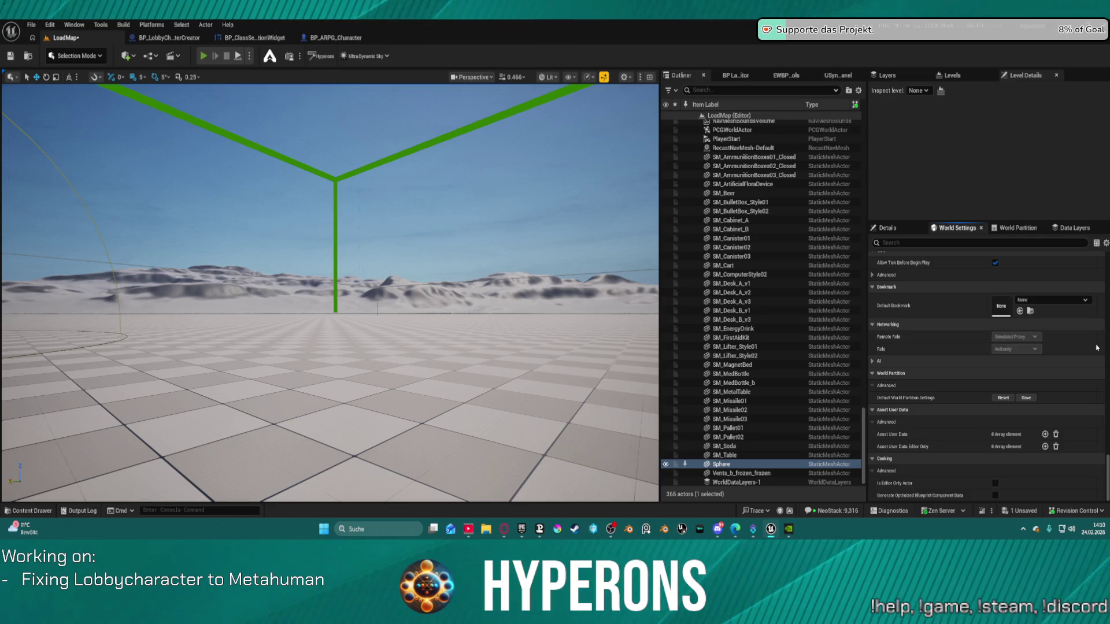
pyautogui.hotkey('alt', 'p')
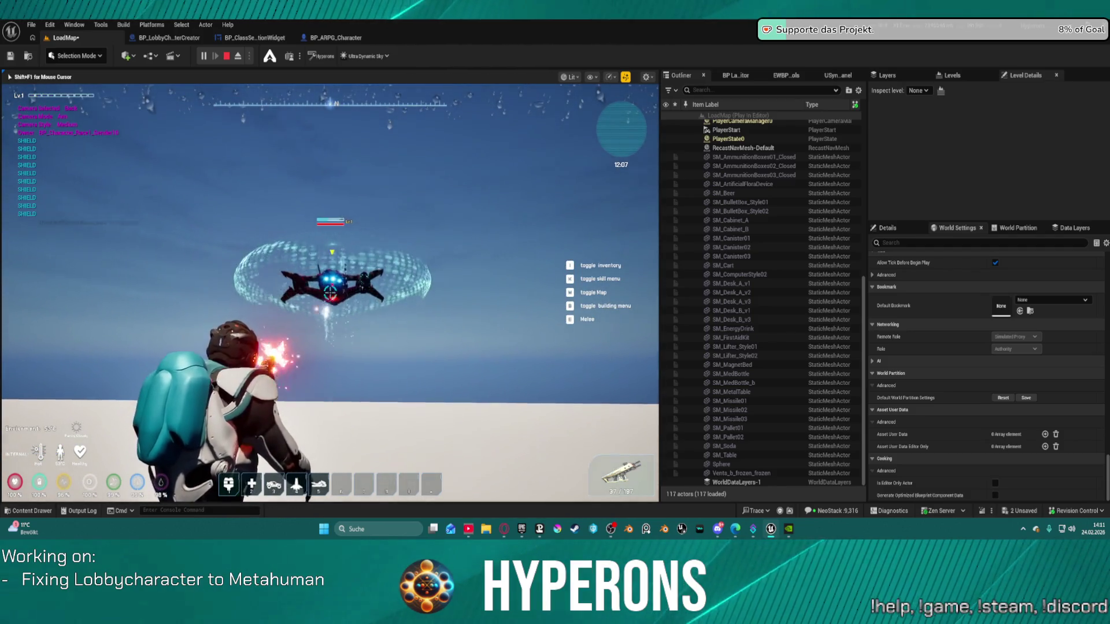
pyautogui.press('Escape')
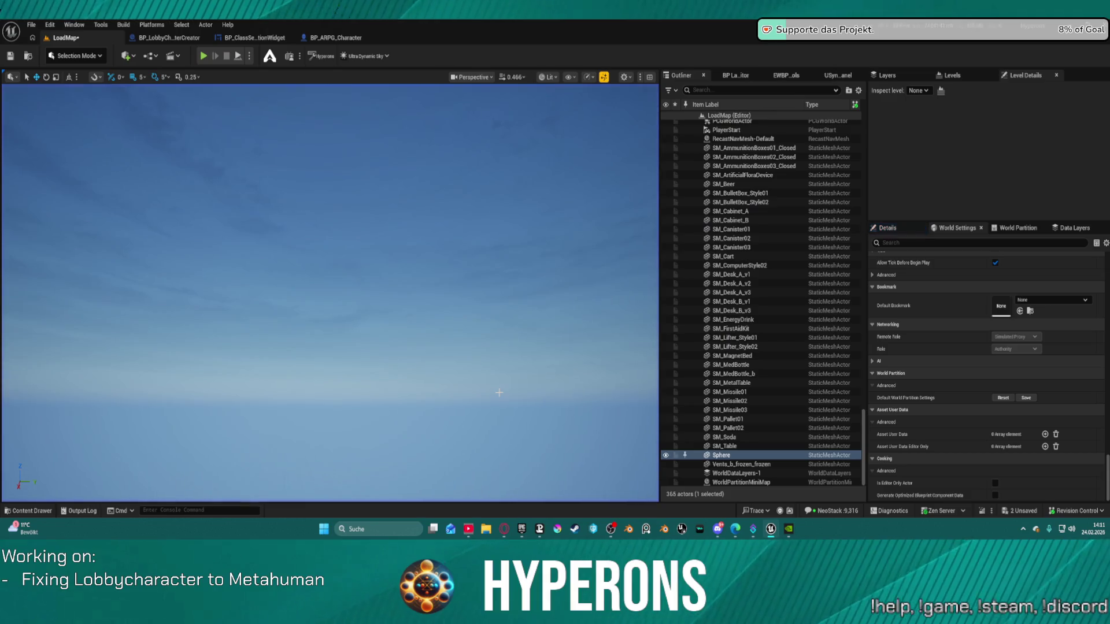
# - In BP_ARPG_Character, inspect the Visuals variable and bring up the Content Drawer
pyautogui.click(330, 41)
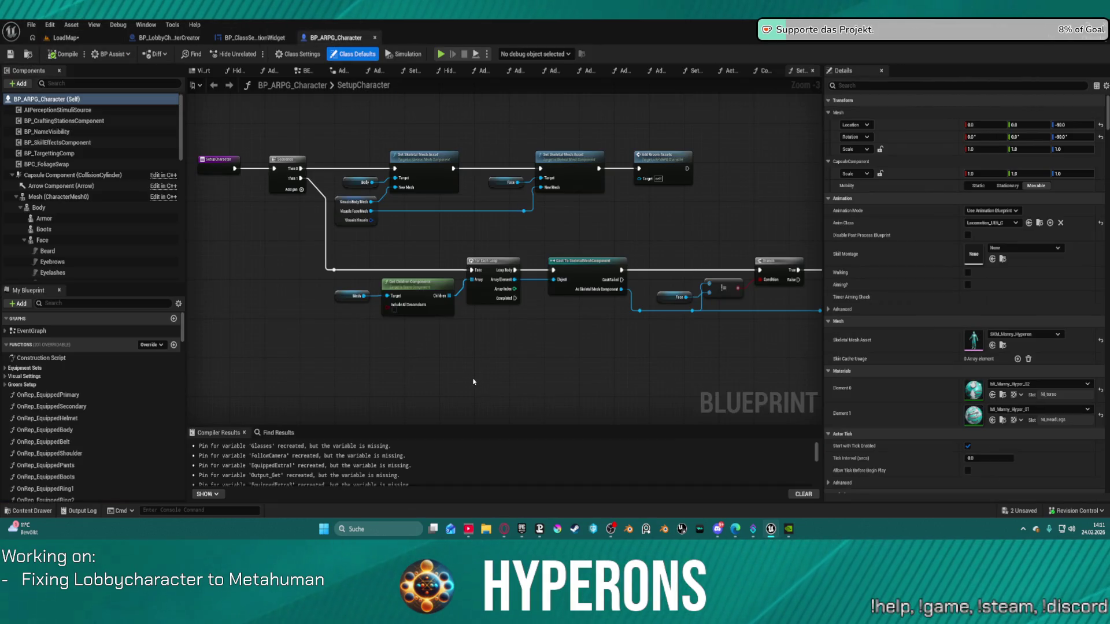
pyautogui.scroll(-3, 116, 358)
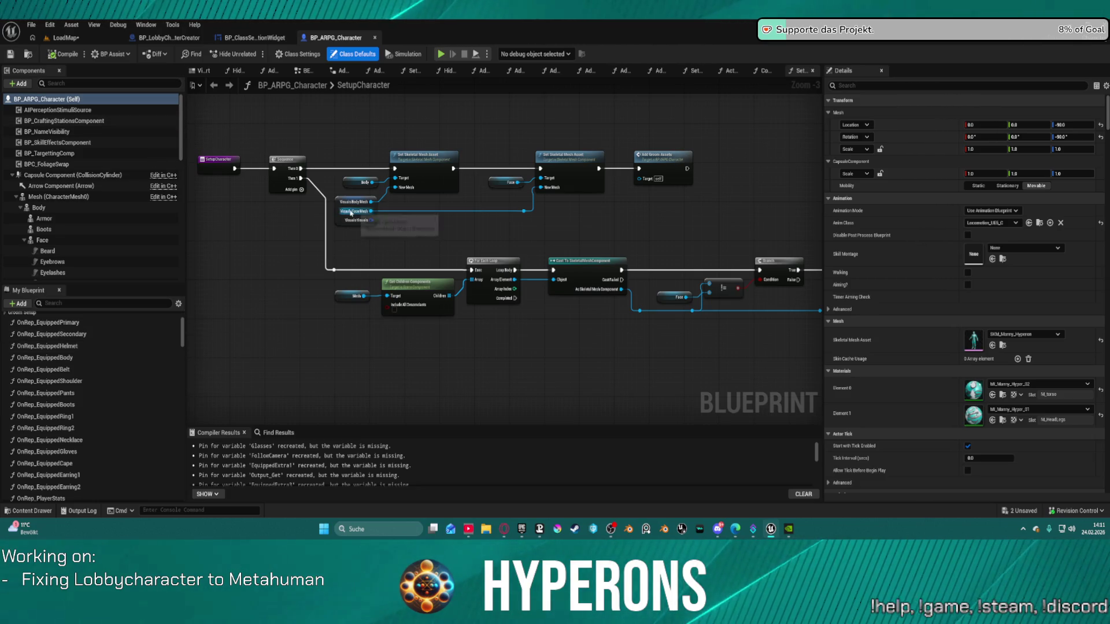
pyautogui.click(348, 219)
pyautogui.hotkey('ctrl', 'space')
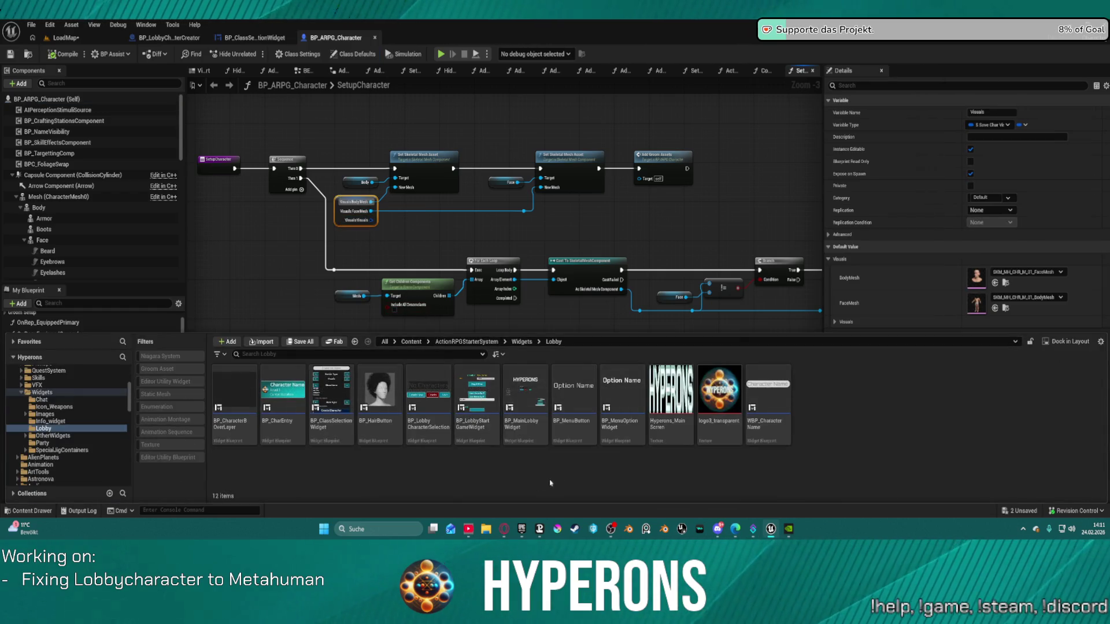
pyautogui.click(893, 278)
pyautogui.hotkey('ctrl', 'space')
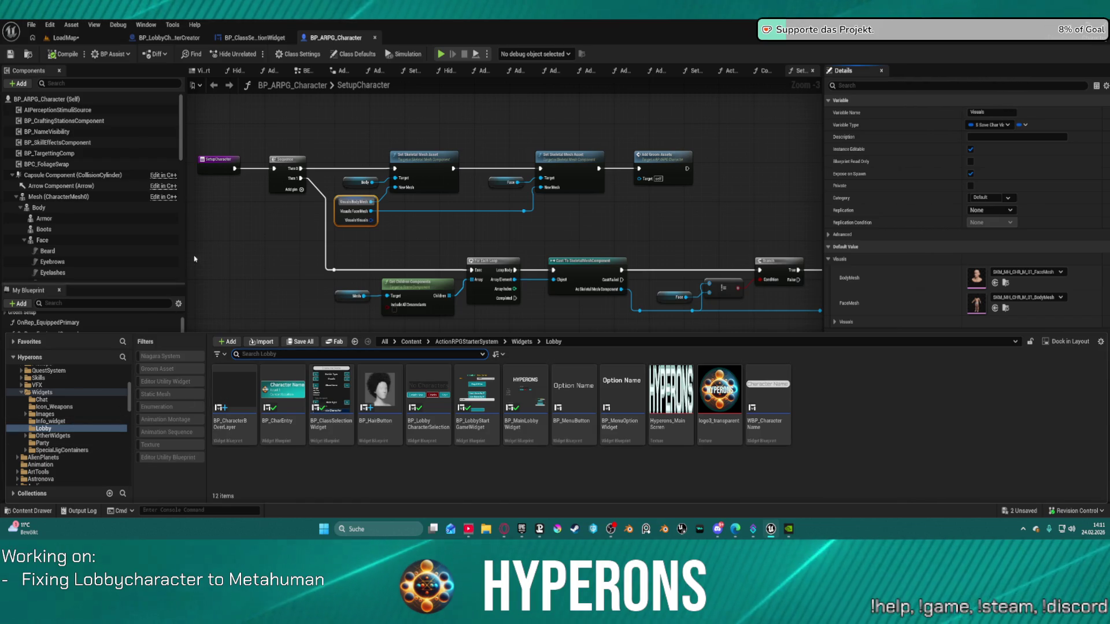
# - Browse the AI > AIPresets > AI_UE5 presets down into the Data folder
pyautogui.scroll(1, 68, 392)
pyautogui.scroll(5, 68, 392)
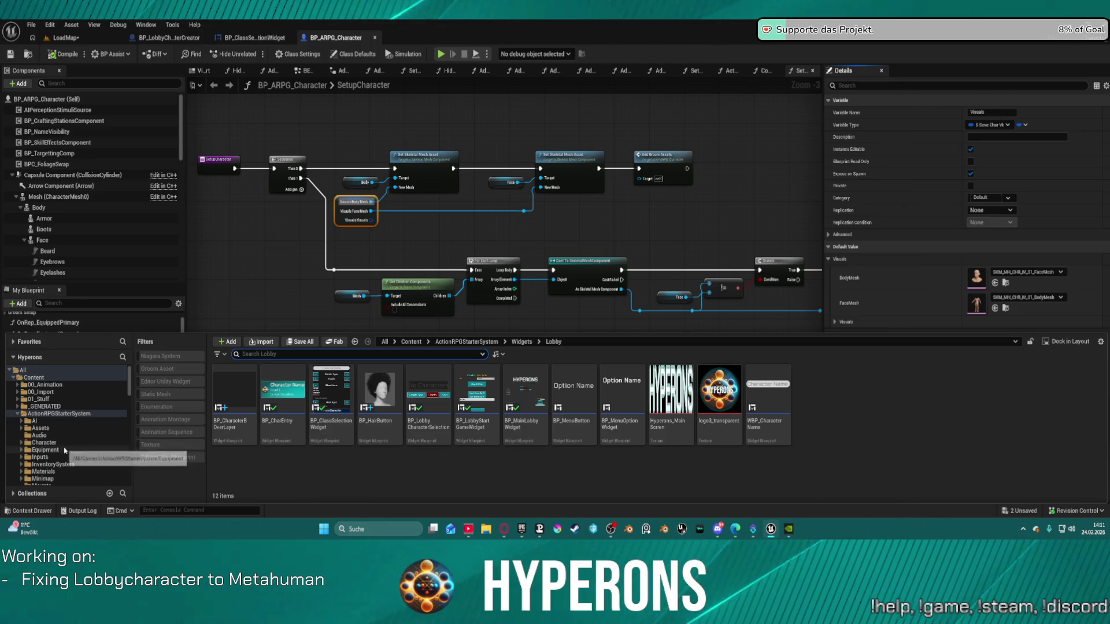
pyautogui.click(58, 421)
pyautogui.doubleClick(231, 383)
pyautogui.doubleClick(231, 383)
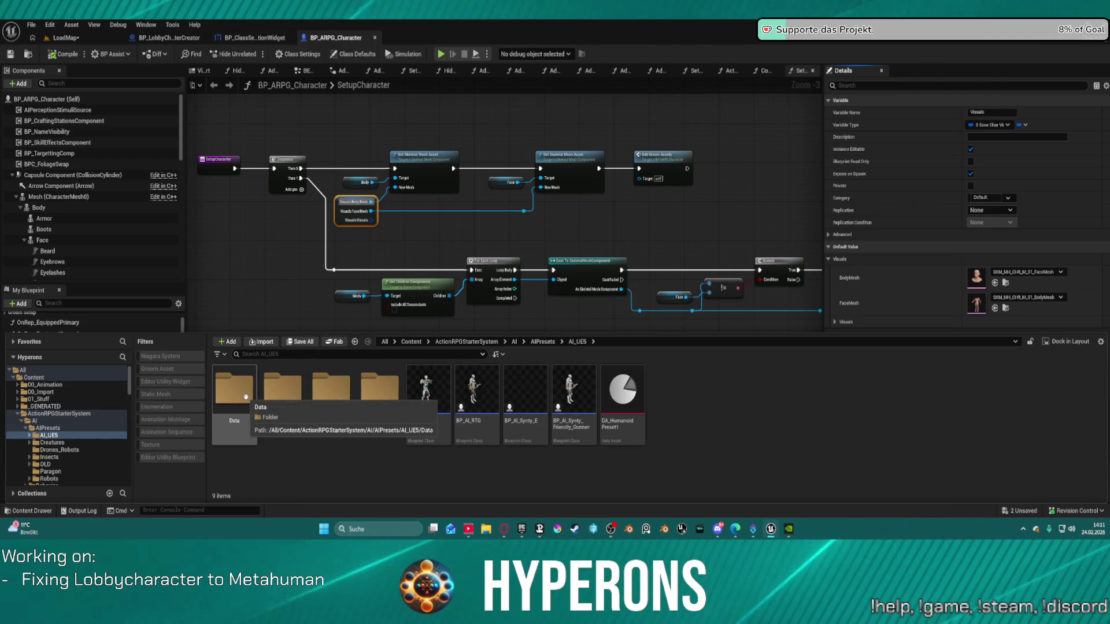
pyautogui.click(380, 390)
pyautogui.click(217, 379)
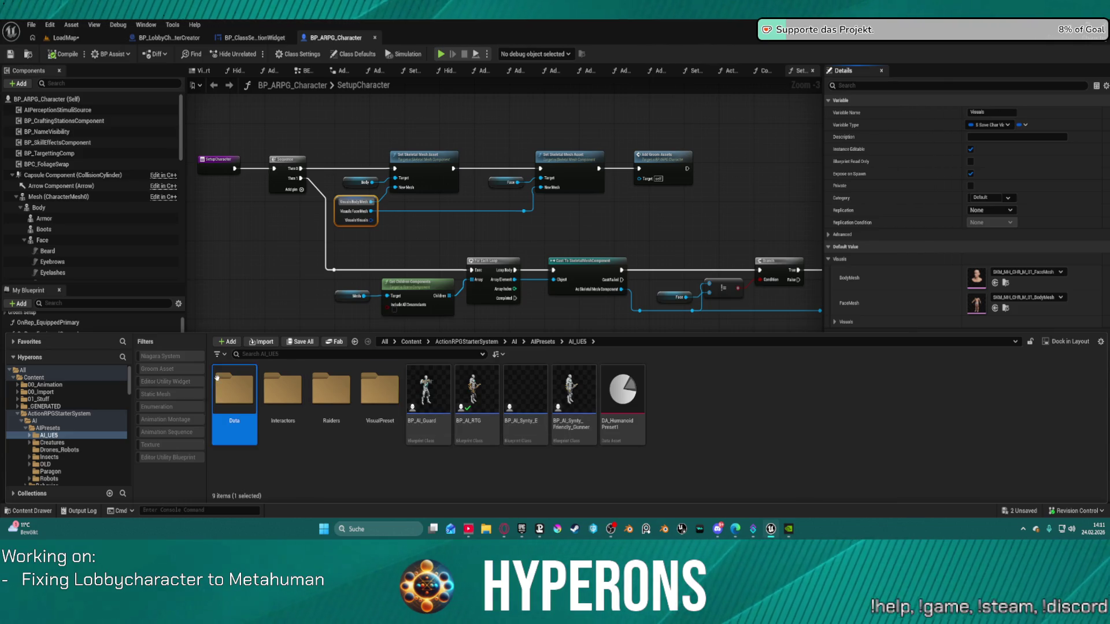
pyautogui.doubleClick(218, 378)
pyautogui.scroll(-2, 926, 476)
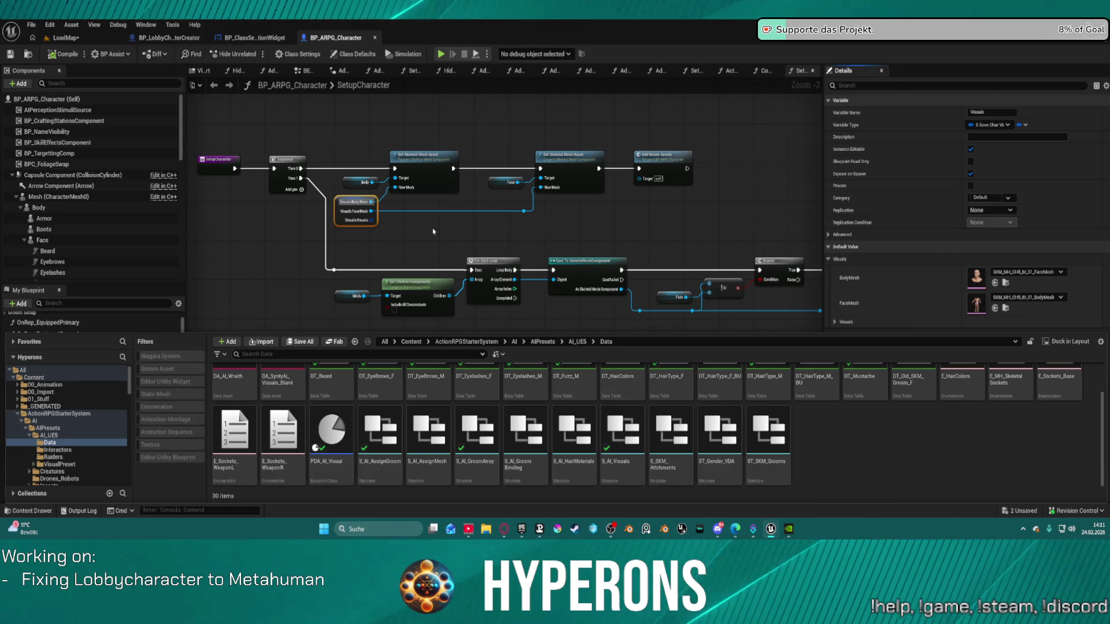
# - Dismiss the Windows Start menu and check the groom binding structure asset
pyautogui.press('super')
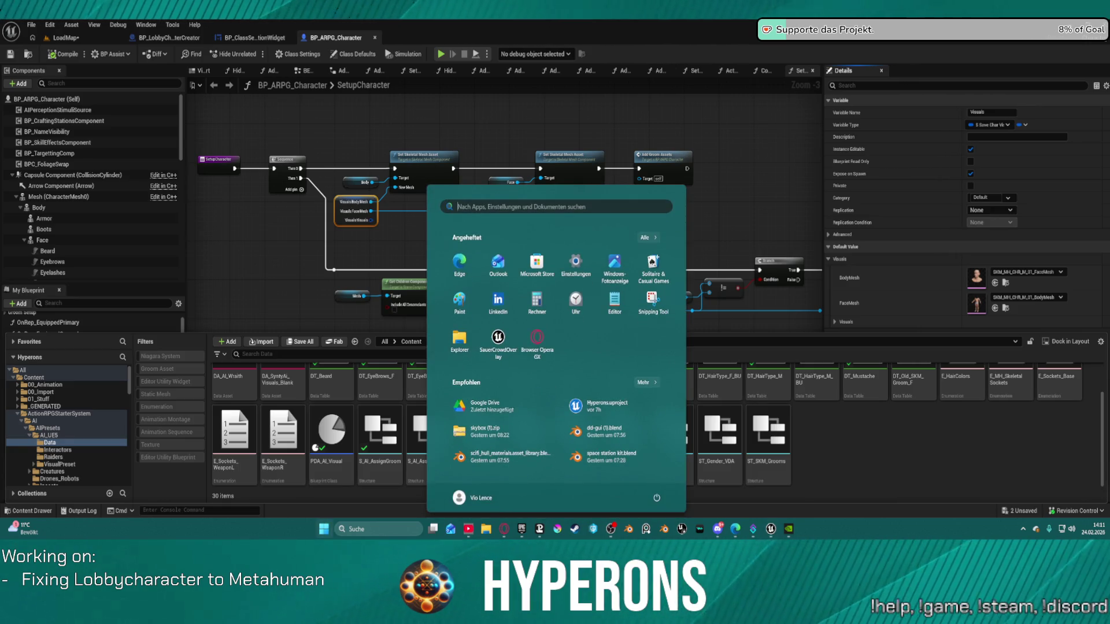
pyautogui.press('super')
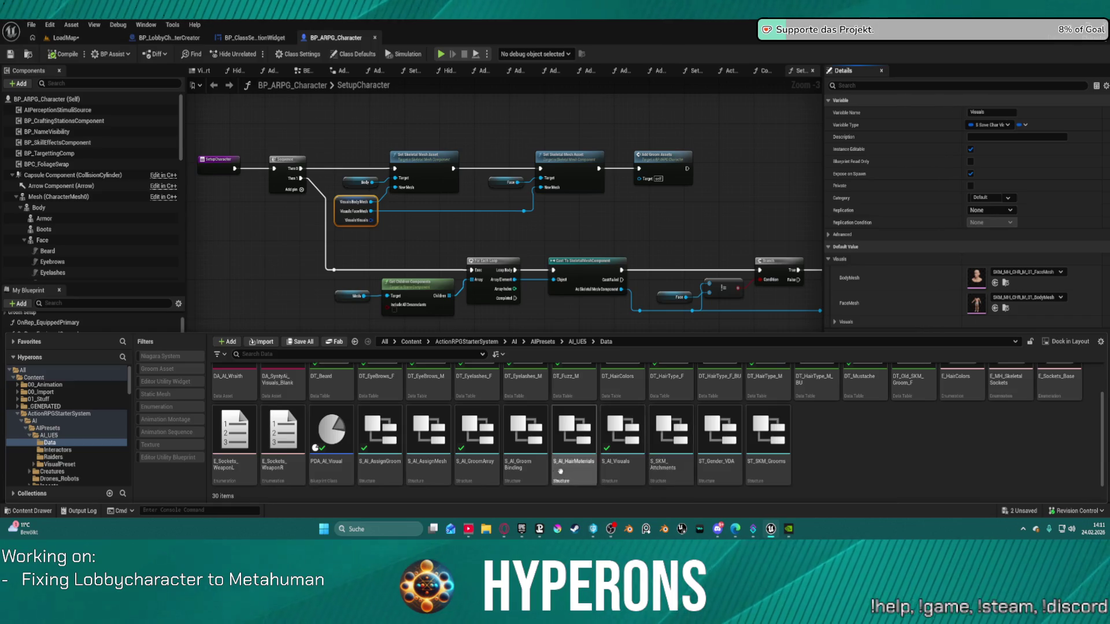
pyautogui.click(514, 468)
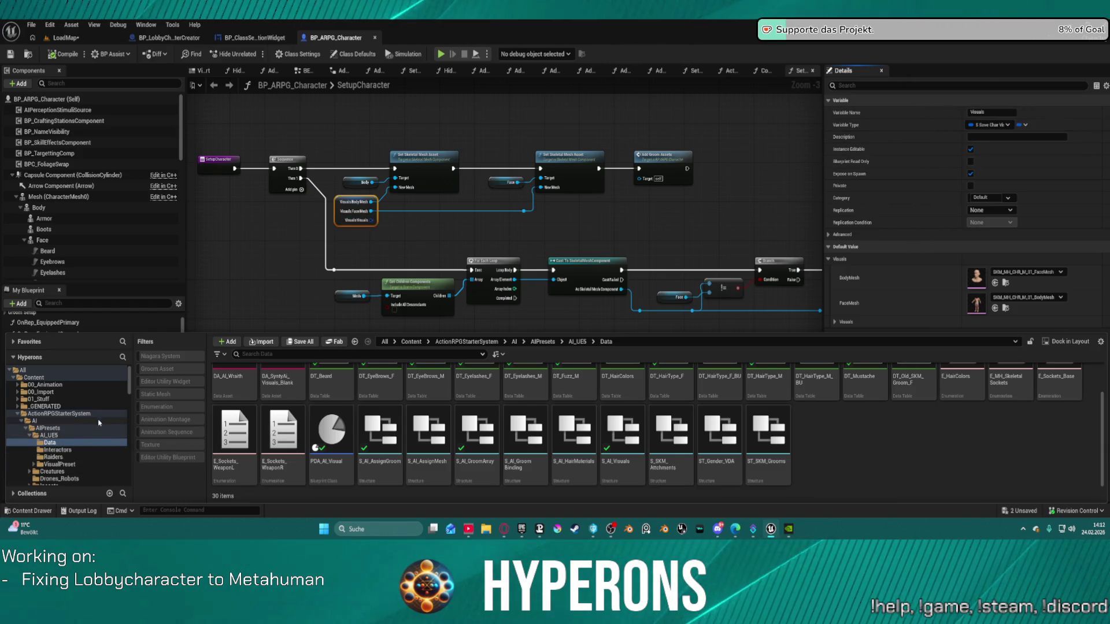
pyautogui.scroll(-5, 80, 411)
pyautogui.scroll(-2, 36, 445)
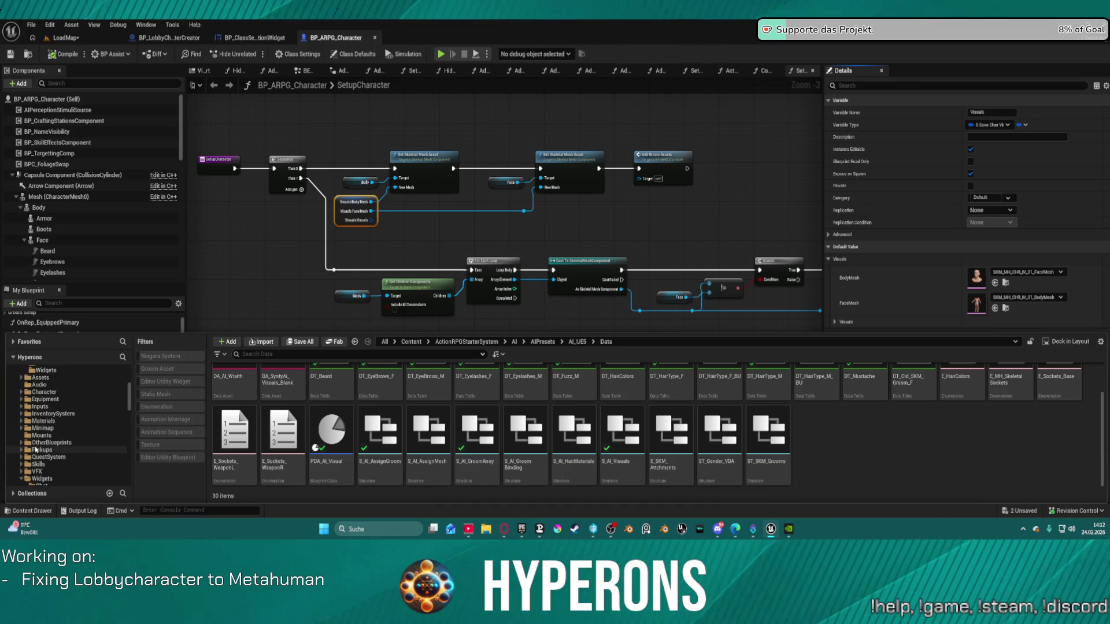
# - Navigate to InventorySystem > SaveSystem and open the S_SaveCharVisuals struct
pyautogui.click(41, 414)
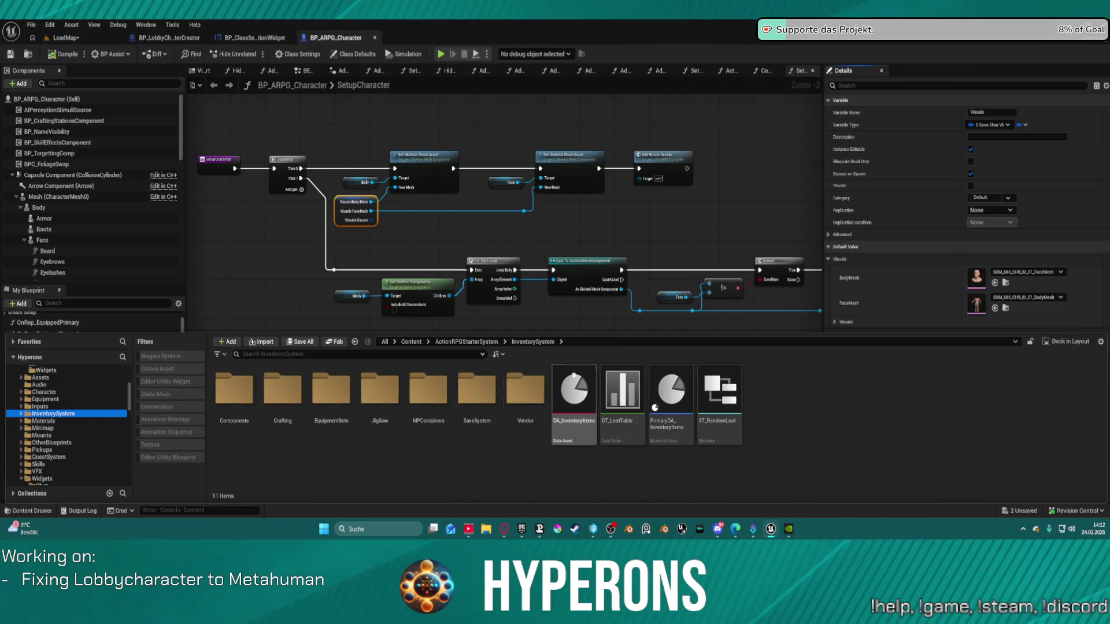
pyautogui.click(487, 395)
pyautogui.doubleClick(486, 395)
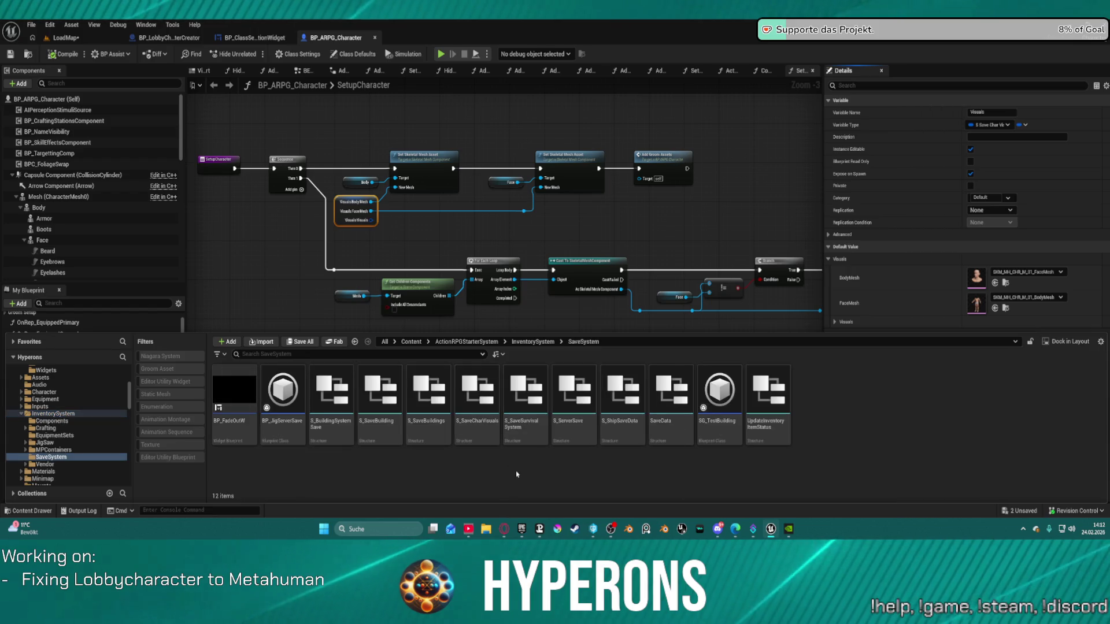
pyautogui.doubleClick(494, 384)
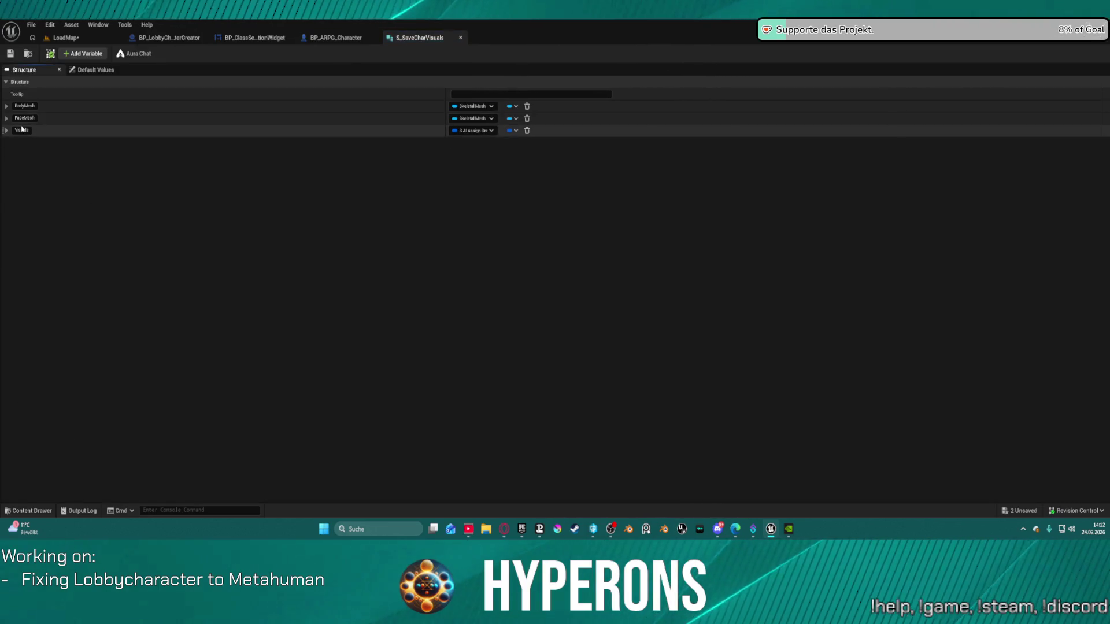
# - Confirm S_SaveCharVisuals defaults use SKM_MH_CHR_M_01 body and face meshes, and save it
pyautogui.click(94, 69)
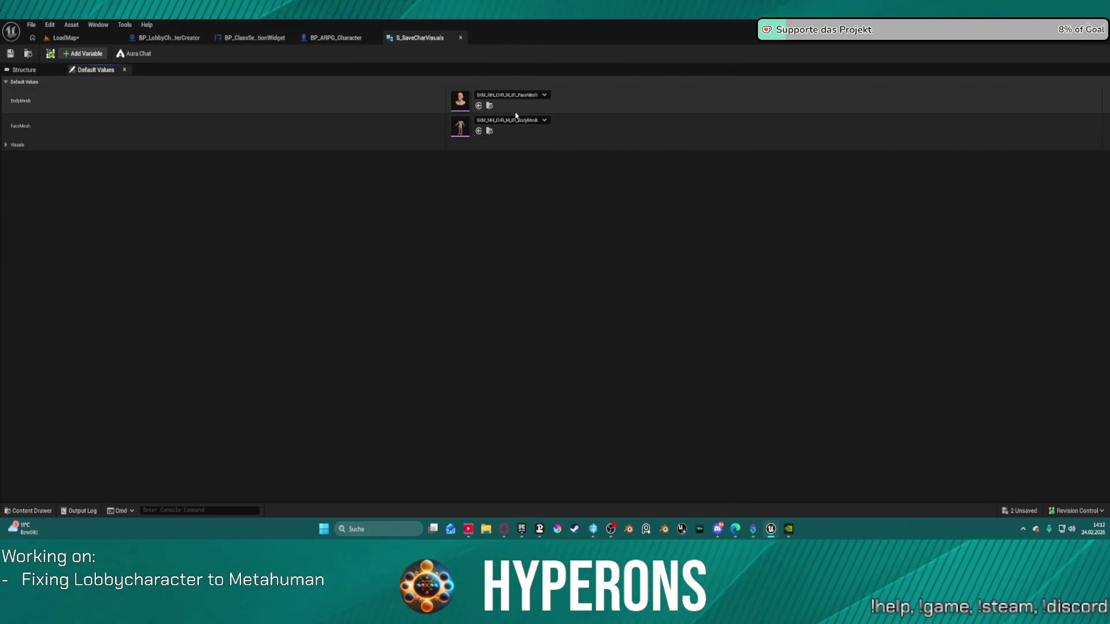
pyautogui.click(10, 53)
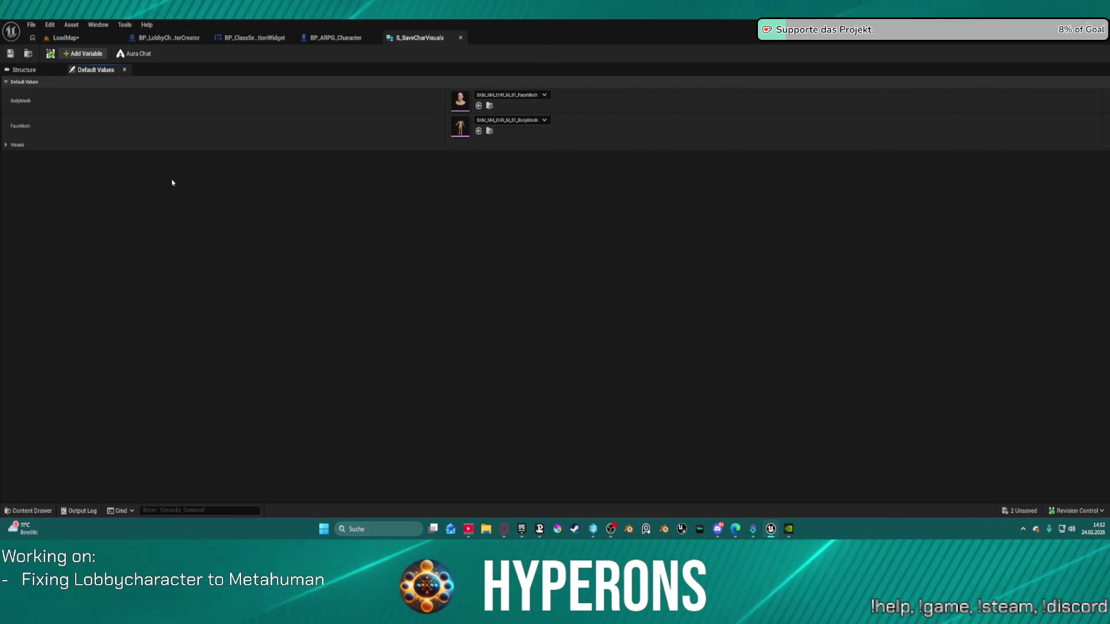
pyautogui.hotkey('ctrl', 'space')
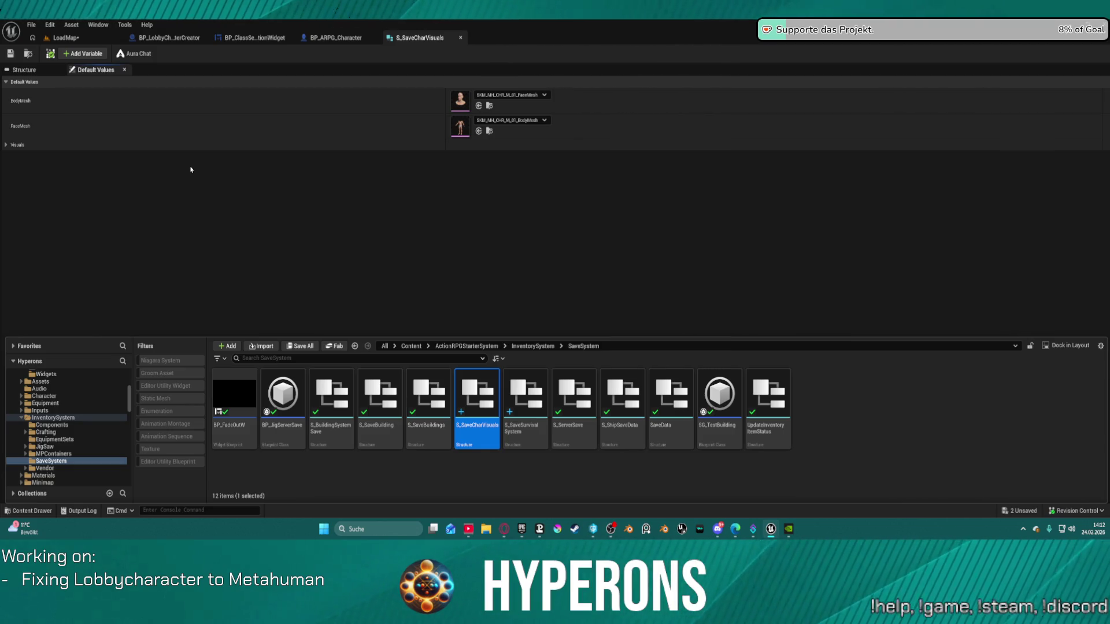
pyautogui.hotkey('ctrl', 'space')
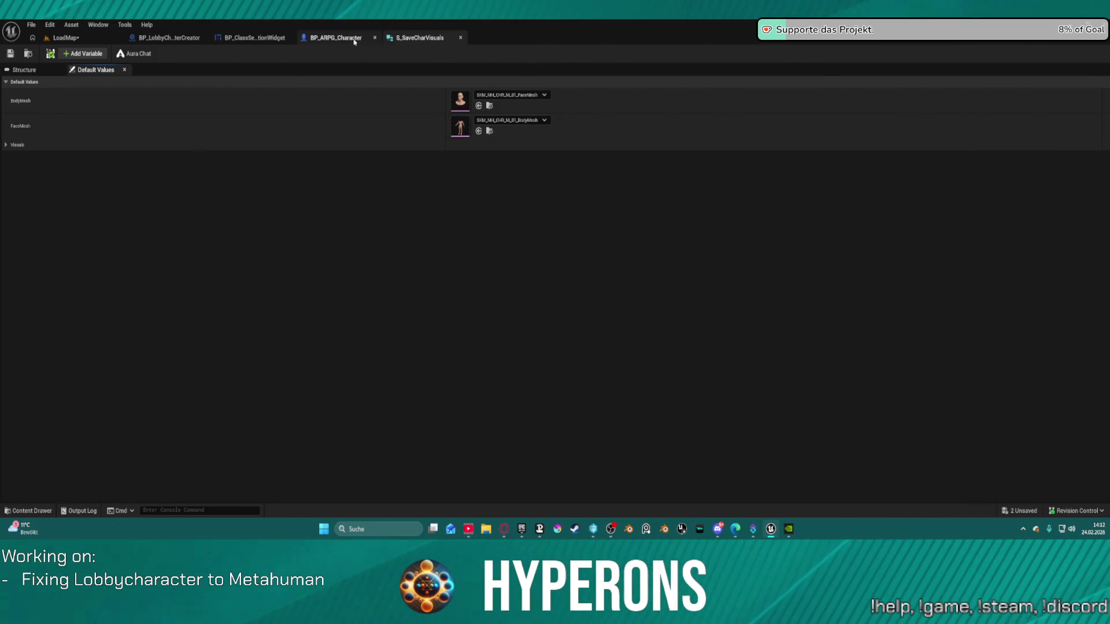
# - Review BP_ARPG_Character's Body and Face components, run a Standalone Game test, and return to LoadMap
pyautogui.click(354, 40)
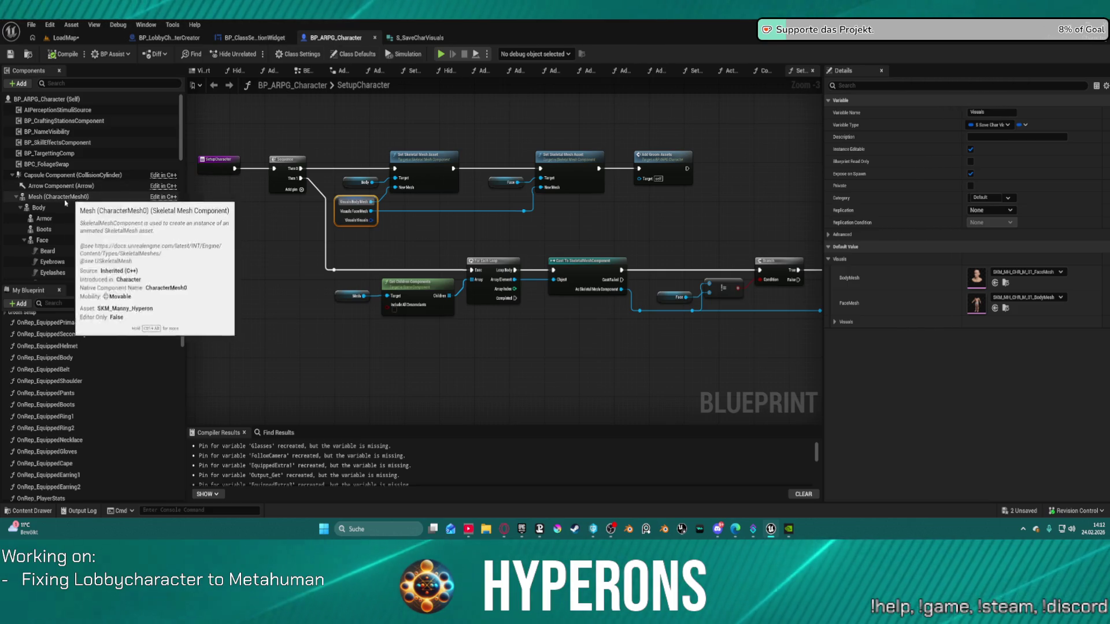
pyautogui.click(63, 209)
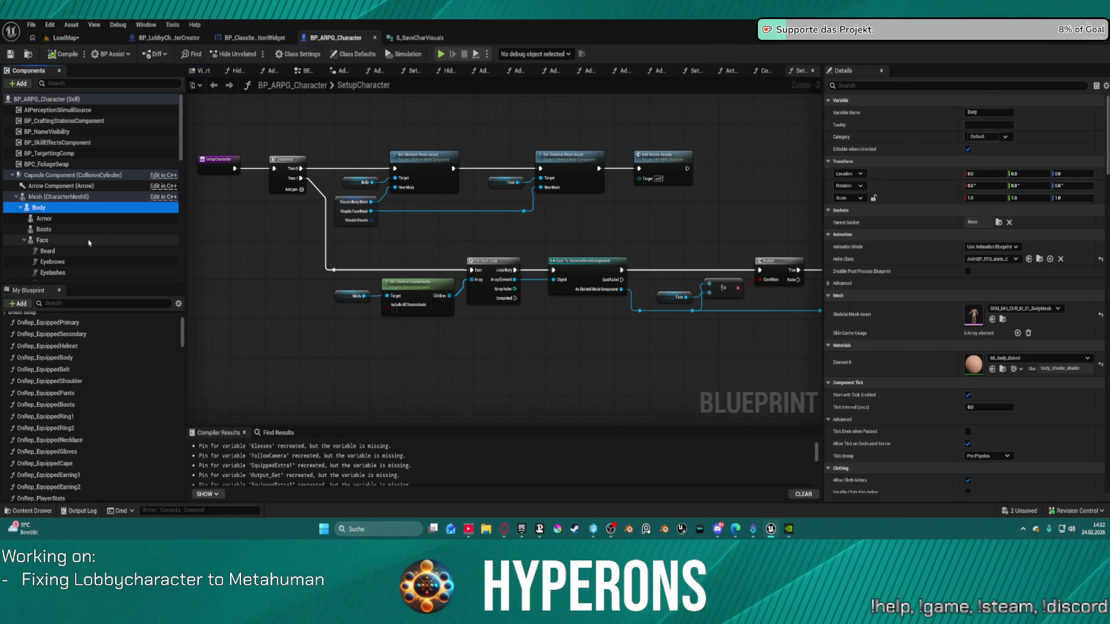
pyautogui.click(78, 242)
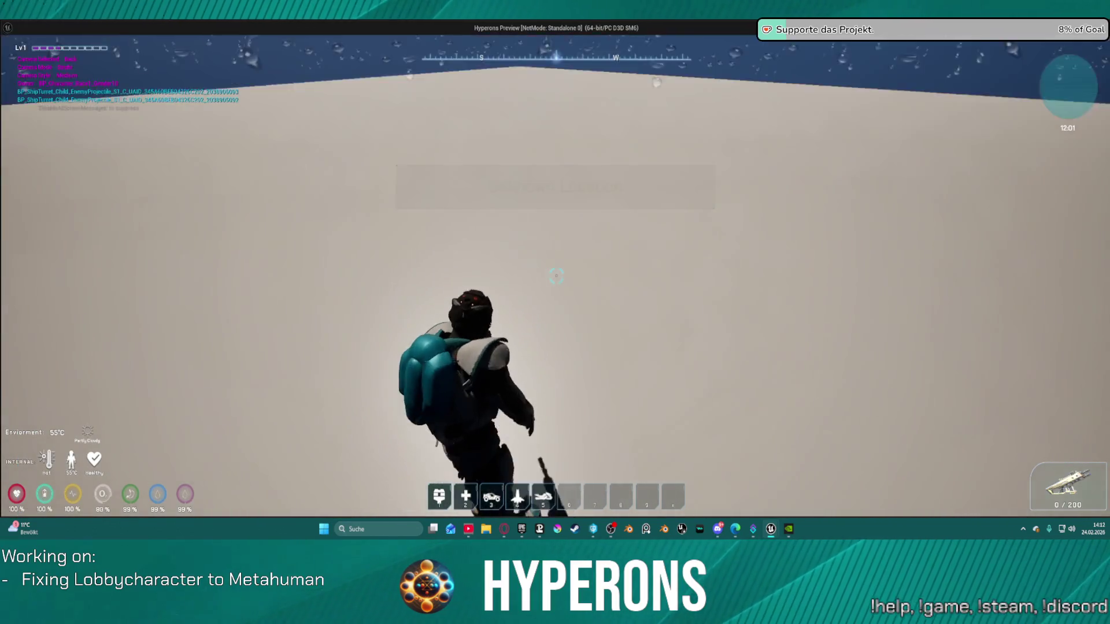
pyautogui.press('Escape')
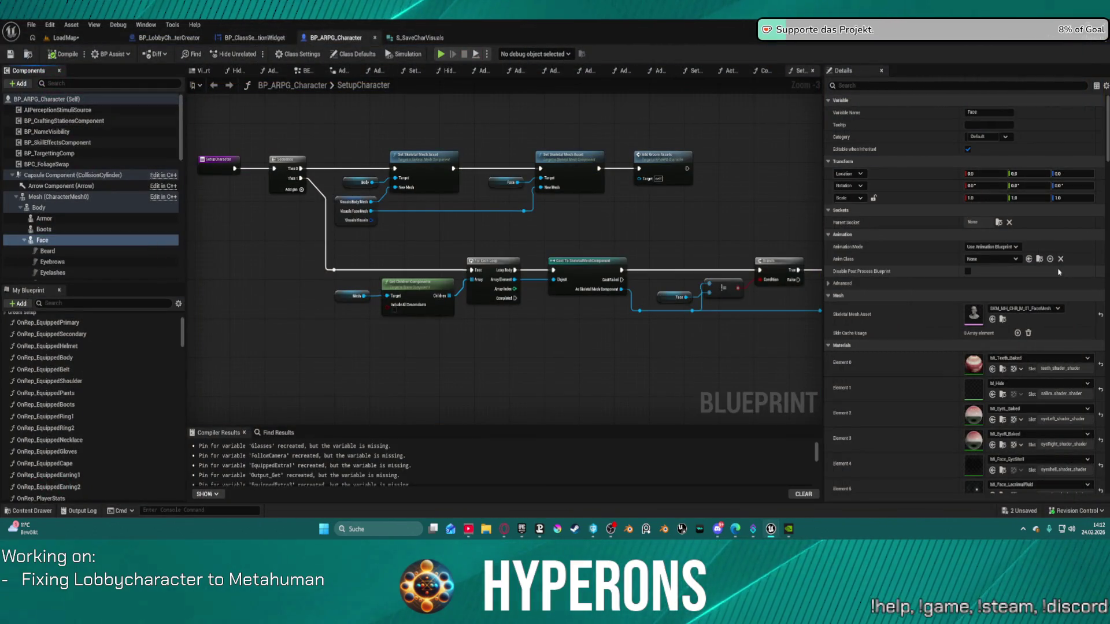
pyautogui.hotkey('ctrl', 'space')
pyautogui.click(46, 40)
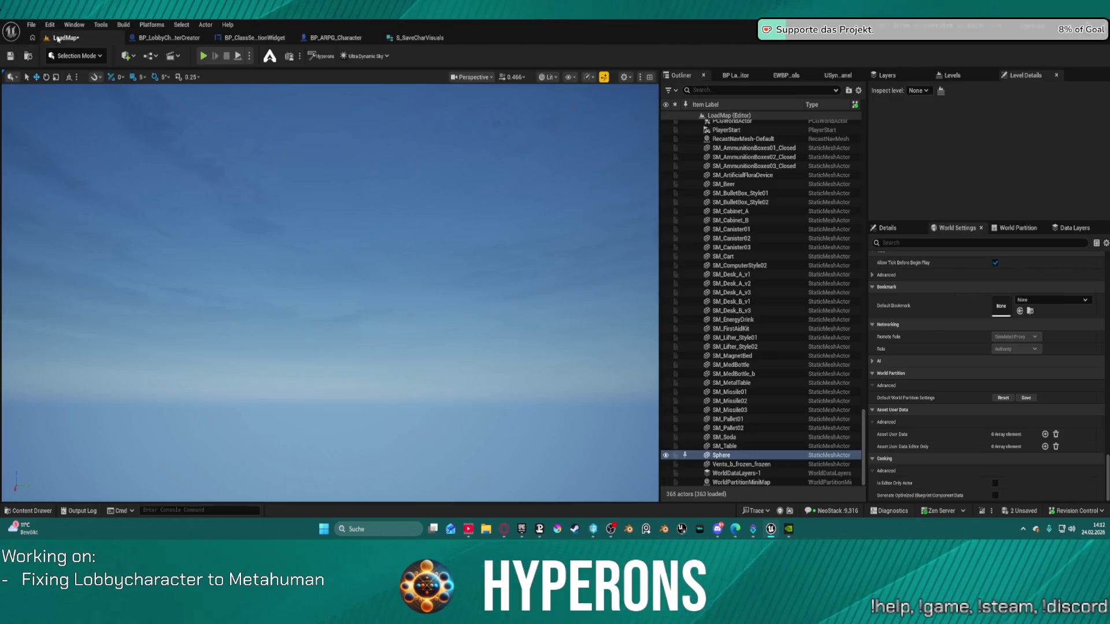
# - Browse to the GameMode Override asset from World Settings and open BP_ARPG_GameMode
pyautogui.click(896, 229)
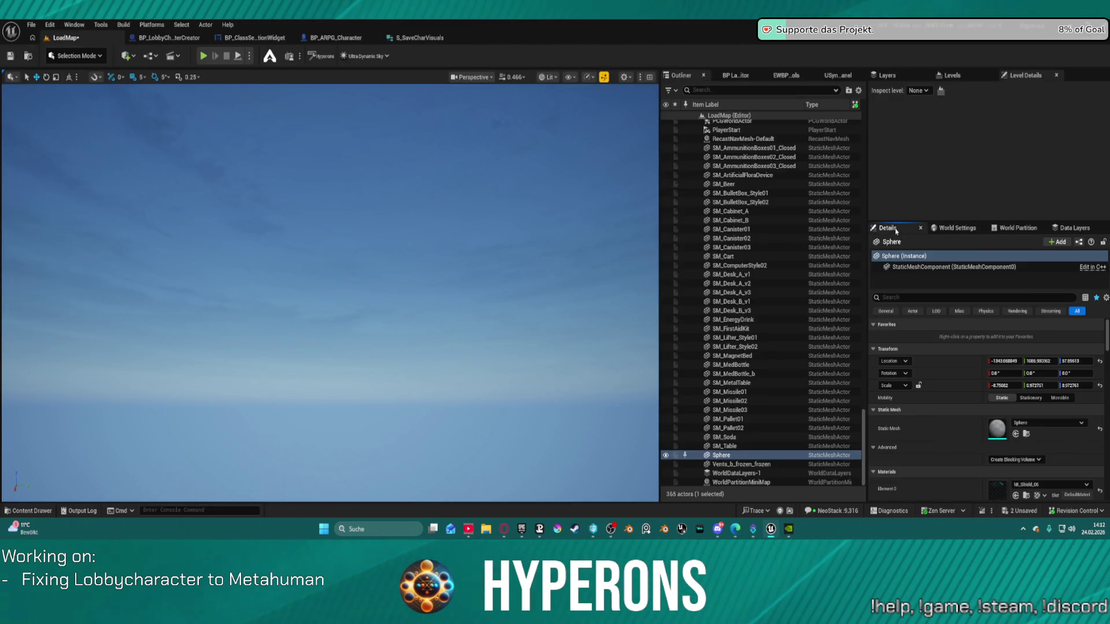
pyautogui.scroll(-5, 1041, 394)
pyautogui.click(957, 228)
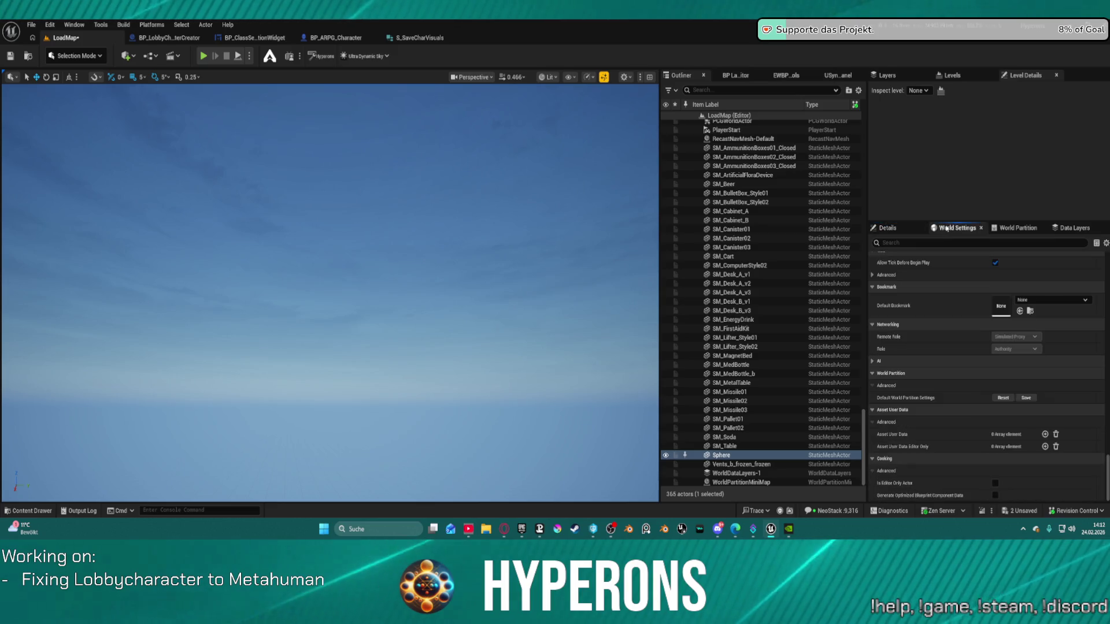
pyautogui.scroll(10, 1039, 343)
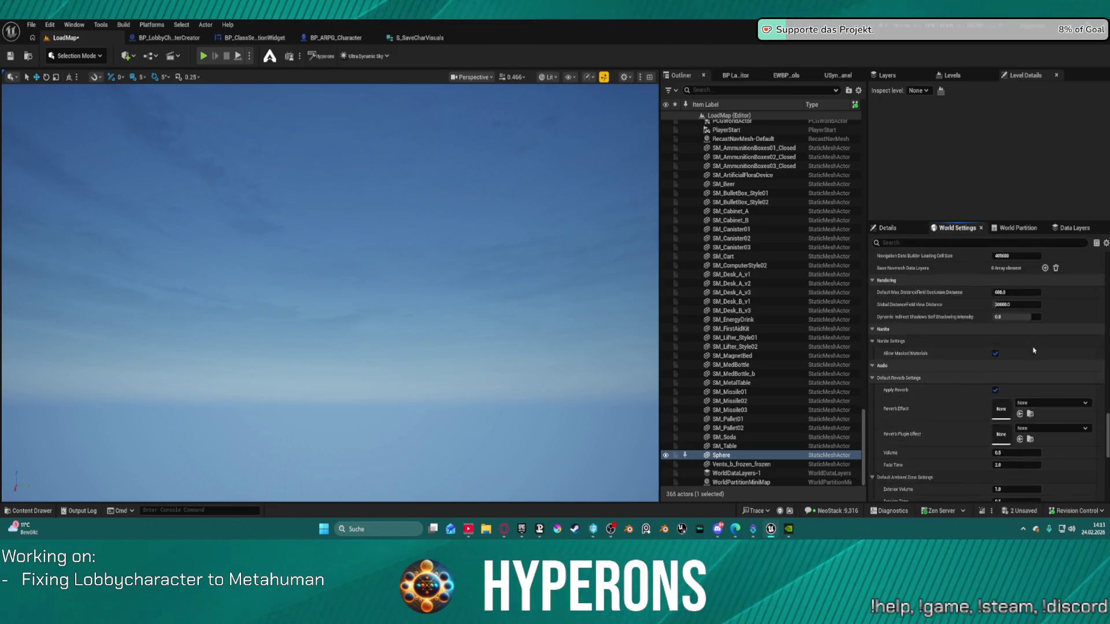
pyautogui.scroll(10, 1039, 343)
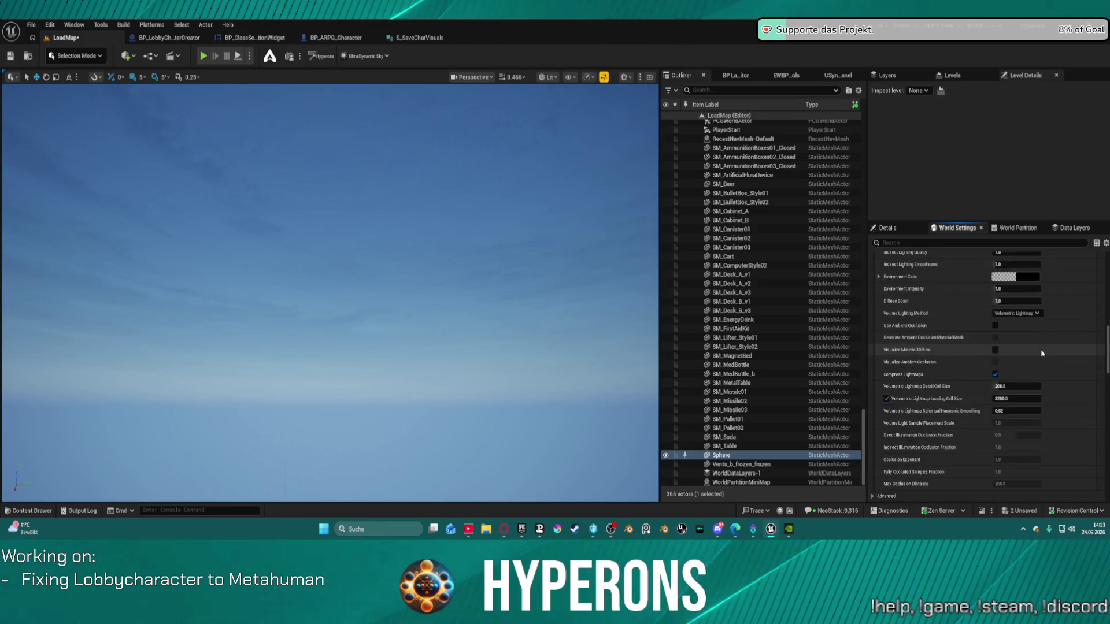
pyautogui.scroll(5, 1040, 352)
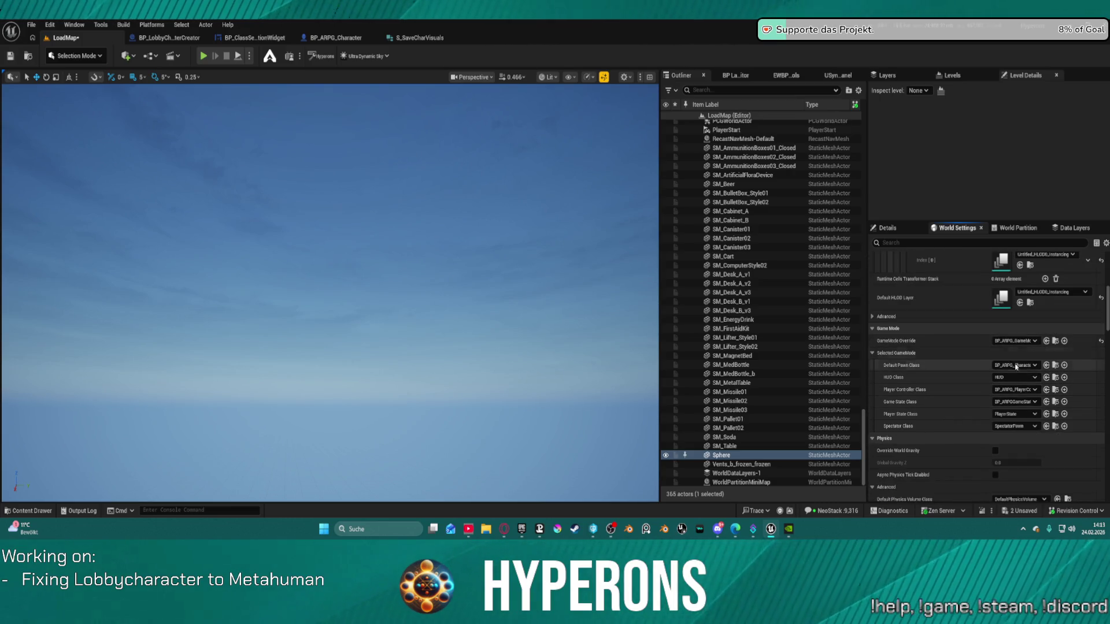
pyautogui.click(1056, 342)
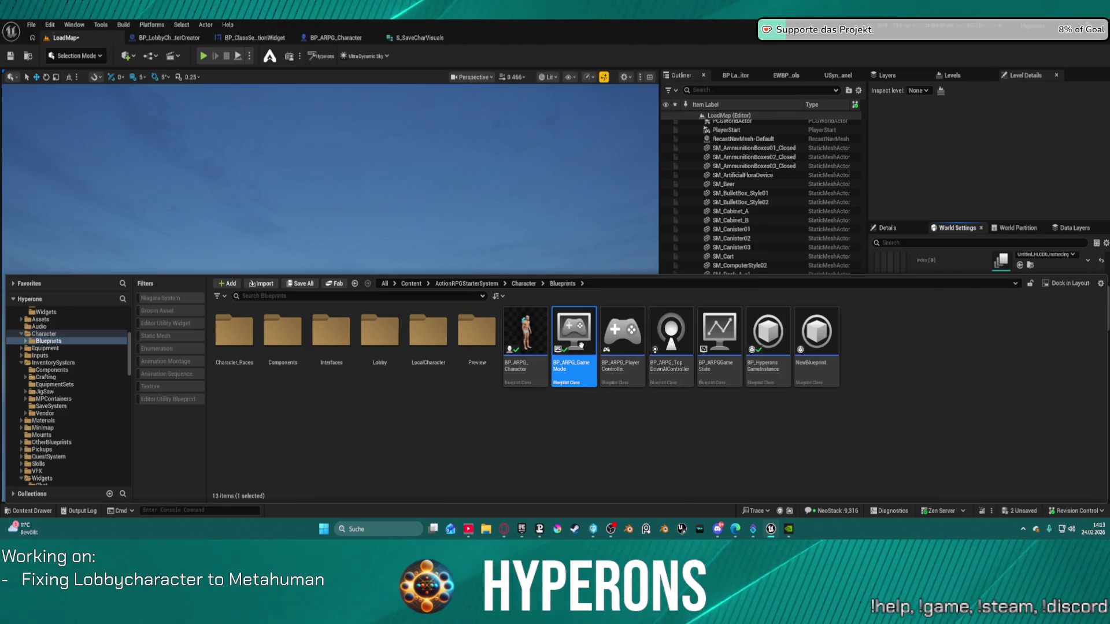
pyautogui.doubleClick(581, 346)
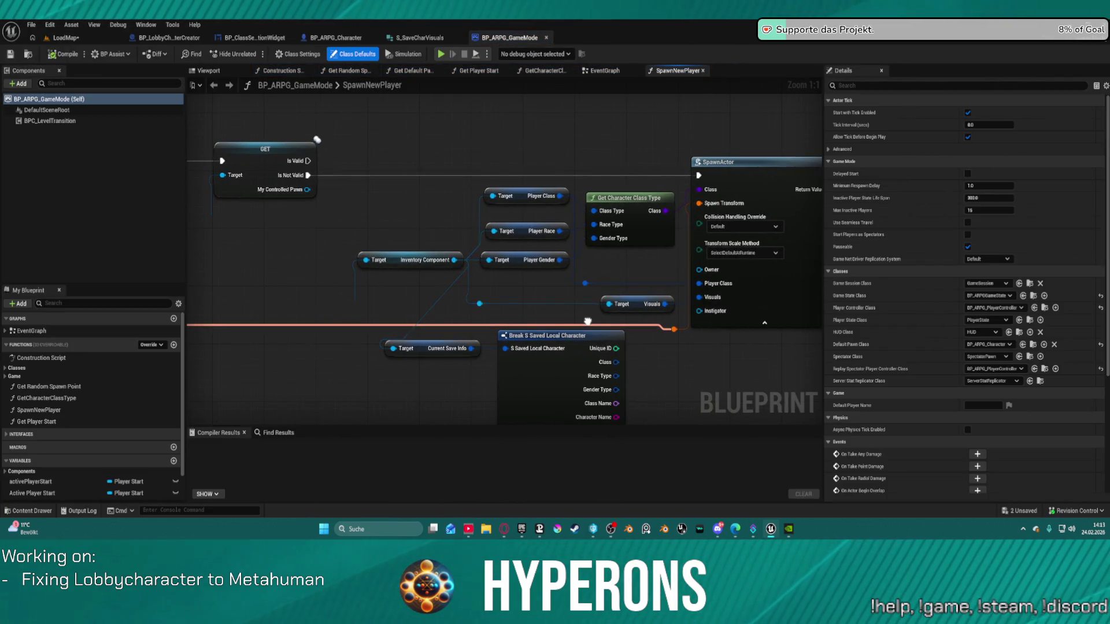
# - Move the Visuals getter left and place collapsed Break S Saved Local Character under Current Save Info
pyautogui.moveTo(634, 305); pyautogui.dragTo(548, 305)
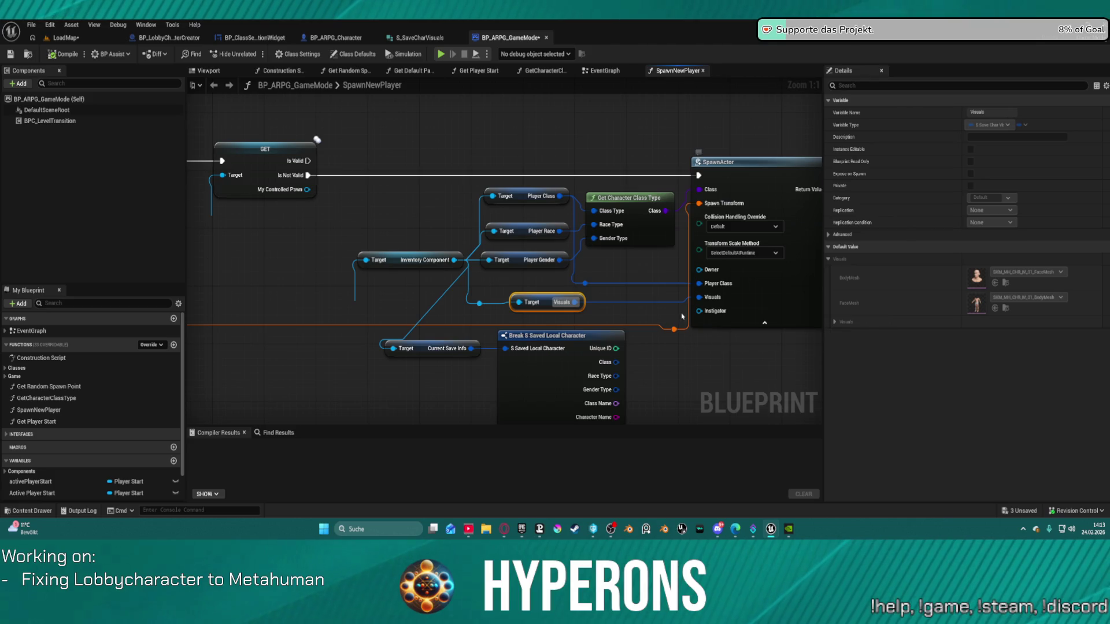
pyautogui.moveTo(725, 375); pyautogui.dragTo(583, 245)
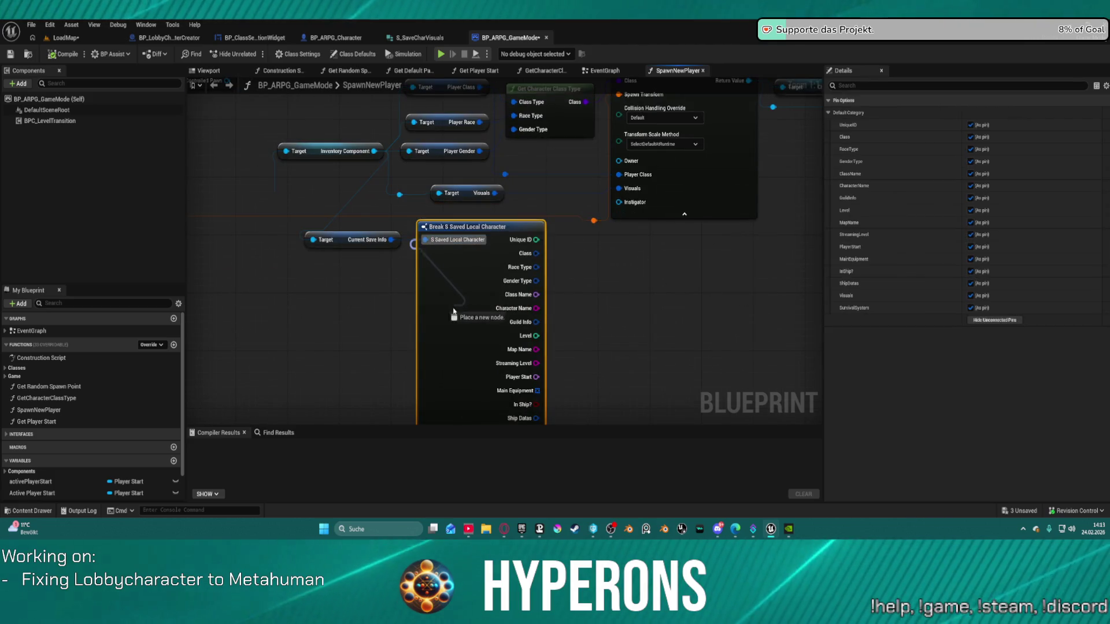
pyautogui.click(459, 314)
pyautogui.moveTo(458, 314)
pyautogui.mouseDown()
pyautogui.moveTo(418, 271)
pyautogui.moveTo(328, 352)
pyautogui.moveTo(353, 272)
pyautogui.mouseUp()
pyautogui.click(380, 405)
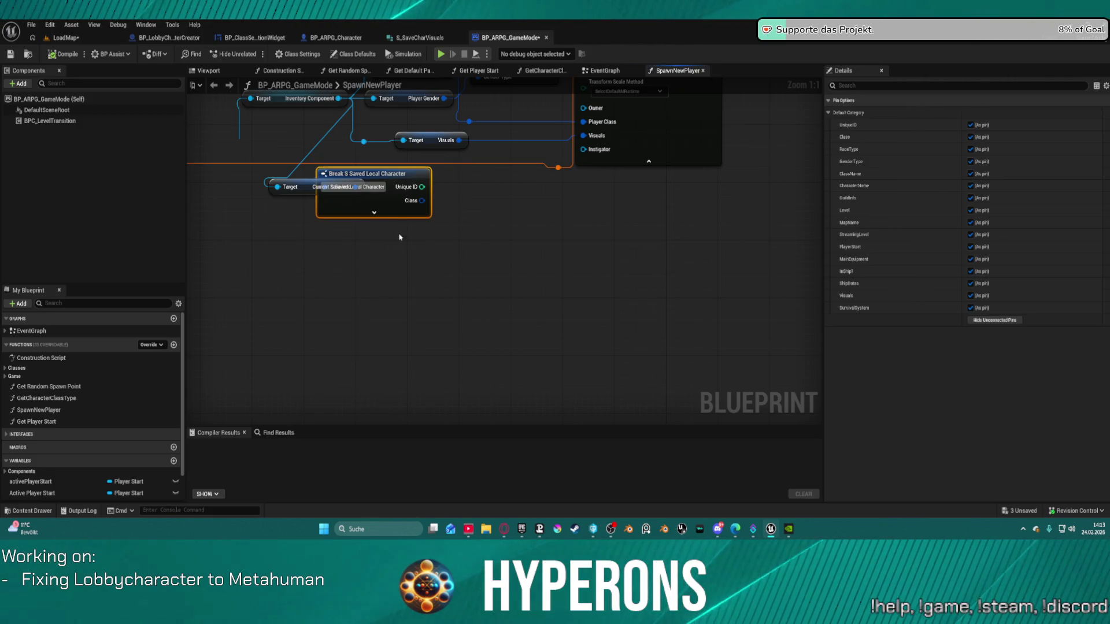
pyautogui.moveTo(384, 212)
pyautogui.mouseDown()
pyautogui.moveTo(334, 307)
pyautogui.moveTo(307, 292)
pyautogui.mouseUp()
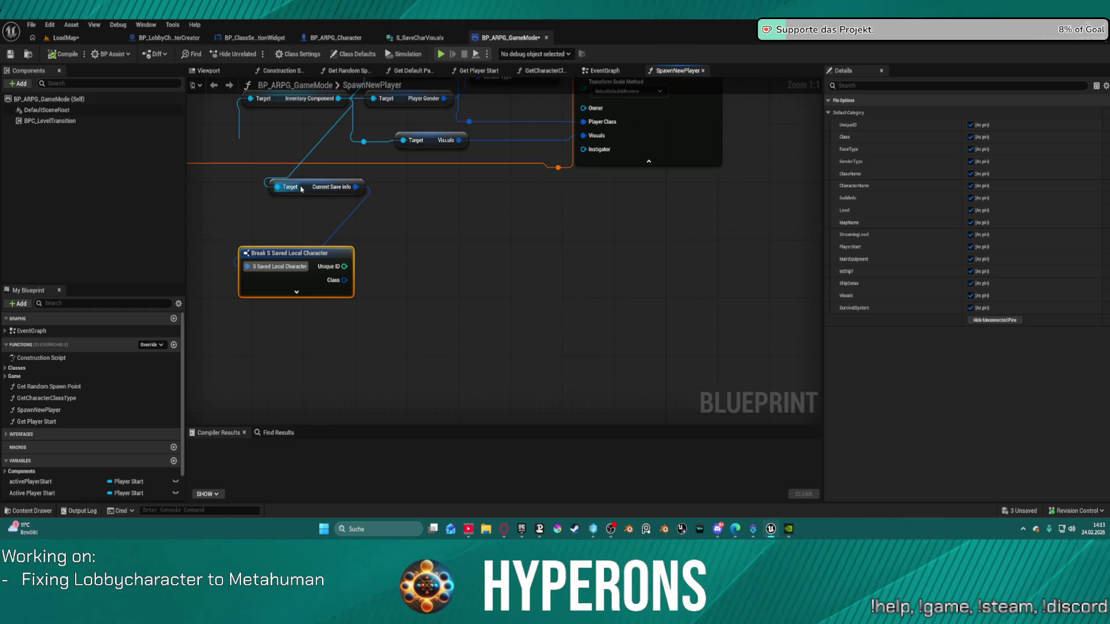
pyautogui.click(301, 189)
pyautogui.moveTo(301, 189); pyautogui.dragTo(292, 249)
pyautogui.moveTo(302, 190); pyautogui.dragTo(291, 216)
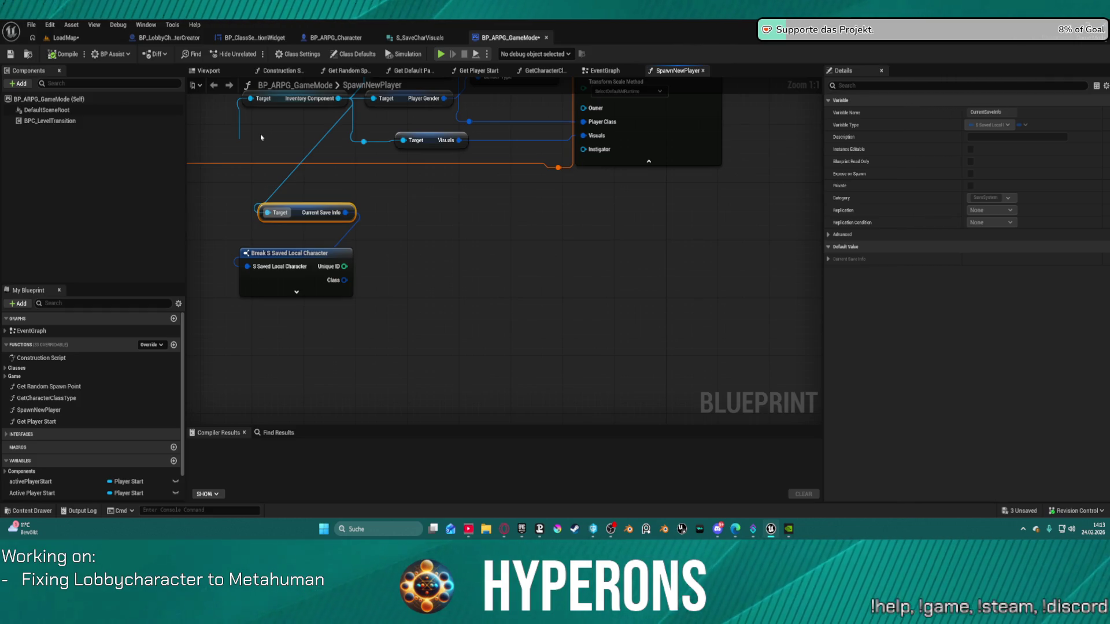
# - Browse the Content Drawer to the InventorySystem Components folder
pyautogui.hotkey('ctrl', 'space')
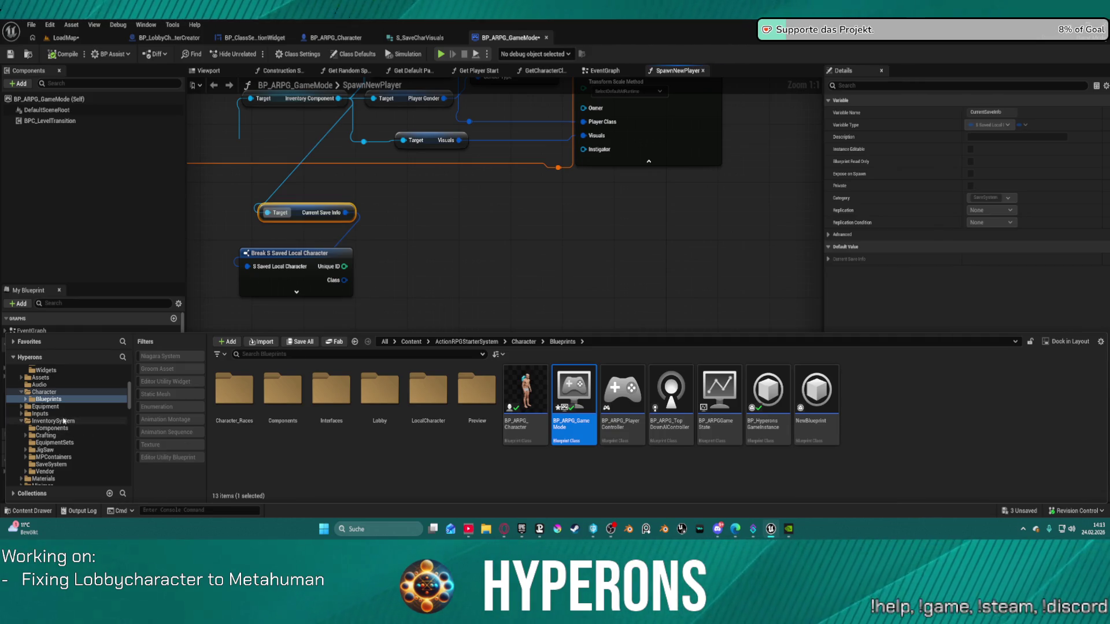
pyautogui.click(64, 421)
pyautogui.click(52, 429)
# - Open BP_InventoryComponent and search the blueprint for 'editor'
pyautogui.doubleClick(214, 390)
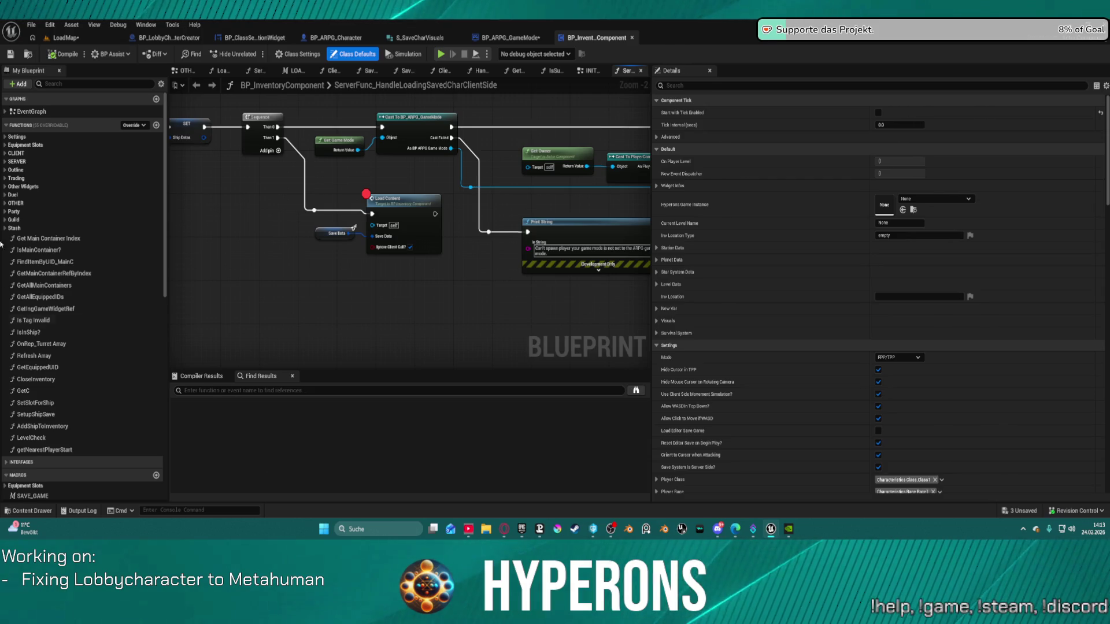
pyautogui.scroll(-2, 458, 263)
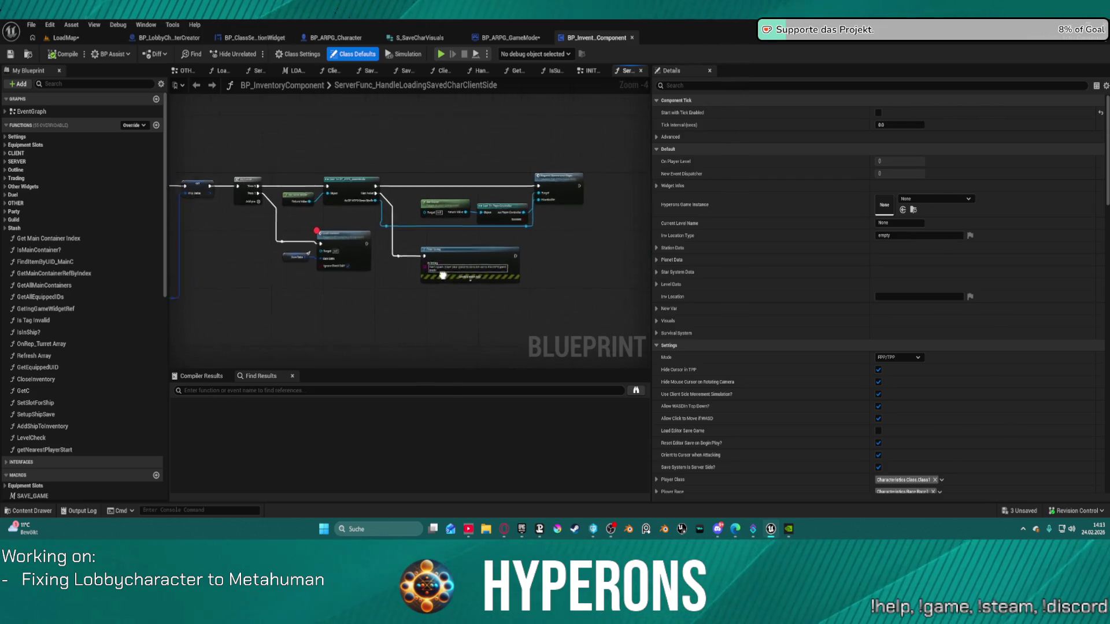
pyautogui.doubleClick(415, 86)
pyautogui.write('editor')
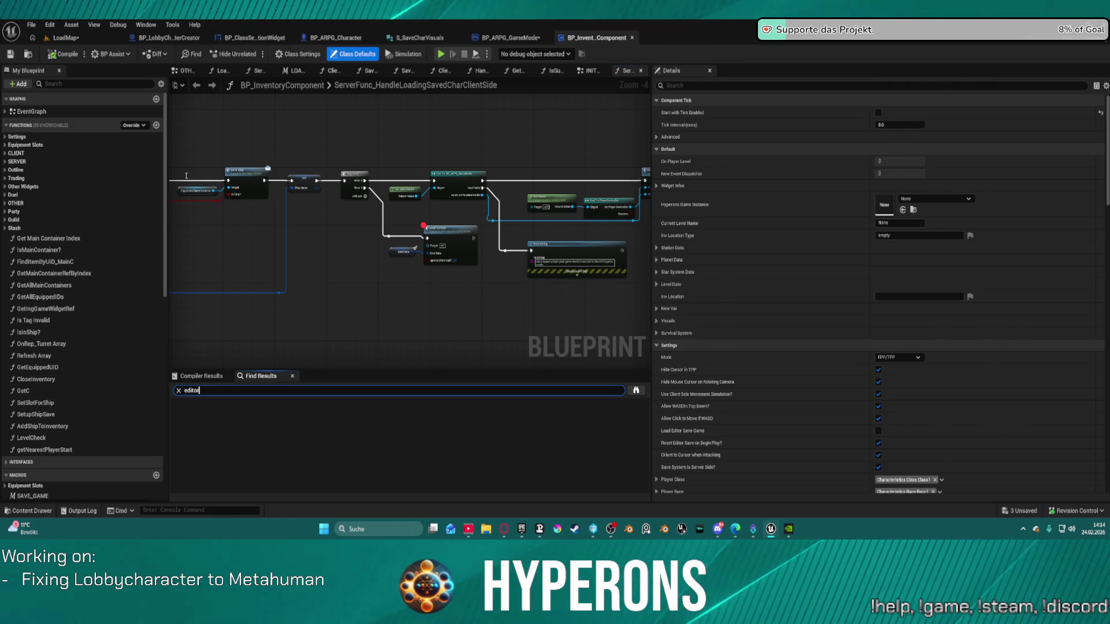
pyautogui.press('Return')
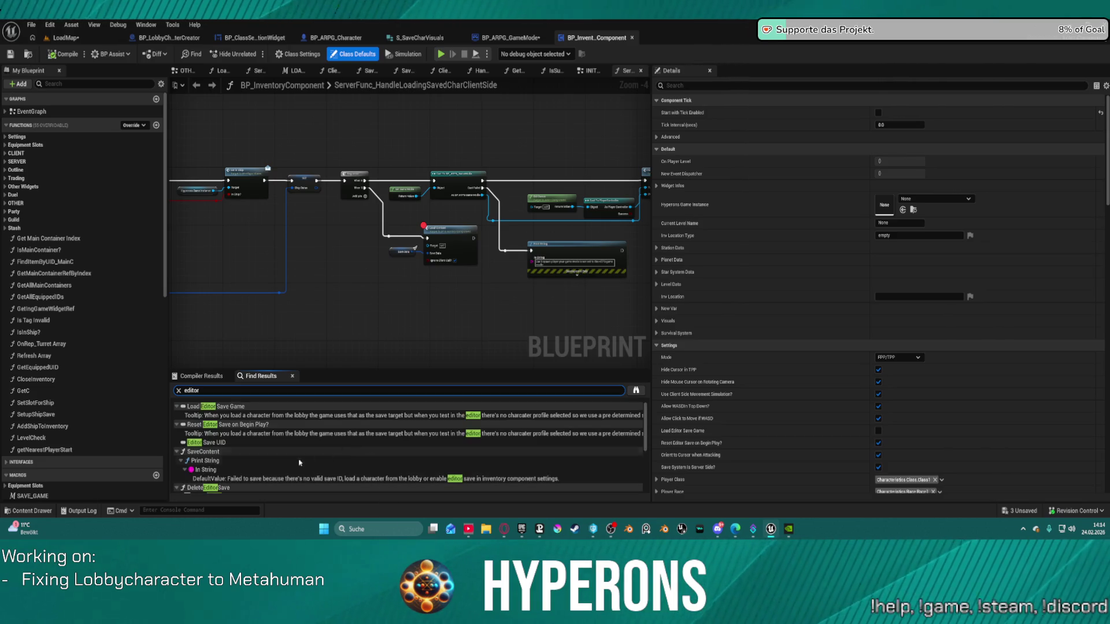
# - Jump through results: SaveContent's Print String, DeleteEditorSave, Editor Save UID, and its EventGraph use
pyautogui.doubleClick(205, 461)
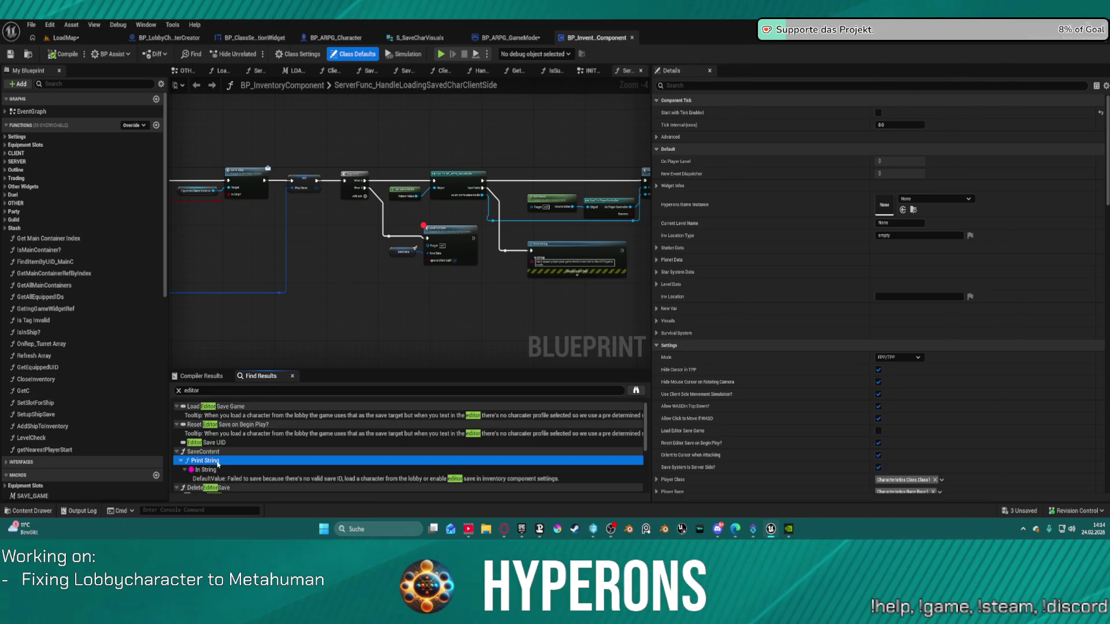
pyautogui.scroll(-2, 424, 308)
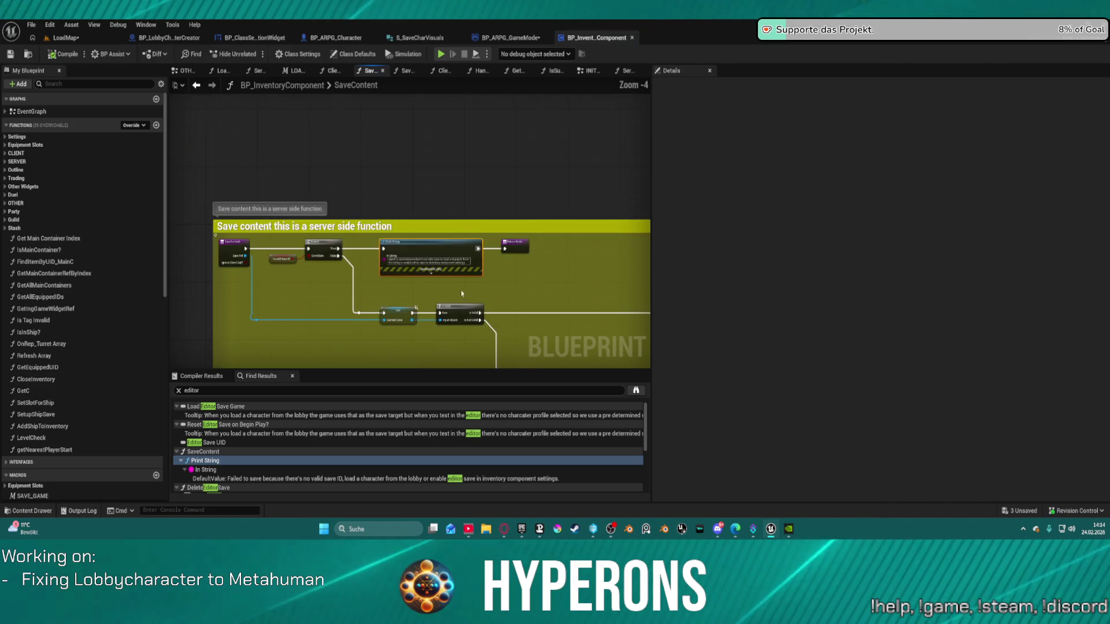
pyautogui.scroll(-2, 409, 232)
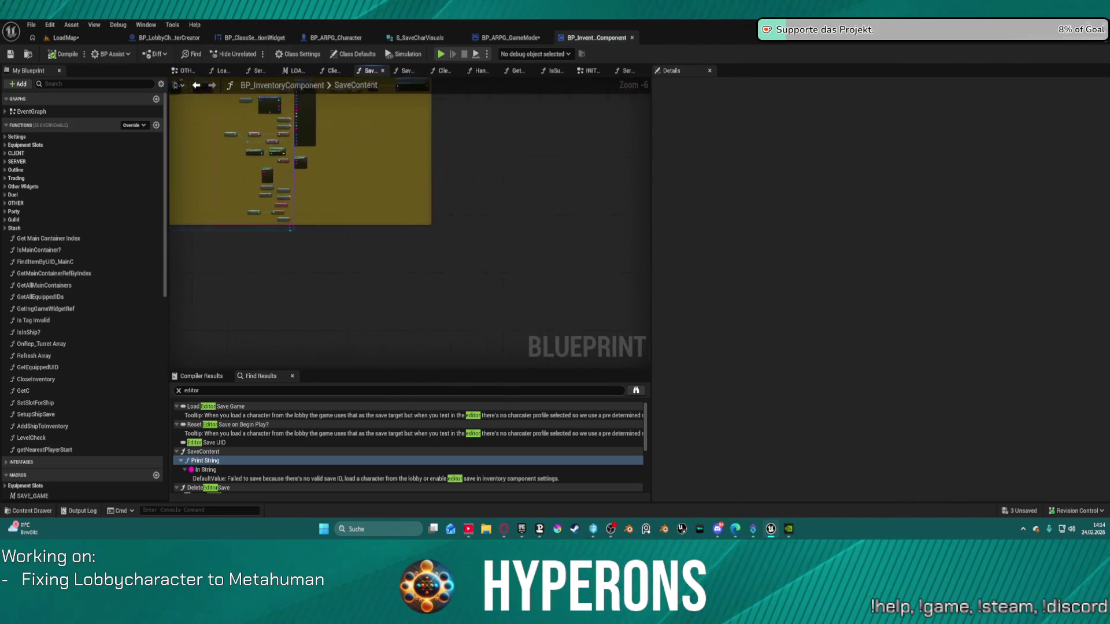
pyautogui.scroll(-2, 227, 449)
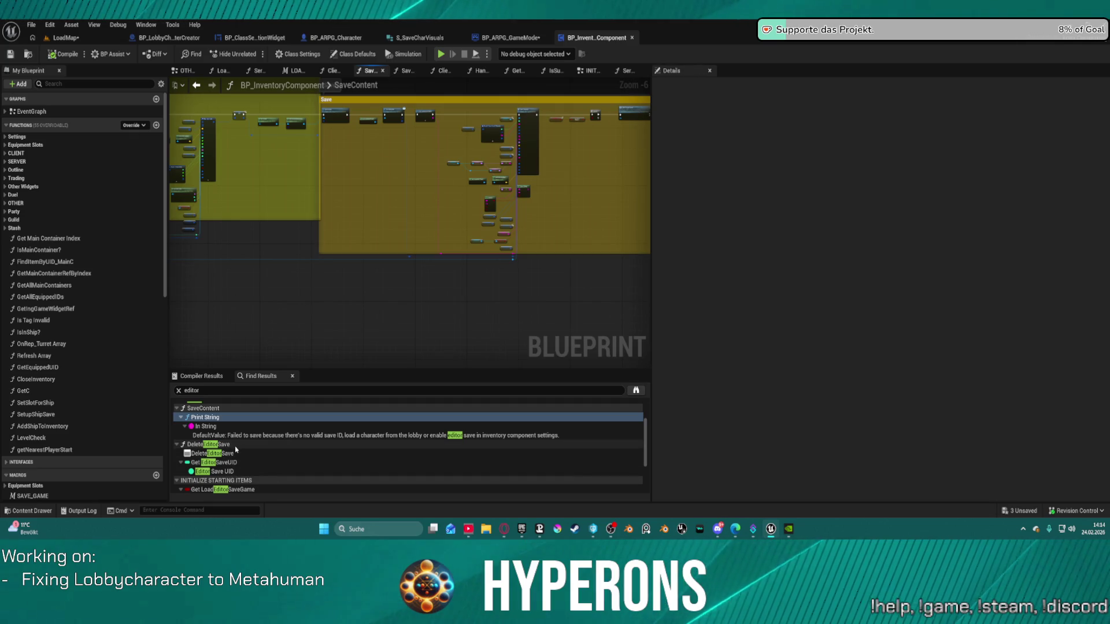
pyautogui.doubleClick(236, 446)
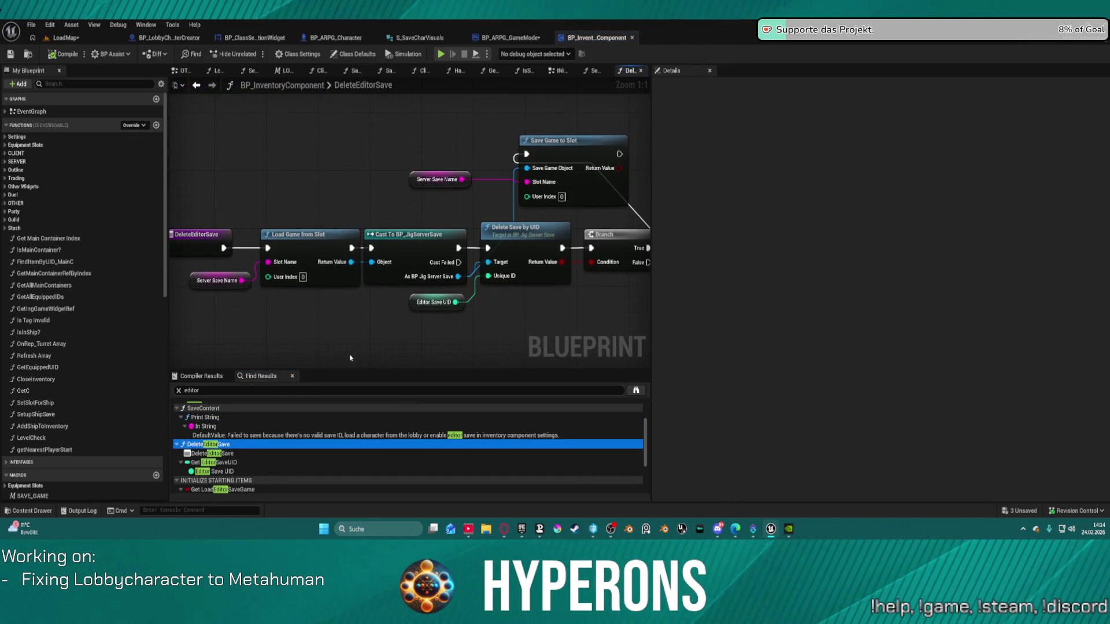
pyautogui.doubleClick(237, 461)
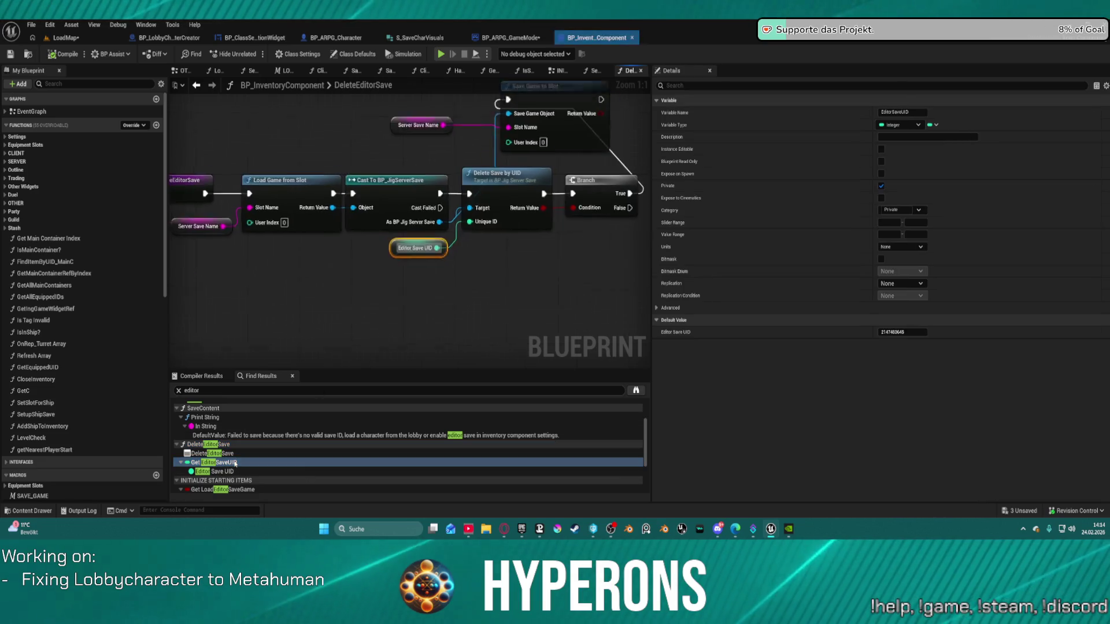
pyautogui.scroll(-3, 234, 457)
pyautogui.doubleClick(234, 437)
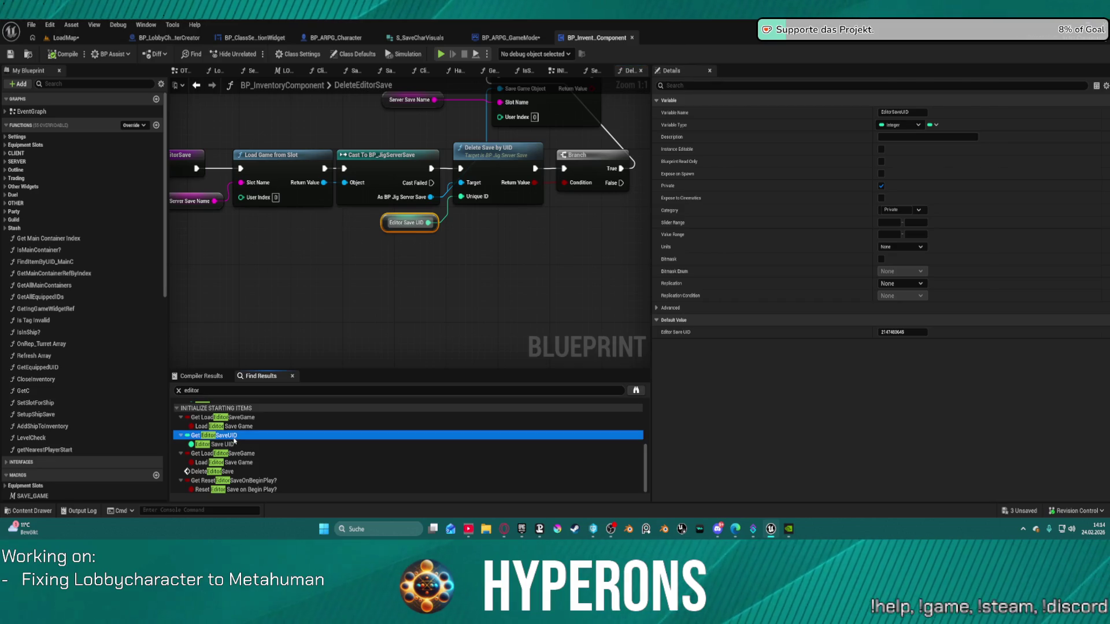
# - Pan across the save-loading nodes to the INITIALIZE STARTING ITEMS setters and inspect Visuals defaults
pyautogui.moveTo(509, 144)
pyautogui.mouseDown()
pyautogui.moveTo(532, 249)
pyautogui.moveTo(317, 113)
pyautogui.moveTo(221, 99)
pyautogui.moveTo(208, 216)
pyautogui.moveTo(295, 263)
pyautogui.moveTo(518, 315)
pyautogui.moveTo(565, 357)
pyautogui.mouseUp()
pyautogui.moveTo(405, 243)
pyautogui.mouseDown()
pyautogui.moveTo(475, 278)
pyautogui.moveTo(285, 278)
pyautogui.moveTo(202, 298)
pyautogui.mouseUp()
pyautogui.moveTo(579, 278)
pyautogui.mouseDown()
pyautogui.moveTo(87, 271)
pyautogui.moveTo(75, 251)
pyautogui.mouseUp()
pyautogui.moveTo(405, 261)
pyautogui.mouseDown()
pyautogui.moveTo(636, 260)
pyautogui.moveTo(376, 249)
pyautogui.moveTo(144, 219)
pyautogui.mouseUp()
pyautogui.moveTo(520, 260)
pyautogui.mouseDown()
pyautogui.moveTo(318, 272)
pyautogui.moveTo(162, 307)
pyautogui.moveTo(231, 161)
pyautogui.mouseUp()
pyautogui.moveTo(405, 231); pyautogui.dragTo(442, 329)
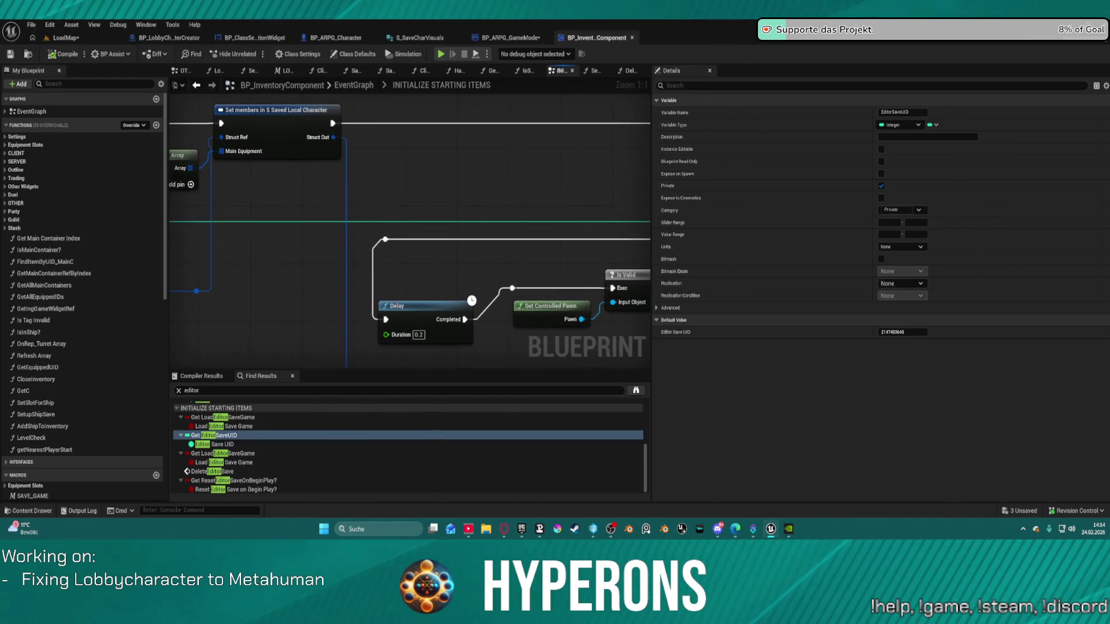
pyautogui.scroll(-4, 498, 313)
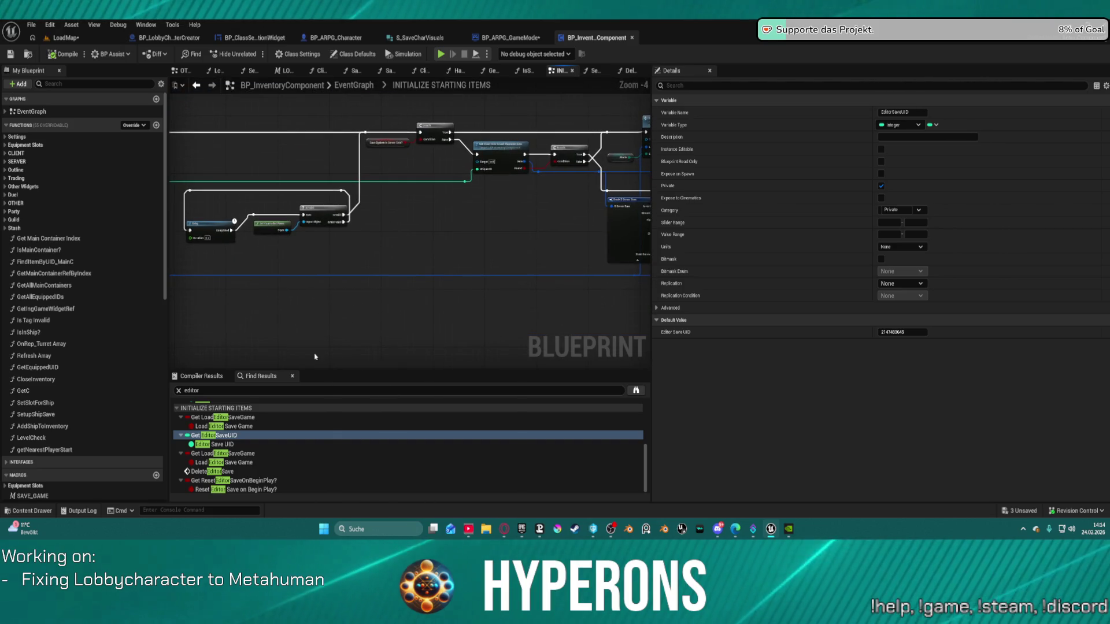
pyautogui.scroll(4, 574, 247)
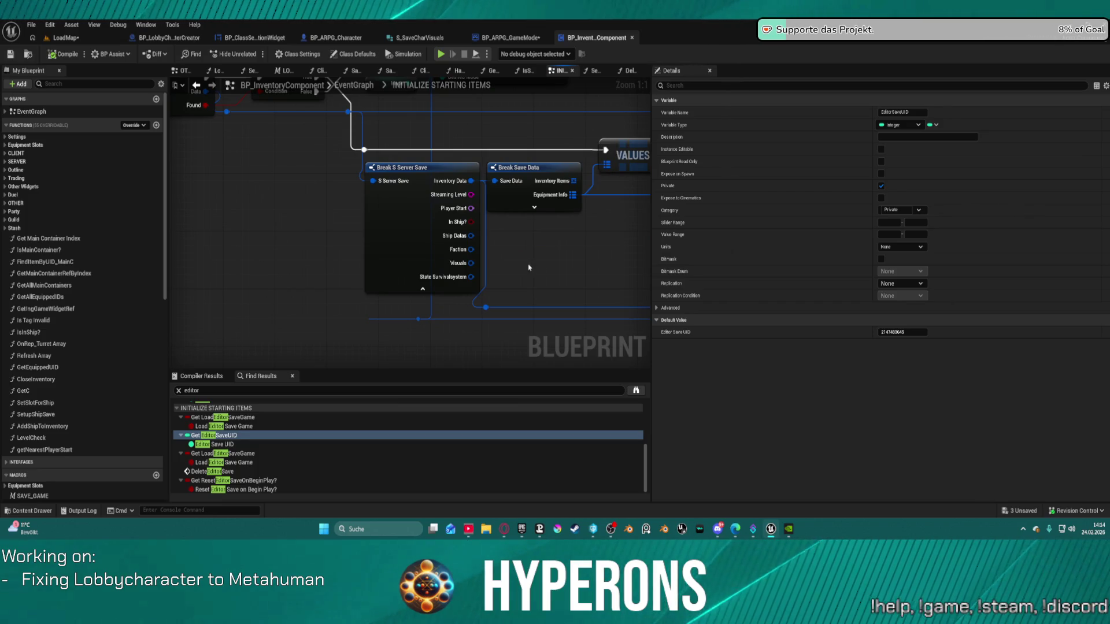
pyautogui.moveTo(544, 261); pyautogui.dragTo(203, 240)
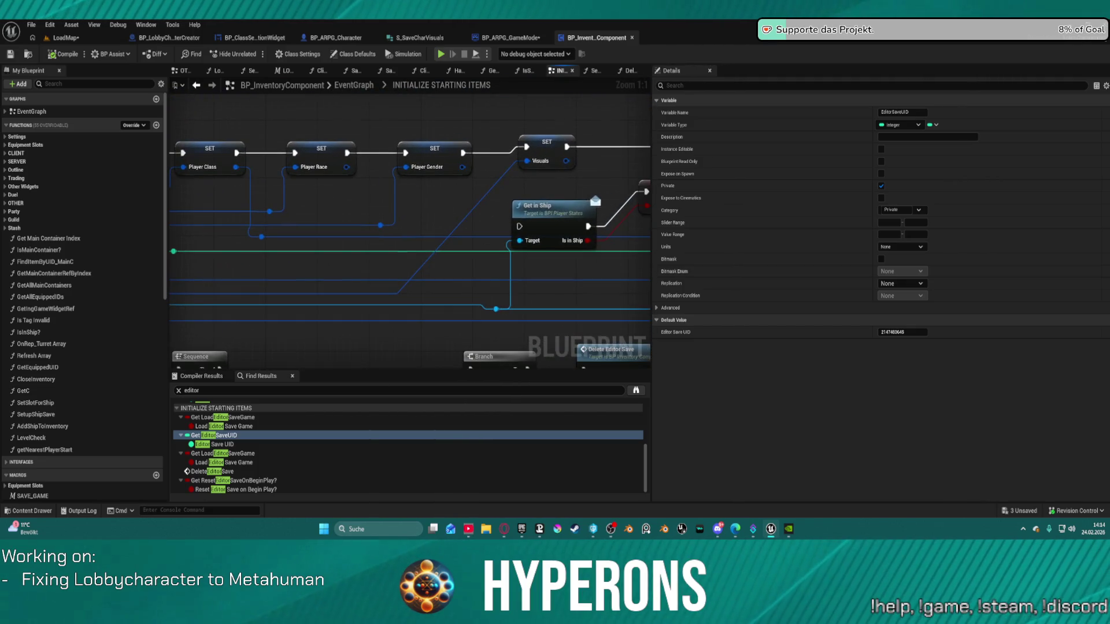
pyautogui.click(544, 151)
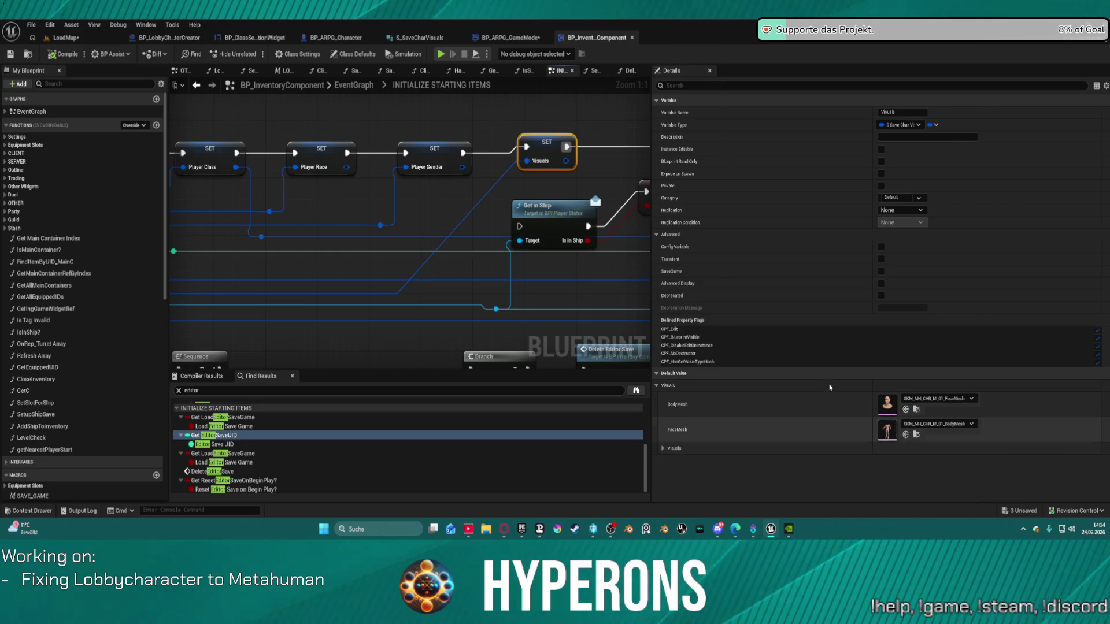
# - Pan to the Break S Server Save nodes, then review IsSupportedRaceAndGender and GetEquipmentClass
pyautogui.scroll(-3, 411, 225)
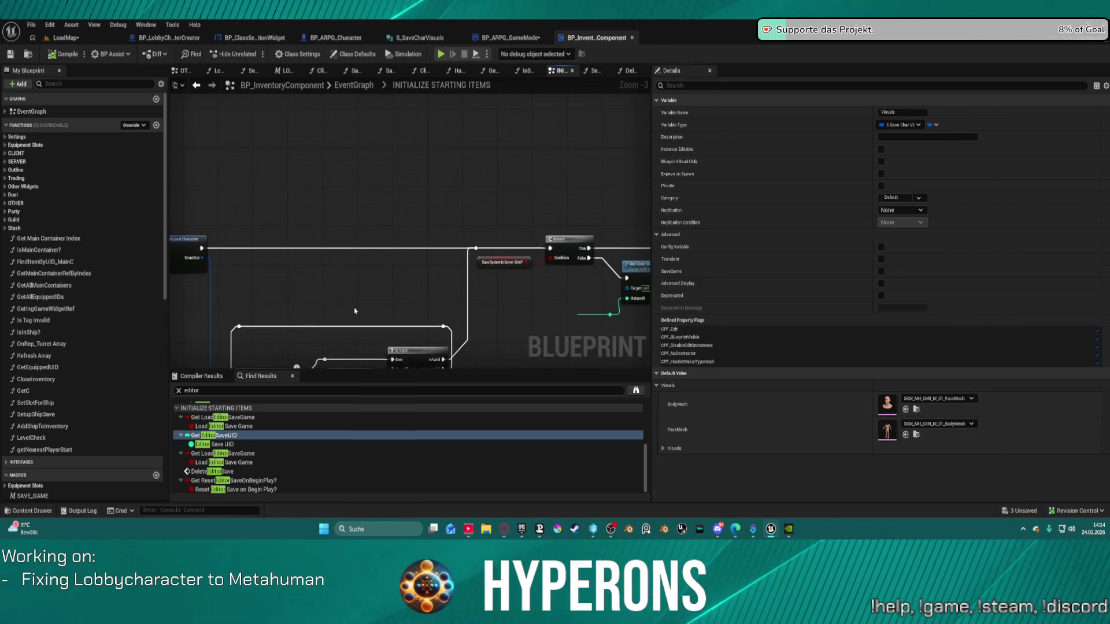
pyautogui.moveTo(285, 309)
pyautogui.mouseDown()
pyautogui.moveTo(259, 152)
pyautogui.moveTo(429, 244)
pyautogui.mouseUp()
pyautogui.moveTo(213, 226); pyautogui.dragTo(271, 342)
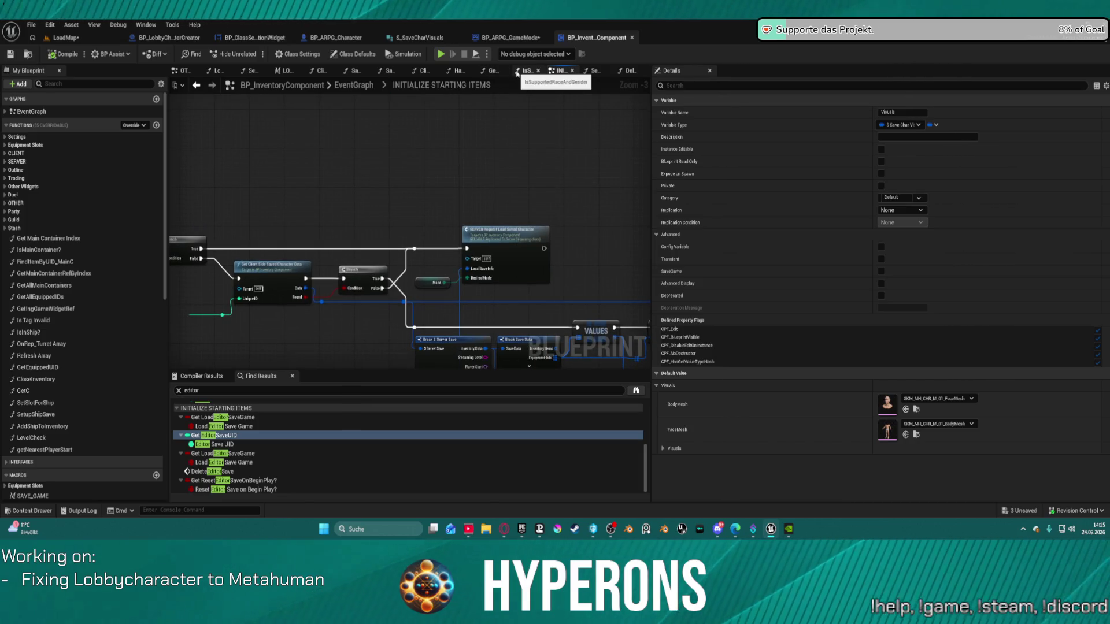
pyautogui.click(518, 72)
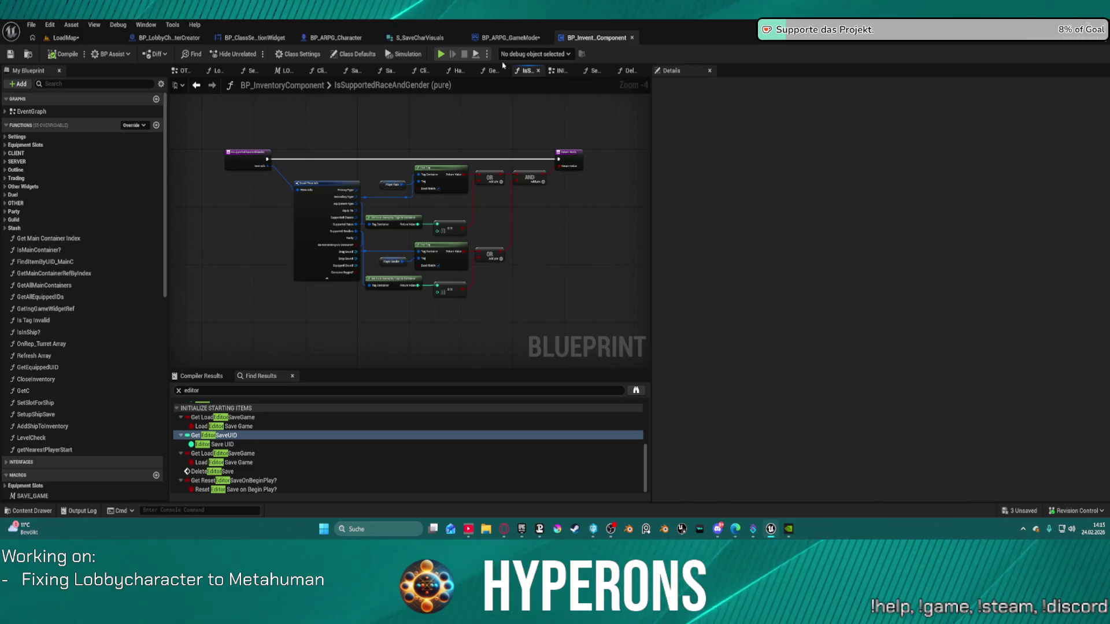
pyautogui.click(490, 72)
pyautogui.moveTo(527, 172)
pyautogui.mouseDown()
pyautogui.moveTo(330, 178)
pyautogui.moveTo(395, 172)
pyautogui.moveTo(370, 225)
pyautogui.moveTo(382, 229)
pyautogui.moveTo(380, 215)
pyautogui.mouseUp()
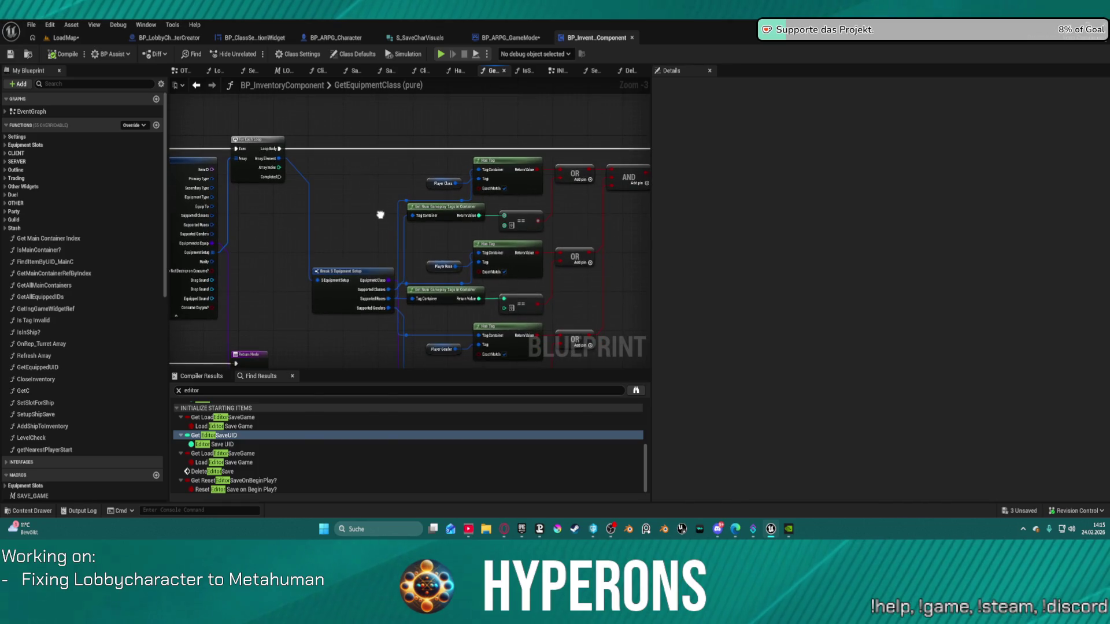
pyautogui.scroll(-4, 380, 215)
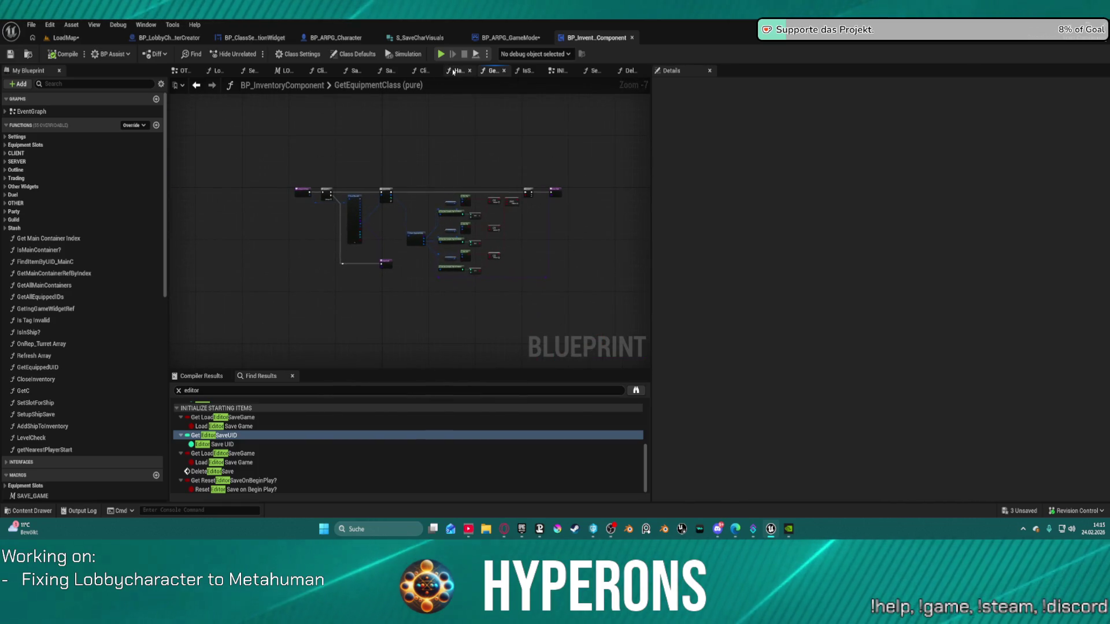
# - Review HandleClientSideSaveData, then return to the INITIALIZE STARTING ITEMS graph
pyautogui.click(457, 72)
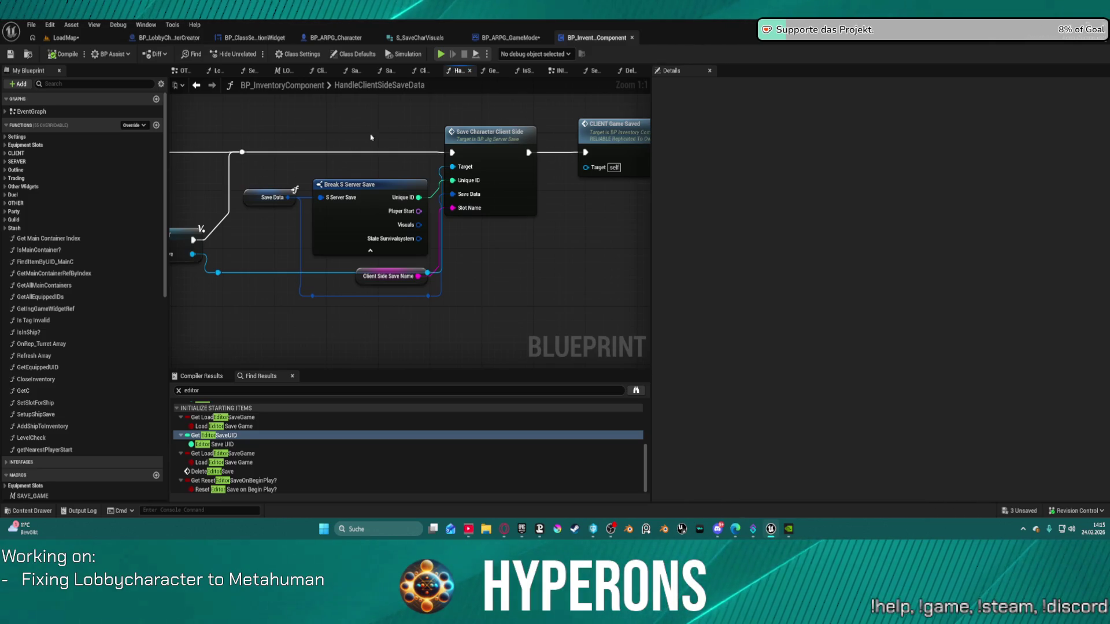
pyautogui.scroll(-3, 371, 137)
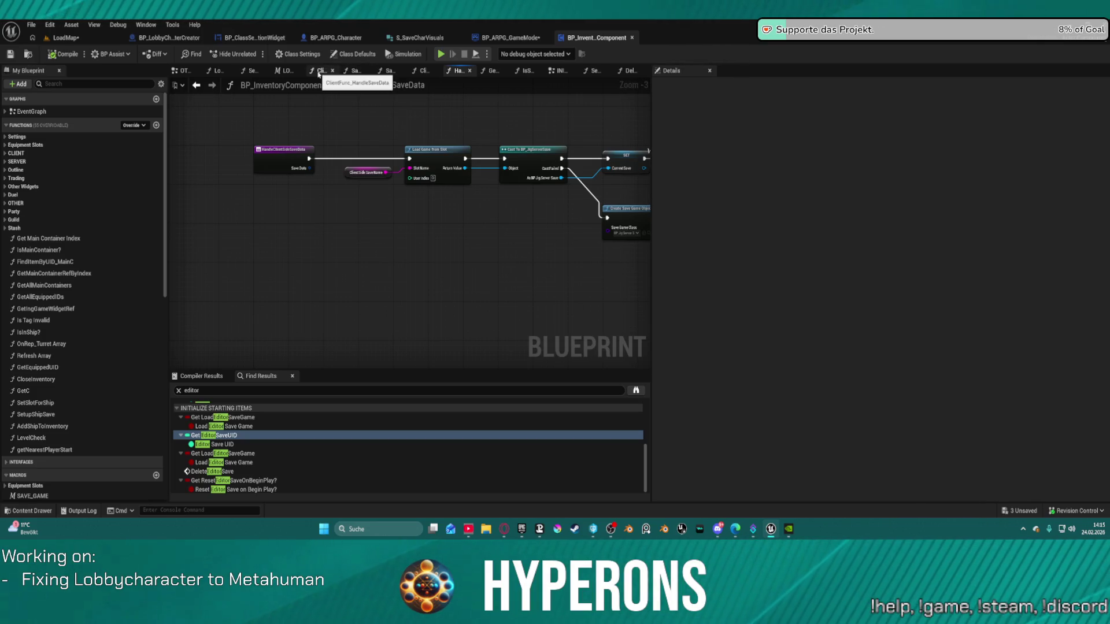
pyautogui.click(558, 70)
pyautogui.scroll(5, 498, 212)
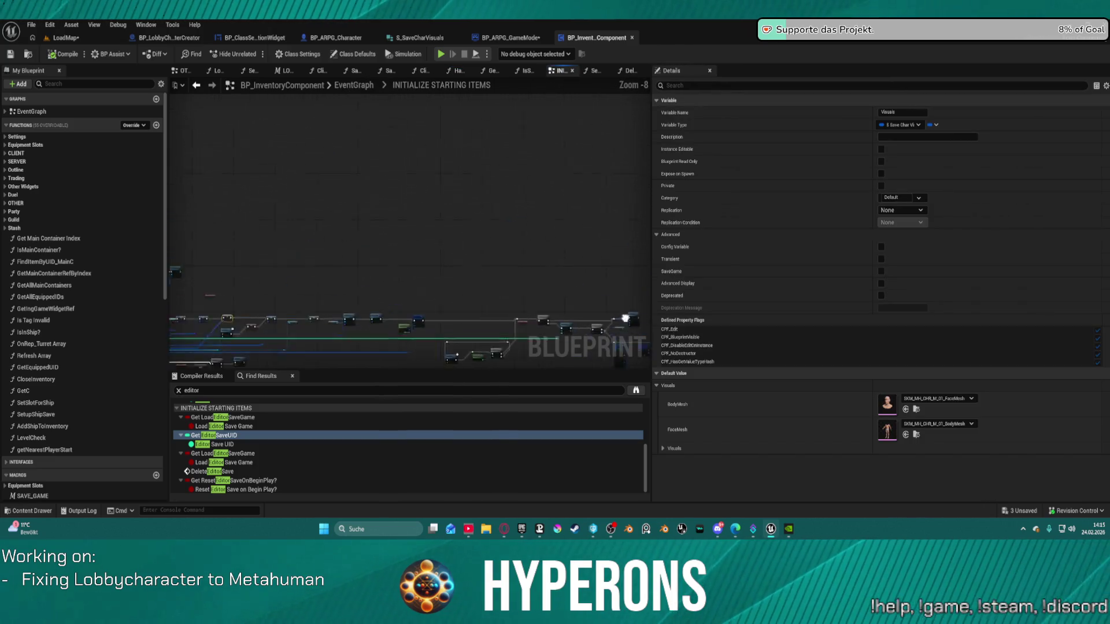
# - Tick Load Editor Save Game's default value in BP_InventoryComponent and compile
pyautogui.moveTo(467, 220)
pyautogui.mouseDown()
pyautogui.moveTo(266, 211)
pyautogui.moveTo(248, 200)
pyautogui.moveTo(247, 174)
pyautogui.mouseUp()
pyautogui.moveTo(451, 275)
pyautogui.mouseDown()
pyautogui.moveTo(424, 247)
pyautogui.moveTo(253, 203)
pyautogui.moveTo(226, 153)
pyautogui.moveTo(172, 108)
pyautogui.moveTo(43, 11)
pyautogui.moveTo(0, 0)
pyautogui.mouseUp()
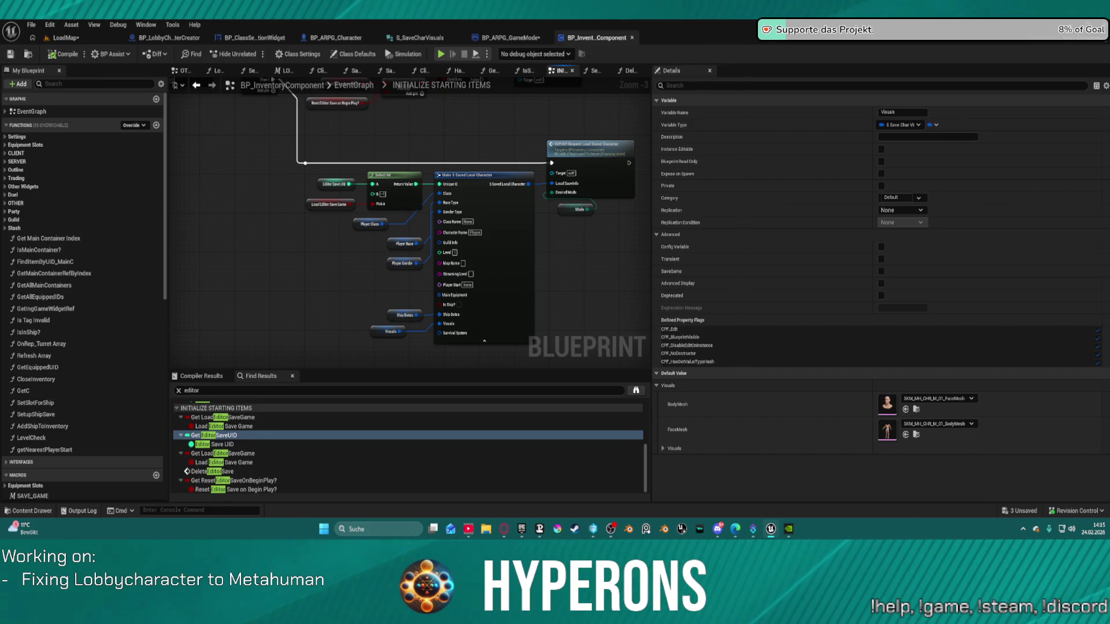
pyautogui.moveTo(0, 0)
pyautogui.mouseDown()
pyautogui.moveTo(30, 66)
pyautogui.moveTo(62, 78)
pyautogui.mouseUp()
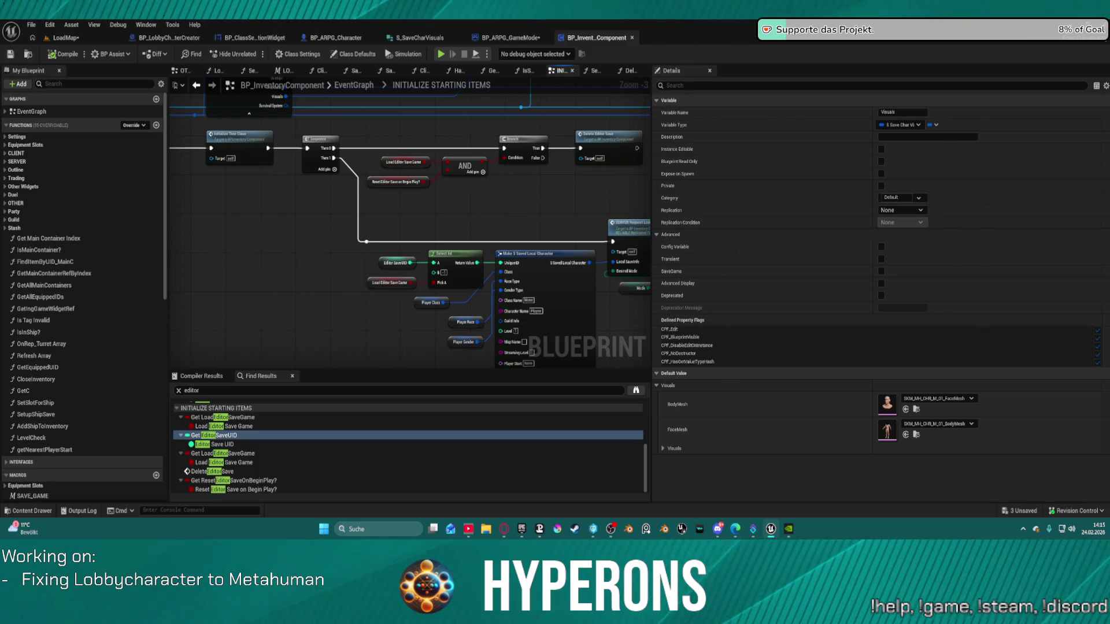
pyautogui.click(391, 161)
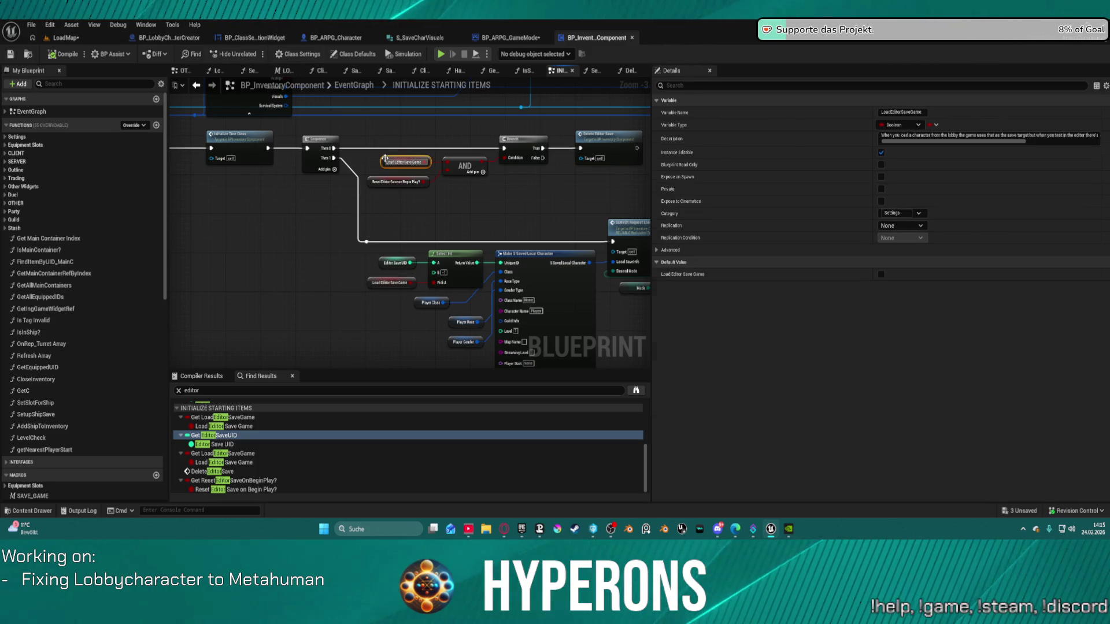
pyautogui.click(881, 276)
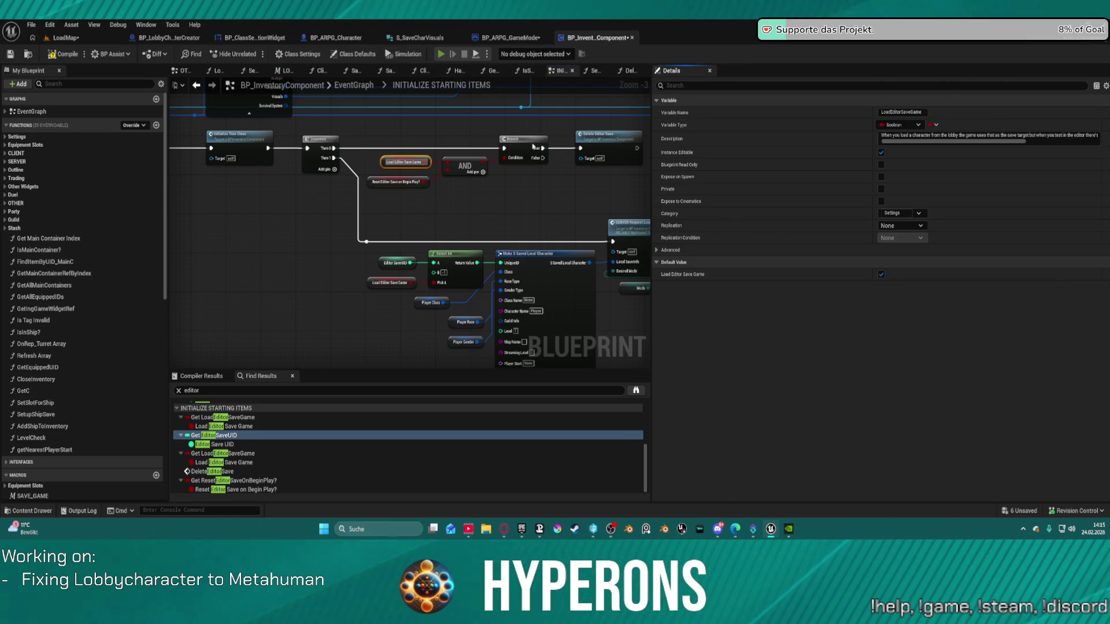
pyautogui.press('F7')
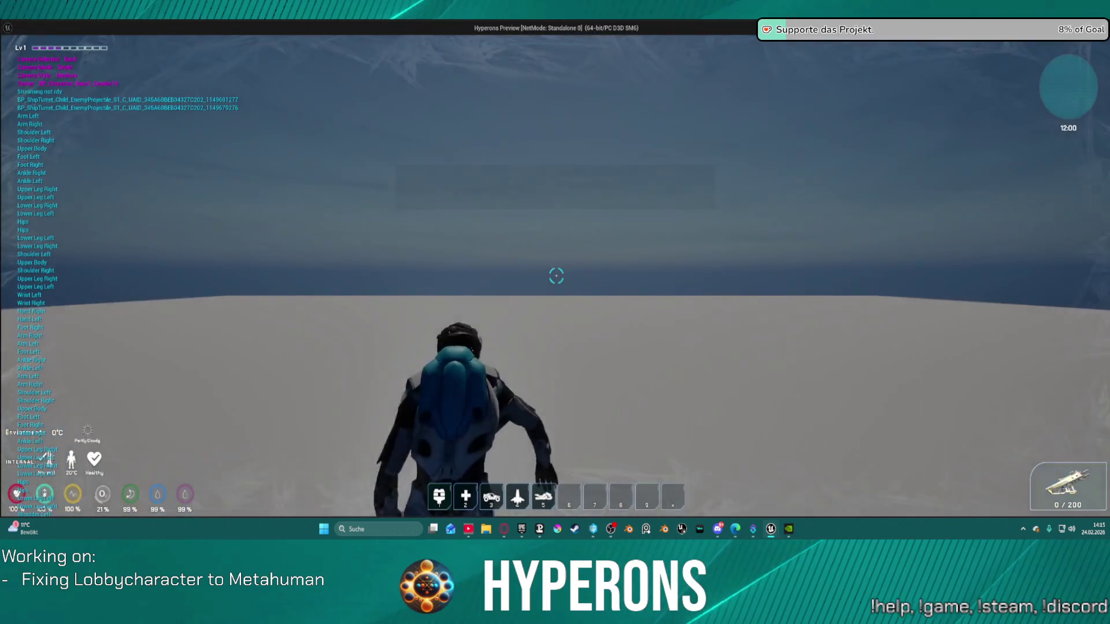
# - Close the standalone preview and untick Load Editor Save Game's default value
pyautogui.press('Escape')
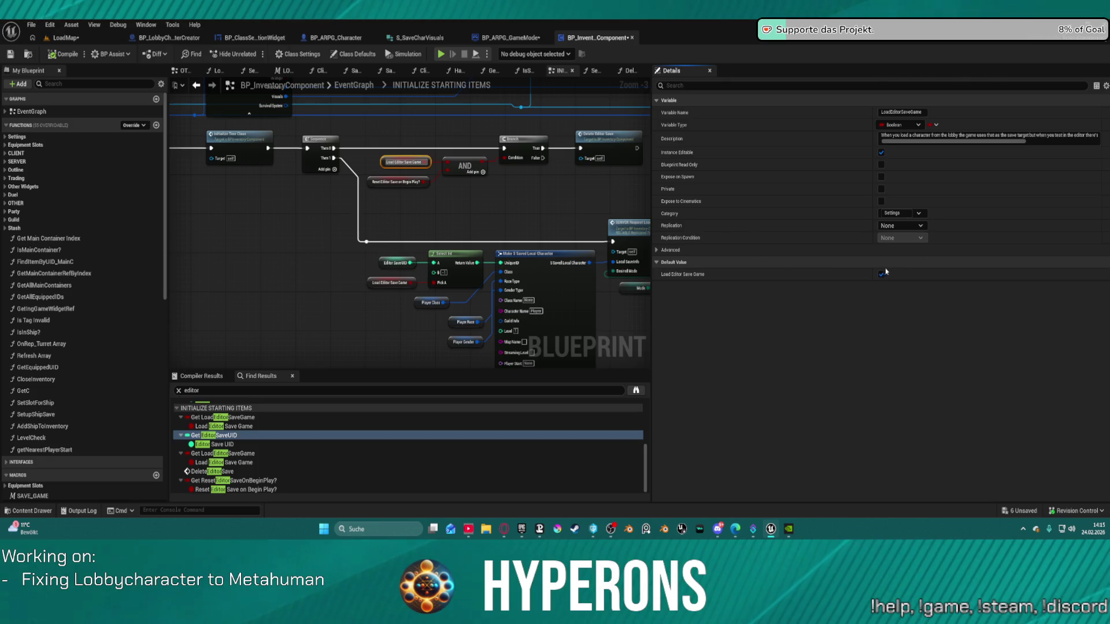
pyautogui.click(882, 275)
pyautogui.moveTo(473, 232)
pyautogui.mouseDown()
pyautogui.moveTo(294, 213)
pyautogui.moveTo(492, 119)
pyautogui.moveTo(503, 237)
pyautogui.moveTo(631, 299)
pyautogui.moveTo(552, 296)
pyautogui.moveTo(318, 246)
pyautogui.moveTo(424, 137)
pyautogui.moveTo(474, 234)
pyautogui.moveTo(578, 324)
pyautogui.mouseUp()
pyautogui.moveTo(587, 216)
pyautogui.mouseDown()
pyautogui.moveTo(538, 310)
pyautogui.moveTo(477, 312)
pyautogui.moveTo(455, 281)
pyautogui.moveTo(410, 281)
pyautogui.mouseUp()
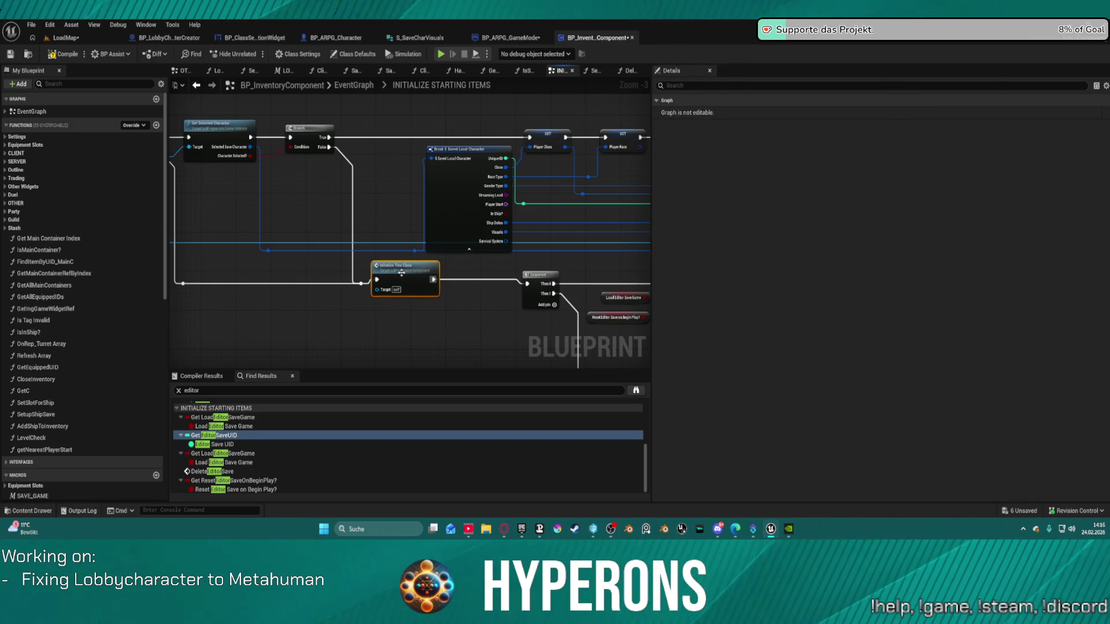
# - Look over the EventGraphs of BP_LobbyCharacterCreator and BP_ClassSelectionWidget
pyautogui.click(169, 37)
pyautogui.click(406, 55)
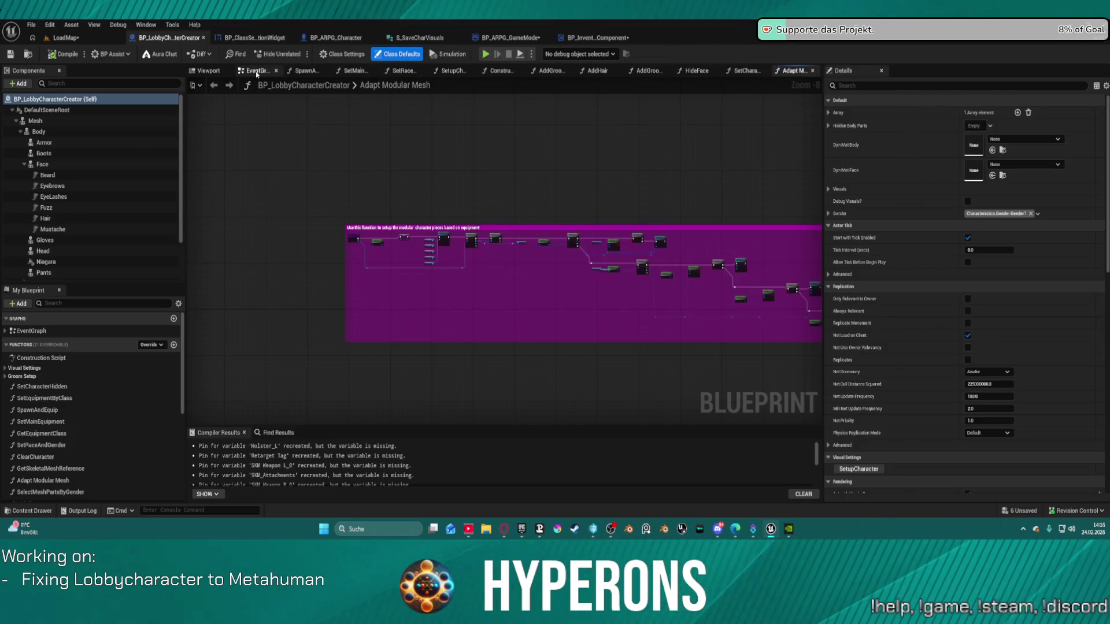
pyautogui.click(256, 71)
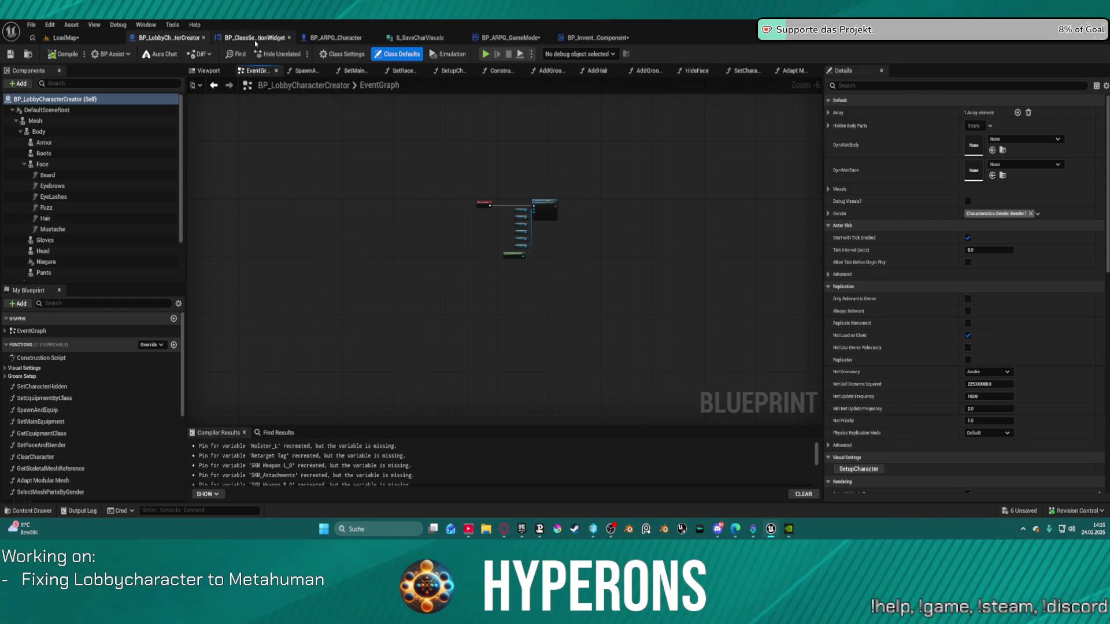
pyautogui.click(255, 39)
pyautogui.click(1087, 54)
pyautogui.scroll(-5, 582, 136)
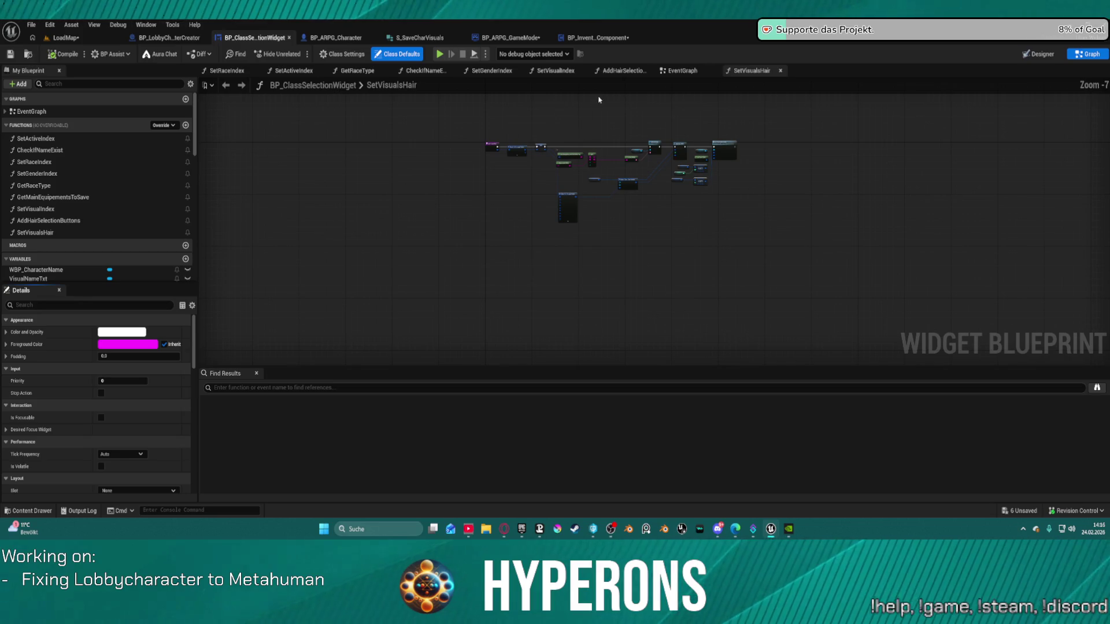
pyautogui.click(675, 71)
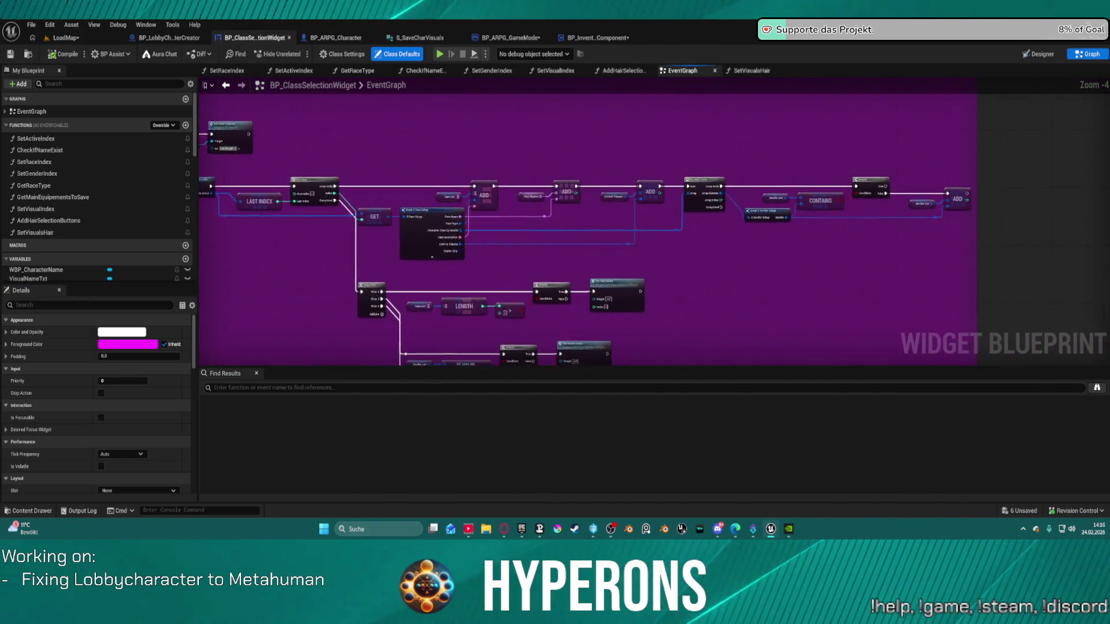
pyautogui.moveTo(243, 145)
pyautogui.mouseDown()
pyautogui.moveTo(528, 245)
pyautogui.moveTo(513, 276)
pyautogui.mouseUp()
# - Locate BP_LobbyCharacterSelection in the Content Browser and open it
pyautogui.click(161, 37)
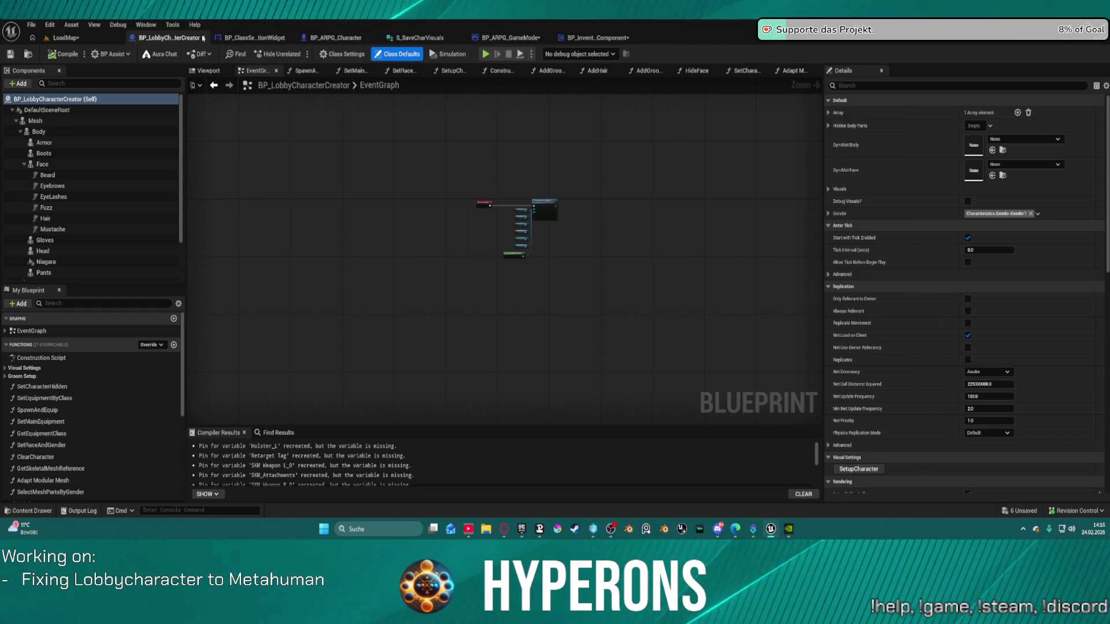
pyautogui.click(254, 37)
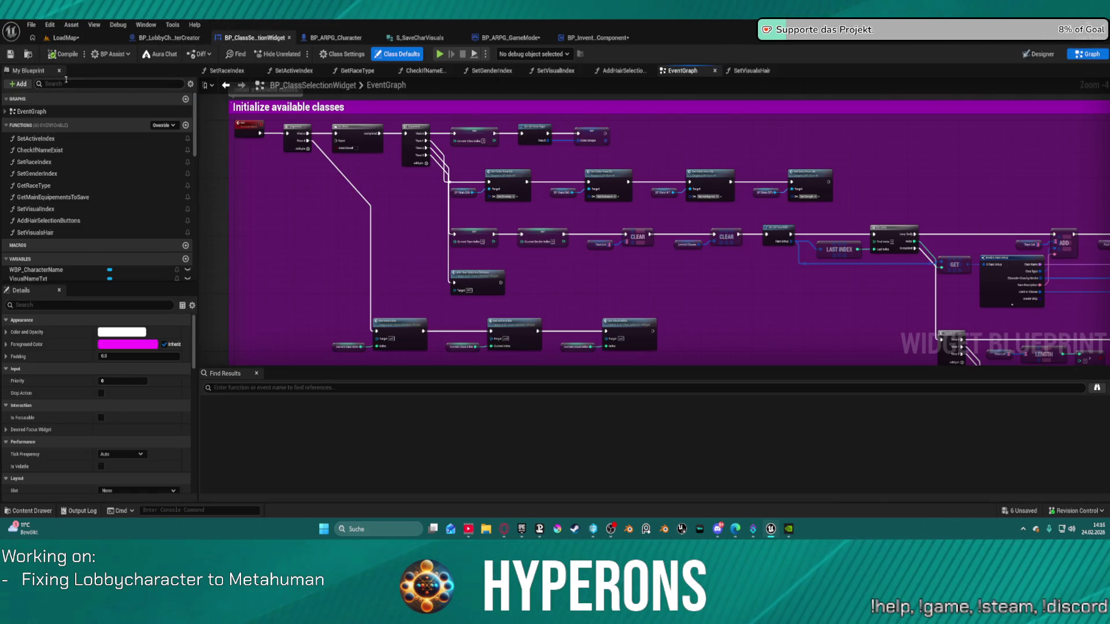
pyautogui.click(28, 55)
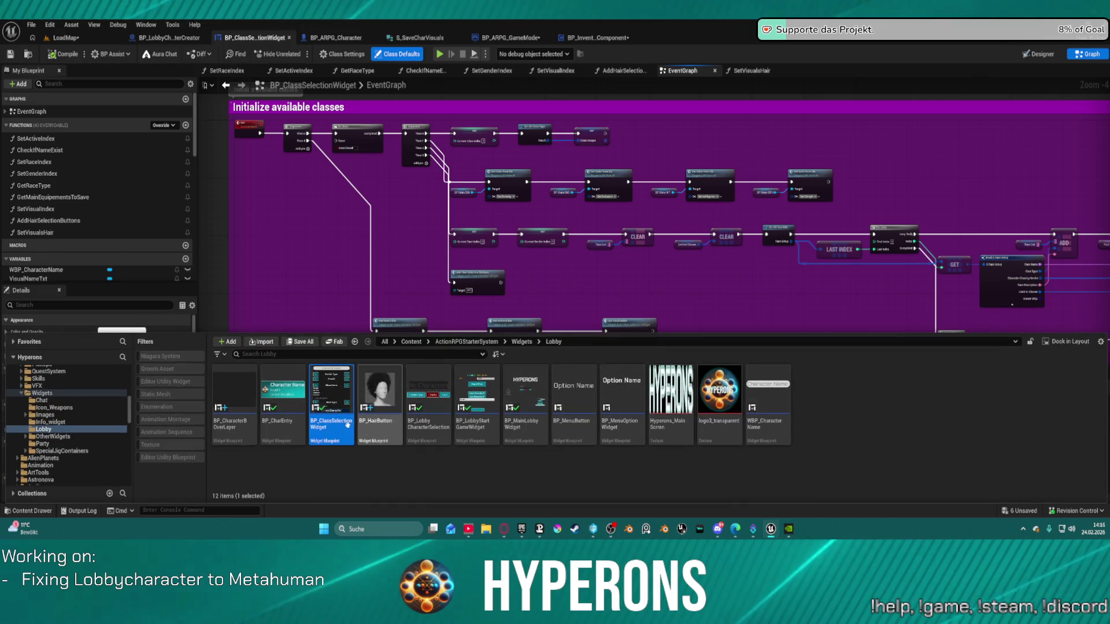
pyautogui.click(410, 384)
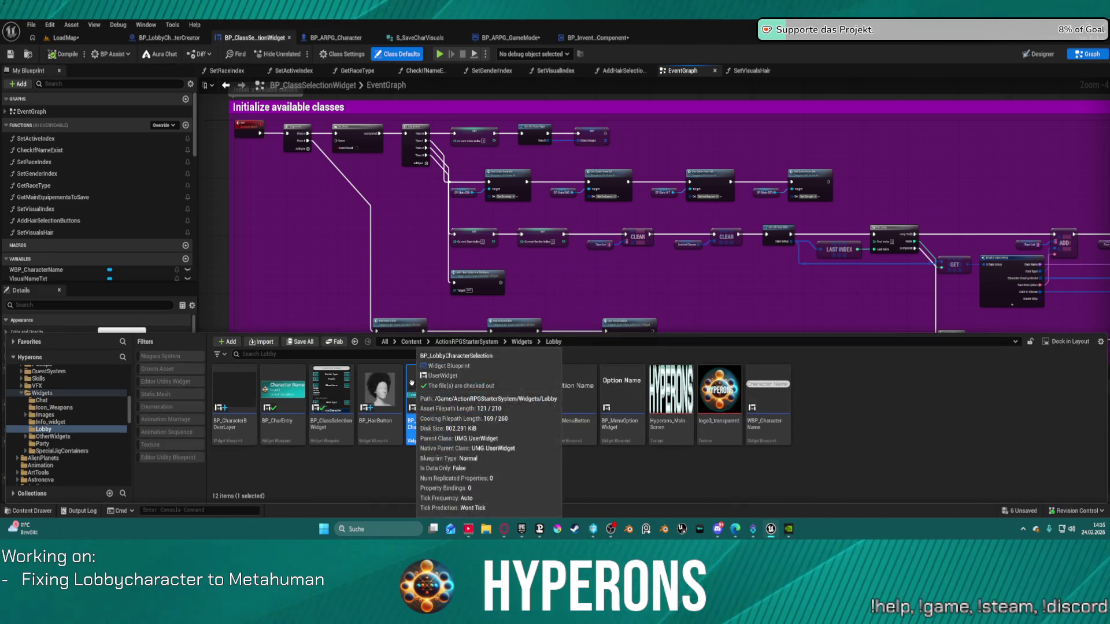
pyautogui.doubleClick(410, 383)
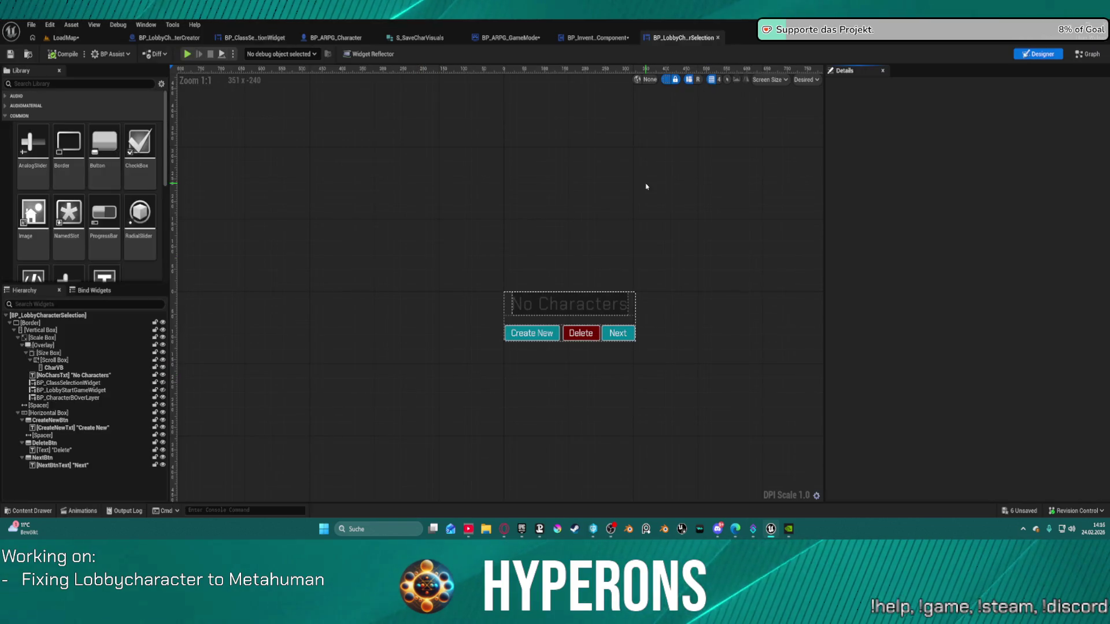
# - Open BP_LobbyCharacterSelection's EventGraph and look around its comment areas
pyautogui.click(1087, 54)
pyautogui.scroll(-5, 570, 243)
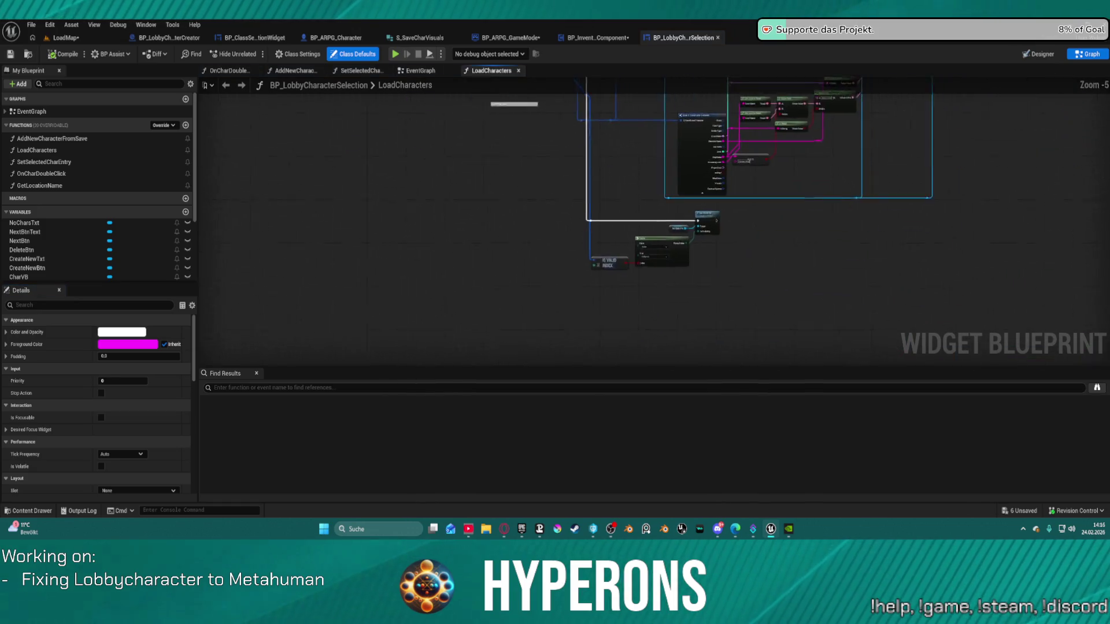
pyautogui.click(420, 70)
pyautogui.scroll(-4, 520, 190)
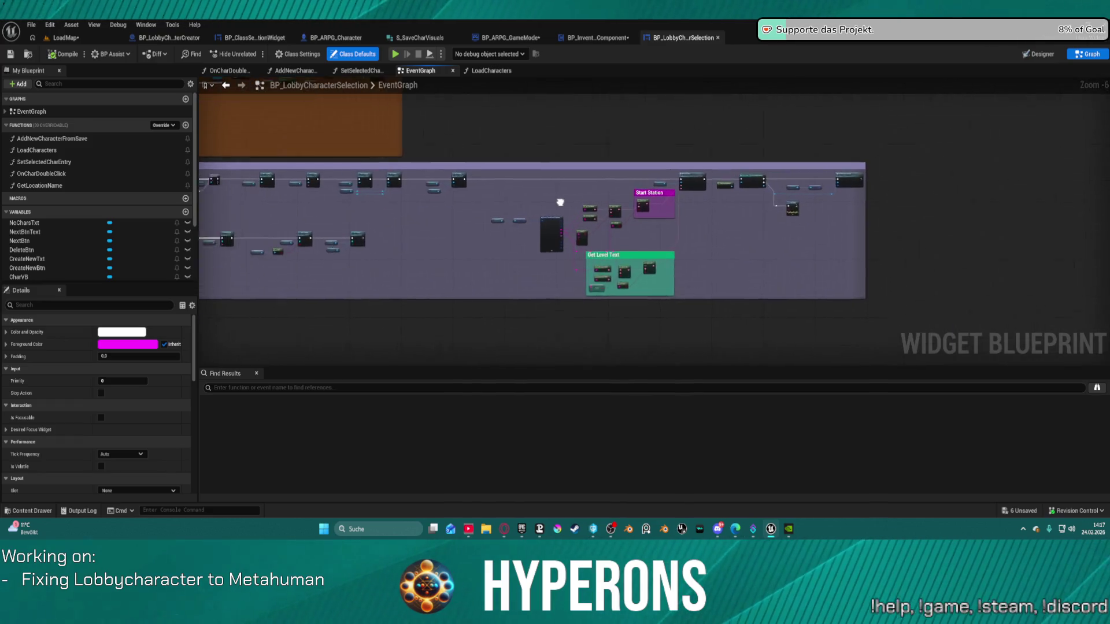
pyautogui.scroll(5, 746, 194)
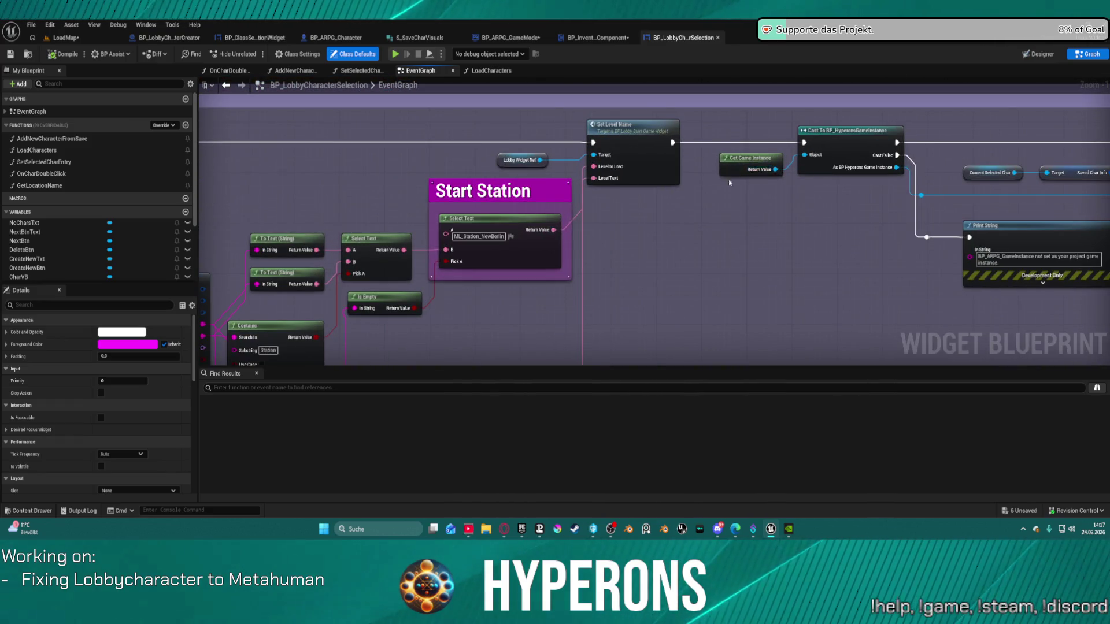
pyautogui.scroll(-4, 730, 183)
pyautogui.moveTo(600, 174)
pyautogui.mouseDown()
pyautogui.moveTo(872, 325)
pyautogui.moveTo(850, 416)
pyautogui.moveTo(838, 364)
pyautogui.moveTo(827, 399)
pyautogui.moveTo(821, 367)
pyautogui.moveTo(815, 171)
pyautogui.moveTo(813, 315)
pyautogui.moveTo(810, 300)
pyautogui.mouseUp()
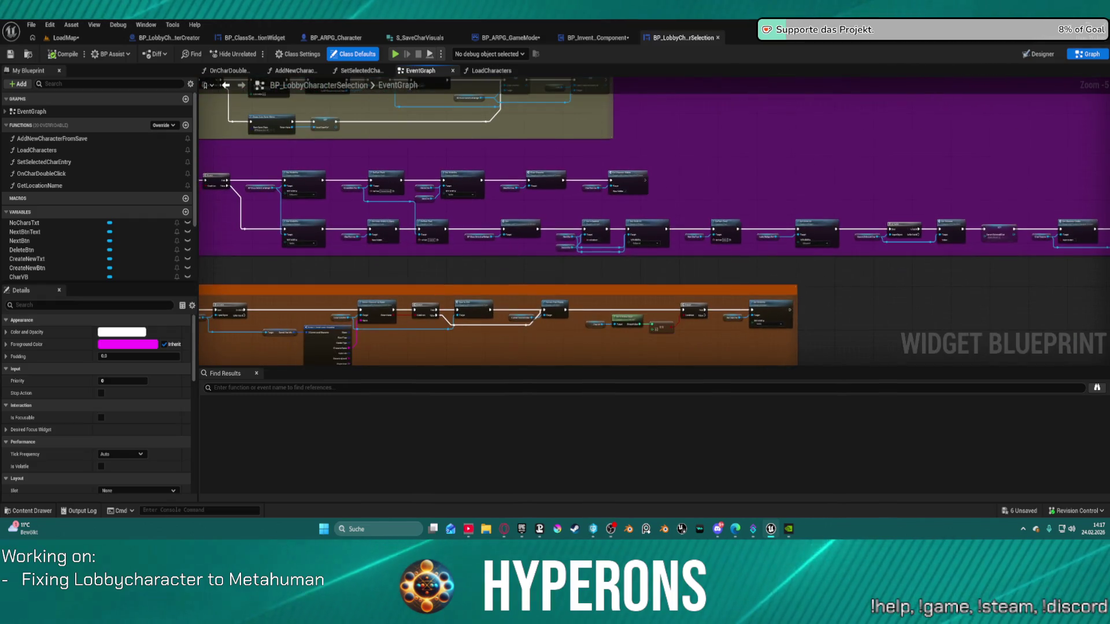
pyautogui.scroll(3, 611, 276)
# - Inspect the nodes of the LoadCharacters function graph
pyautogui.doubleClick(611, 276)
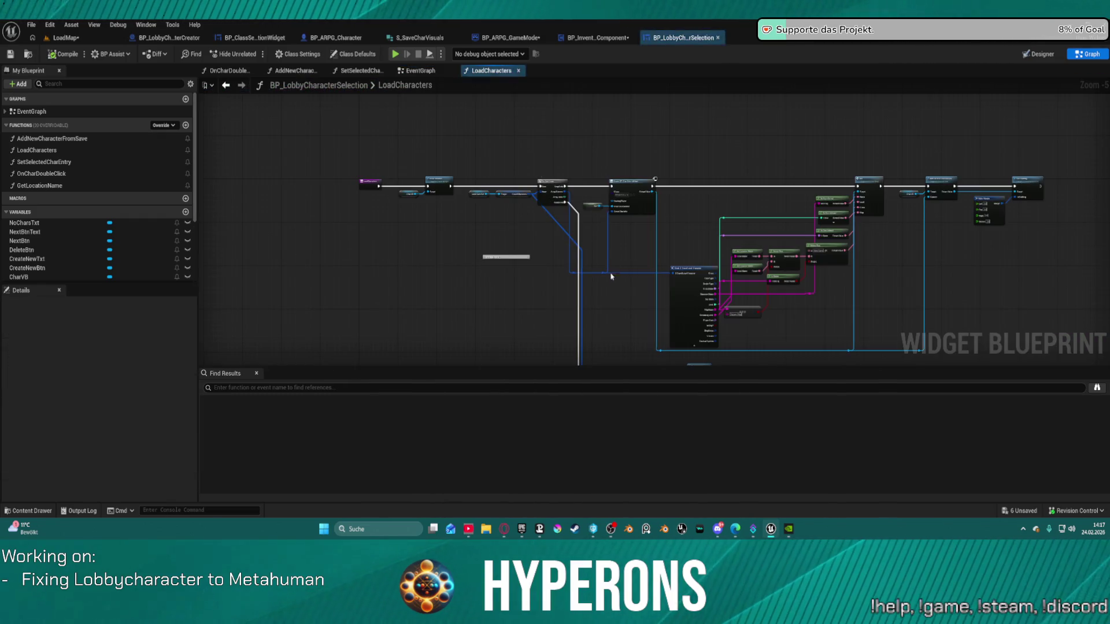
pyautogui.scroll(3, 611, 276)
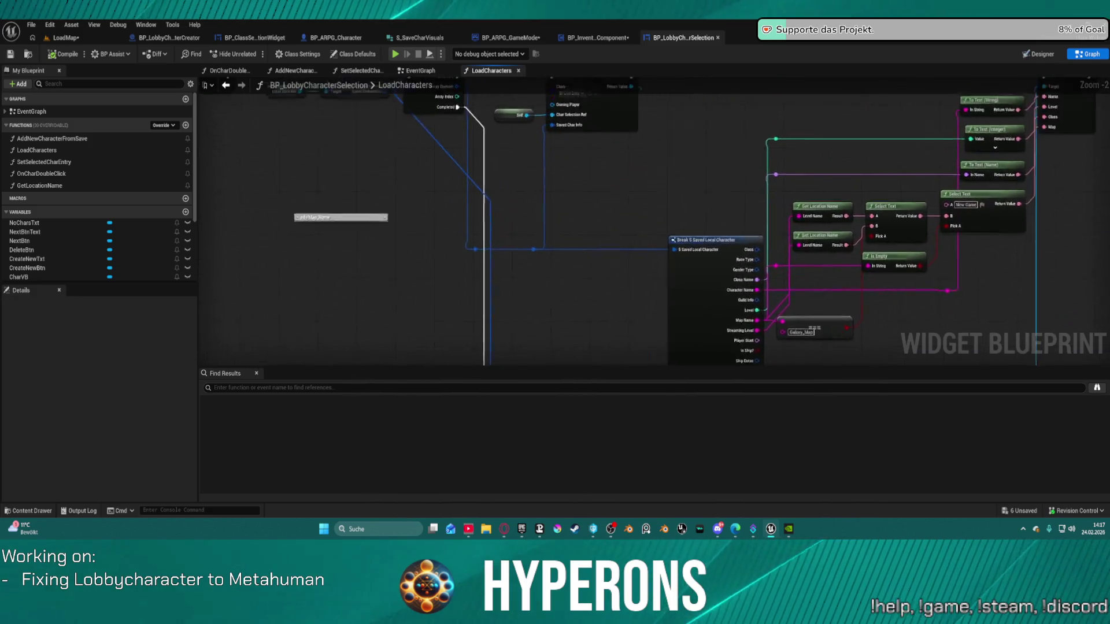
pyautogui.scroll(-3, 227, 344)
pyautogui.moveTo(227, 345)
pyautogui.mouseDown()
pyautogui.moveTo(483, 315)
pyautogui.moveTo(662, 330)
pyautogui.moveTo(599, 314)
pyautogui.moveTo(657, 310)
pyautogui.mouseUp()
pyautogui.scroll(4, 657, 310)
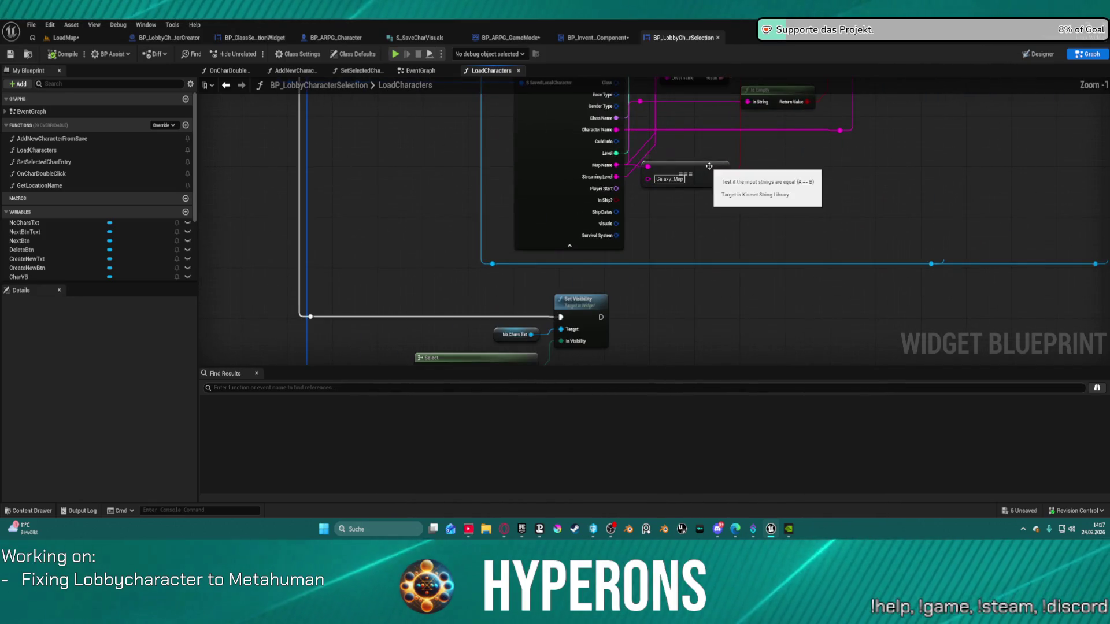
pyautogui.scroll(-3, 461, 190)
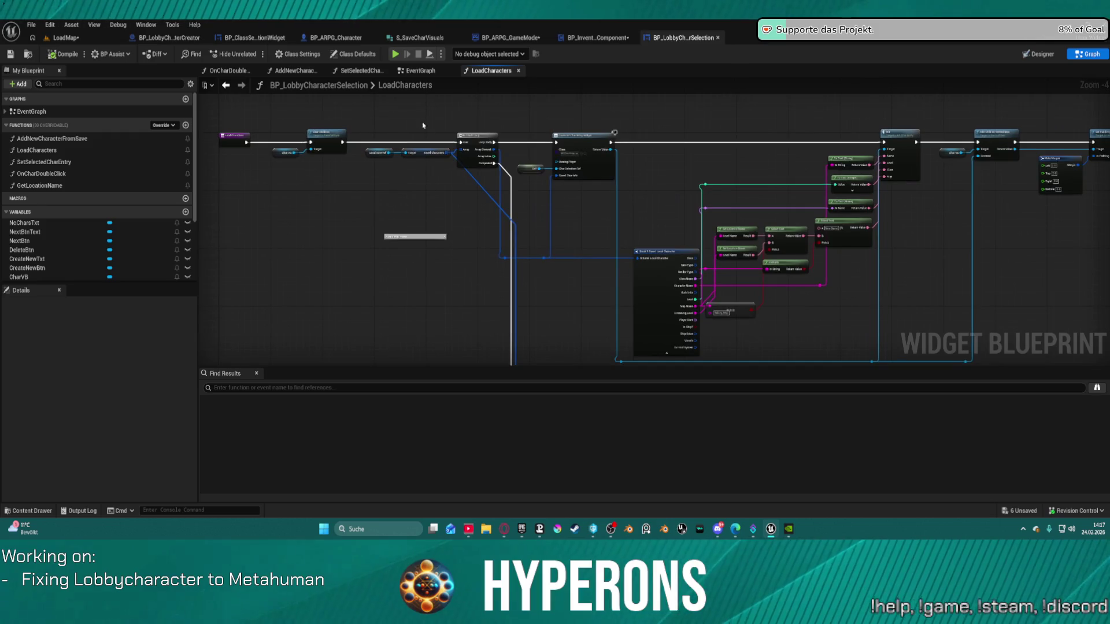
# - Survey the EventGraph's Delete Character and purple comment chains, then open BP_ClassSelectionWidget's EventGraph
pyautogui.click(438, 72)
pyautogui.scroll(-6, 485, 166)
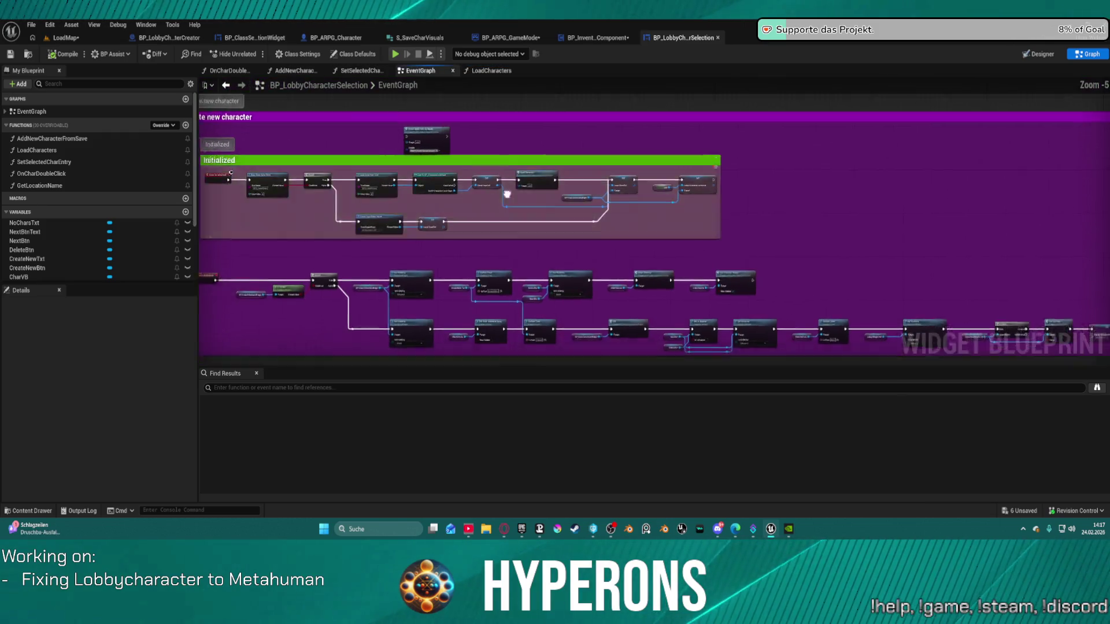
pyautogui.scroll(5, 671, 249)
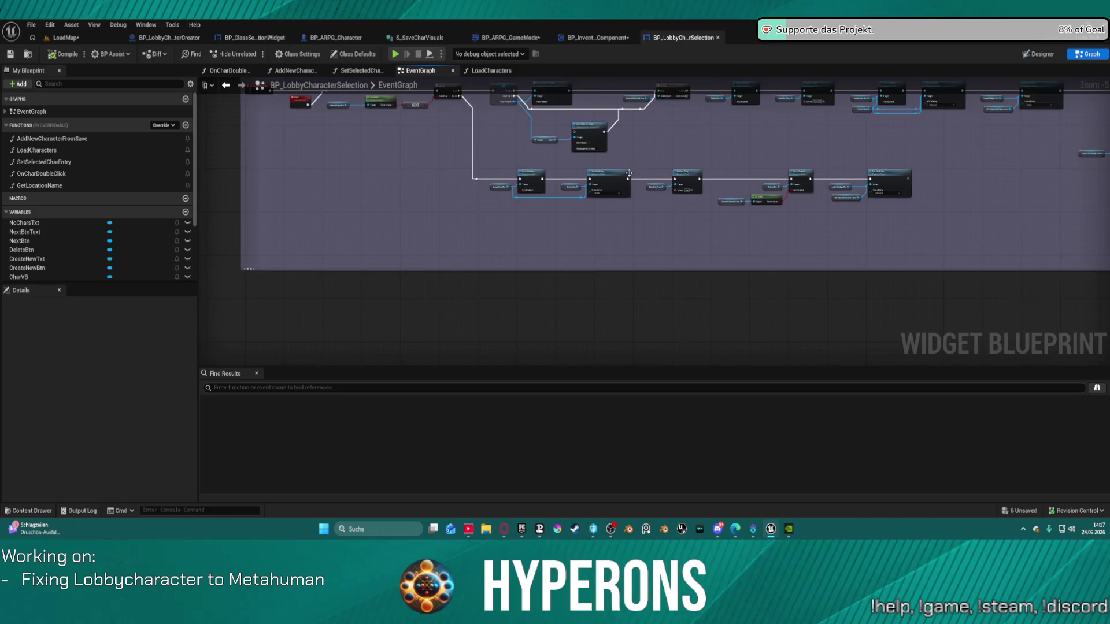
pyautogui.moveTo(360, 184); pyautogui.dragTo(300, 181)
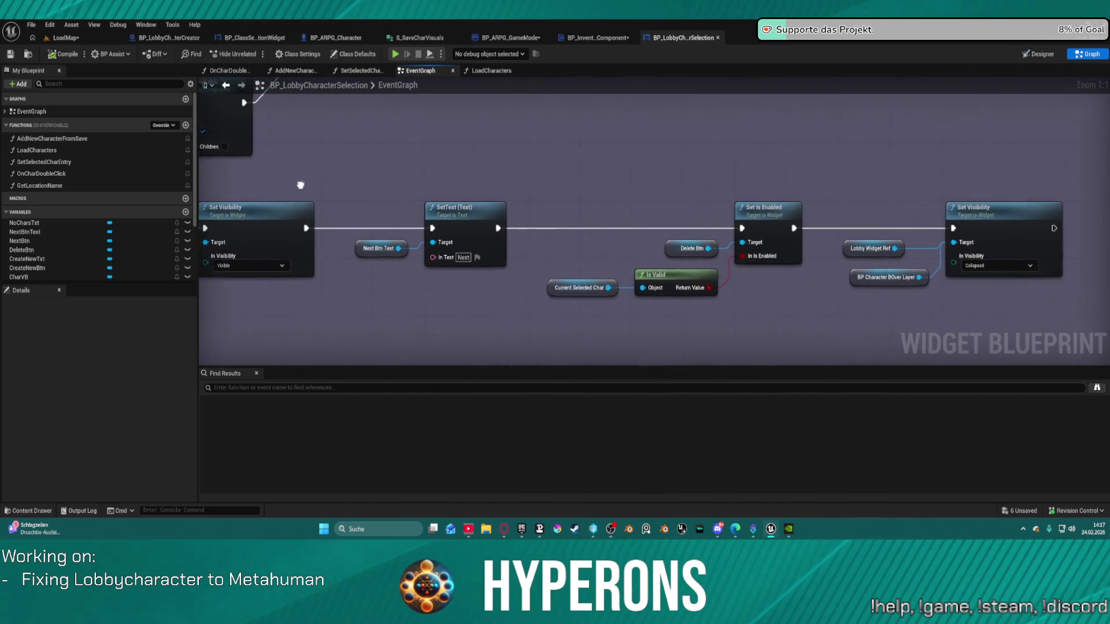
pyautogui.scroll(-3, 726, 325)
pyautogui.moveTo(578, 173)
pyautogui.mouseDown()
pyautogui.moveTo(578, 247)
pyautogui.moveTo(616, 345)
pyautogui.moveTo(956, 360)
pyautogui.moveTo(948, 255)
pyautogui.moveTo(711, 364)
pyautogui.moveTo(584, 587)
pyautogui.moveTo(582, 561)
pyautogui.mouseUp()
pyautogui.moveTo(578, 231)
pyautogui.mouseDown()
pyautogui.moveTo(579, 220)
pyautogui.moveTo(578, 500)
pyautogui.moveTo(601, 496)
pyautogui.mouseUp()
pyautogui.moveTo(902, 320)
pyautogui.mouseDown()
pyautogui.moveTo(1101, 320)
pyautogui.moveTo(679, 320)
pyautogui.mouseUp()
pyautogui.moveTo(972, 237); pyautogui.dragTo(701, 239)
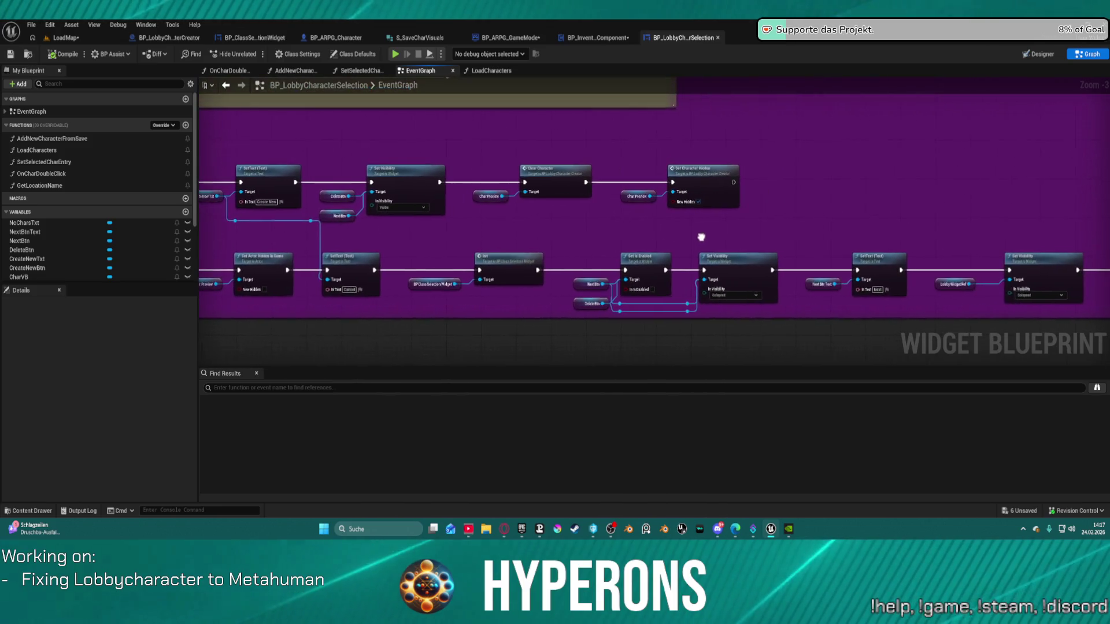
pyautogui.doubleClick(520, 278)
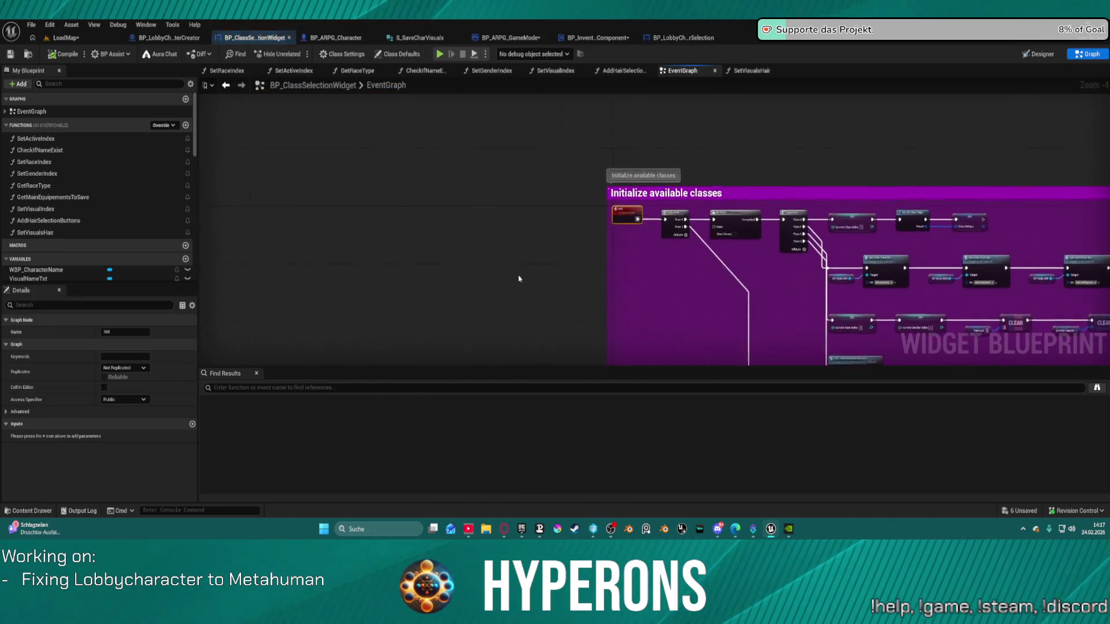
# - Open the SetVisualIndex function graph from the Initialize available classes section
pyautogui.moveTo(694, 231)
pyautogui.mouseDown()
pyautogui.moveTo(607, 191)
pyautogui.moveTo(492, 202)
pyautogui.moveTo(405, 162)
pyautogui.moveTo(357, 267)
pyautogui.mouseUp()
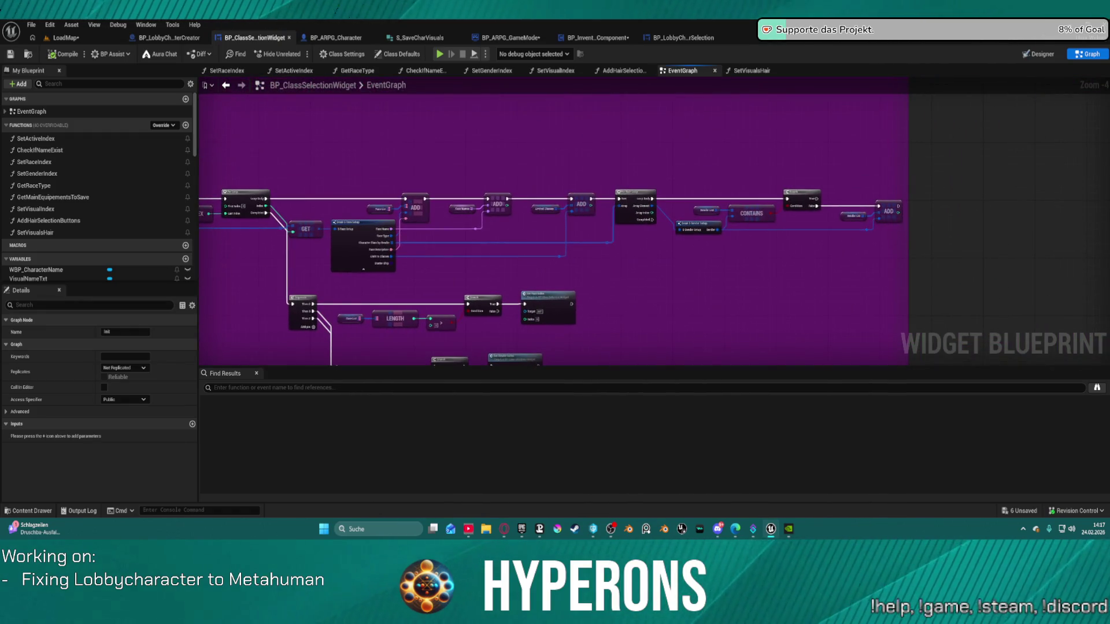
pyautogui.moveTo(568, 191); pyautogui.dragTo(568, 187)
pyautogui.scroll(4, 683, 262)
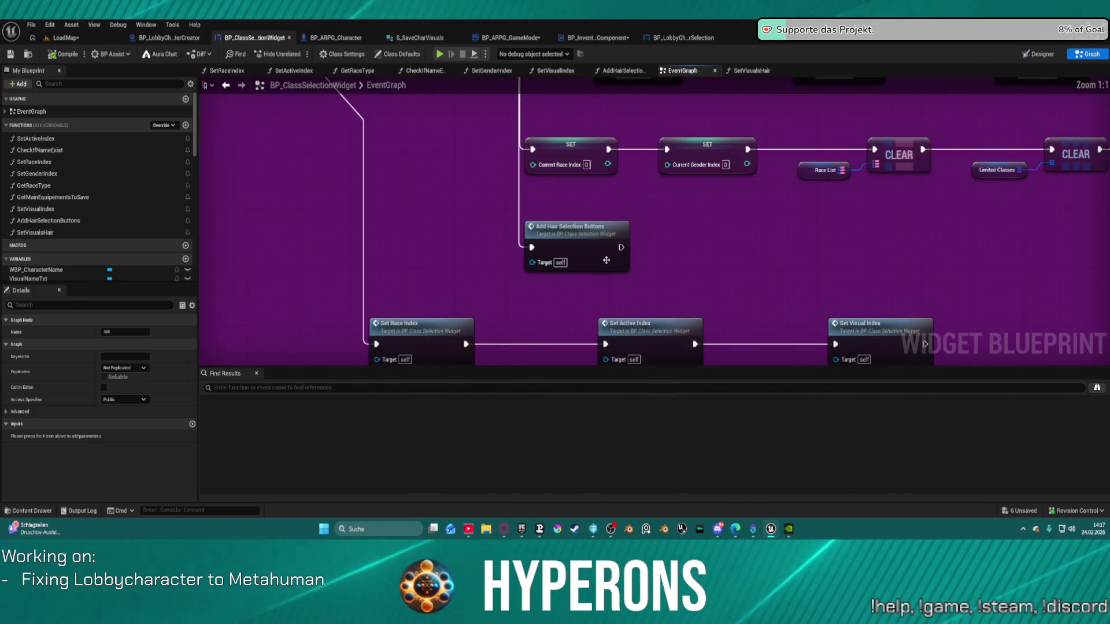
pyautogui.doubleClick(722, 231)
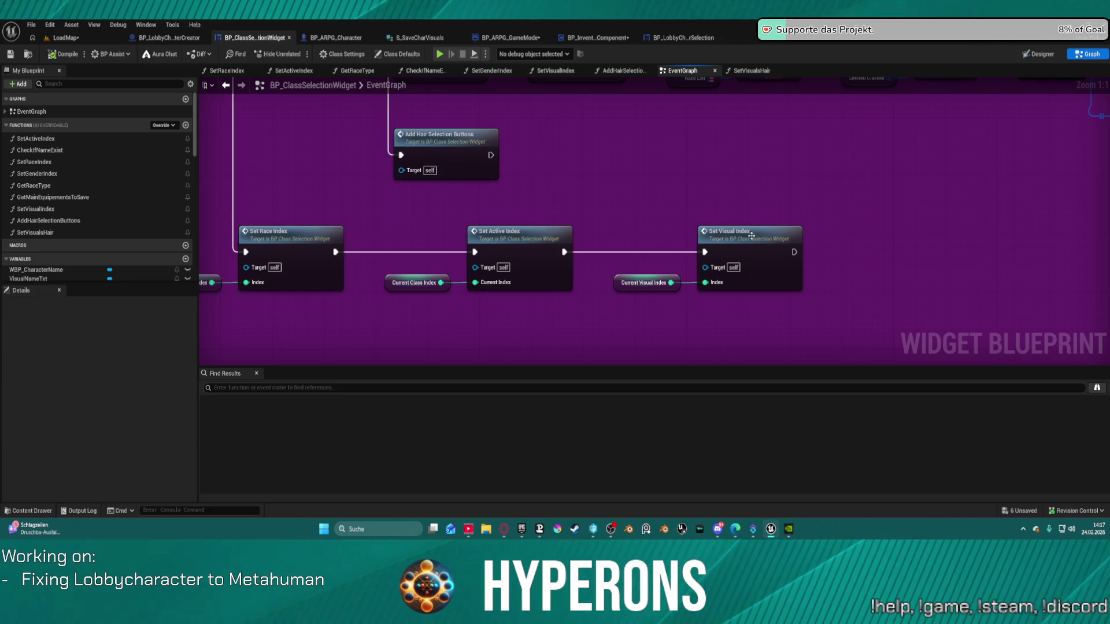
pyautogui.moveTo(489, 229)
pyautogui.mouseDown()
pyautogui.moveTo(488, 137)
pyautogui.moveTo(424, 141)
pyautogui.moveTo(562, 186)
pyautogui.mouseUp()
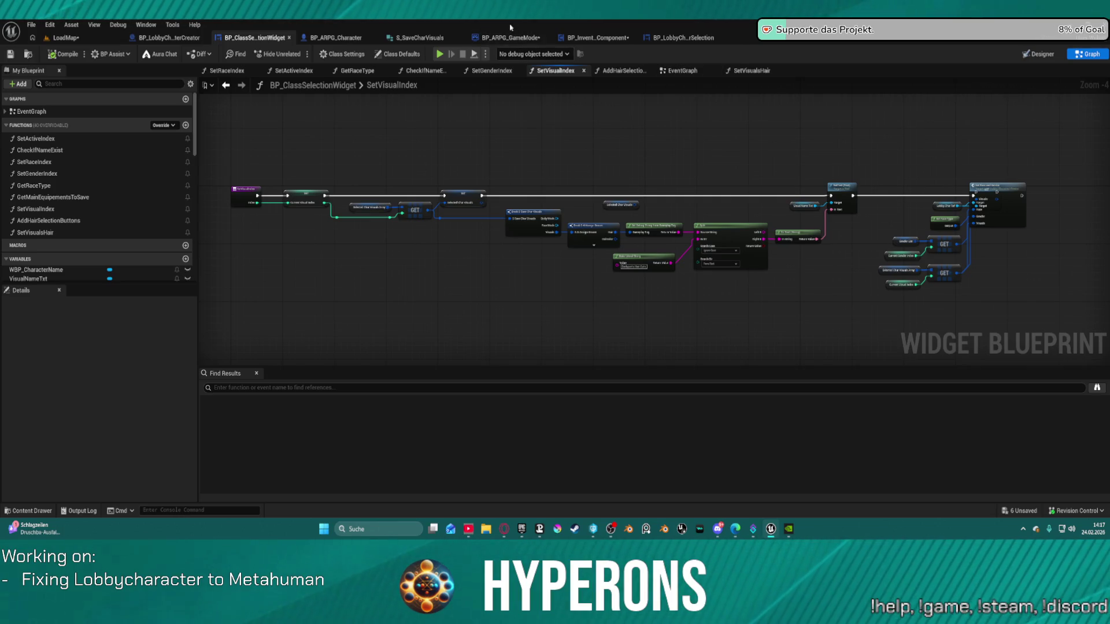
# - Compare the lobby selection's LoadCharacters and SetSelectedCharEntry graphs, then return to SetVisualIndex
pyautogui.click(693, 45)
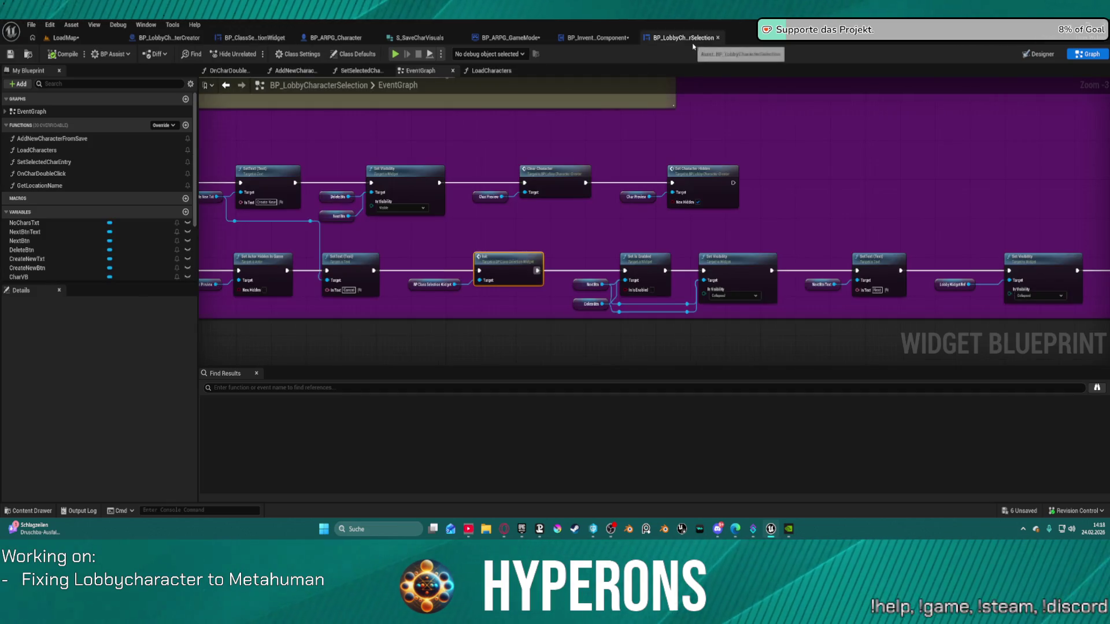
pyautogui.click(485, 74)
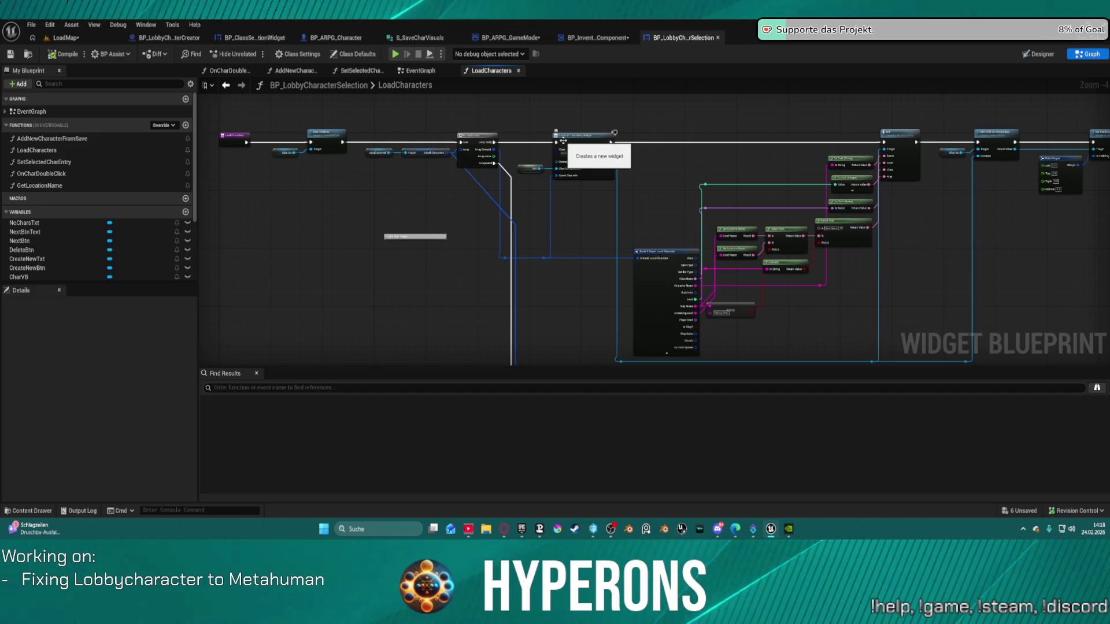
pyautogui.click(359, 71)
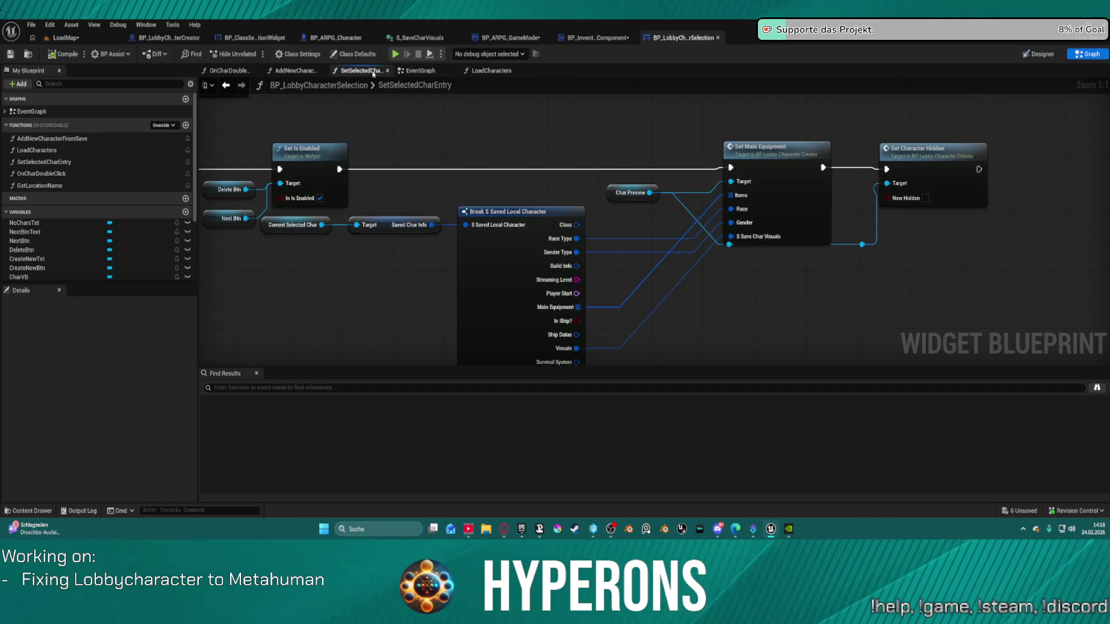
pyautogui.scroll(-3, 579, 231)
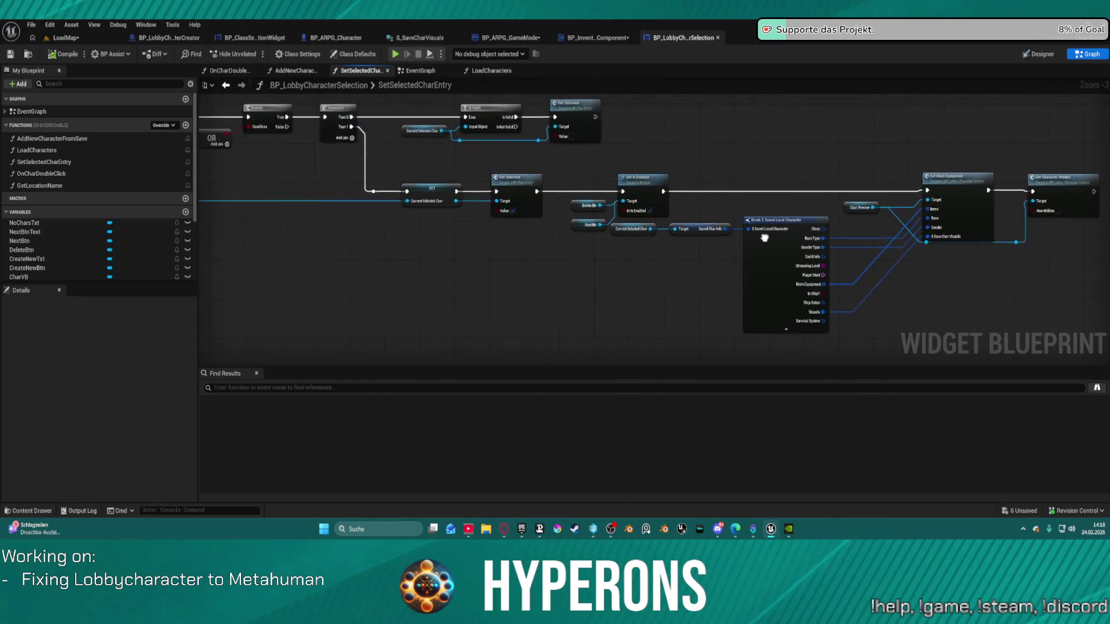
pyautogui.click(252, 39)
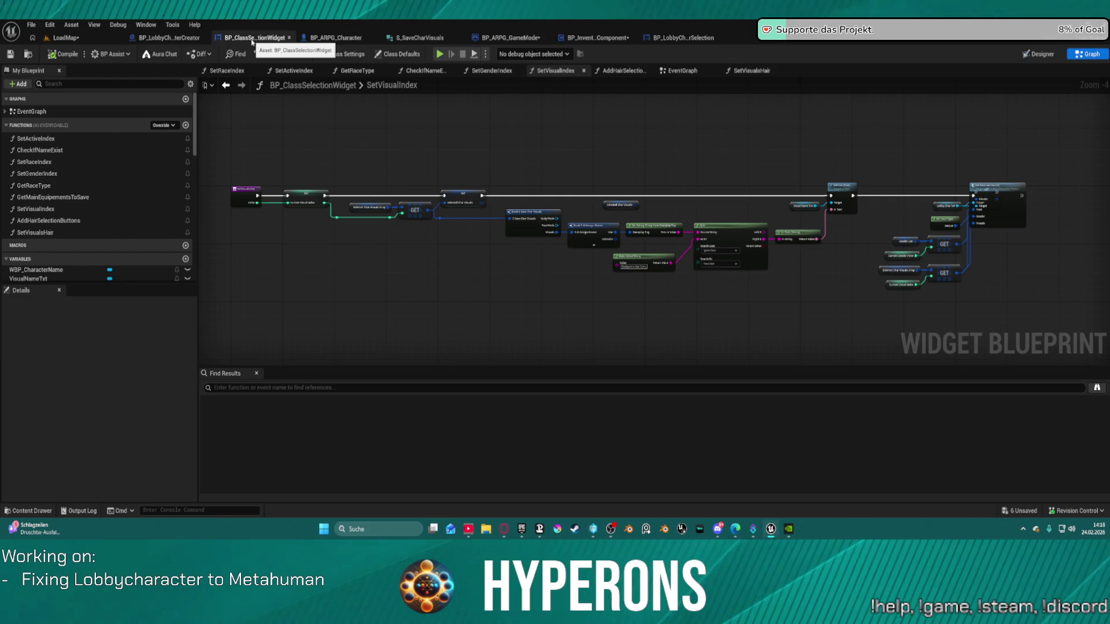
pyautogui.moveTo(951, 162); pyautogui.dragTo(762, 173)
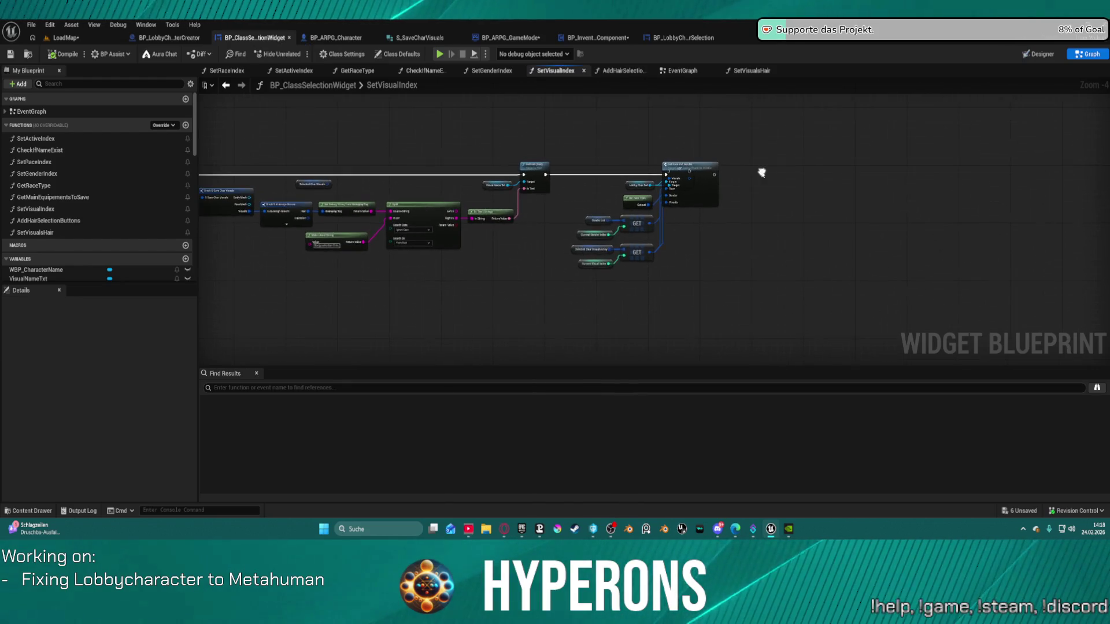
# - Move SetVisualIndex's final function node lower and to the right
pyautogui.moveTo(694, 190)
pyautogui.mouseDown()
pyautogui.moveTo(726, 227)
pyautogui.moveTo(715, 245)
pyautogui.moveTo(769, 151)
pyautogui.moveTo(749, 177)
pyautogui.mouseUp()
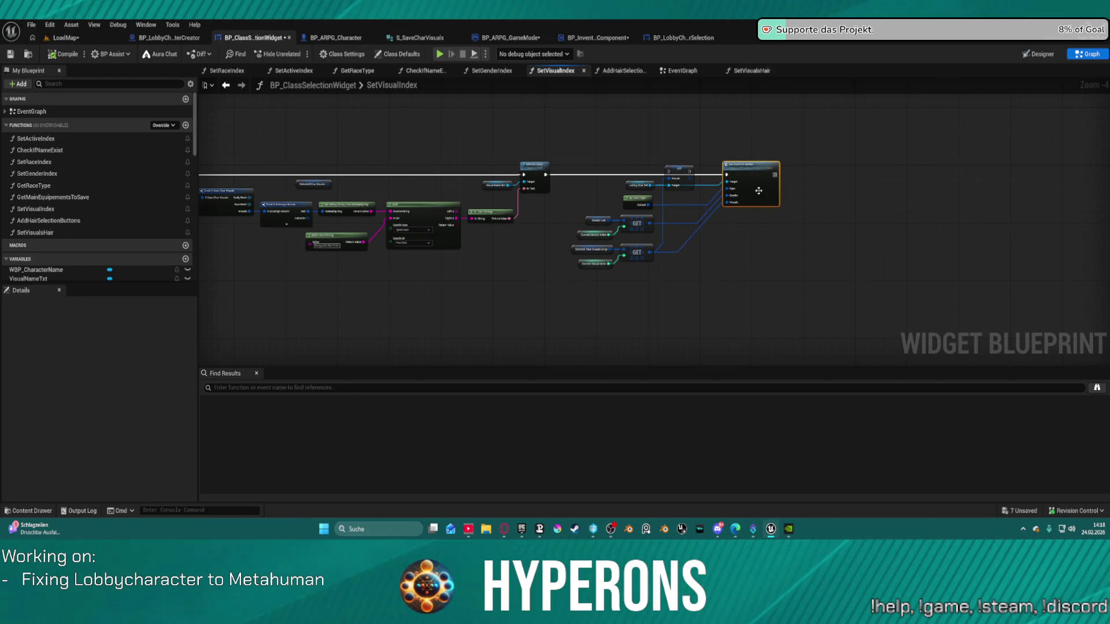
pyautogui.hotkey('ctrl', 'Tab')
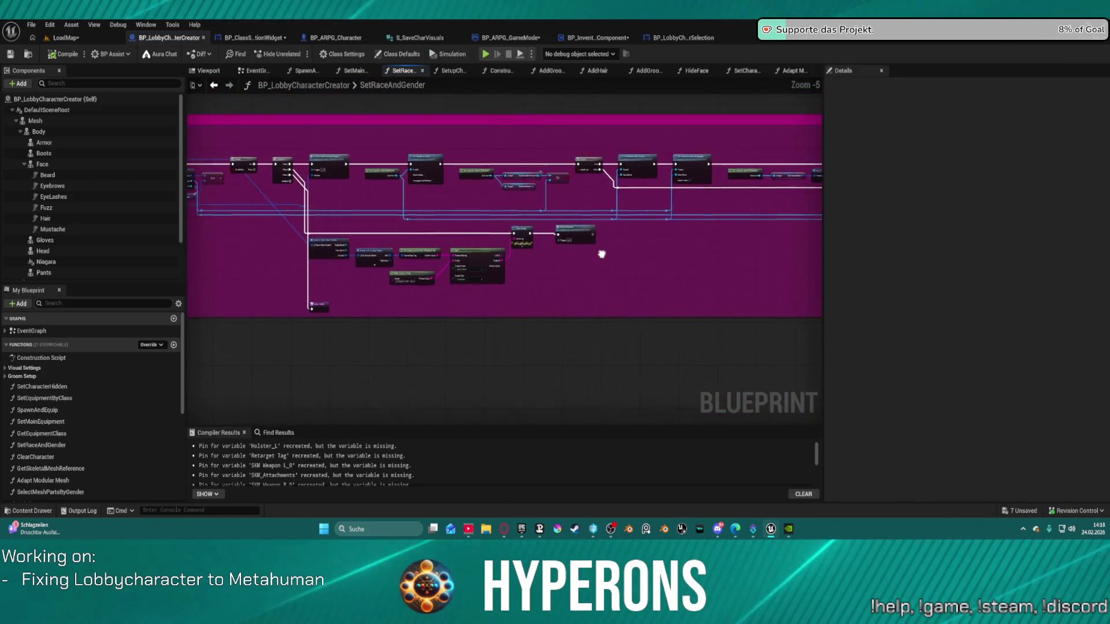
pyautogui.moveTo(479, 231); pyautogui.dragTo(478, 231)
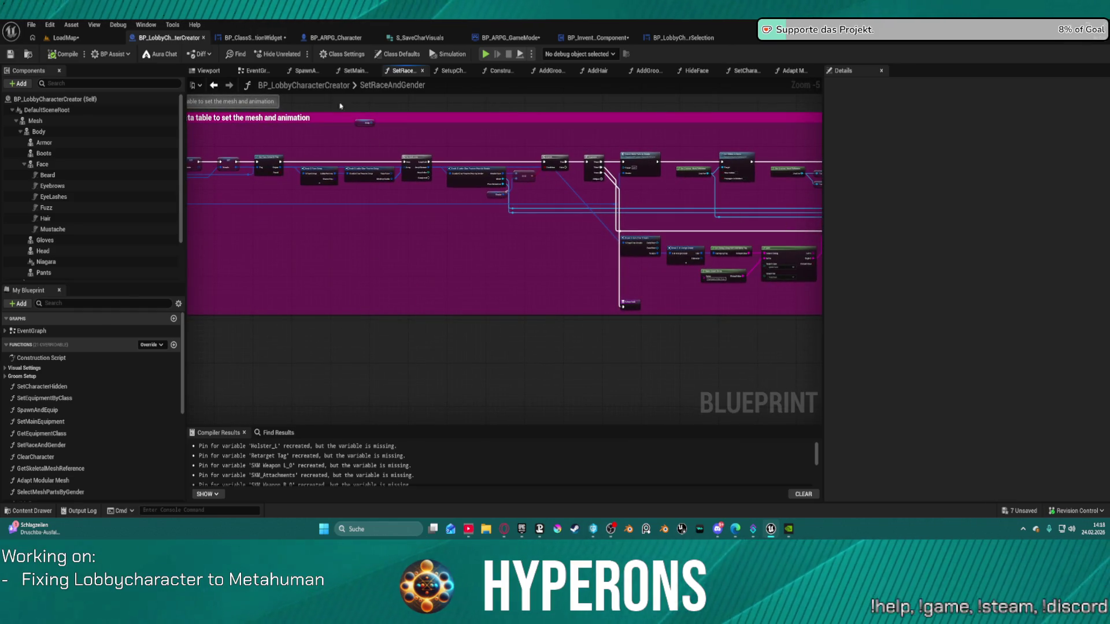
pyautogui.click(271, 42)
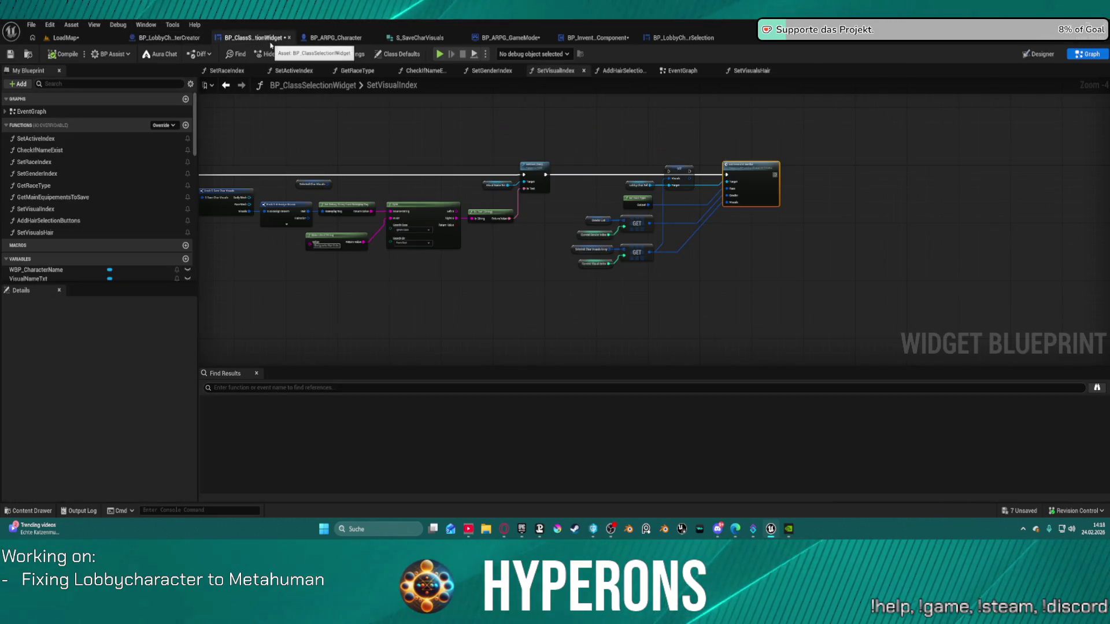
pyautogui.moveTo(386, 141); pyautogui.dragTo(738, 127)
# - Review the widget's function graphs through AddHairSelectionButtons, then view BP_ARPG_Character's SetupCharacter
pyautogui.hotkey('ctrl', 'space')
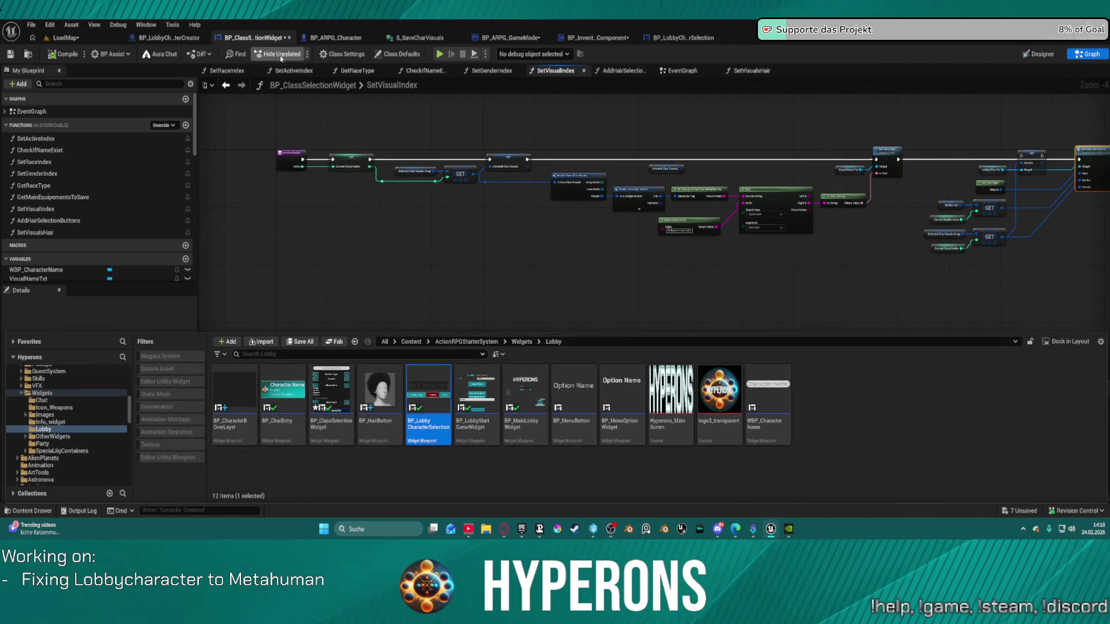
pyautogui.click(235, 70)
pyautogui.click(278, 71)
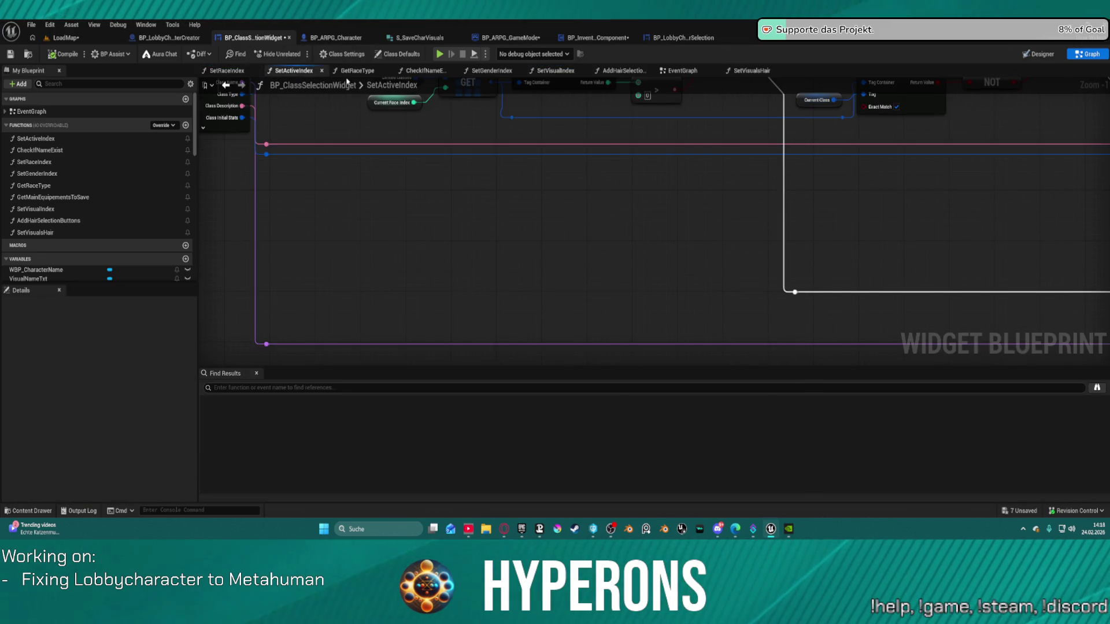
pyautogui.click(370, 71)
pyautogui.click(423, 71)
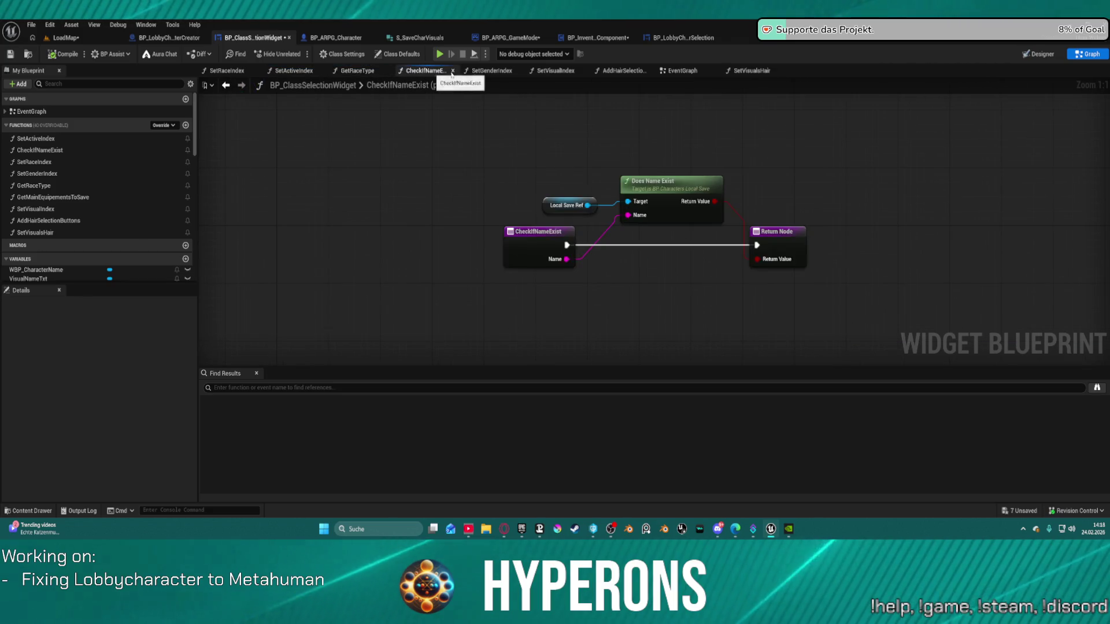
pyautogui.click(492, 71)
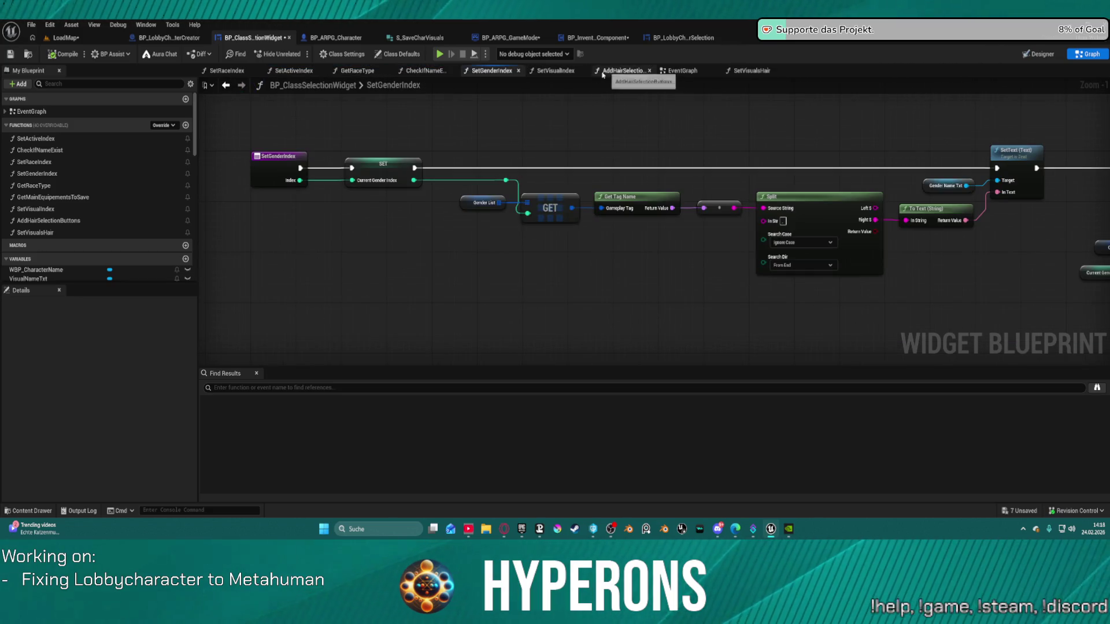
pyautogui.click(557, 71)
pyautogui.click(623, 70)
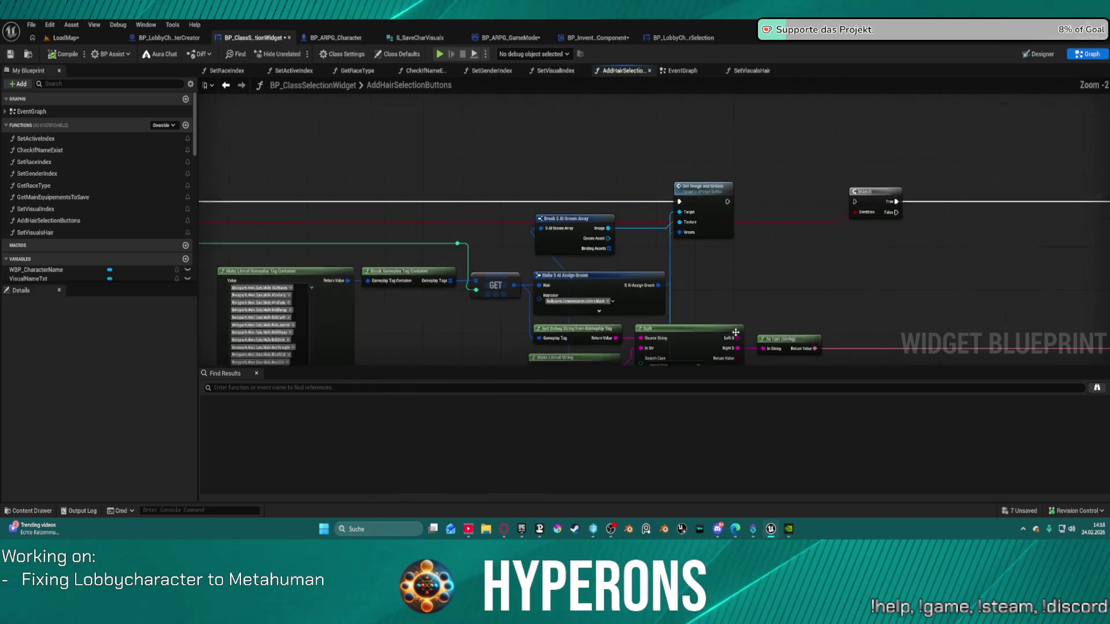
pyautogui.moveTo(346, 177)
pyautogui.mouseDown()
pyautogui.moveTo(595, 317)
pyautogui.moveTo(693, 259)
pyautogui.moveTo(694, 114)
pyautogui.moveTo(694, 259)
pyautogui.moveTo(691, 246)
pyautogui.mouseUp()
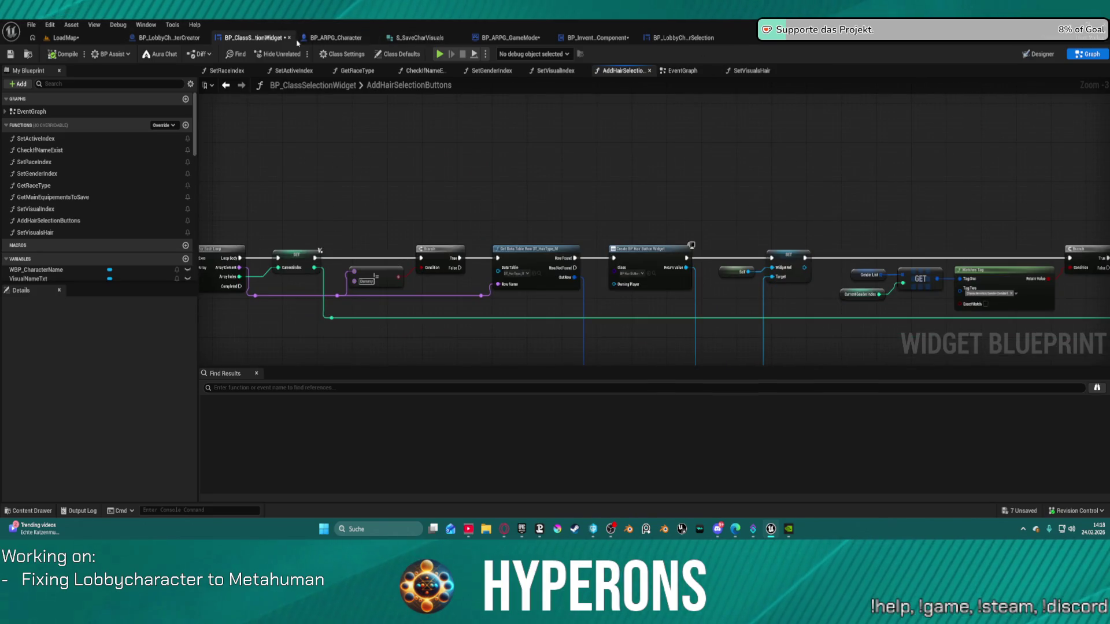
pyautogui.click(321, 38)
pyautogui.scroll(-4, 470, 226)
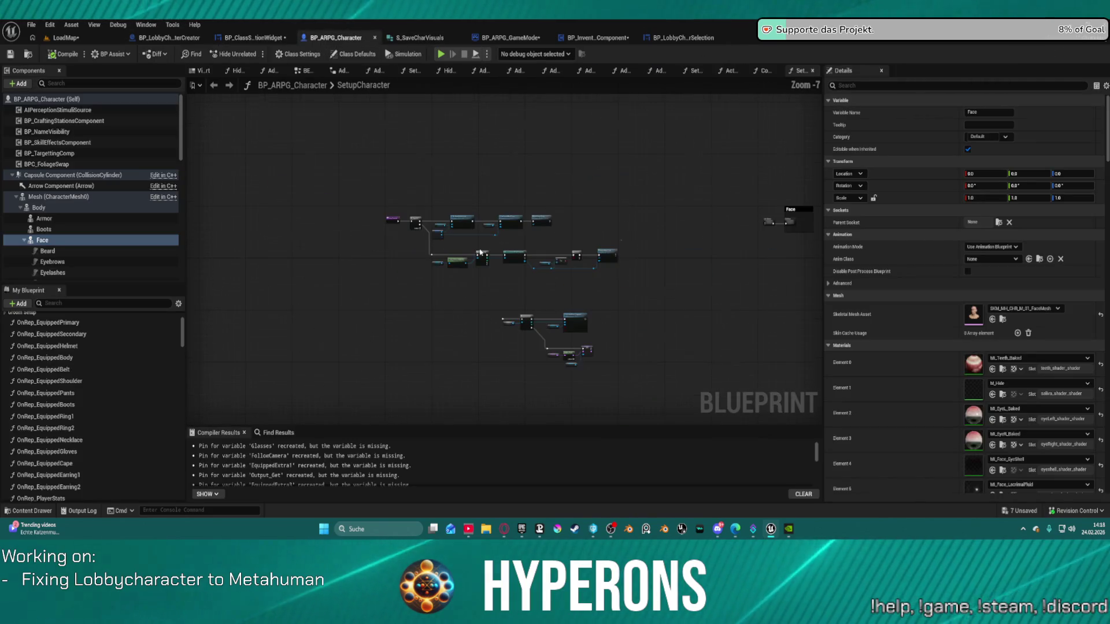
# - Pan through SetupCharacter's For Each Loop and entry nodes, then view the BEGIN PLAY graph
pyautogui.scroll(5, 287, 194)
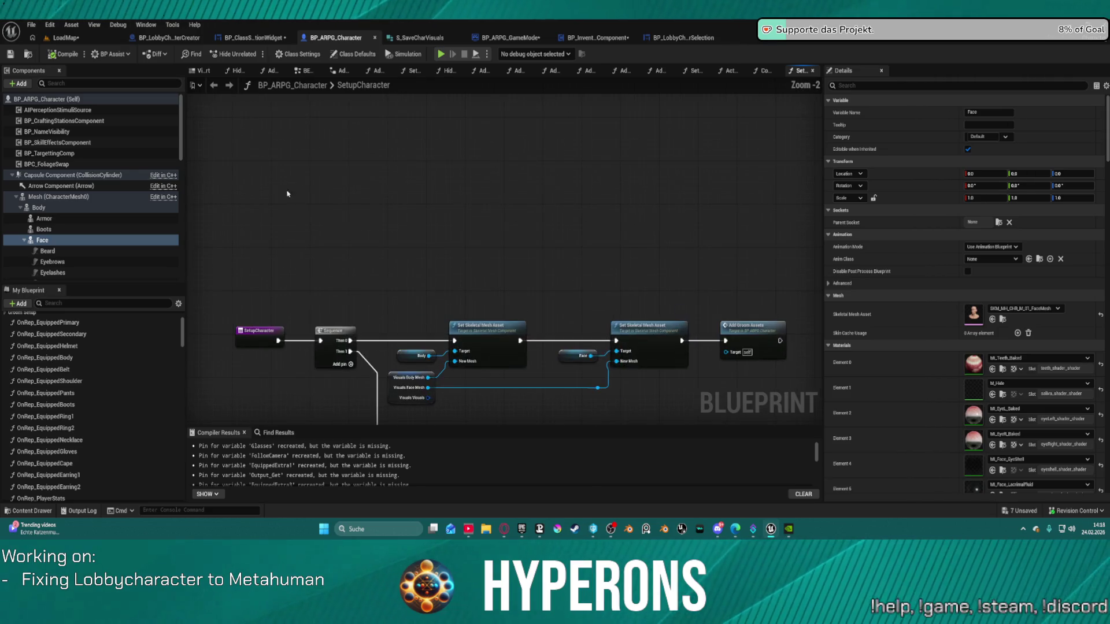
pyautogui.moveTo(461, 313); pyautogui.dragTo(463, 73)
pyautogui.moveTo(331, 18); pyautogui.dragTo(535, 153)
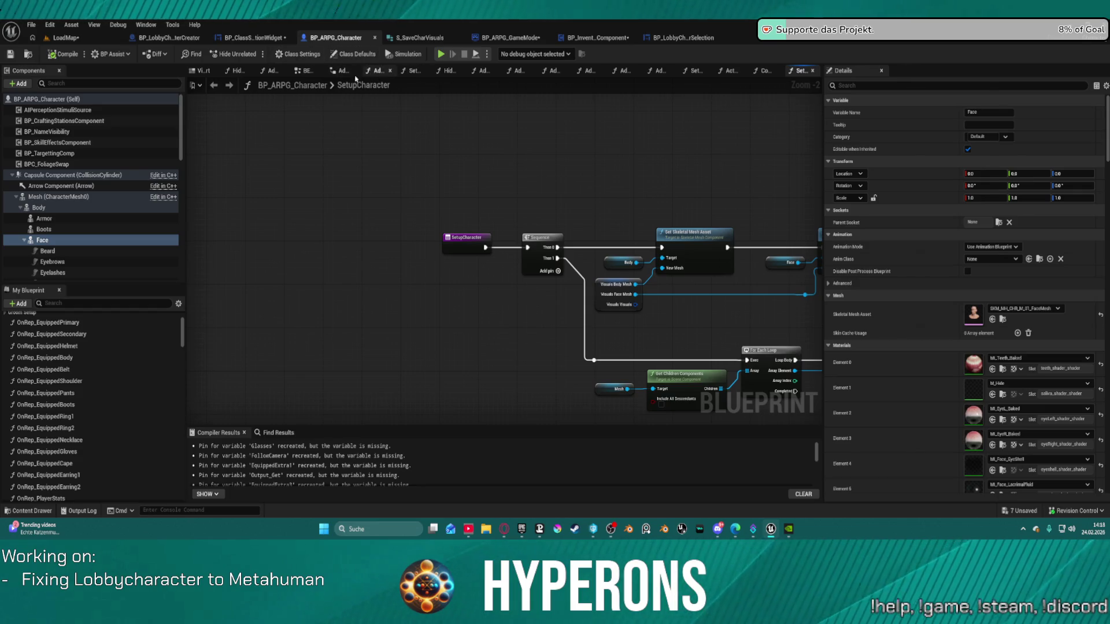
pyautogui.click(300, 72)
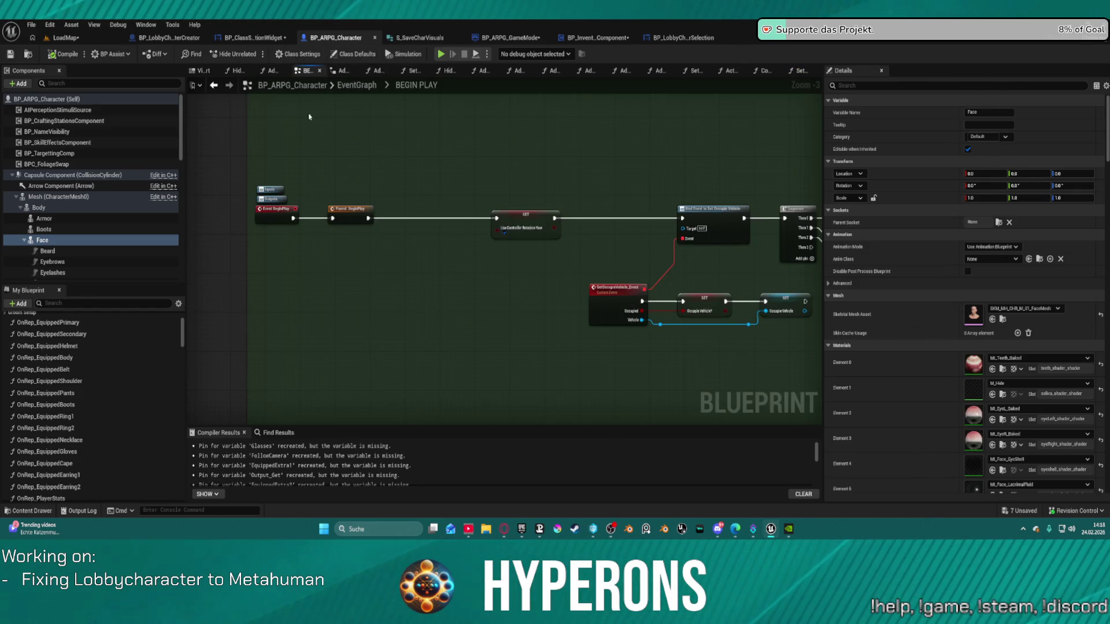
# - Close the leftover graph tabs, including AddHair, ActionbarKeyPress and AddEyebrows
pyautogui.click(460, 70)
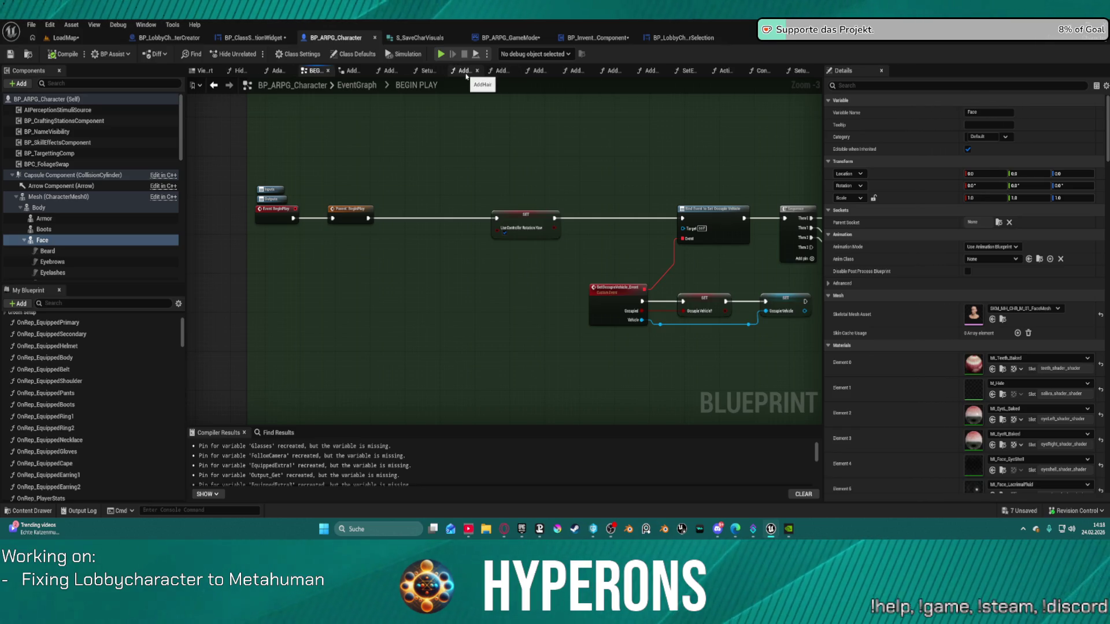
pyautogui.middleClick(466, 74)
pyautogui.middleClick(525, 74)
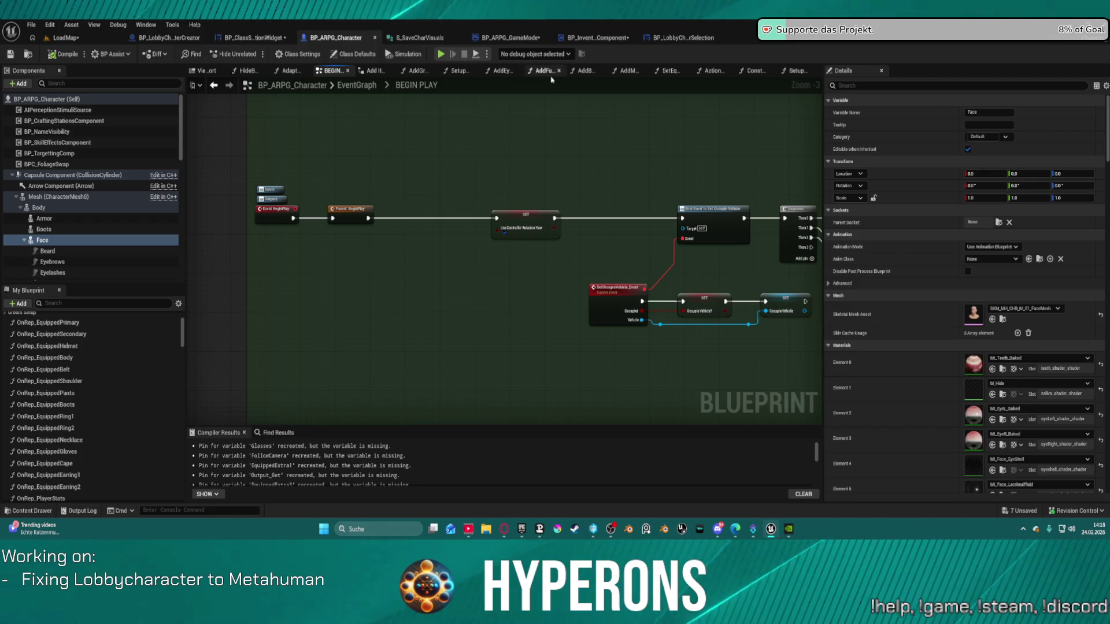
pyautogui.middleClick(669, 73)
pyautogui.middleClick(669, 73)
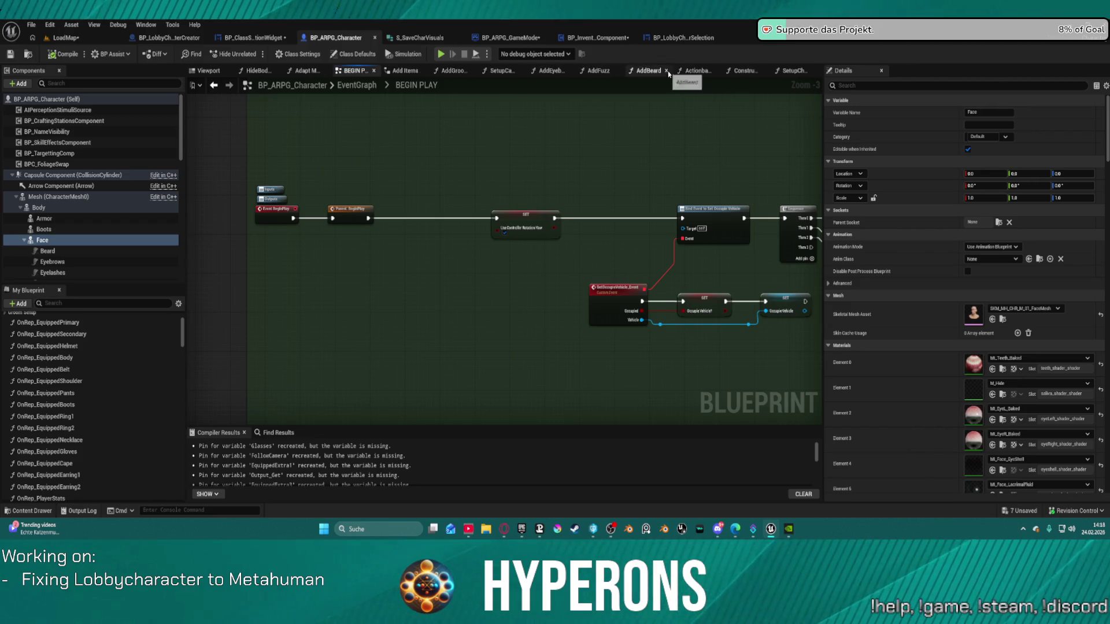
pyautogui.middleClick(665, 74)
pyautogui.middleClick(652, 74)
pyautogui.middleClick(653, 74)
pyautogui.middleClick(652, 74)
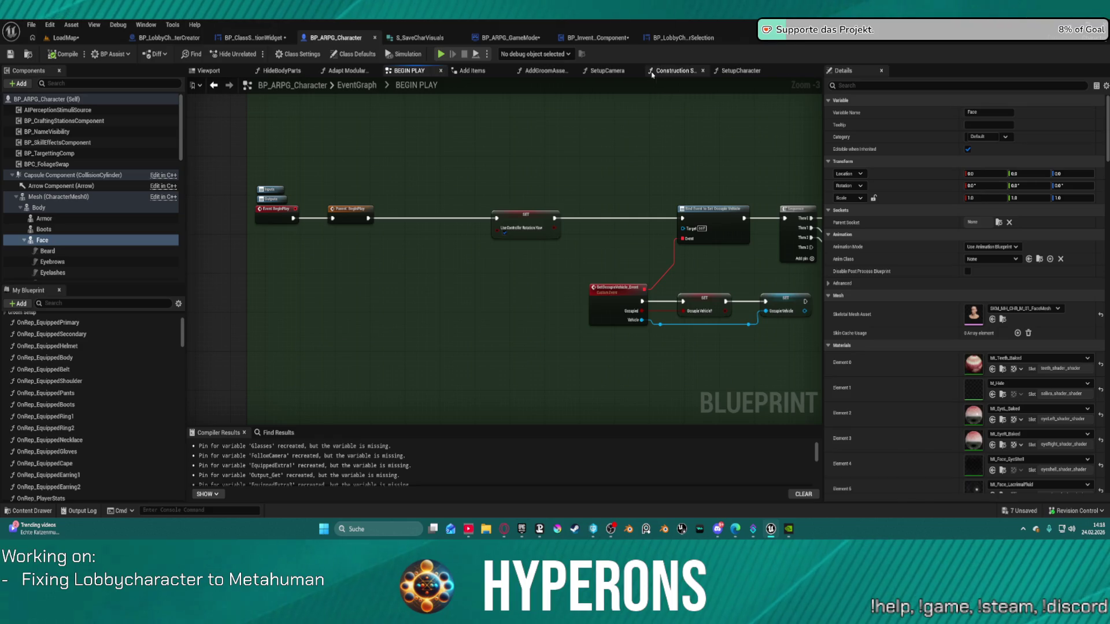
# - Show the SetupCharacter function graph again at 1:1 zoom
pyautogui.click(680, 71)
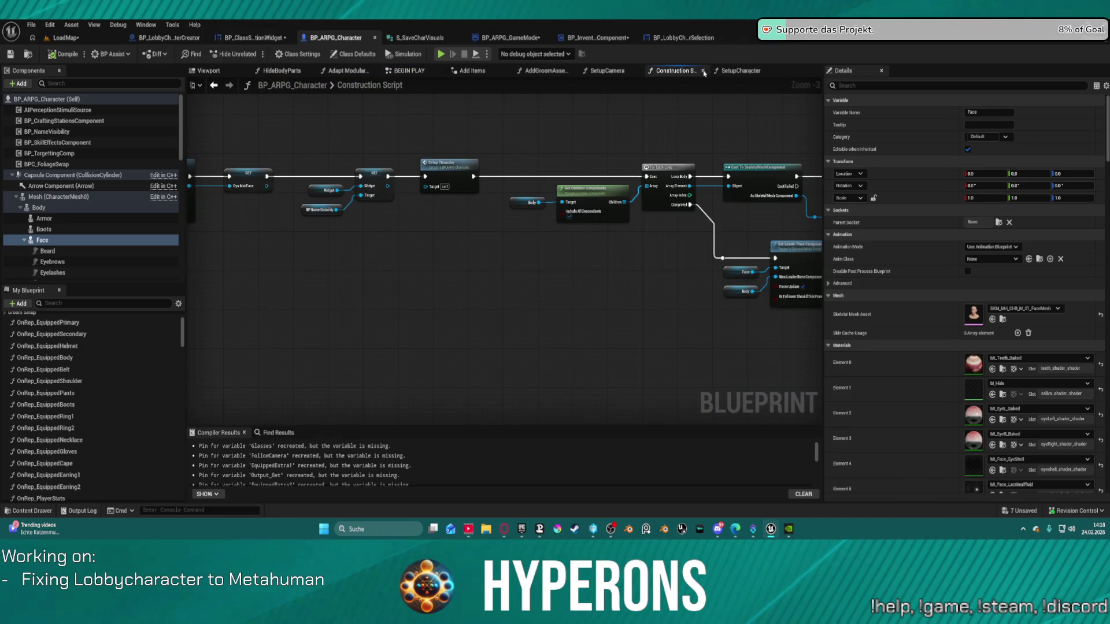
pyautogui.click(746, 75)
pyautogui.scroll(-3, 354, 156)
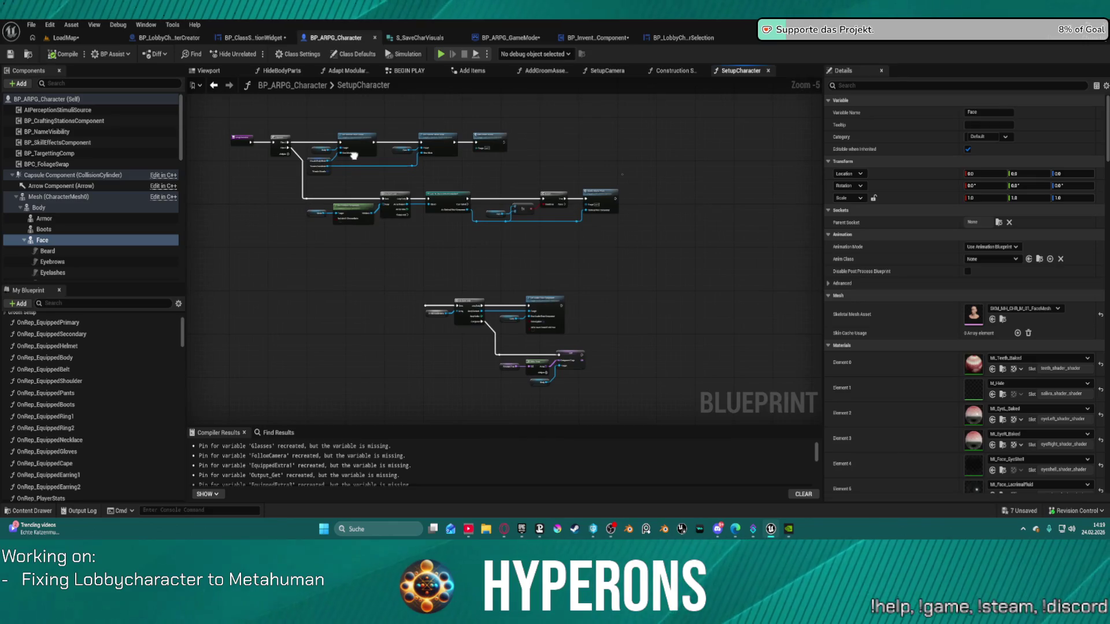
pyautogui.scroll(5, 354, 156)
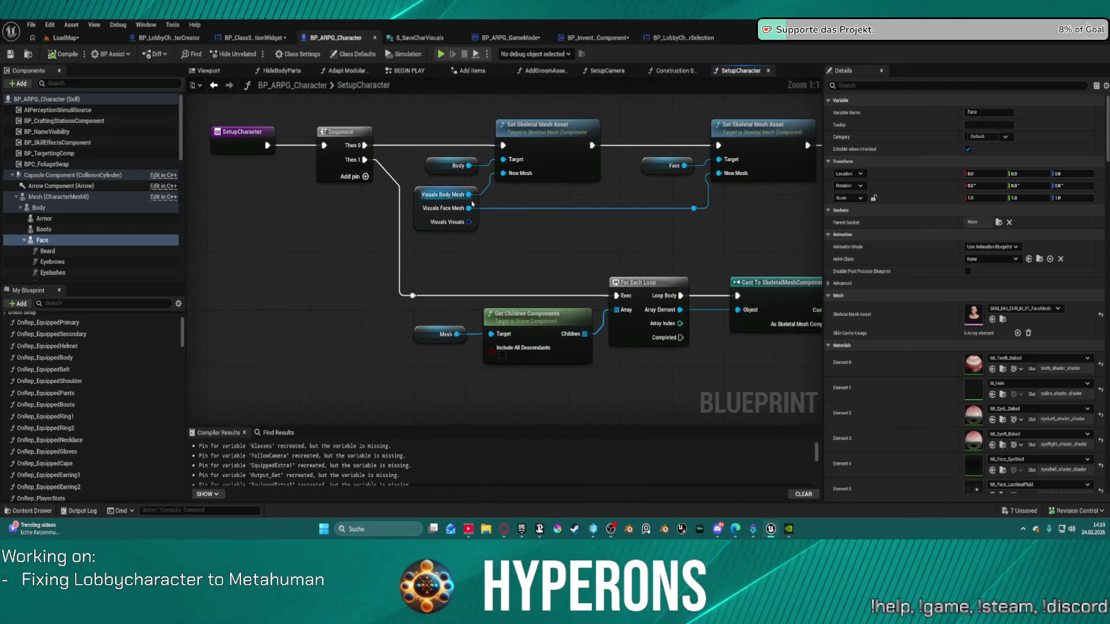
# - Create a Break S AI Assign Groom node from the Visuals pin, then cut it from SetupCharacter
pyautogui.click(442, 226)
pyautogui.moveTo(474, 223); pyautogui.dragTo(532, 234)
pyautogui.write('bre')
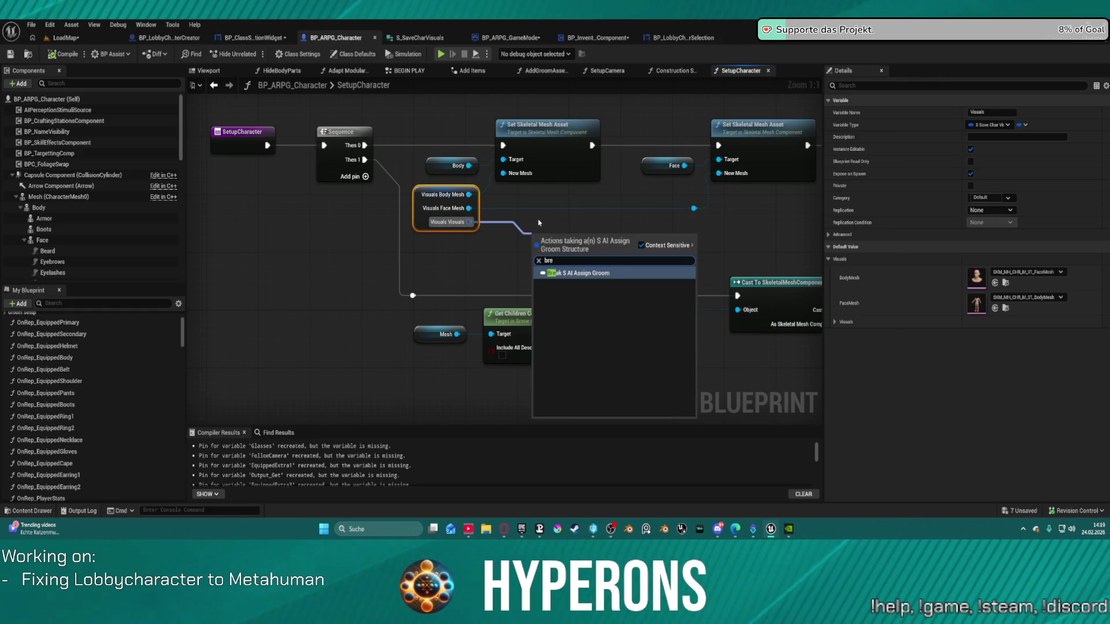
pyautogui.press('Return')
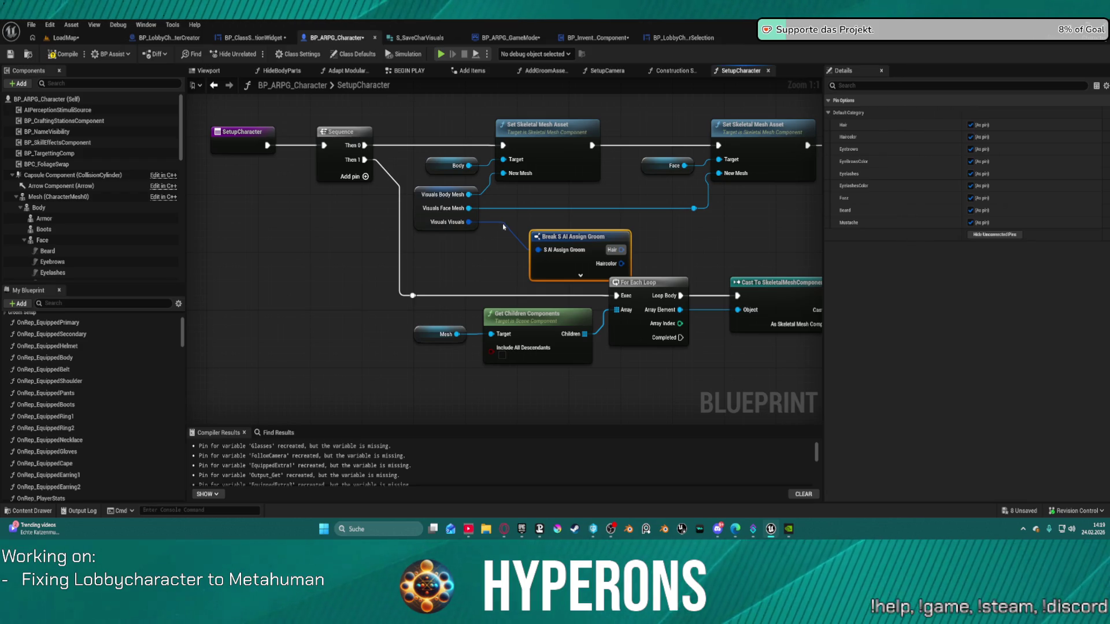
pyautogui.click(448, 222)
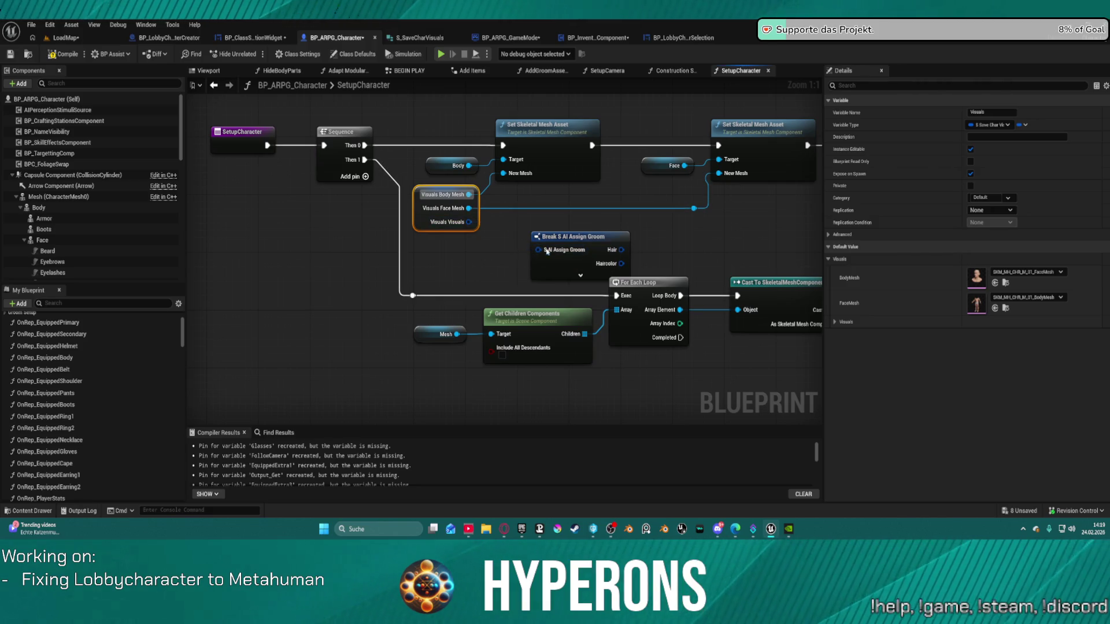
pyautogui.click(546, 252)
pyautogui.press('Delete')
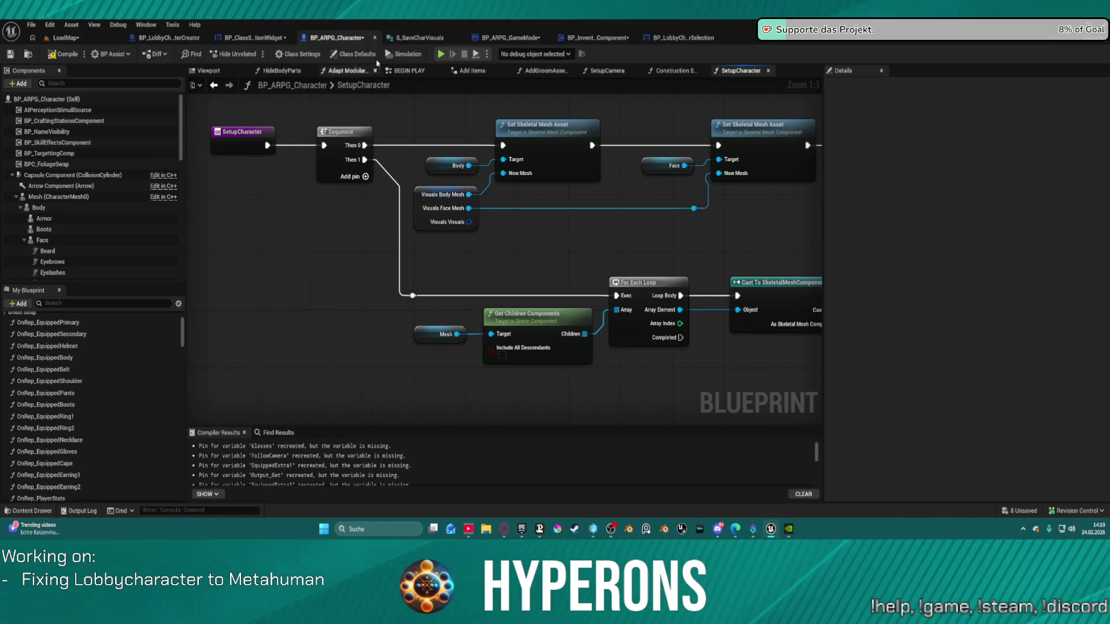
pyautogui.click(171, 40)
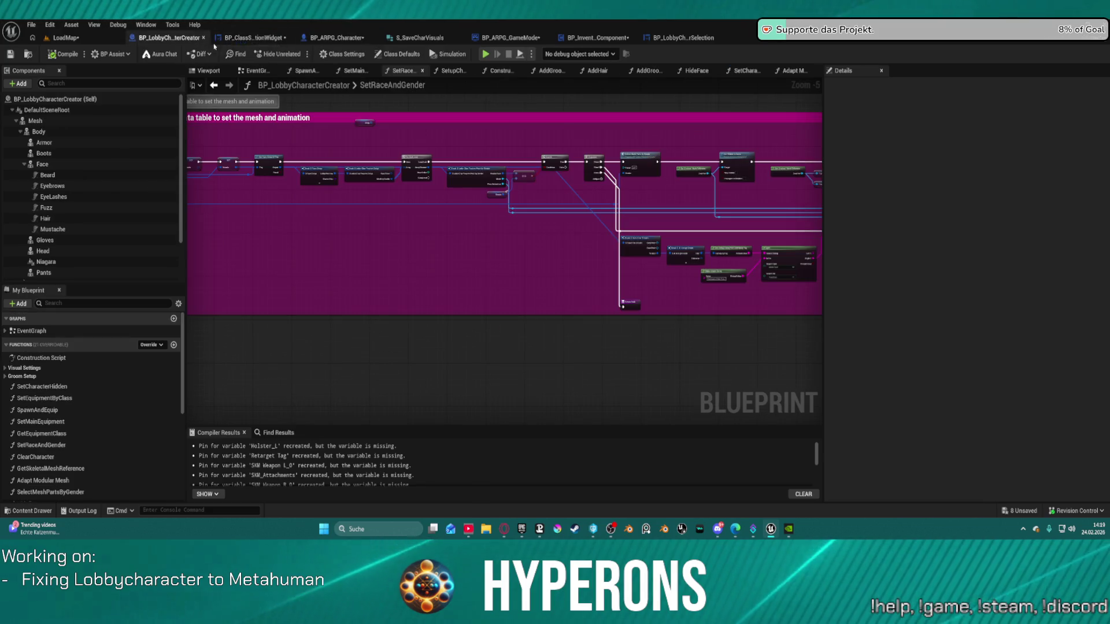
pyautogui.click(271, 43)
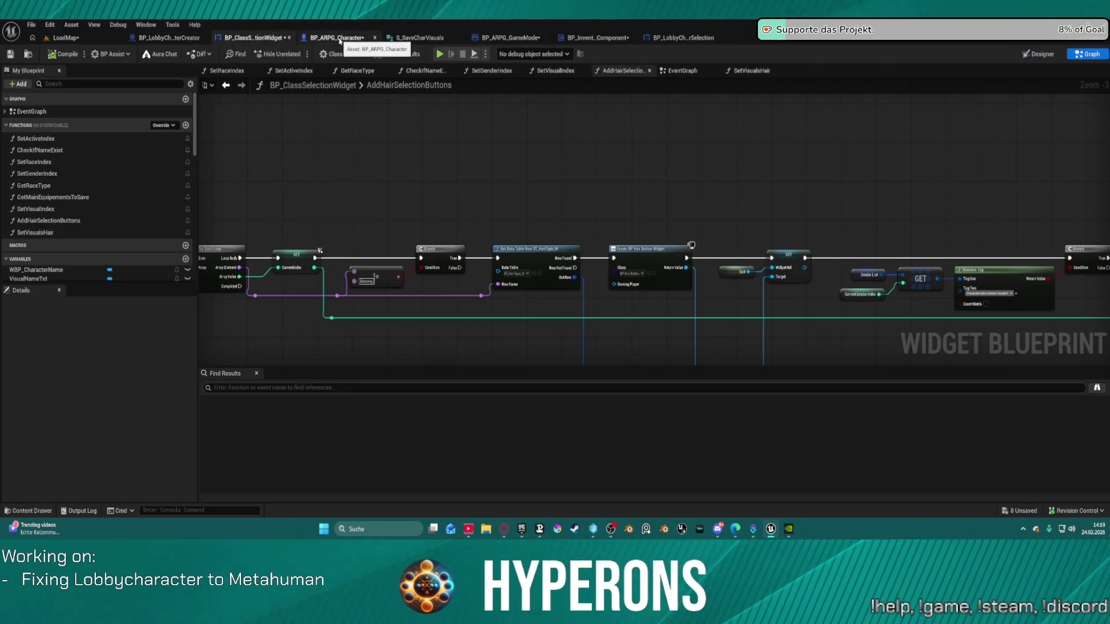
# - In SpawnNewPlayer, paste the groom break node and add Make S Save Char Visuals for SpawnActor's Visuals
pyautogui.click(512, 38)
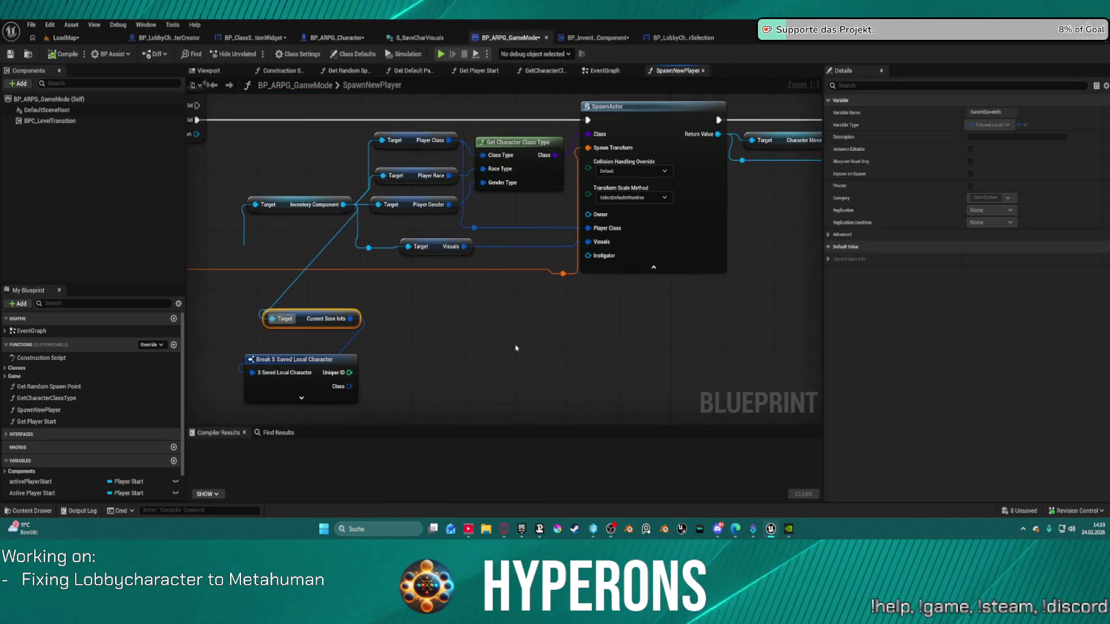
pyautogui.hotkey('ctrl', 'v')
pyautogui.moveTo(442, 357); pyautogui.dragTo(429, 313)
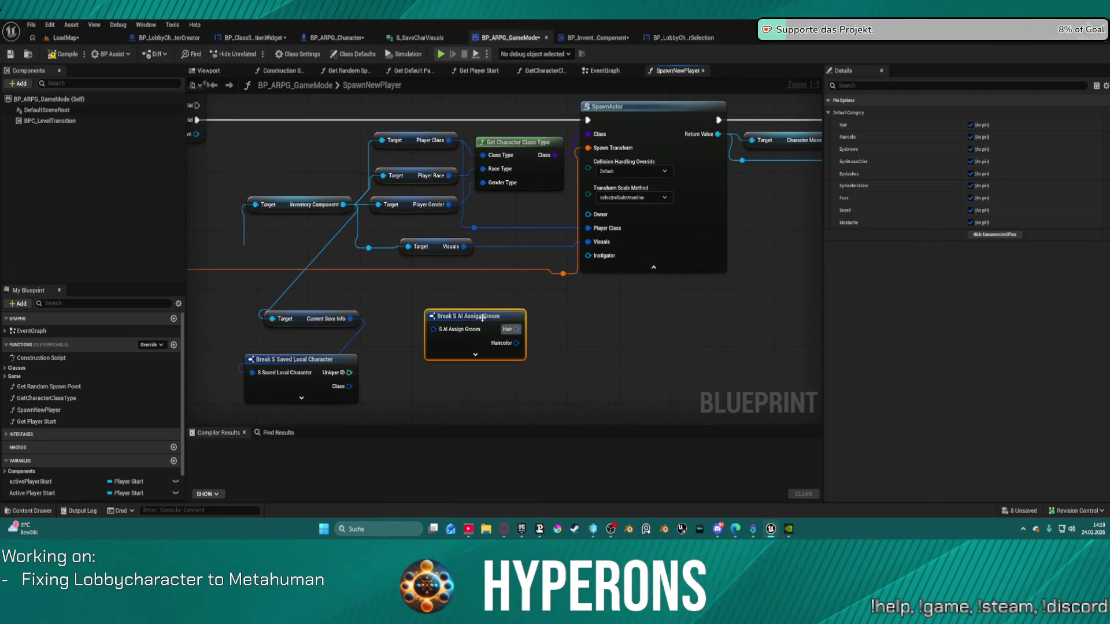
pyautogui.moveTo(590, 242); pyautogui.dragTo(578, 249)
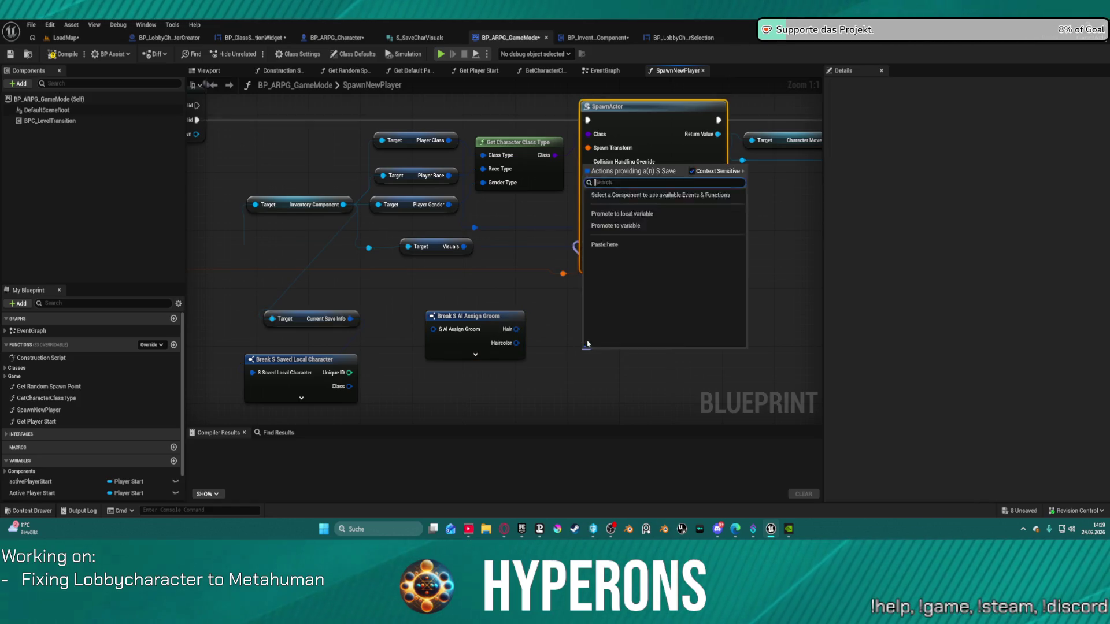
pyautogui.write('make')
pyautogui.press('Return')
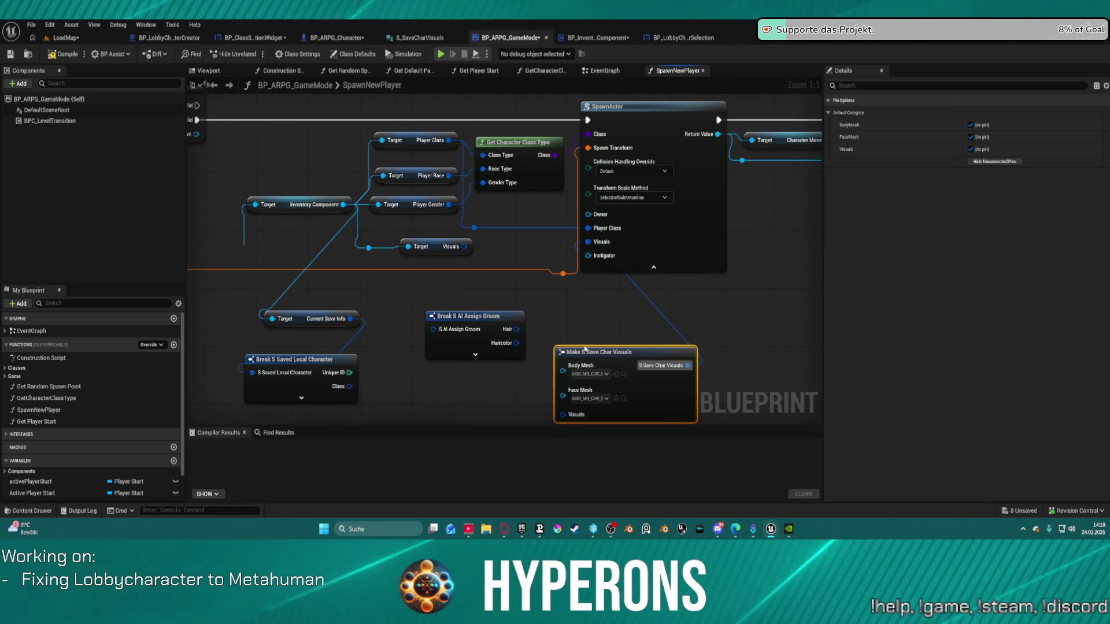
# - Remove the pasted Break S AI Assign Groom node
pyautogui.moveTo(438, 223)
pyautogui.mouseDown()
pyautogui.moveTo(467, 277)
pyautogui.moveTo(422, 310)
pyautogui.mouseUp()
pyautogui.press('Escape')
pyautogui.click(479, 249)
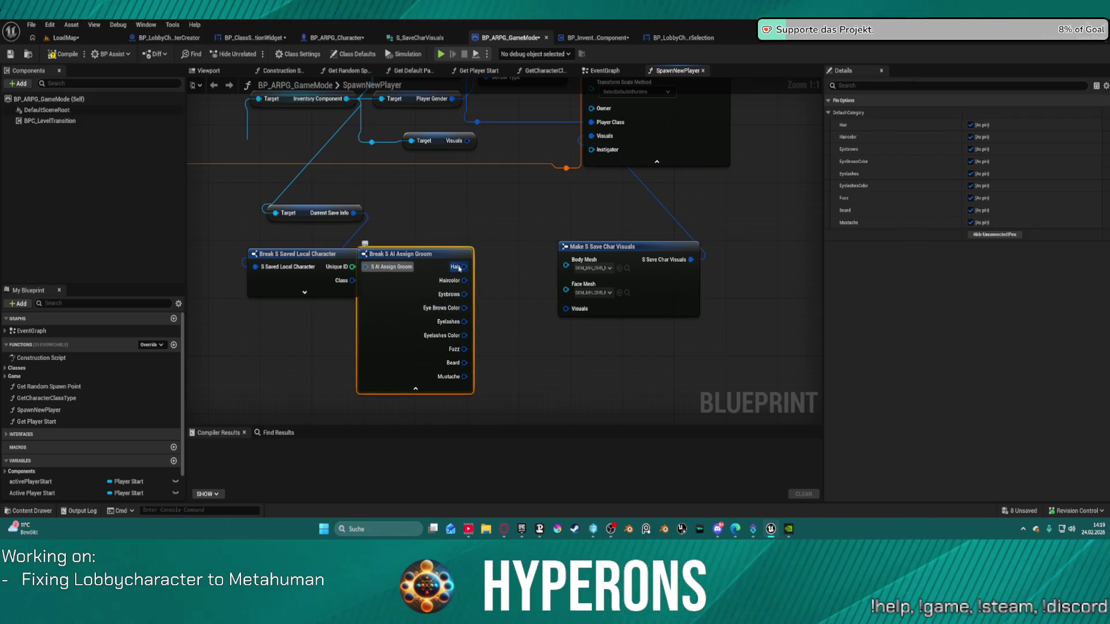
pyautogui.moveTo(434, 254); pyautogui.dragTo(461, 247)
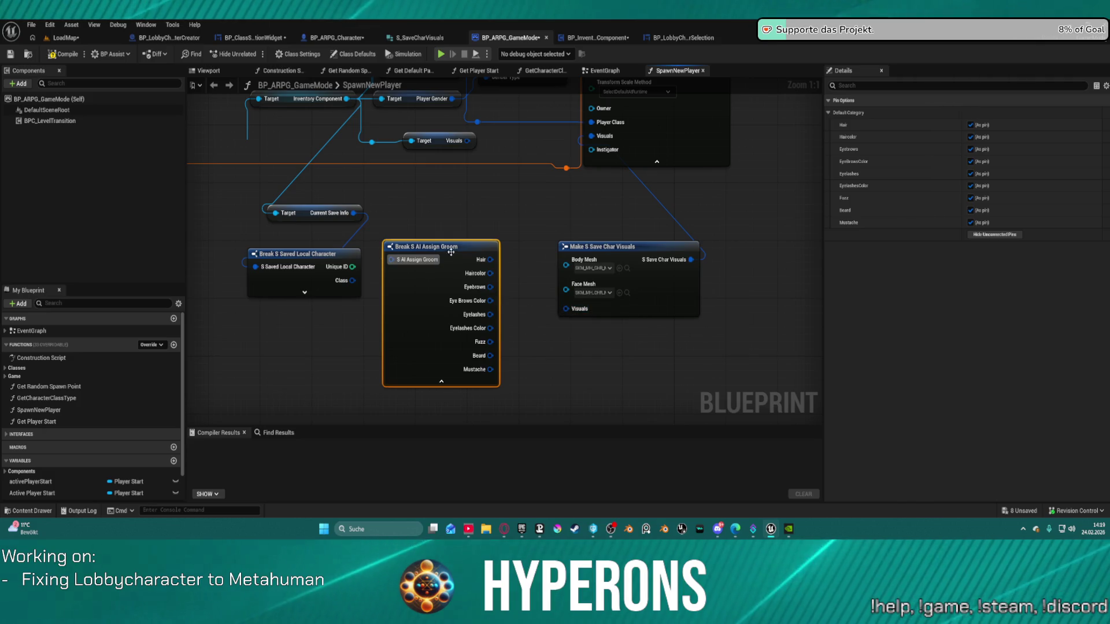
pyautogui.press('Delete')
# - Add a Make S AI Assign Groom node feeding the visuals node's Visuals input
pyautogui.moveTo(512, 292)
pyautogui.mouseDown()
pyautogui.moveTo(550, 376)
pyautogui.moveTo(589, 362)
pyautogui.moveTo(539, 300)
pyautogui.moveTo(454, 280)
pyautogui.moveTo(462, 312)
pyautogui.mouseUp()
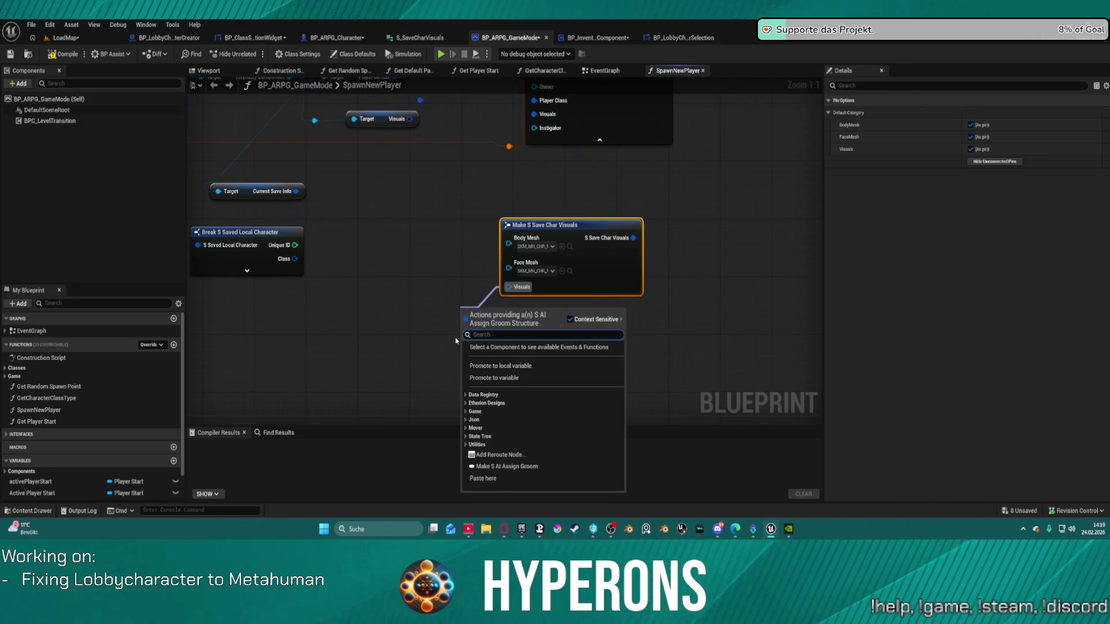
pyautogui.write('male')
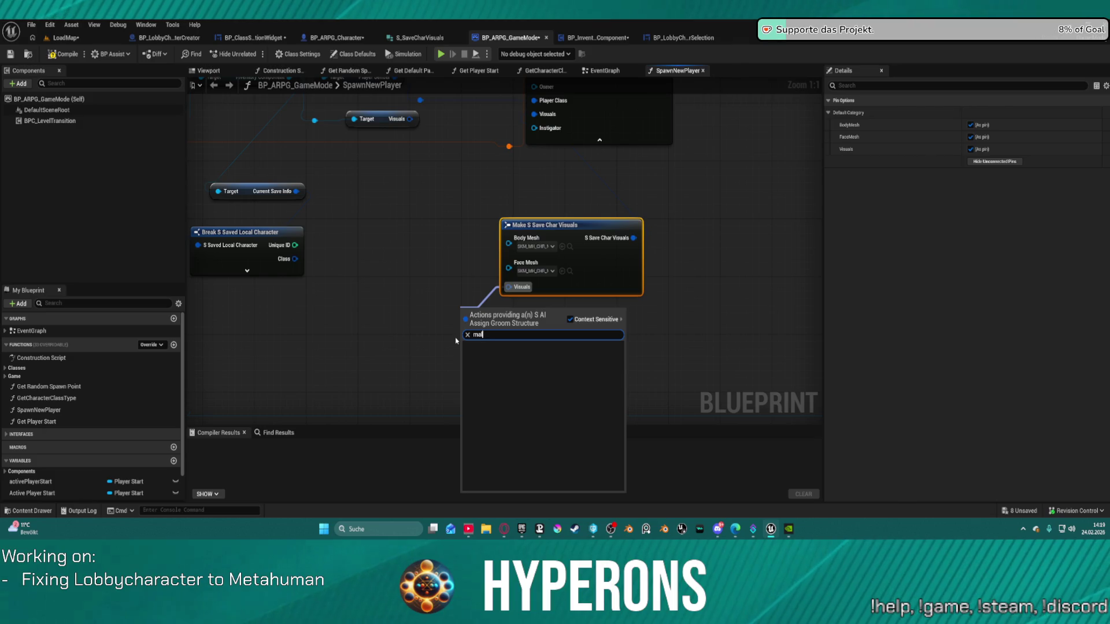
pyautogui.press('BackSpace')
pyautogui.write('ke')
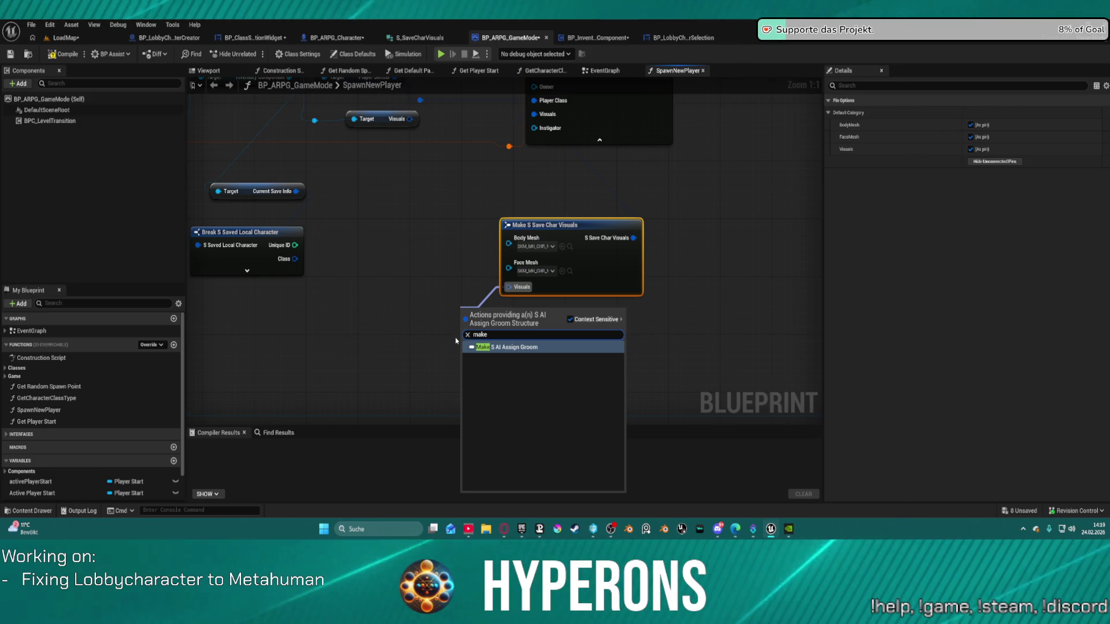
pyautogui.press('Return')
pyautogui.moveTo(523, 308)
pyautogui.mouseDown()
pyautogui.moveTo(440, 253)
pyautogui.moveTo(387, 253)
pyautogui.mouseUp()
# - Expand the Make S AI Assign Groom node and set Hair to the male AfroCurly cut
pyautogui.click(398, 317)
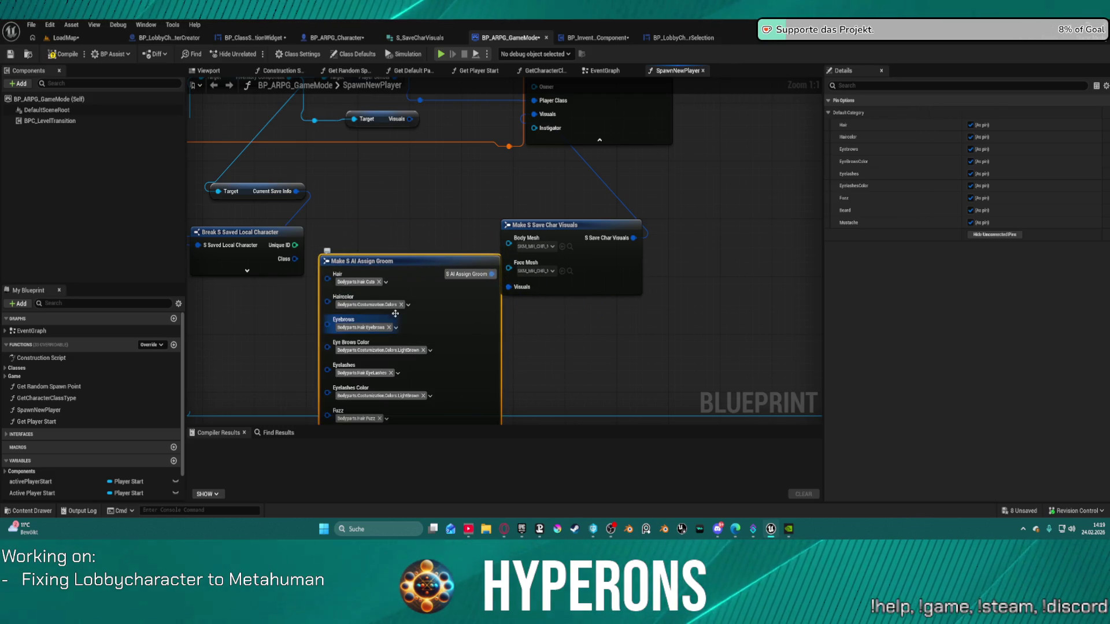
pyautogui.moveTo(387, 322); pyautogui.dragTo(567, 219)
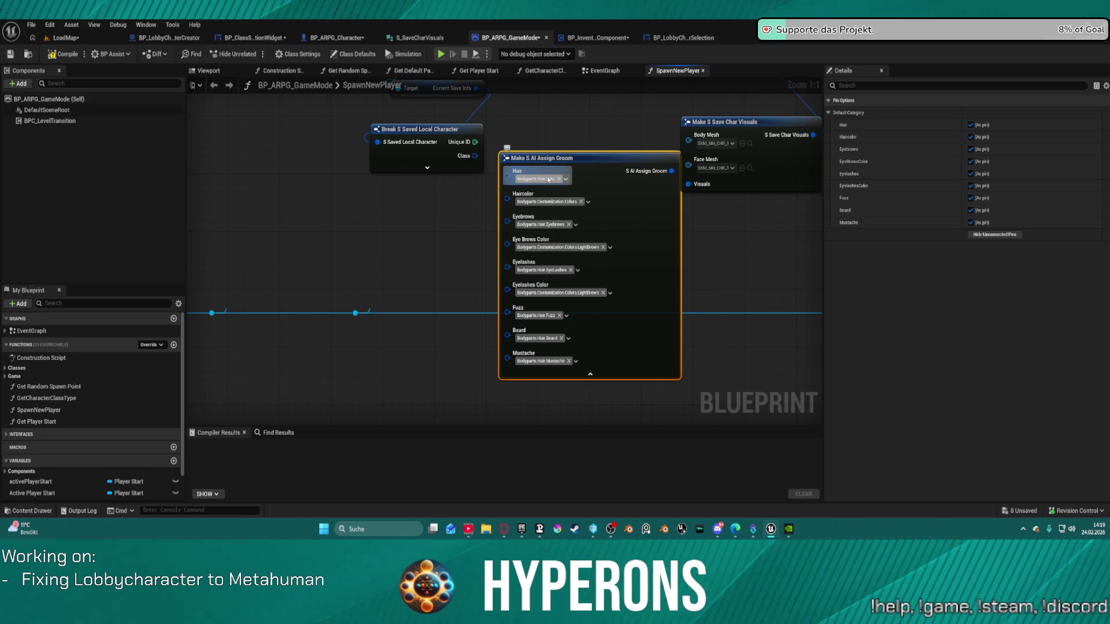
pyautogui.click(566, 179)
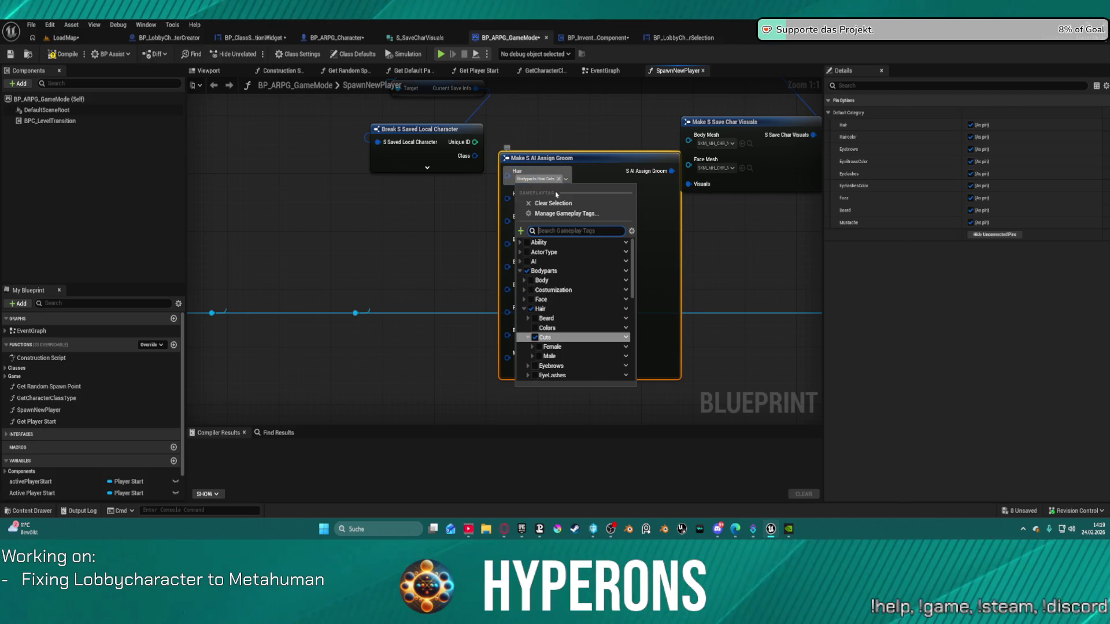
pyautogui.click(530, 355)
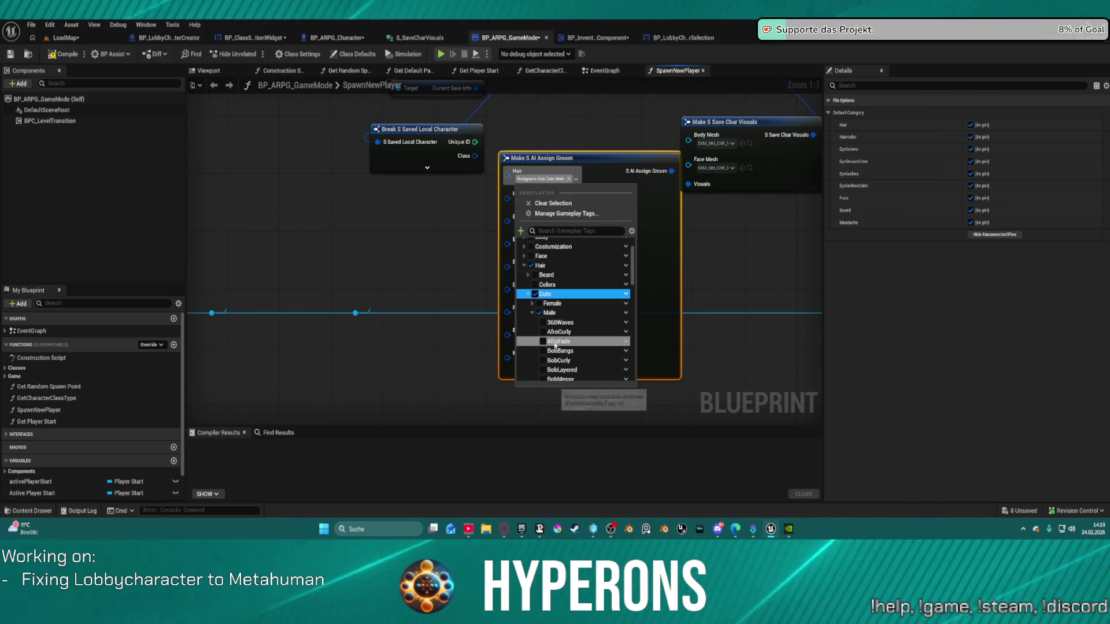
pyautogui.scroll(-2, 577, 363)
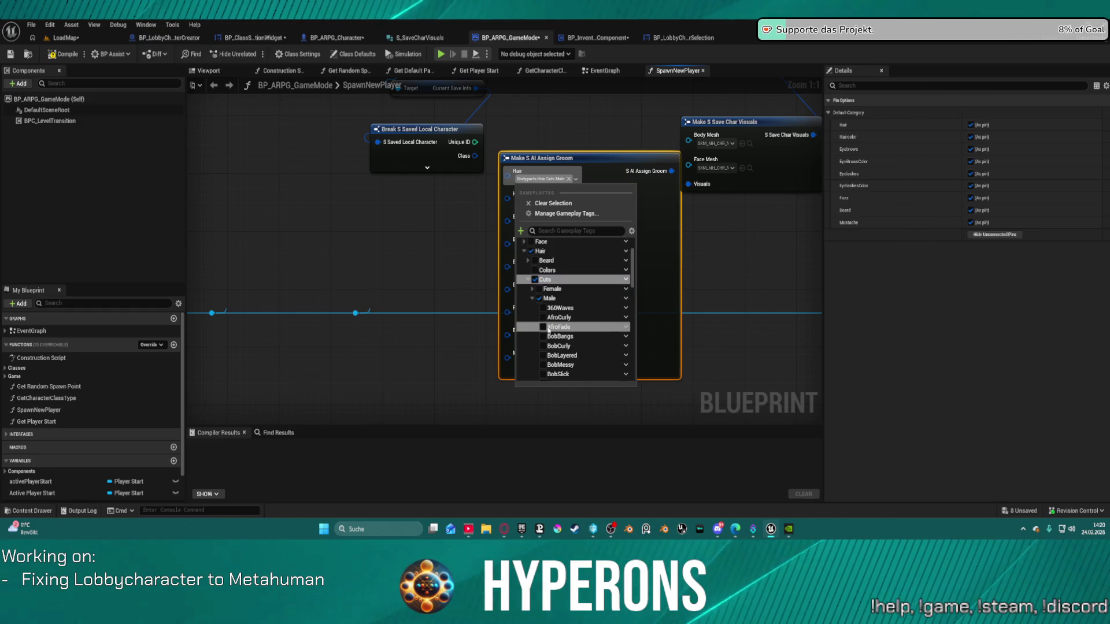
pyautogui.click(664, 260)
# - Set Haircolor to Colors.Black and paste Black into the brow and lash colours
pyautogui.click(588, 202)
pyautogui.click(552, 341)
pyautogui.click(665, 192)
pyautogui.hotkey('ctrl', 'c')
pyautogui.hotkey('ctrl', 'v')
pyautogui.hotkey('ctrl', 'v')
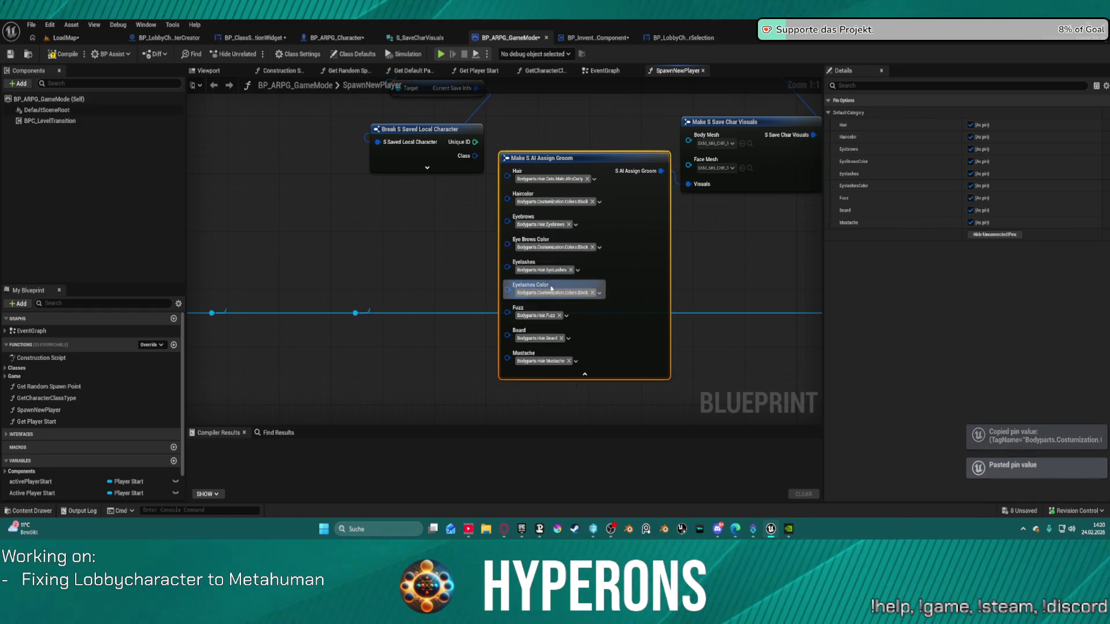
# - Set Eyebrows to M_Thin and EyeLashes to S_Thin, then save all modified assets
pyautogui.click(549, 224)
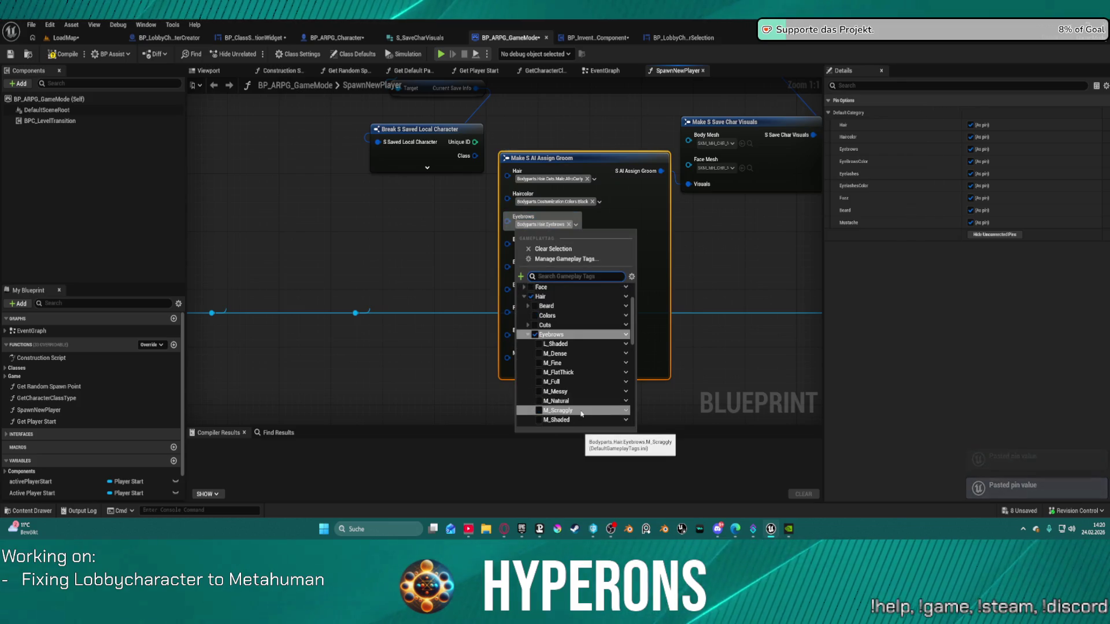
pyautogui.scroll(-2, 581, 413)
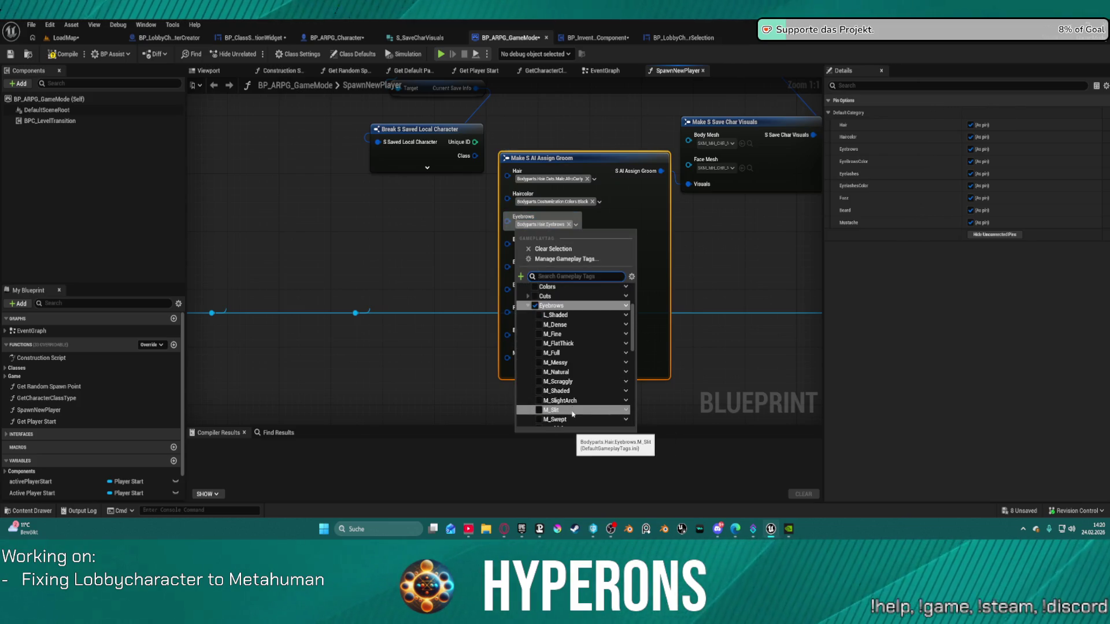
pyautogui.scroll(-3, 572, 414)
pyautogui.click(556, 395)
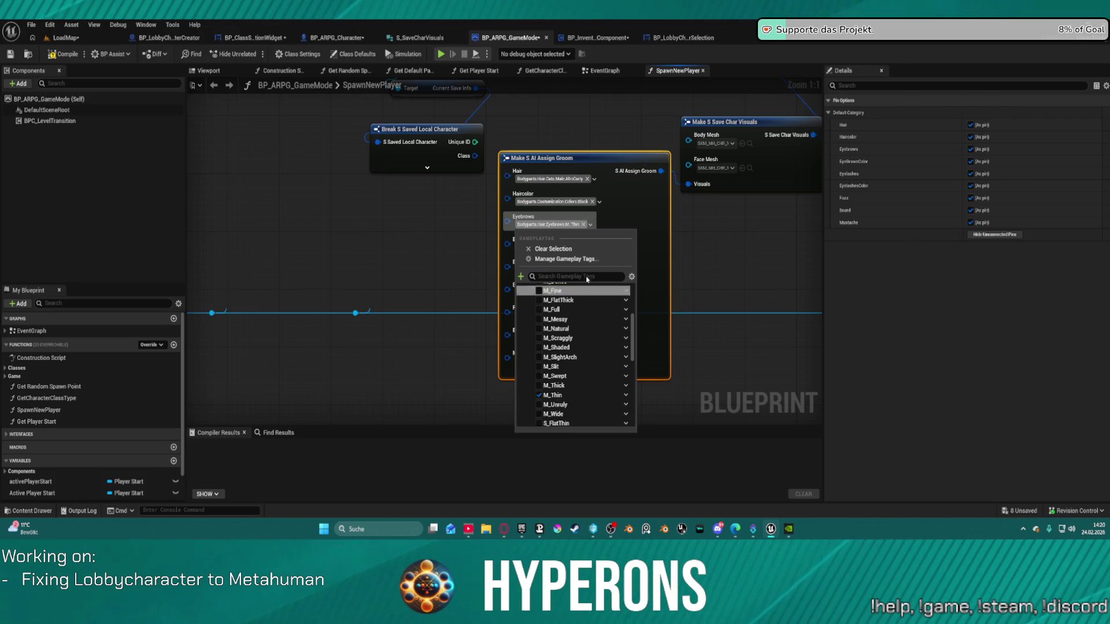
pyautogui.press('Escape')
pyautogui.click(555, 270)
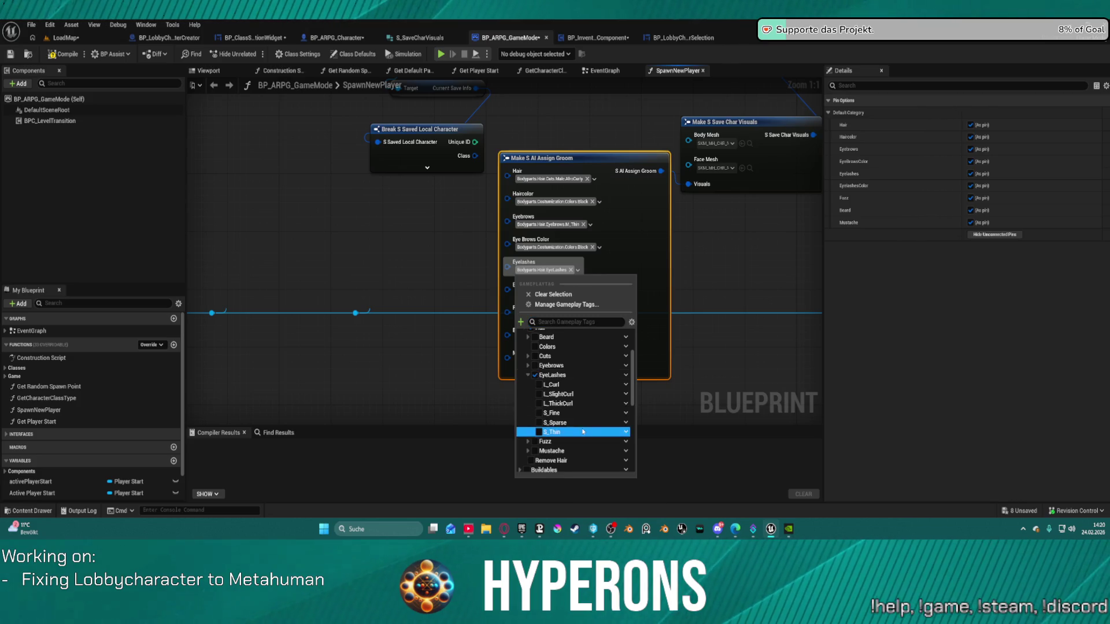
pyautogui.click(553, 432)
pyautogui.press('Escape')
pyautogui.hotkey('ctrl', 'shift', 's')
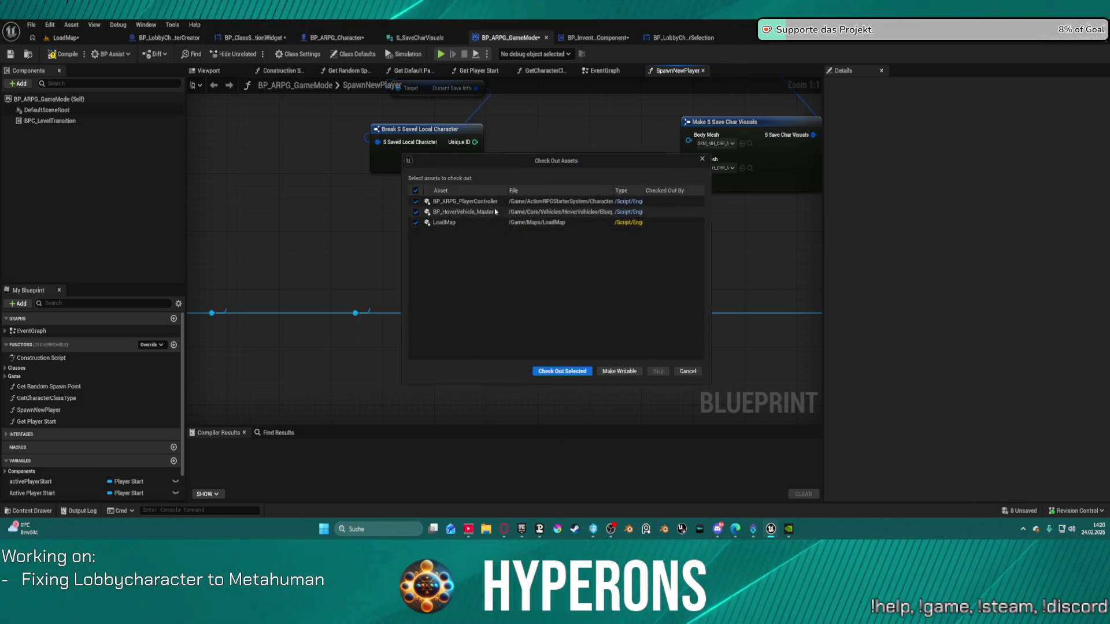
# - Check out the assets and set Make S Save Char Visuals' Body and Face Mesh to SKM_MH_CHR_M_01 meshes
pyautogui.click(562, 376)
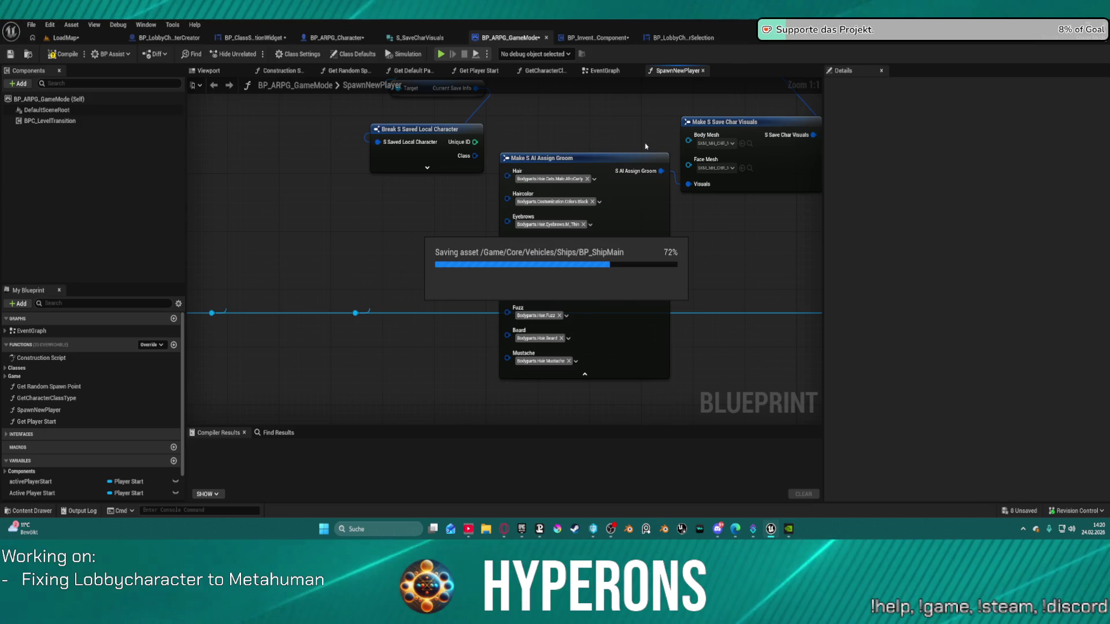
pyautogui.click(732, 144)
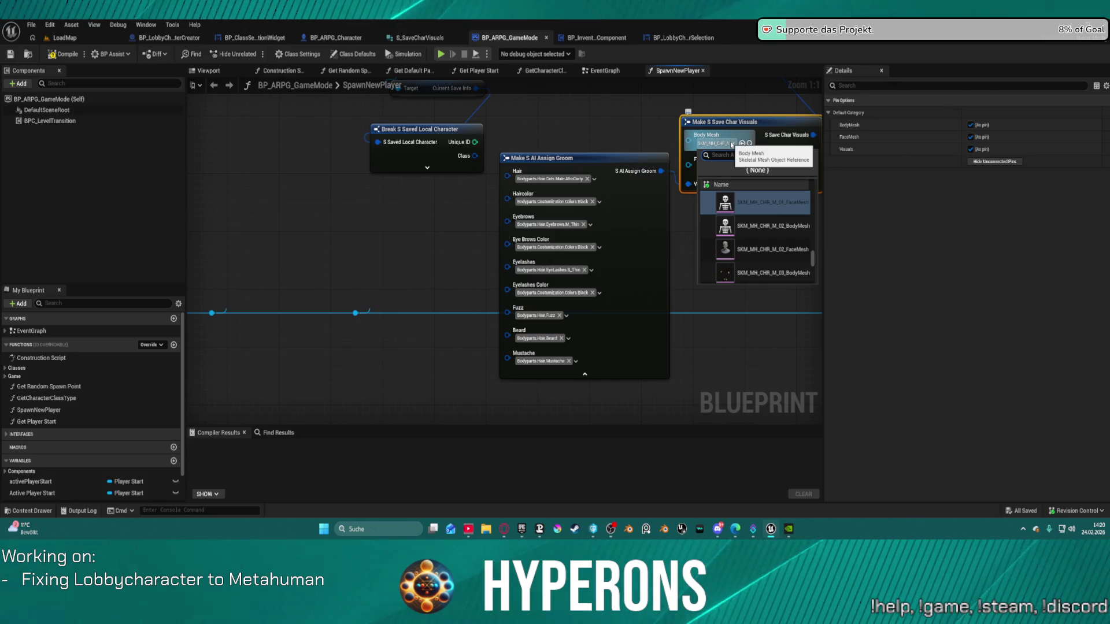
pyautogui.moveTo(711, 184)
pyautogui.mouseDown()
pyautogui.moveTo(569, 232)
pyautogui.moveTo(482, 378)
pyautogui.moveTo(514, 499)
pyautogui.mouseUp()
pyautogui.moveTo(521, 376); pyautogui.dragTo(562, 173)
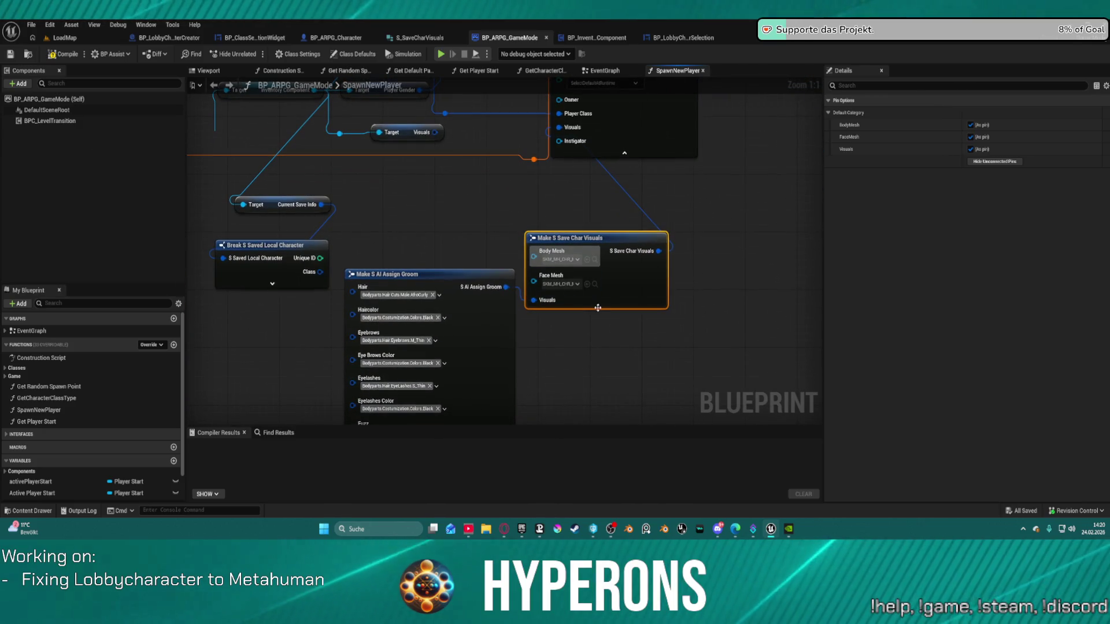
pyautogui.click(577, 259)
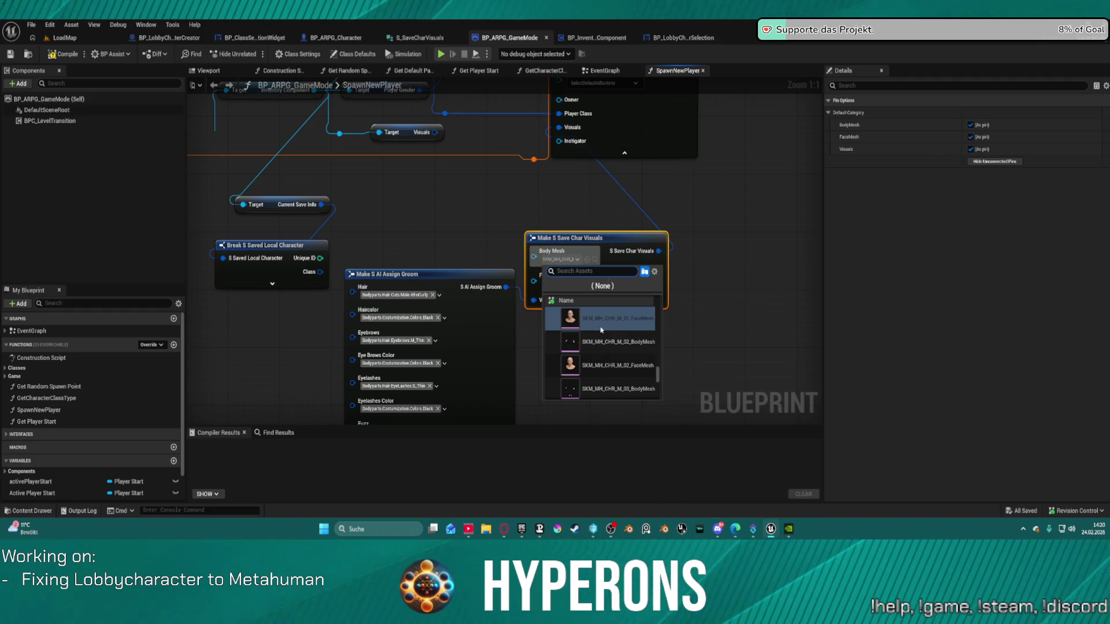
pyautogui.scroll(1, 605, 370)
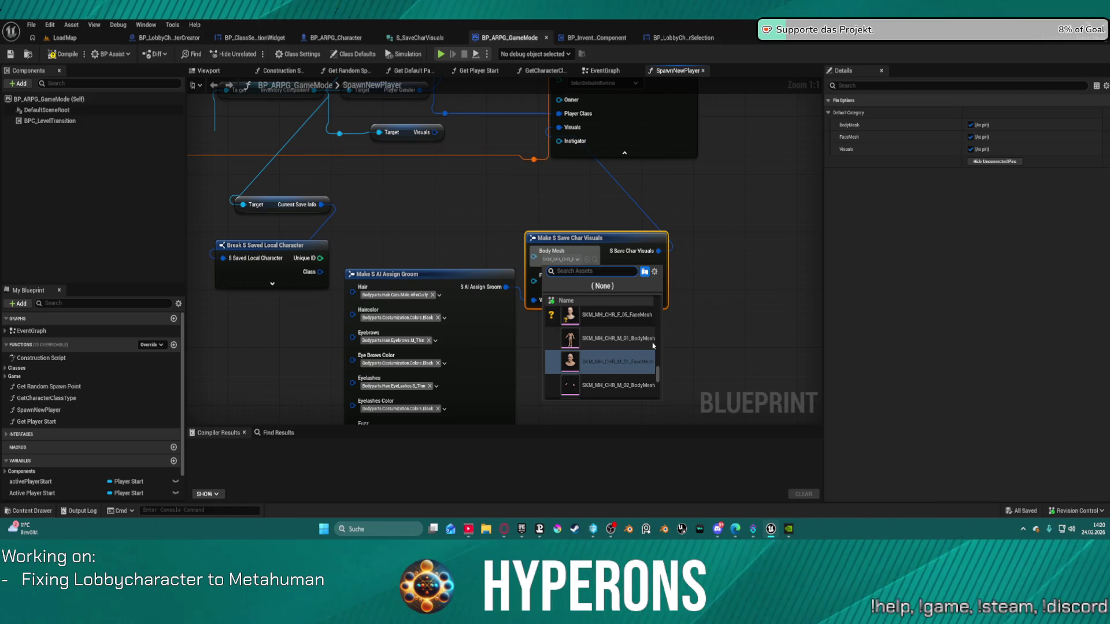
pyautogui.click(634, 339)
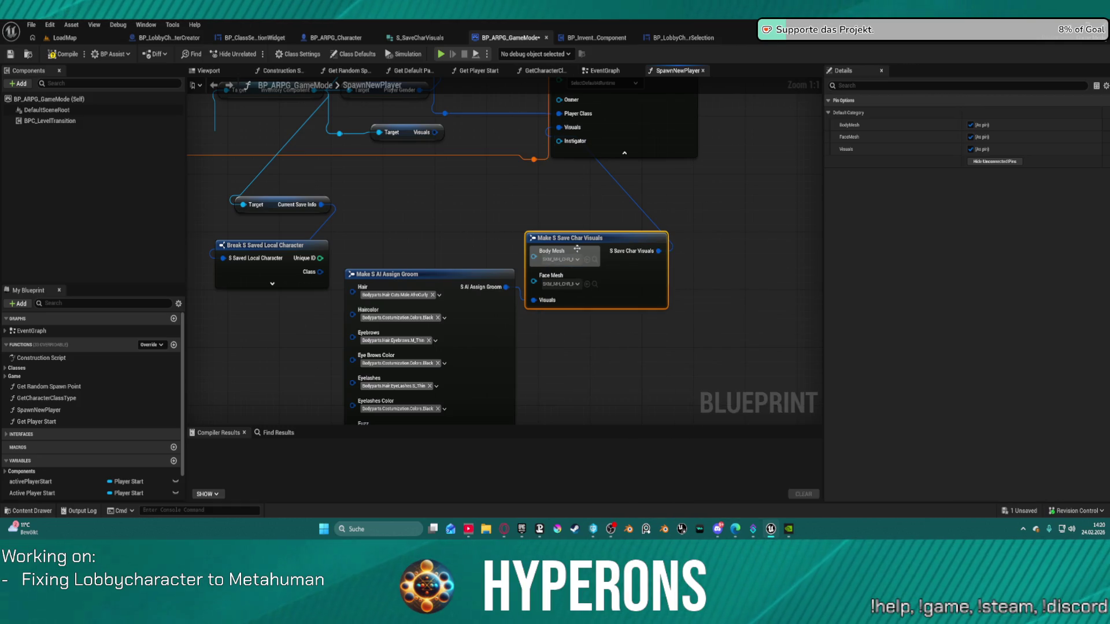
pyautogui.click(578, 283)
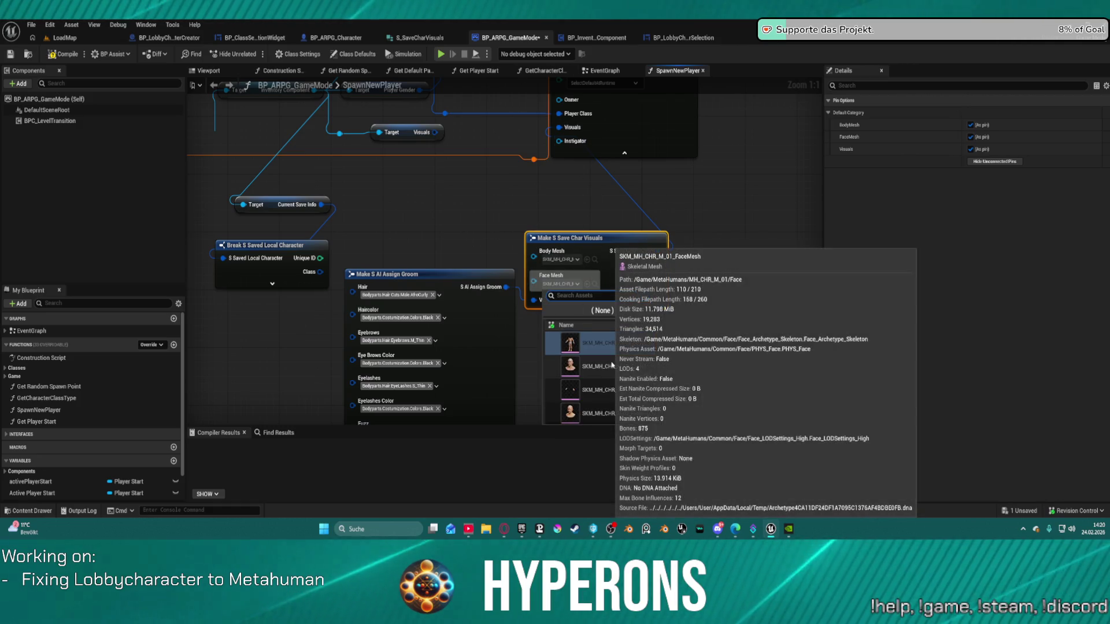
pyautogui.click(612, 365)
# - Save the blueprint changes and compile
pyautogui.click(572, 225)
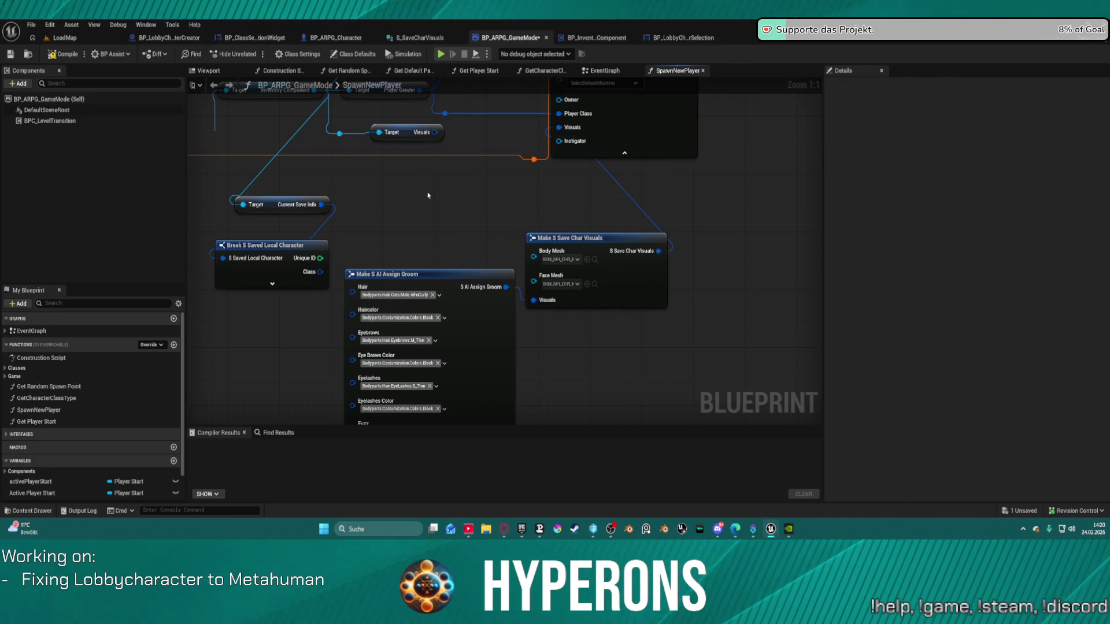
pyautogui.hotkey('ctrl', 's')
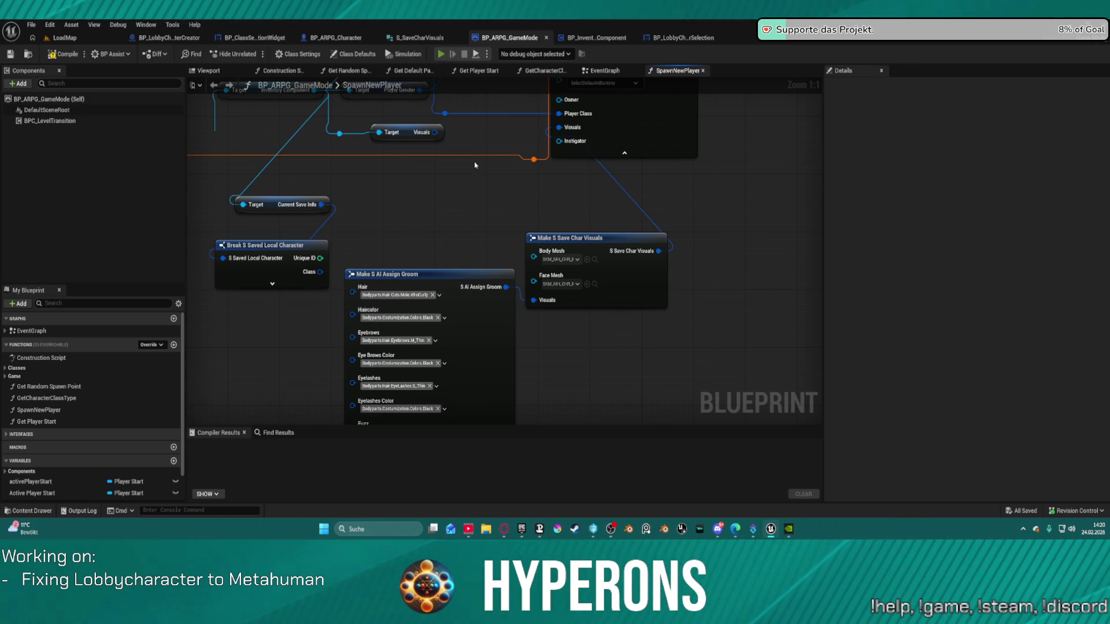
pyautogui.press('F7')
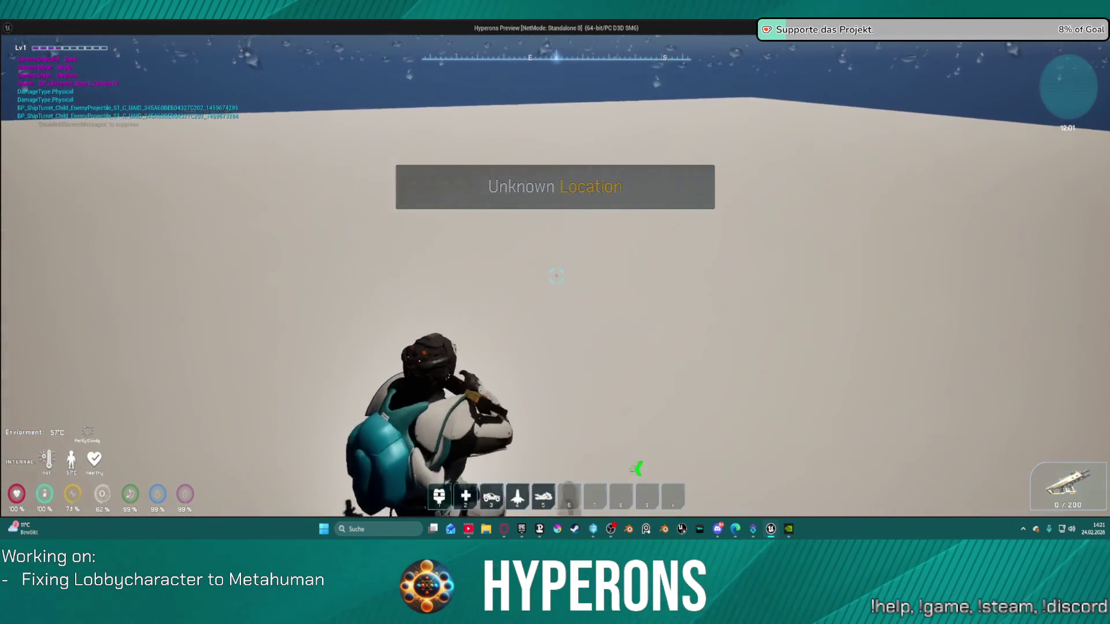
# - Open the in-game inventory, take the helmet off into the inventory, and aim the rifle
pyautogui.press('i')
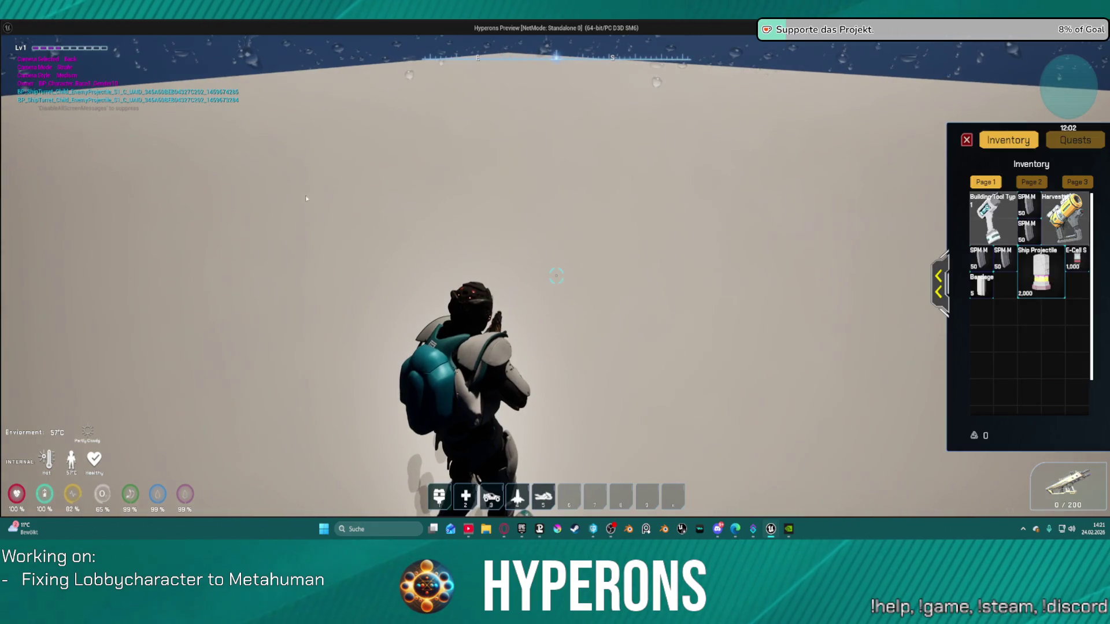
pyautogui.click(938, 277)
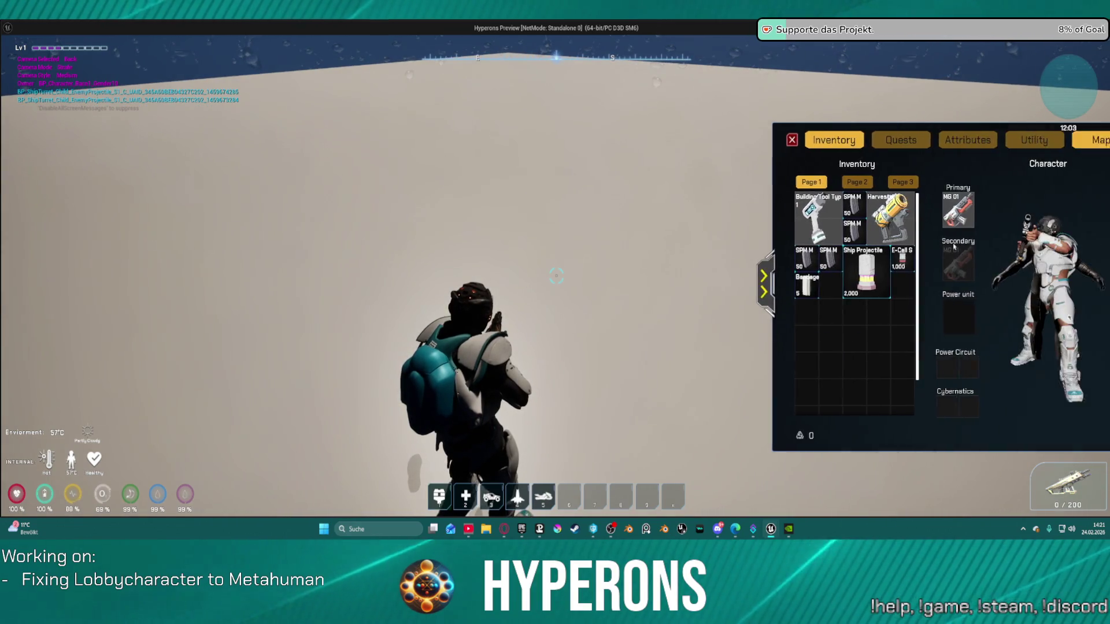
pyautogui.moveTo(1059, 209)
pyautogui.mouseDown()
pyautogui.moveTo(1041, 237)
pyautogui.moveTo(712, 341)
pyautogui.moveTo(743, 306)
pyautogui.mouseUp()
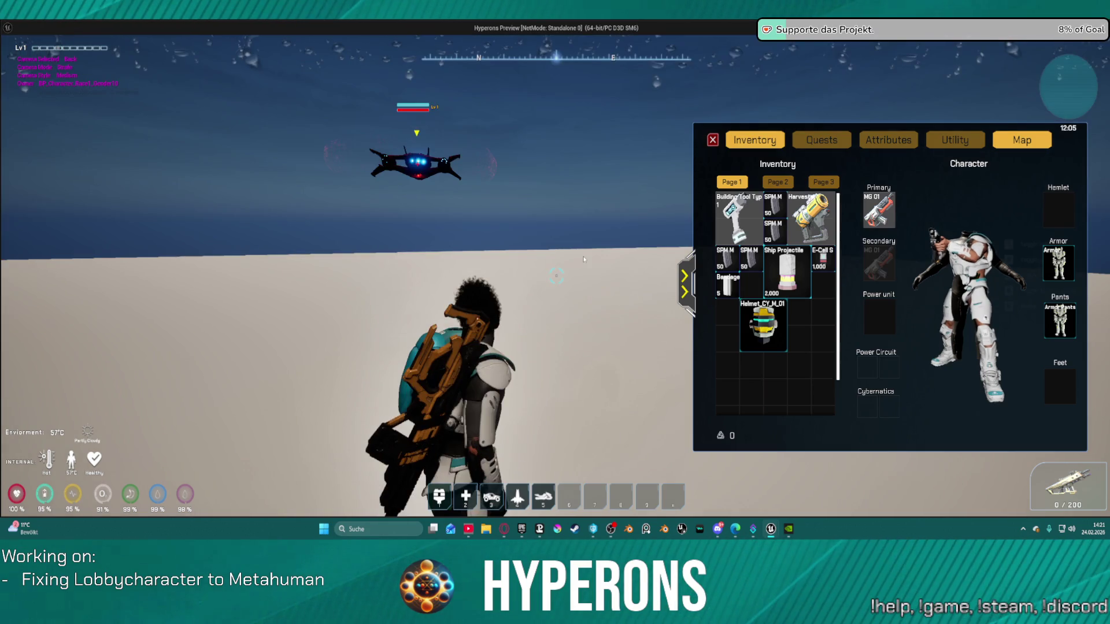
pyautogui.rightClick(607, 293)
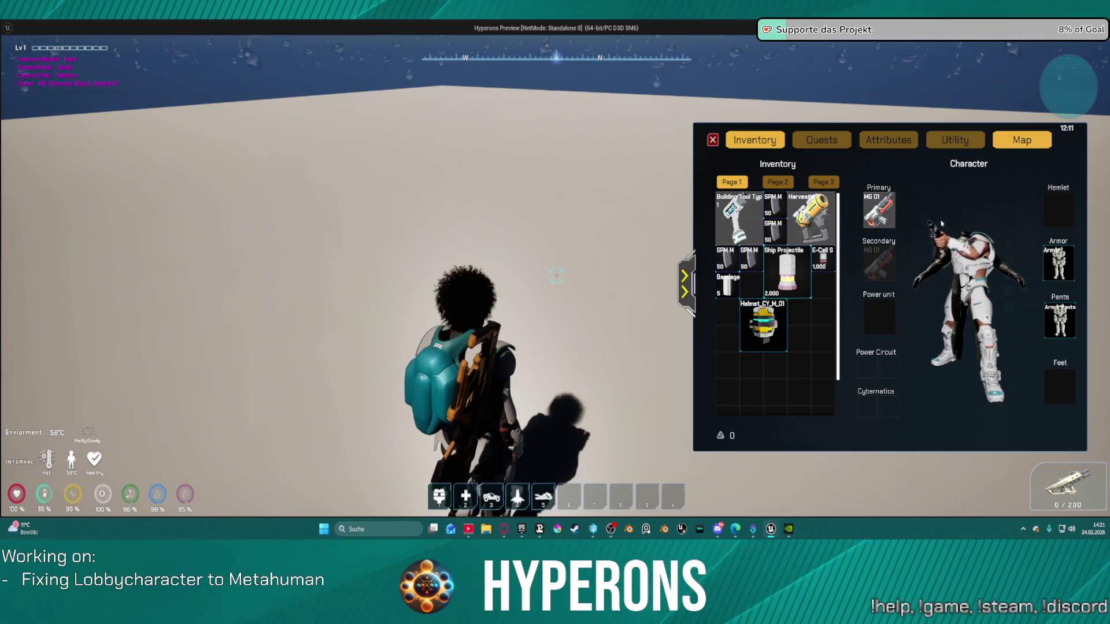
# - Re-equip the helmet into the Hemlet slot and close the standalone game
pyautogui.moveTo(764, 325); pyautogui.dragTo(764, 325)
pyautogui.moveTo(1065, 186); pyautogui.dragTo(1059, 209)
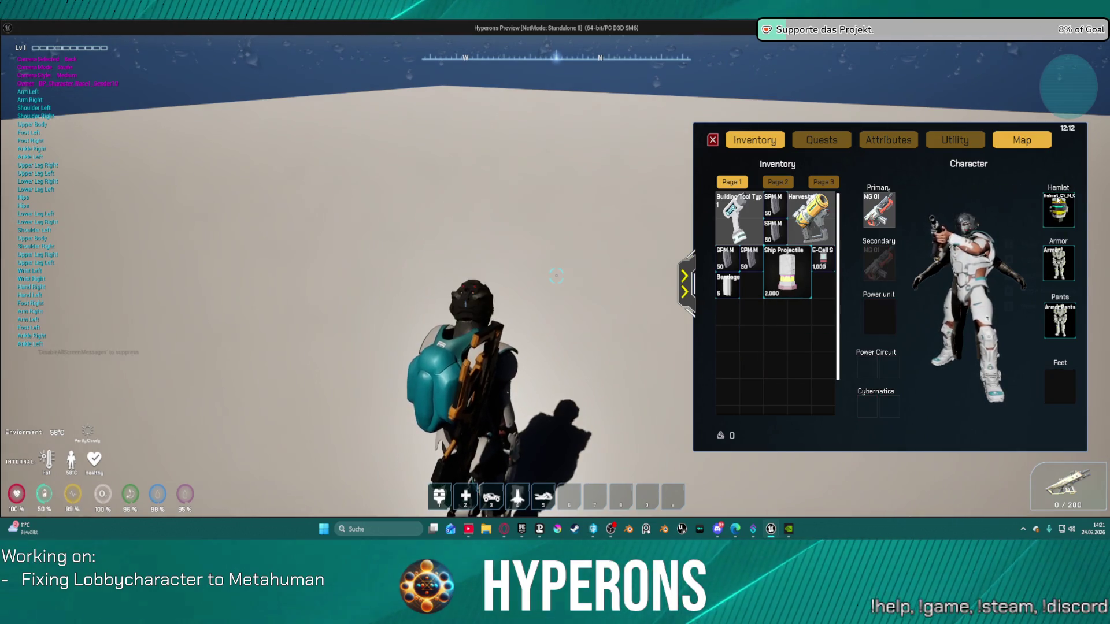
pyautogui.press('Escape')
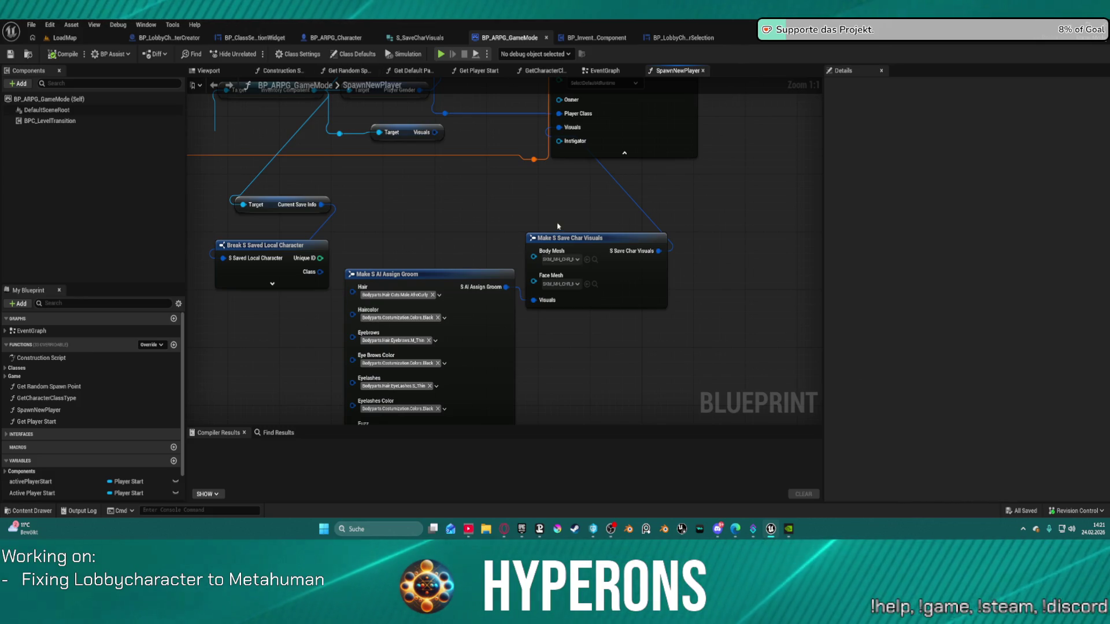
# - Wire the Visuals getter into SpawnActor's Visuals pin and refresh the SpawnActor node
pyautogui.moveTo(543, 218); pyautogui.dragTo(574, 322)
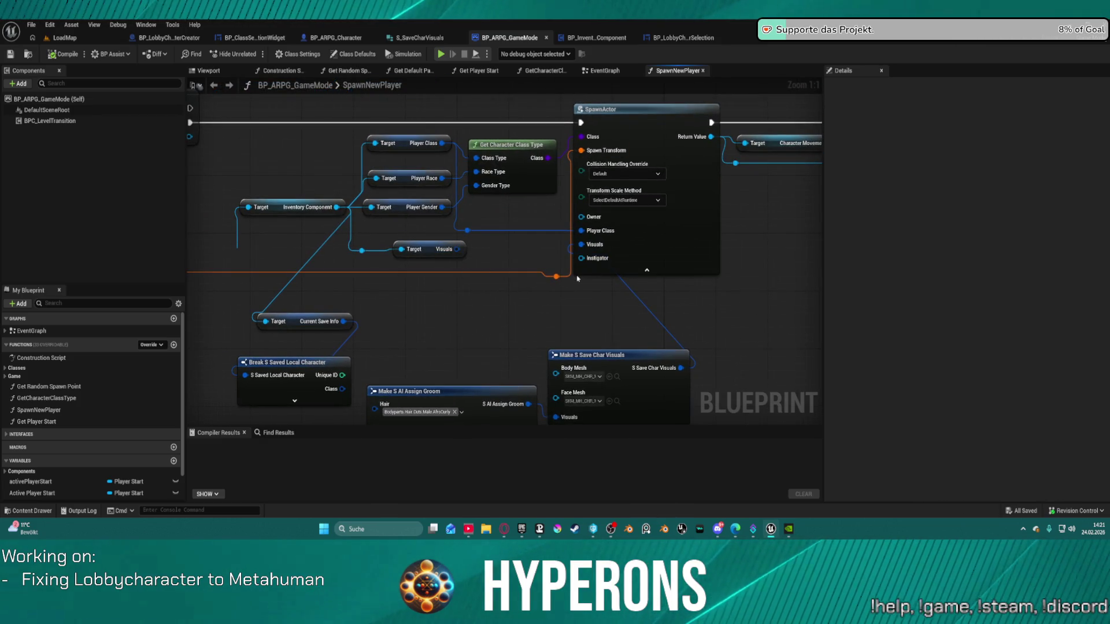
pyautogui.moveTo(456, 250); pyautogui.dragTo(580, 246)
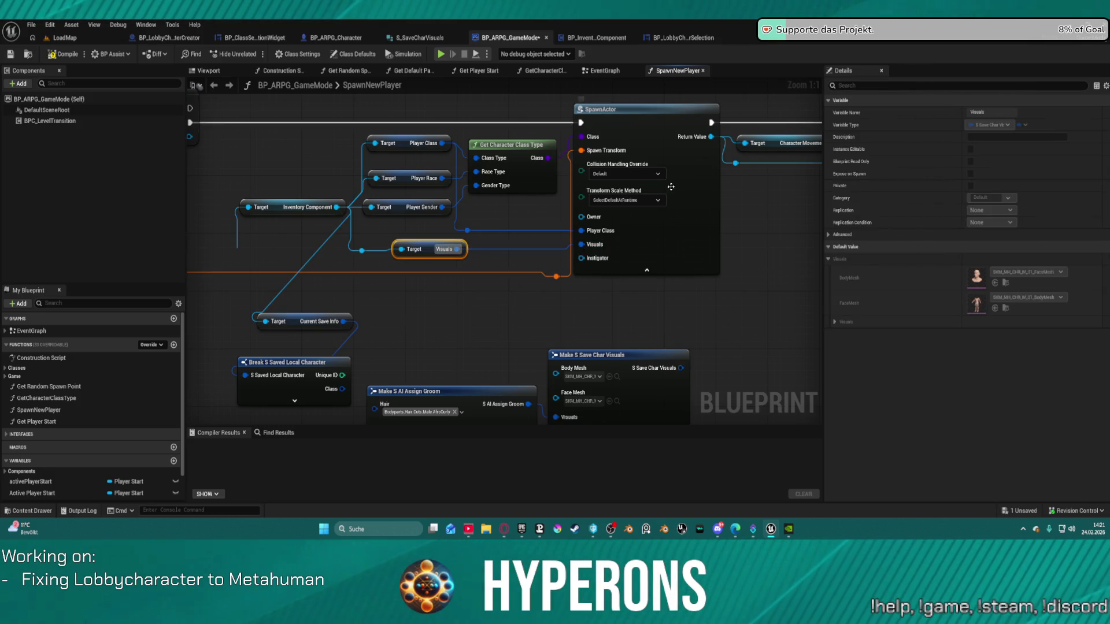
pyautogui.click(671, 187)
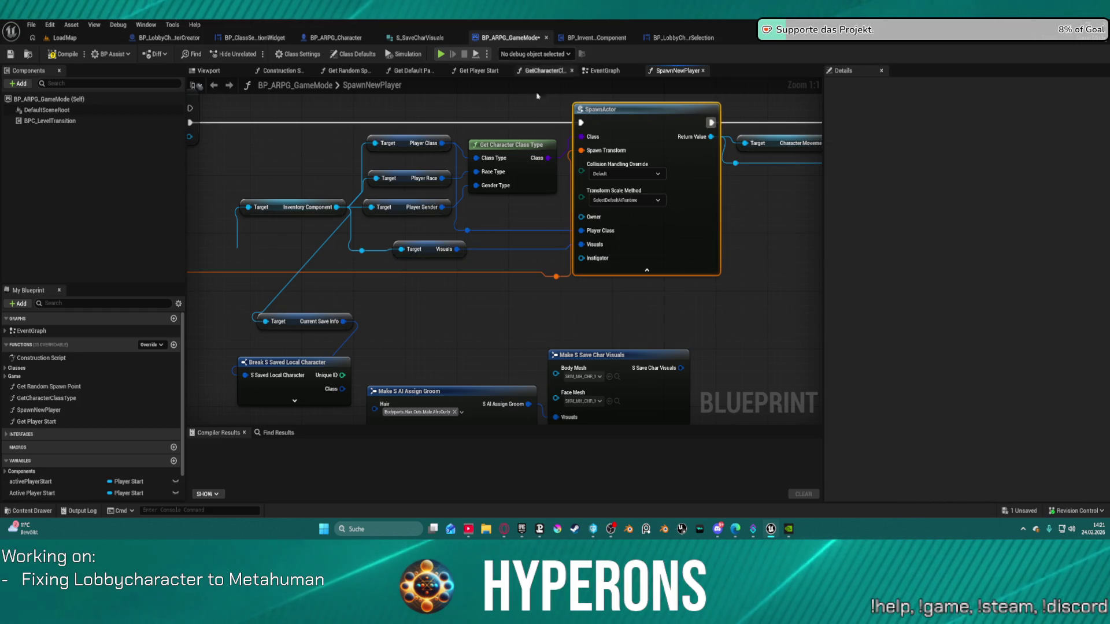
pyautogui.rightClick(617, 237)
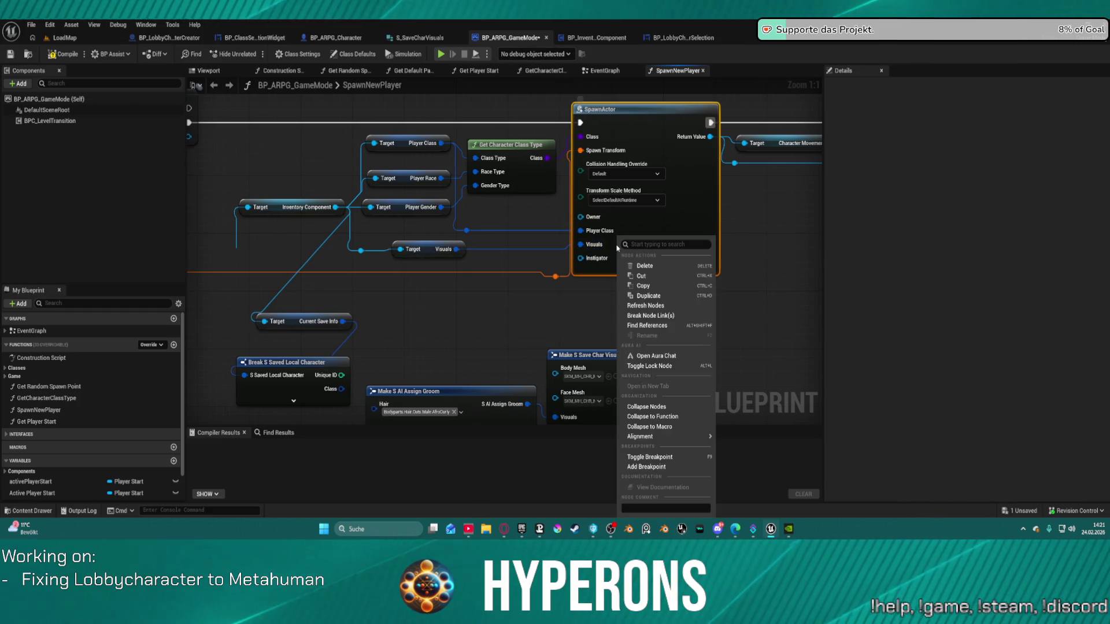
pyautogui.click(674, 305)
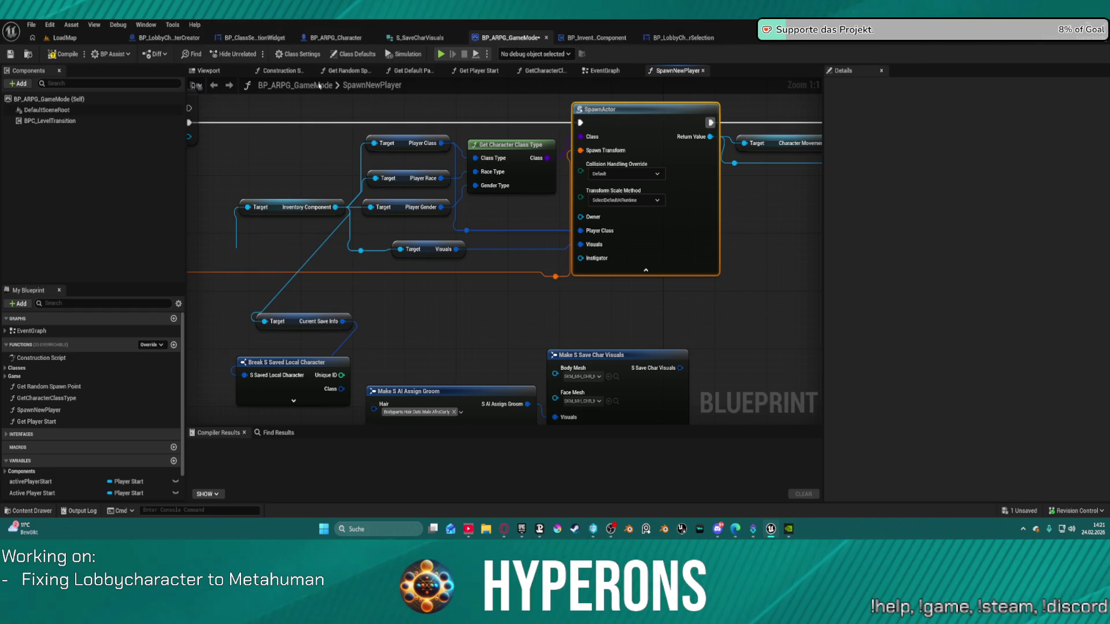
# - Expand BP_ARPG_Character's Visuals default values, then browse to the blueprint's asset folder
pyautogui.click(323, 40)
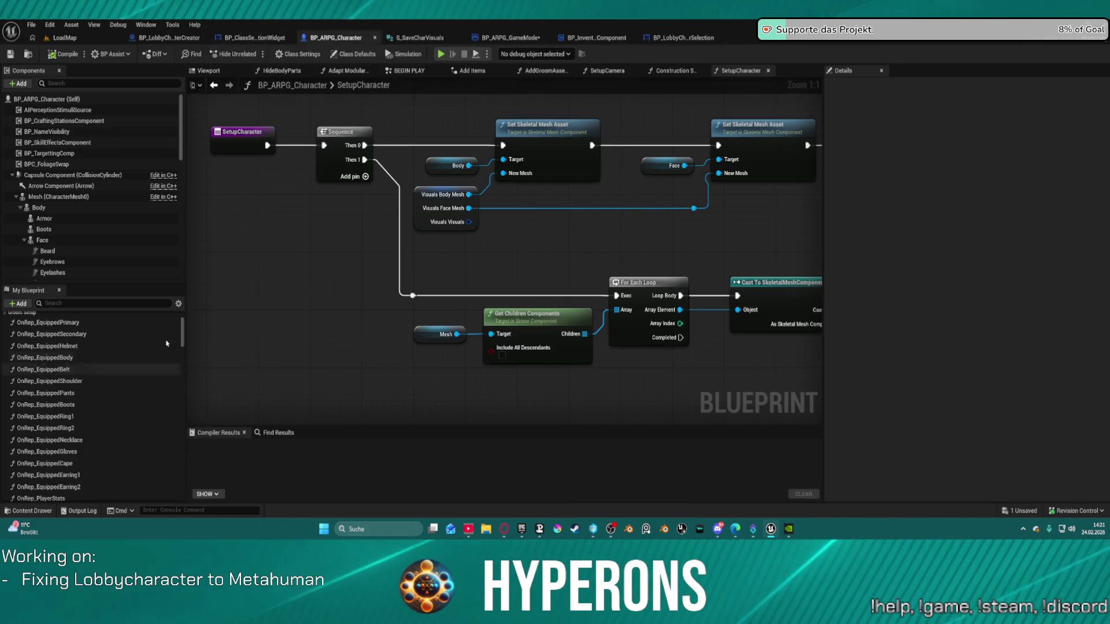
pyautogui.click(444, 215)
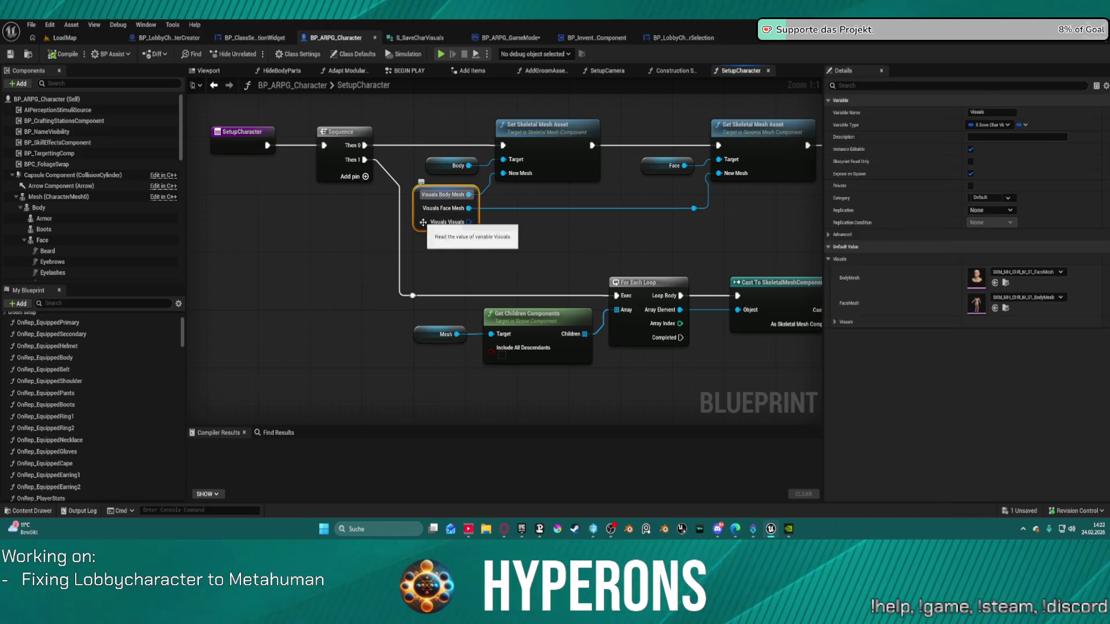
pyautogui.click(834, 322)
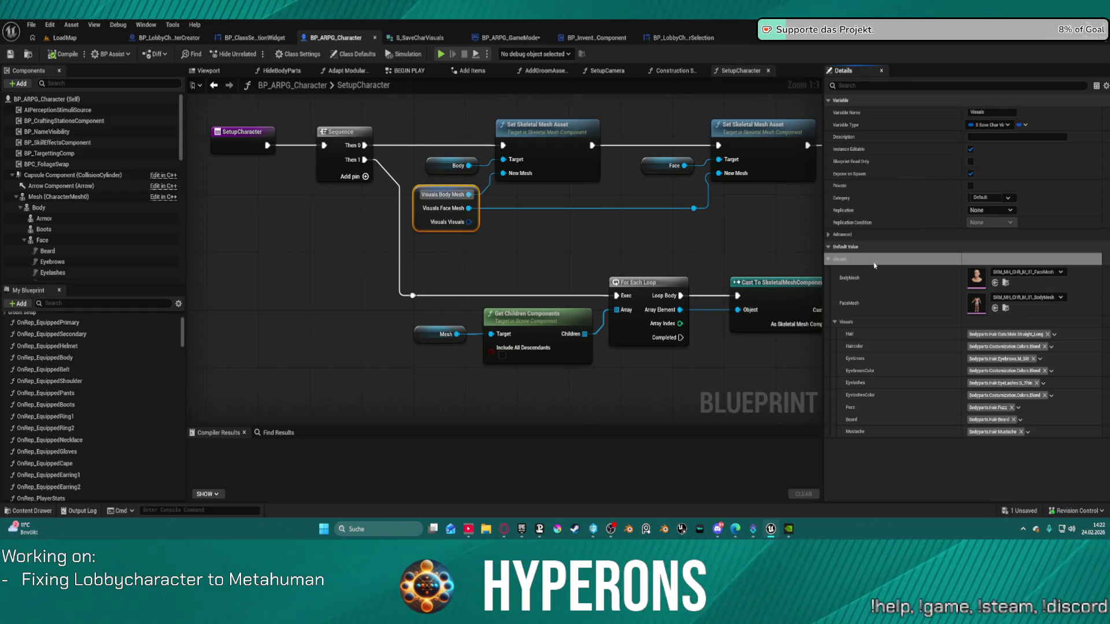
pyautogui.click(27, 54)
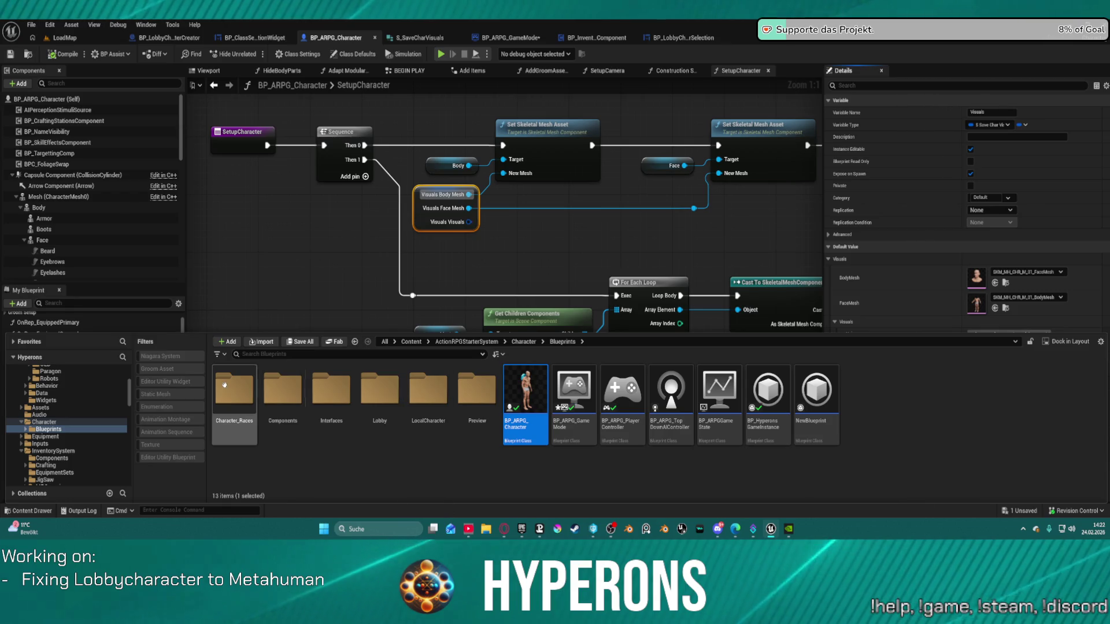
# - Open BP_Character_Race1_Gender1 from Race1 and confirm its Visuals use SKM_MH_CHR_M_01 body and face meshes
pyautogui.doubleClick(224, 385)
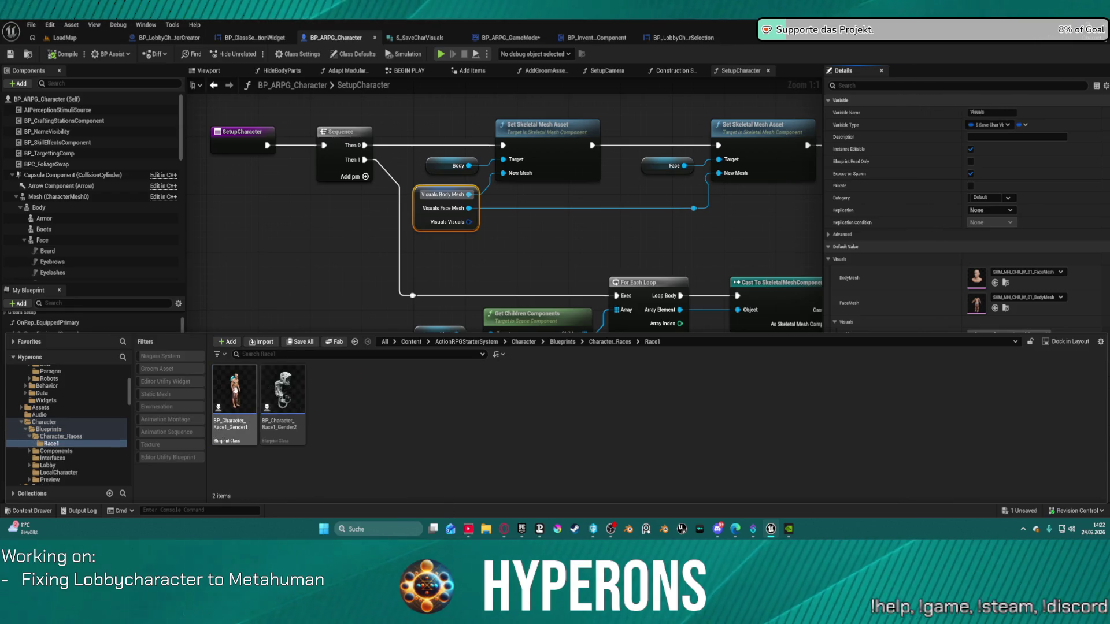
pyautogui.doubleClick(230, 392)
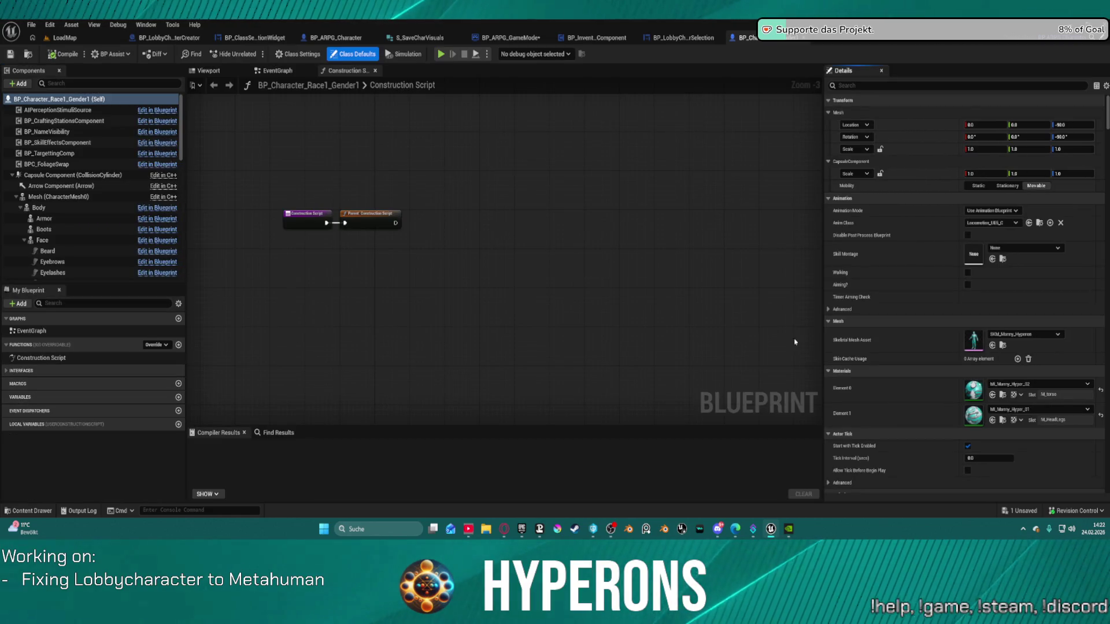
pyautogui.scroll(-15, 945, 217)
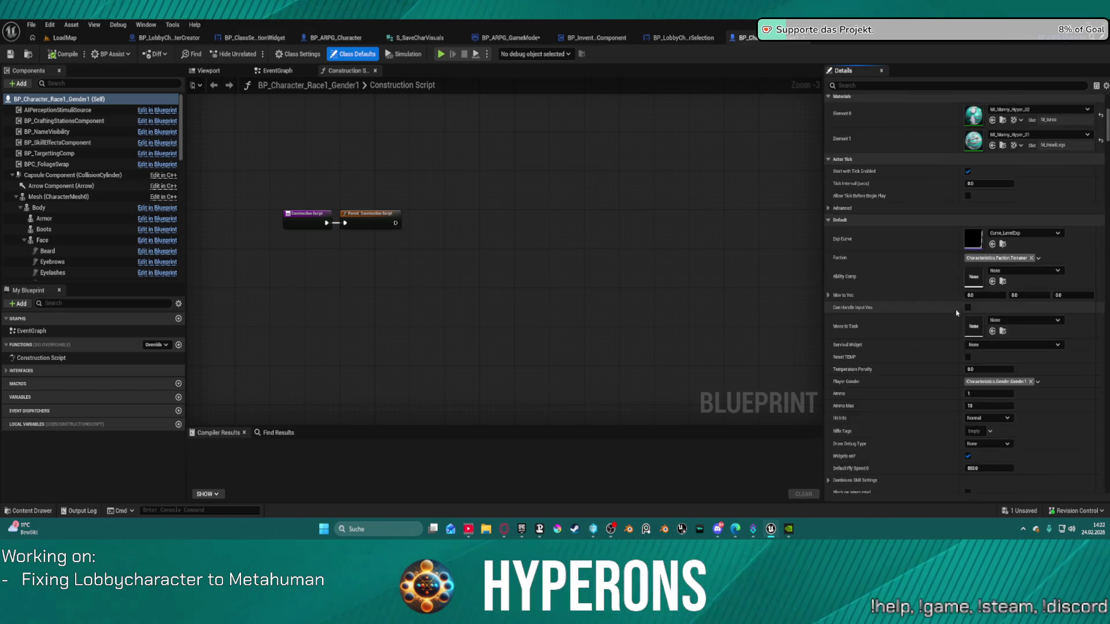
pyautogui.scroll(-8, 969, 296)
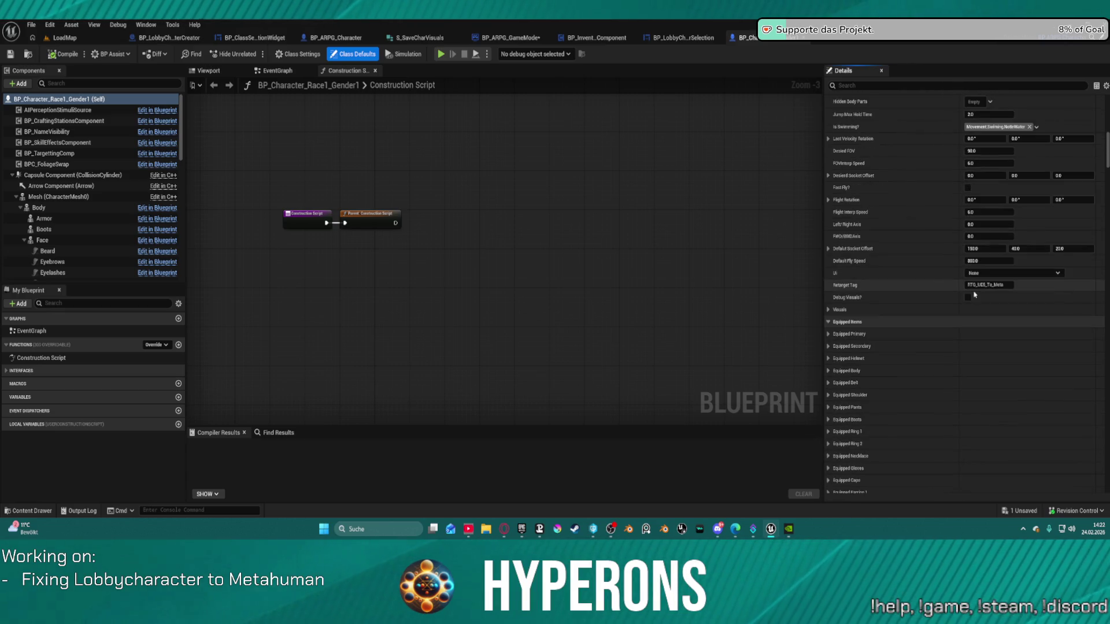
pyautogui.click(829, 309)
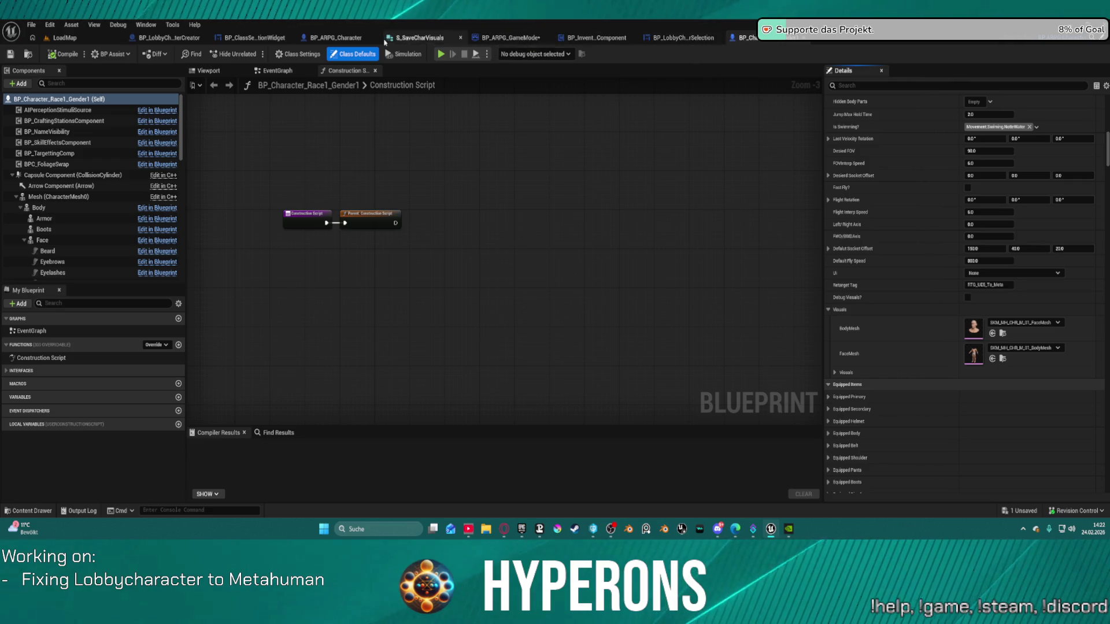
pyautogui.click(334, 40)
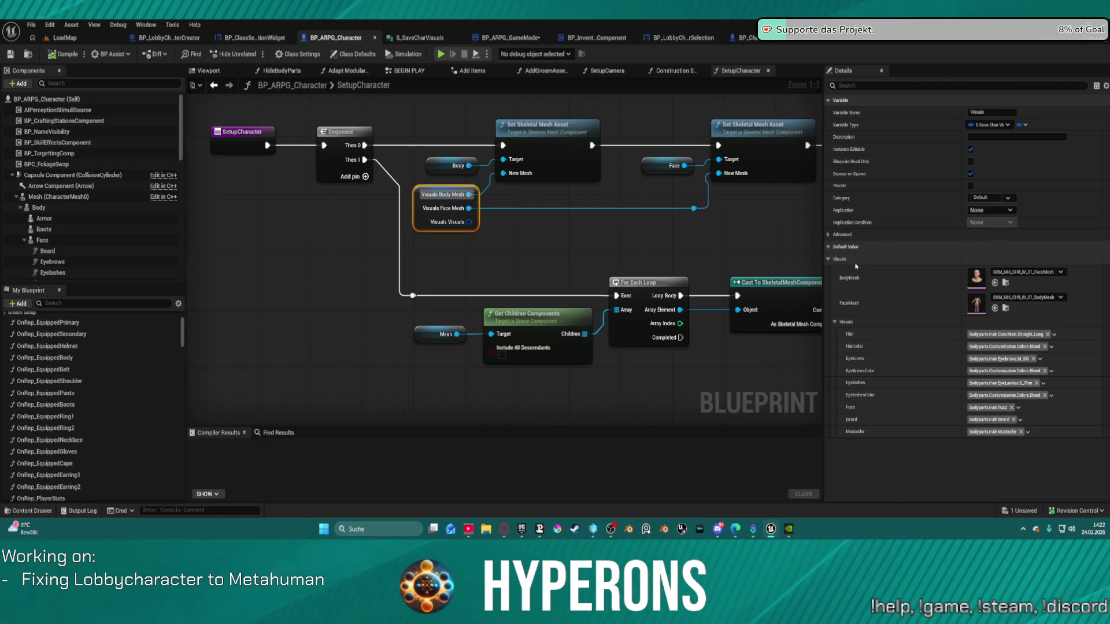
# - Collapse the Visuals defaults and compare against BP_Character_Race1_Gender1 before returning to BP_ARPG_Character
pyautogui.click(835, 260)
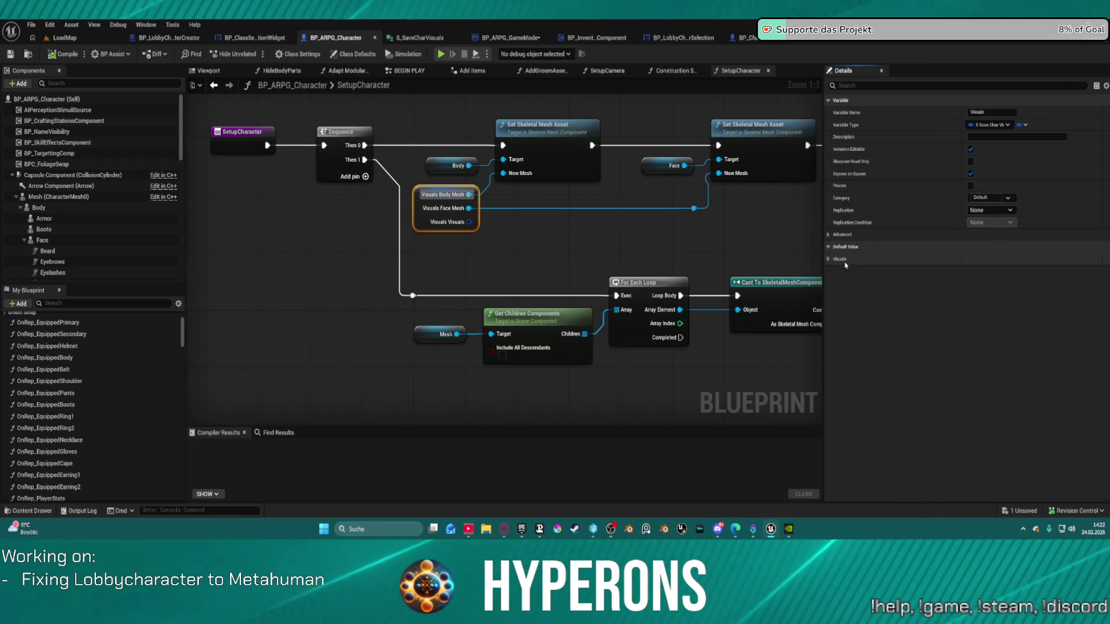
pyautogui.click(747, 38)
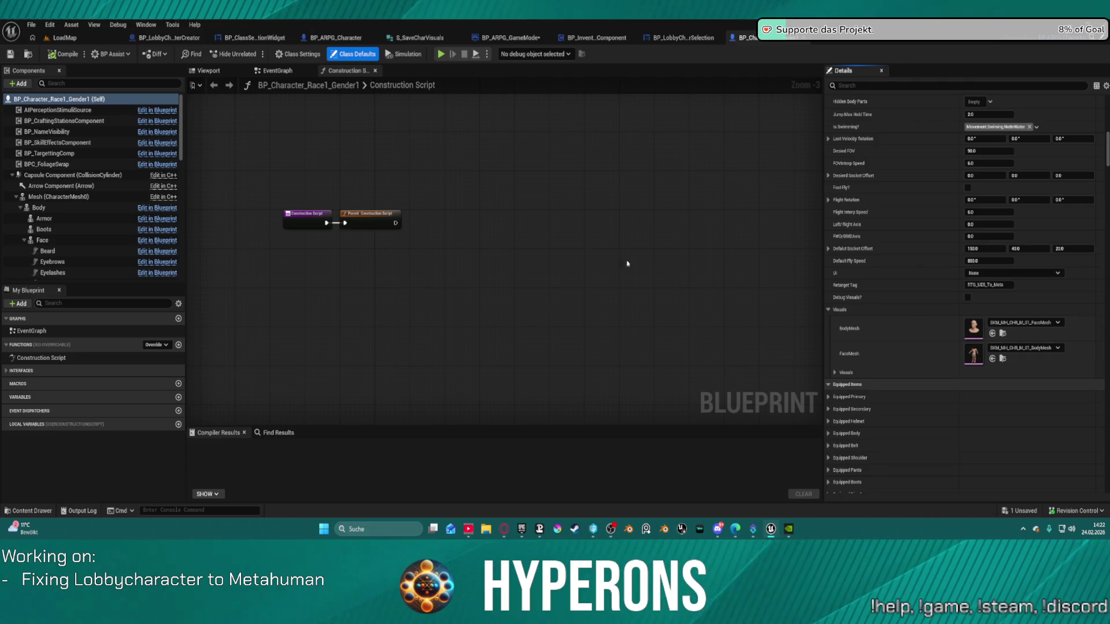
pyautogui.click(345, 42)
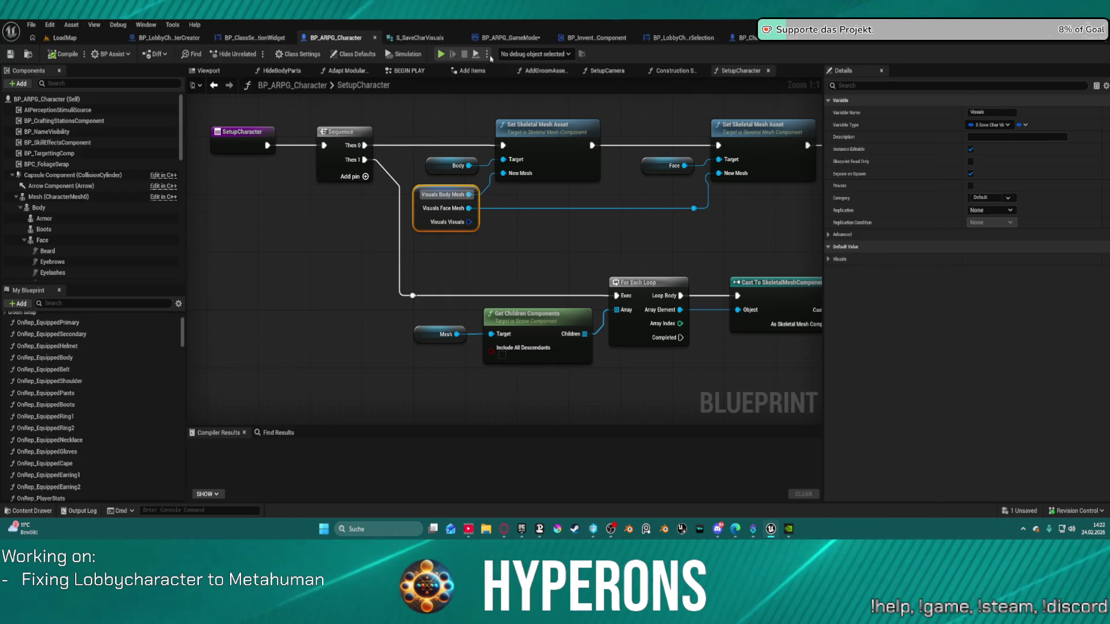
# - Set BodyMesh to SKM_MH_CHR_M_01_BodyMesh and FaceMesh to SKM_MH_CHR_M_01_FaceMesh, then compile
pyautogui.click(828, 260)
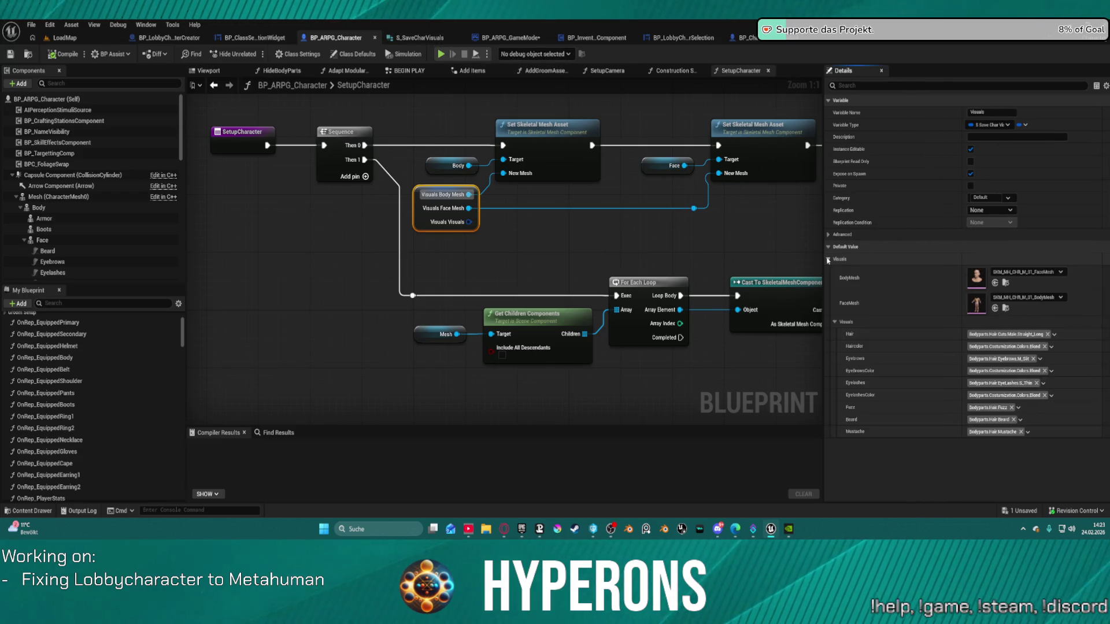
pyautogui.click(1026, 272)
pyautogui.scroll(1, 1052, 391)
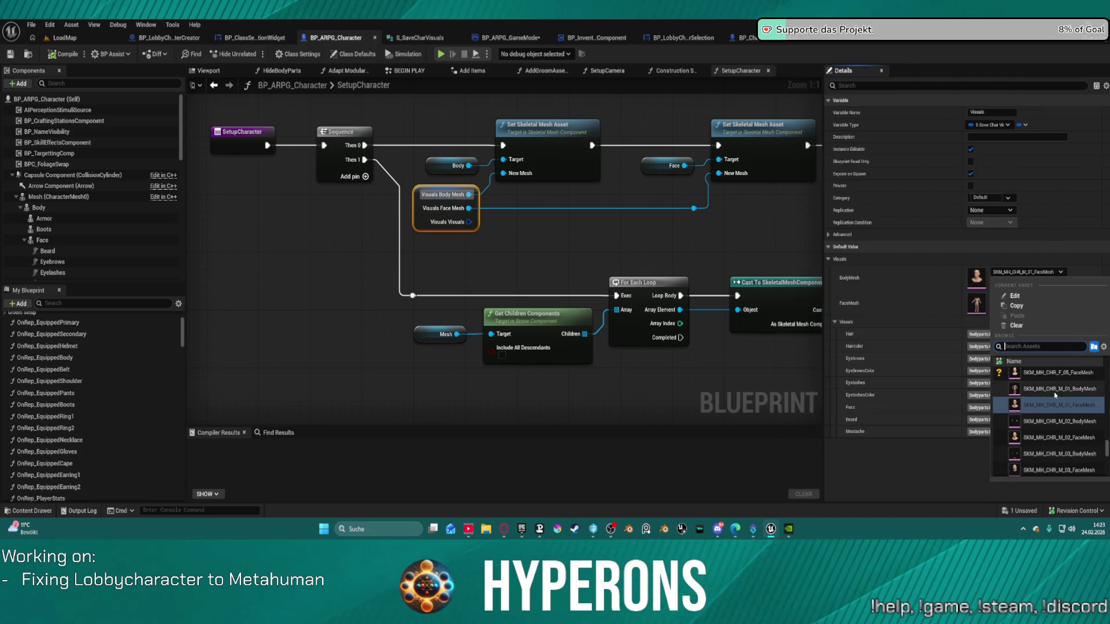
pyautogui.click(1076, 388)
pyautogui.click(1029, 297)
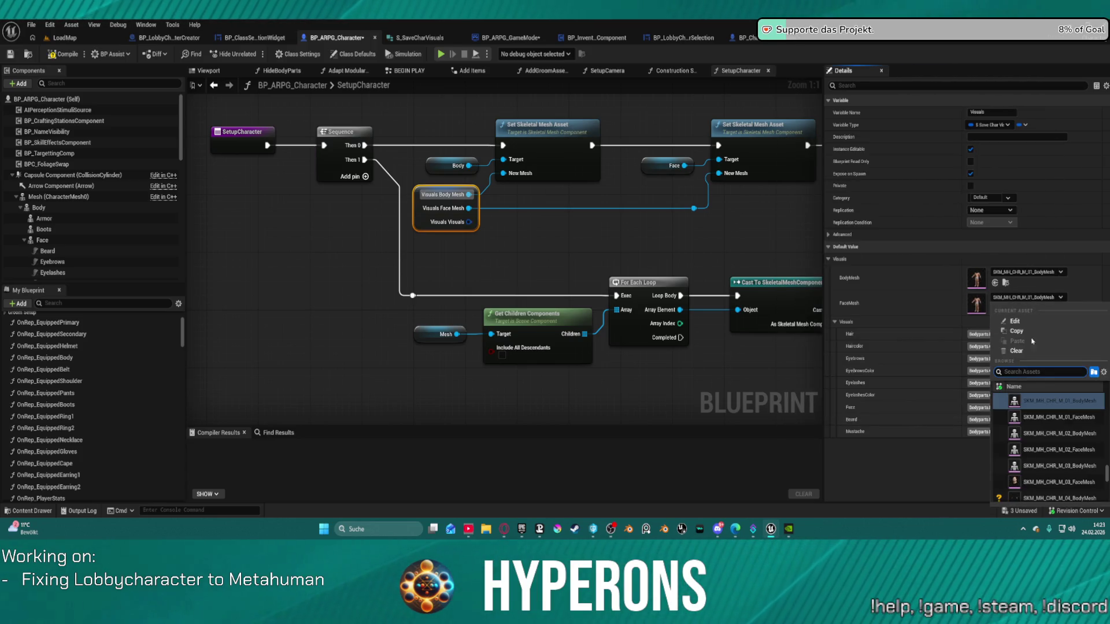
pyautogui.click(1059, 418)
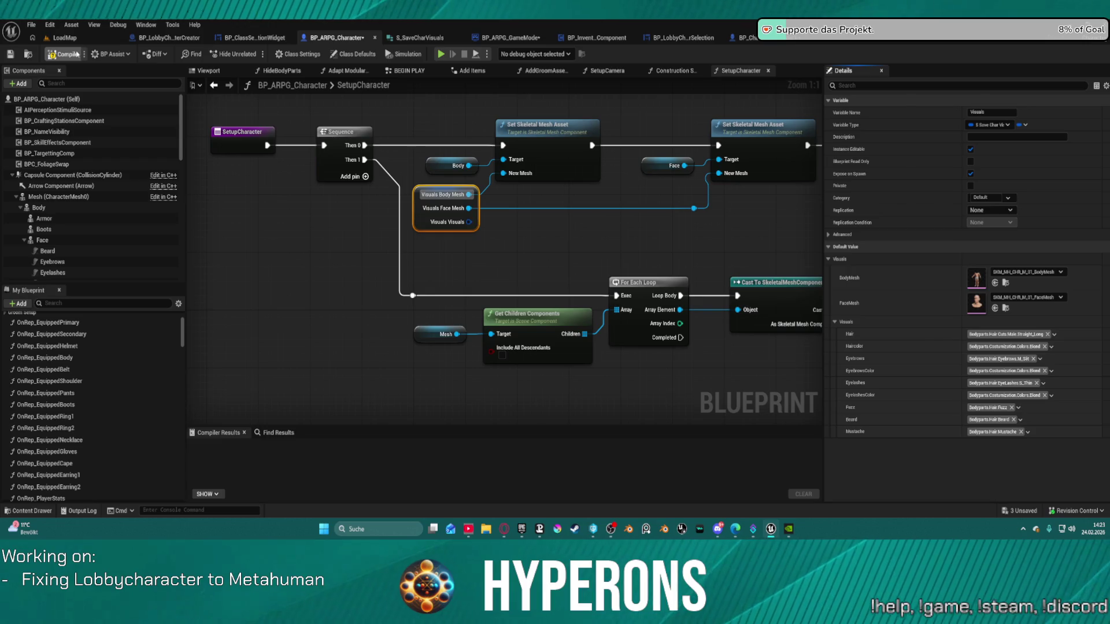
pyautogui.click(75, 54)
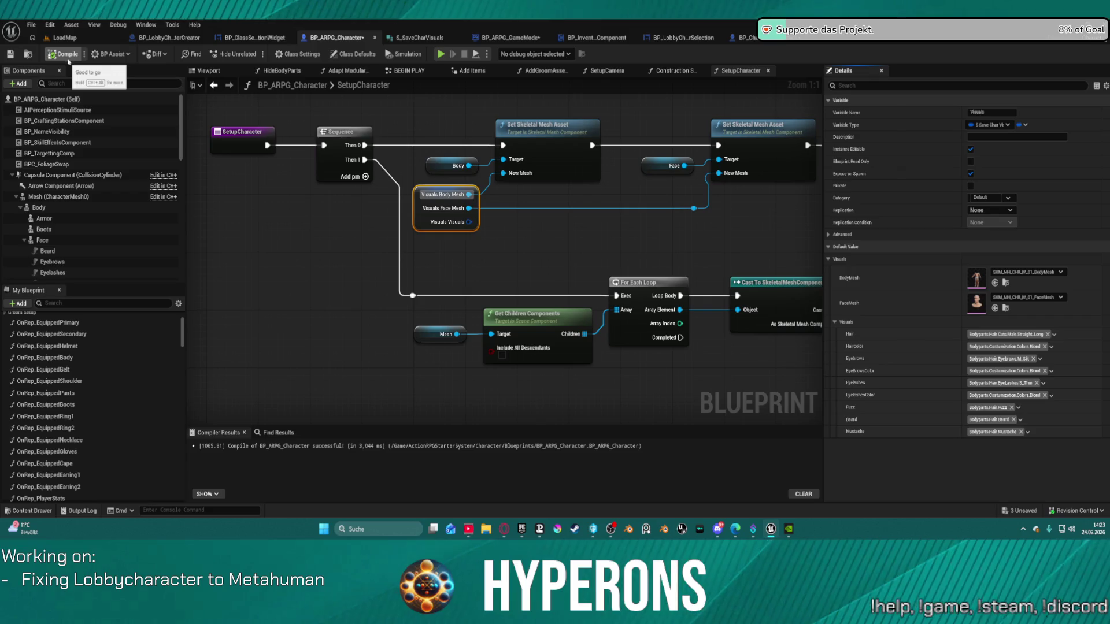
pyautogui.click(748, 37)
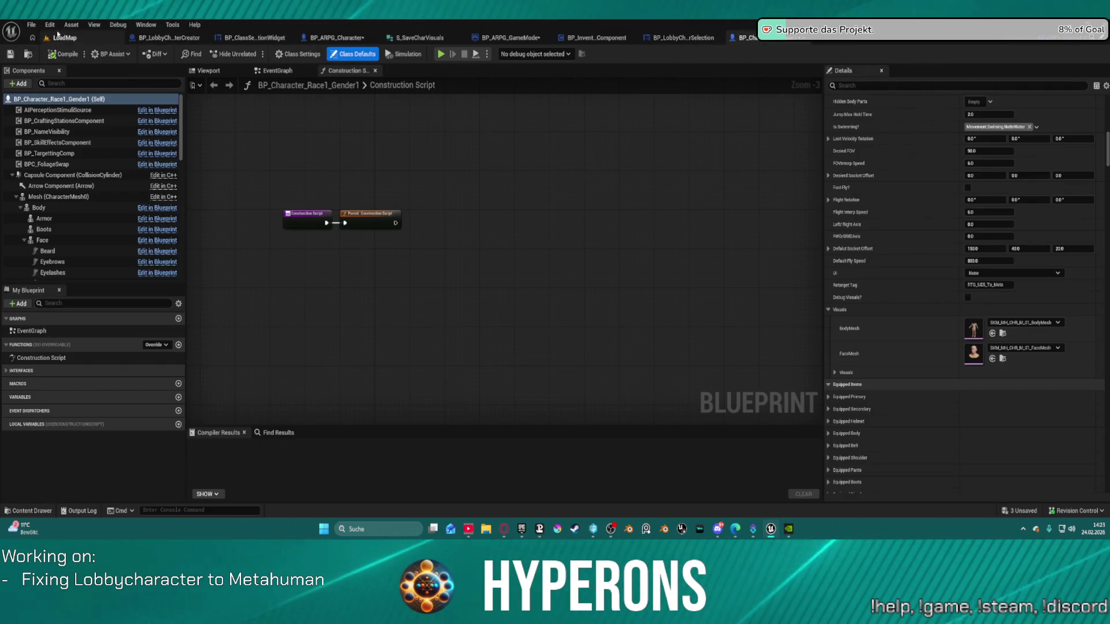
pyautogui.click(65, 38)
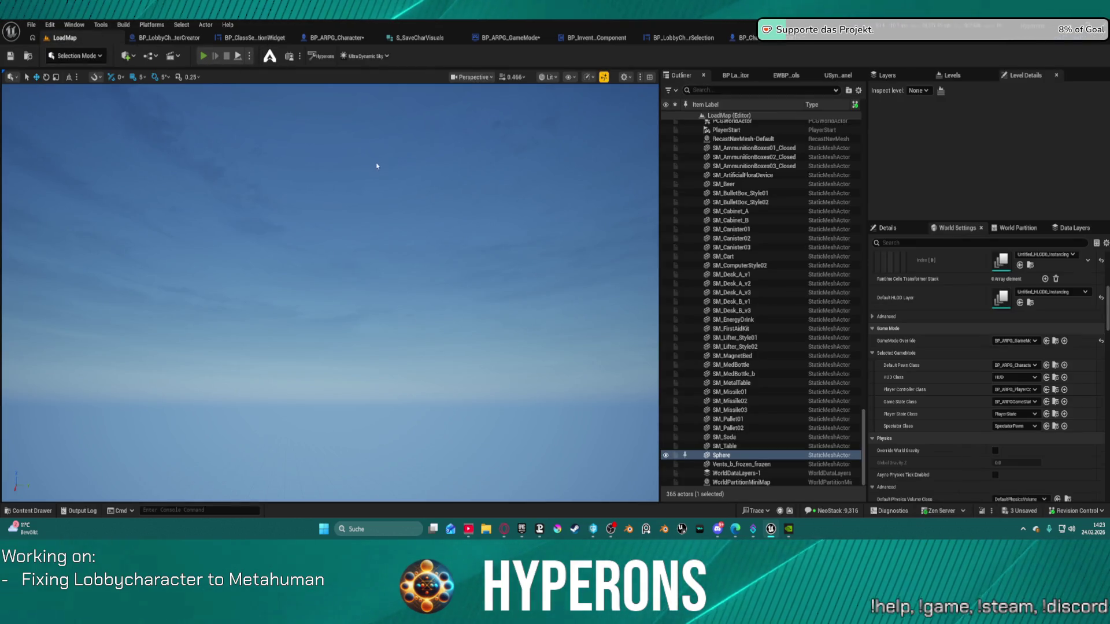
# - Run and stop a quick play-in-editor test of LoadMap, then return to BP_ARPG_Character
pyautogui.hotkey('alt', 'p')
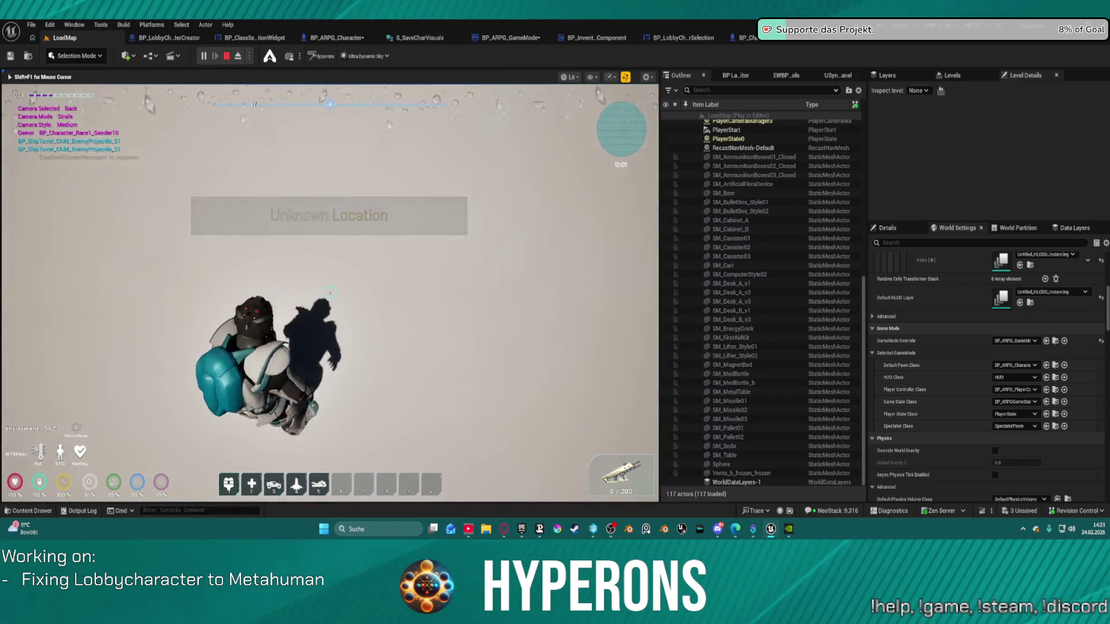
pyautogui.press('Escape')
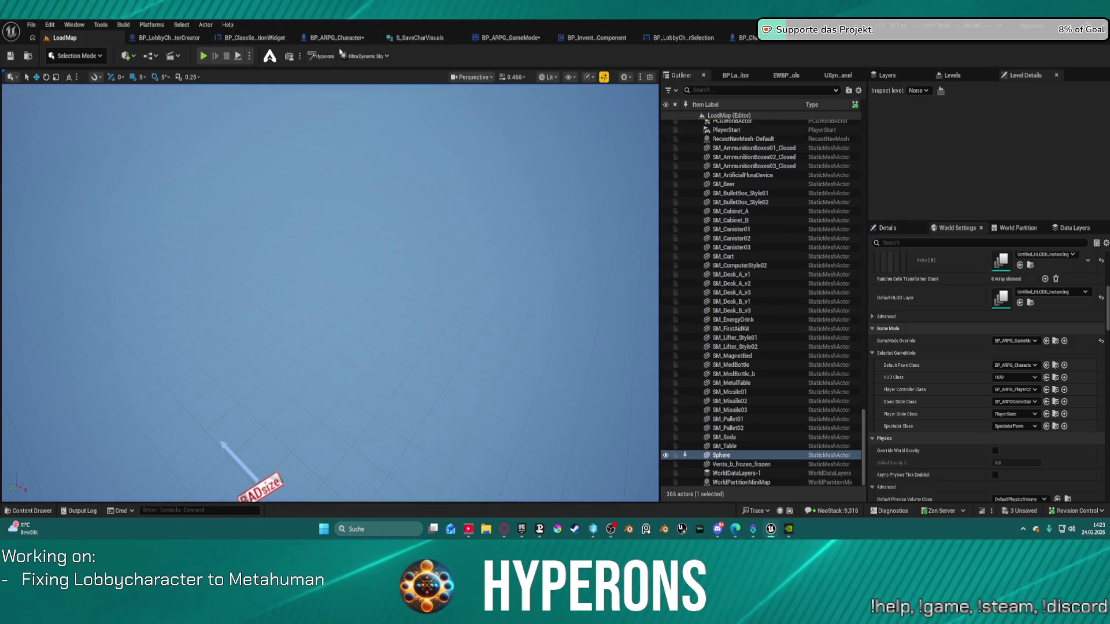
pyautogui.click(338, 38)
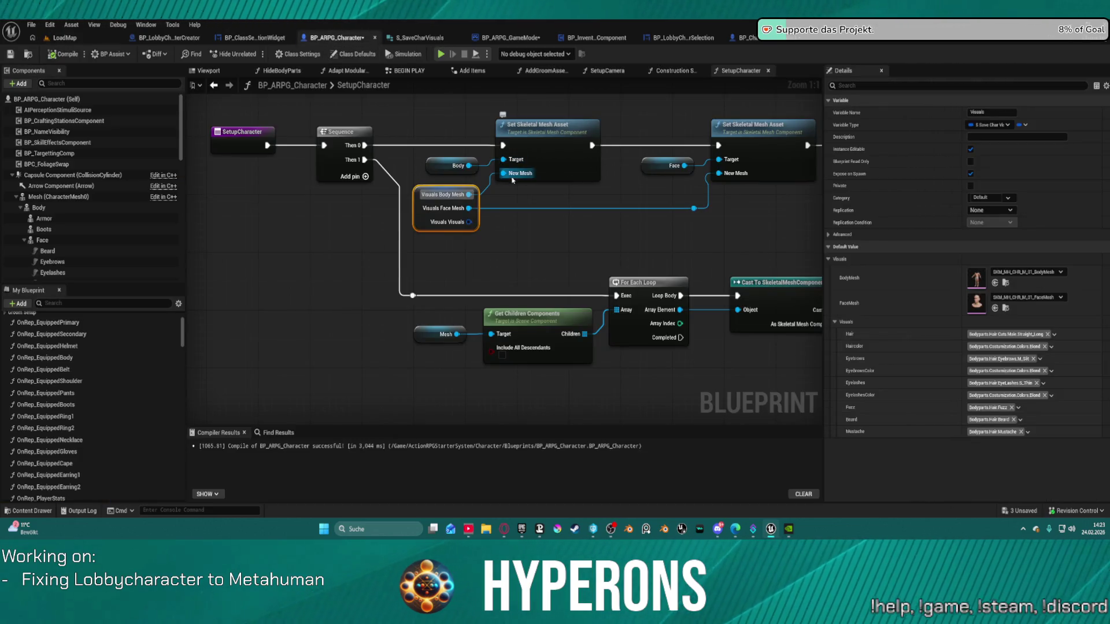
# - In BP_InventoryComponent, set the Visuals BodyMesh and FaceMesh defaults to the SKM_MH_CHR_M_01 meshes
pyautogui.click(596, 38)
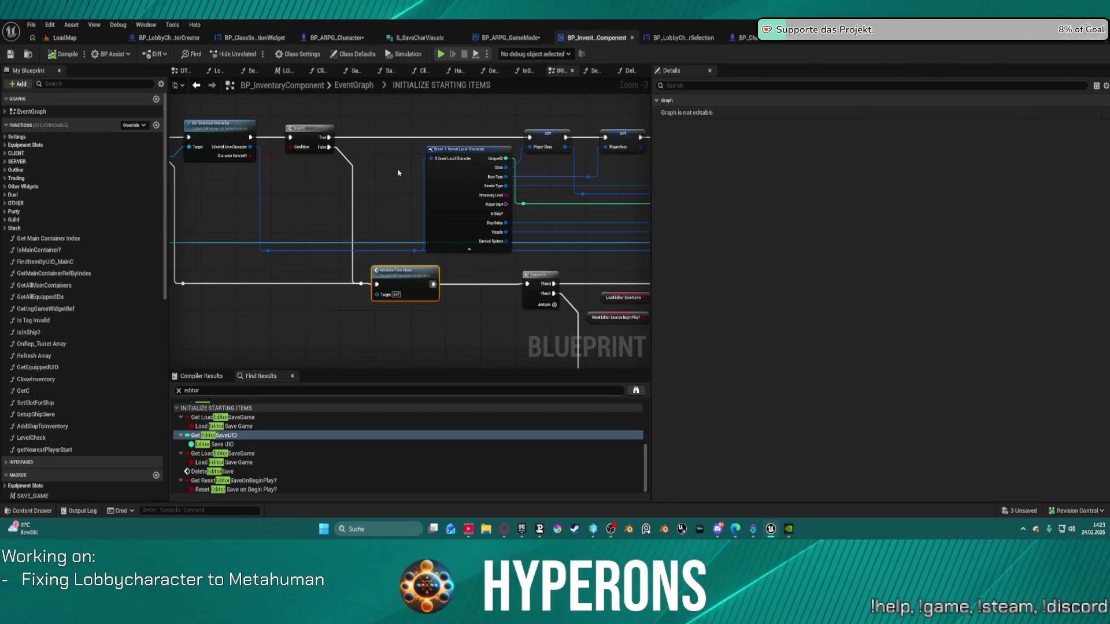
pyautogui.scroll(-15, 56, 380)
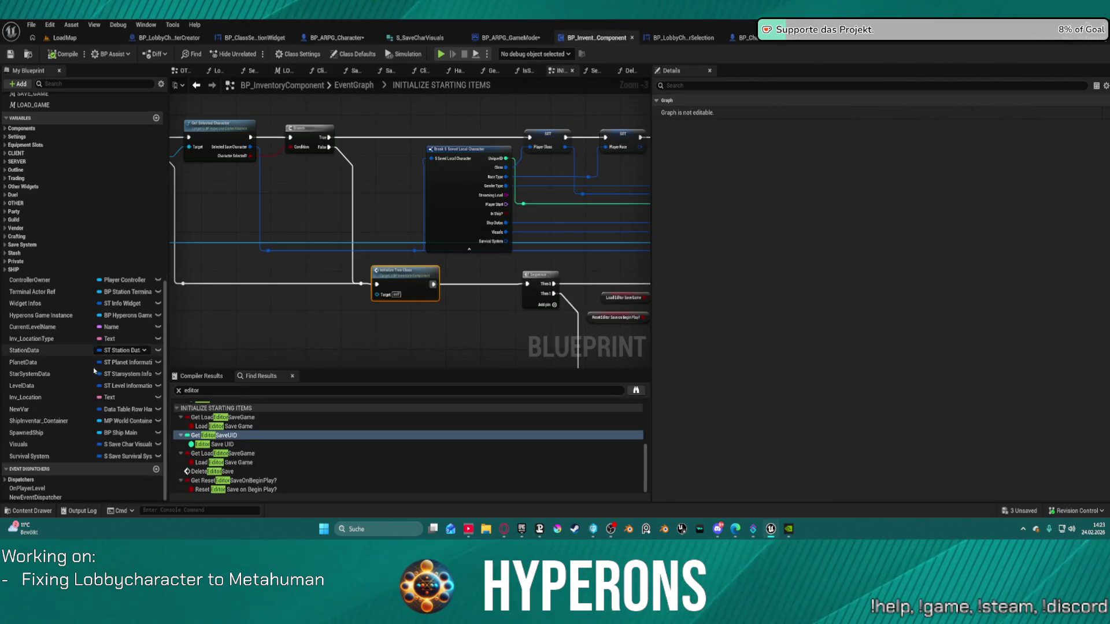
pyautogui.click(63, 446)
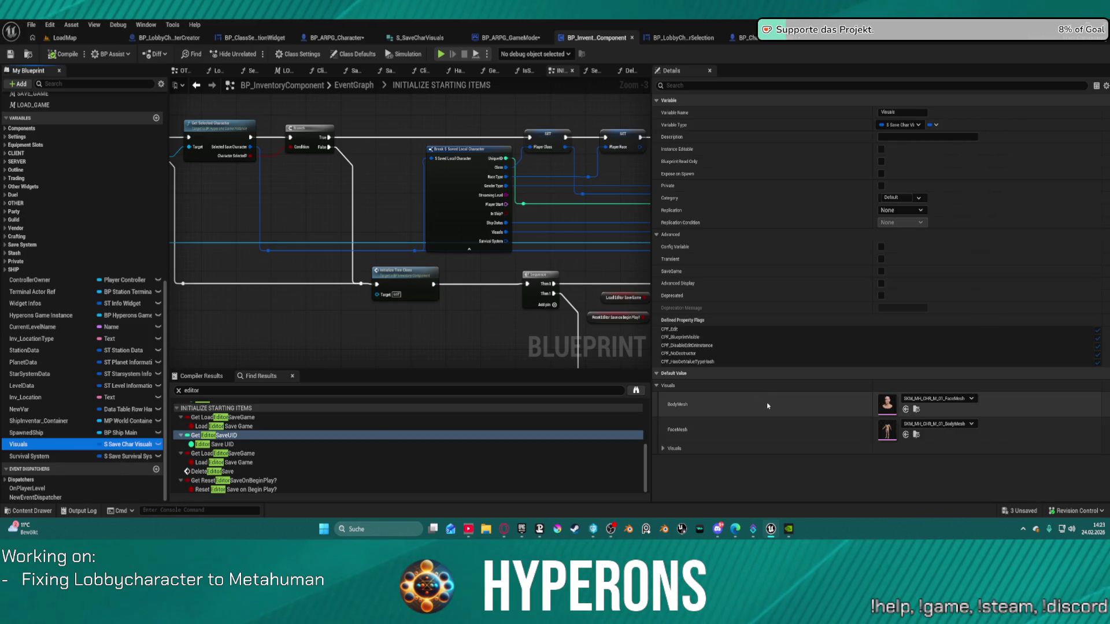
pyautogui.click(938, 398)
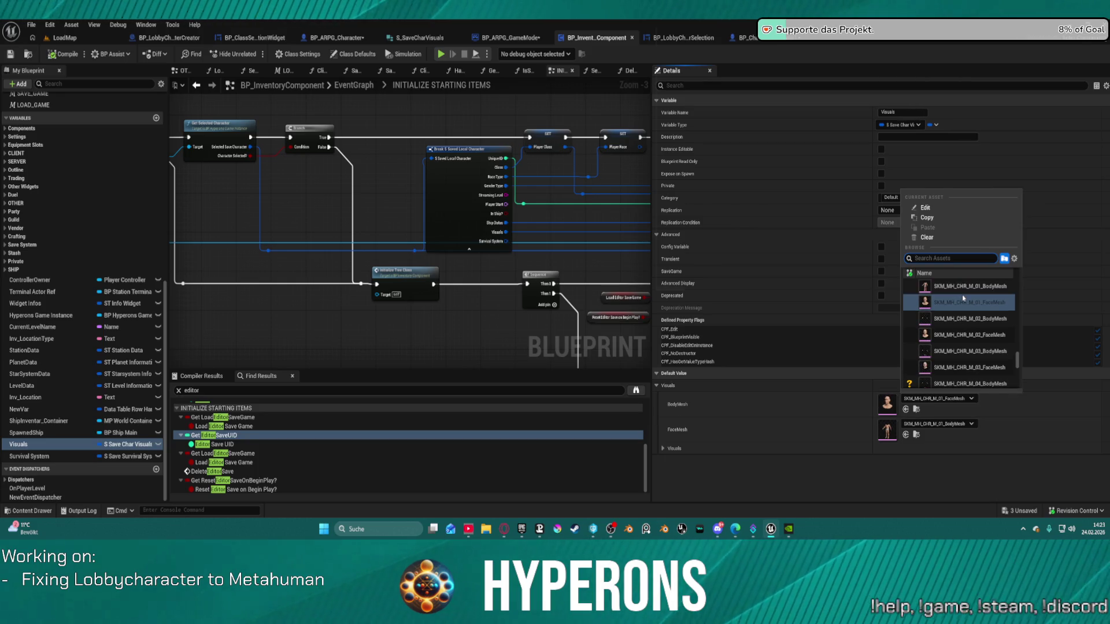
pyautogui.scroll(1, 969, 295)
pyautogui.click(968, 295)
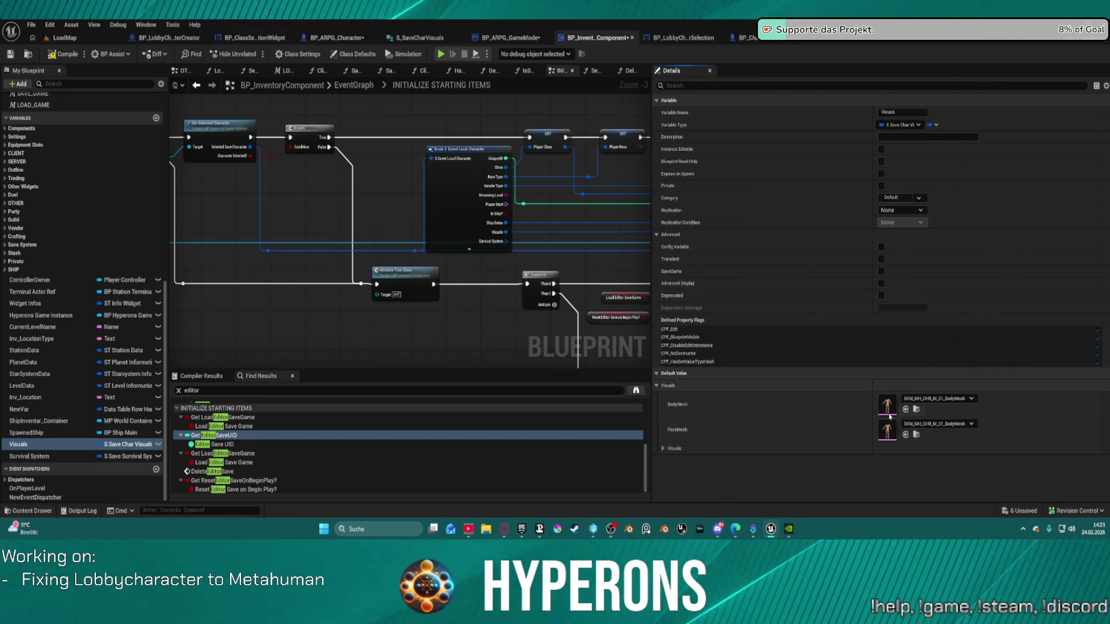
pyautogui.click(939, 423)
pyautogui.scroll(1, 957, 347)
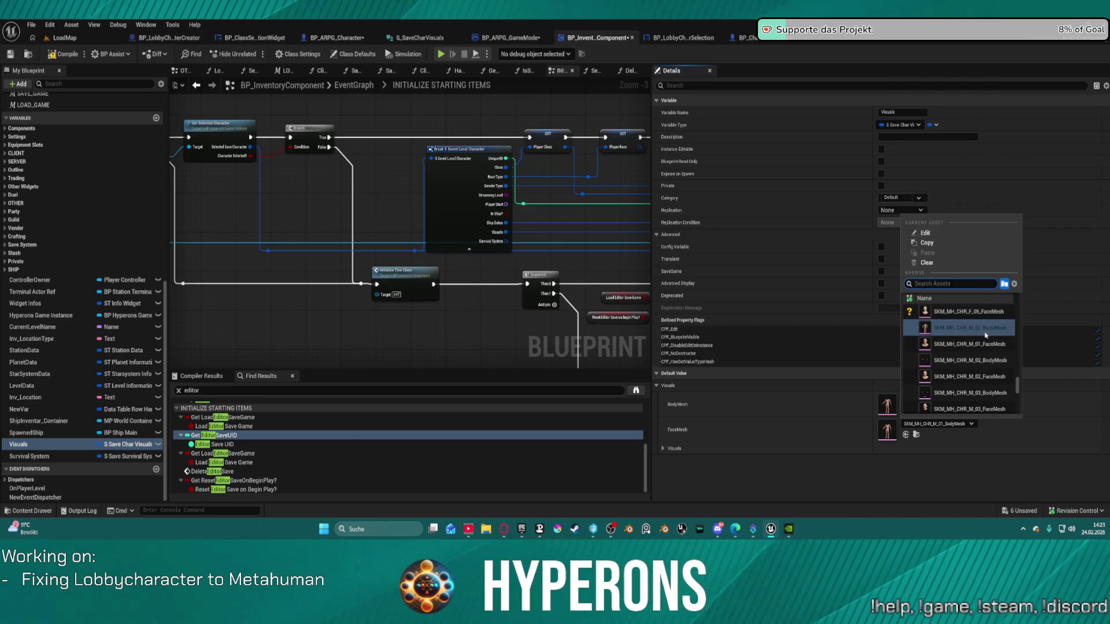
pyautogui.click(971, 345)
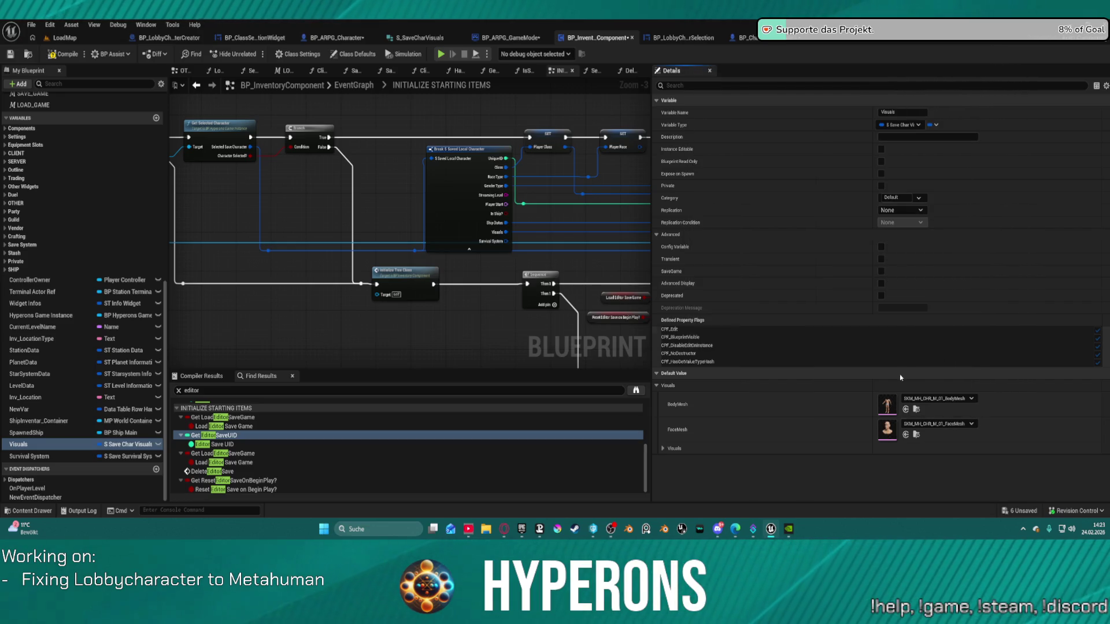
# - Save all blueprints, compile, and launch a standalone game test
pyautogui.hotkey('ctrl', 'shift', 's')
pyautogui.press('F7')
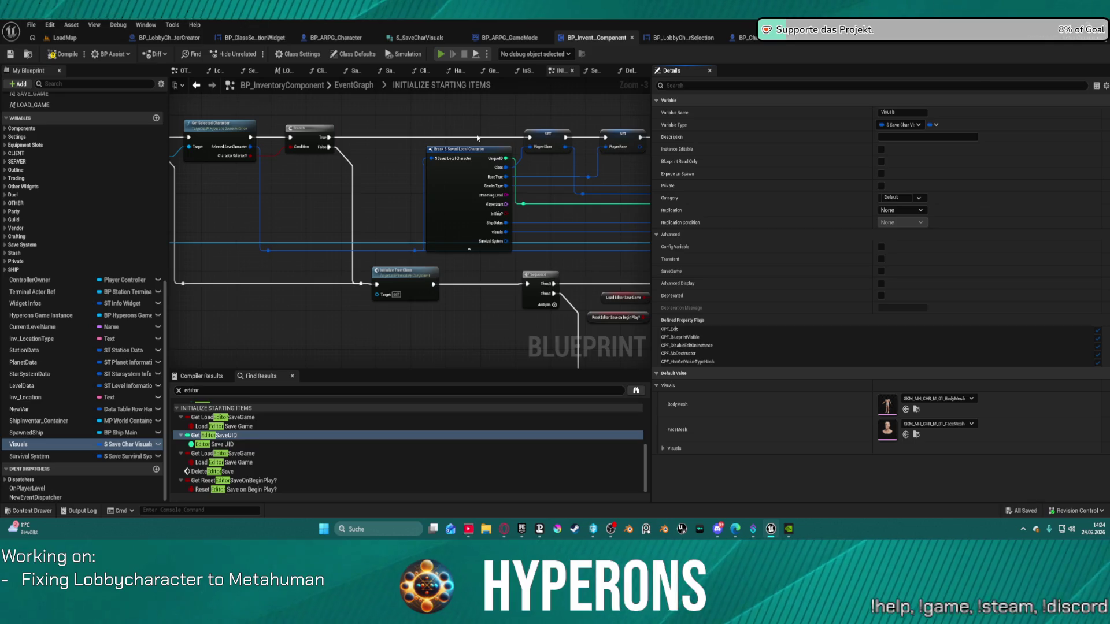
pyautogui.hotkey('alt', 'p')
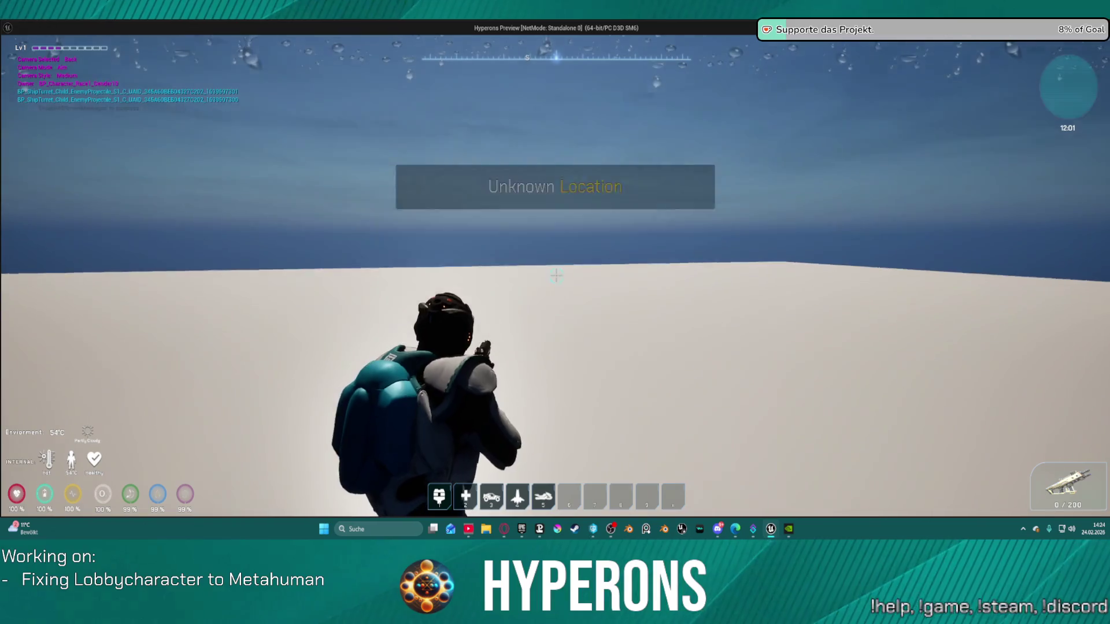
# - Aim and fire the rifle, fly up on the jetpack, fire another burst, then close the preview
pyautogui.rightClick(557, 276)
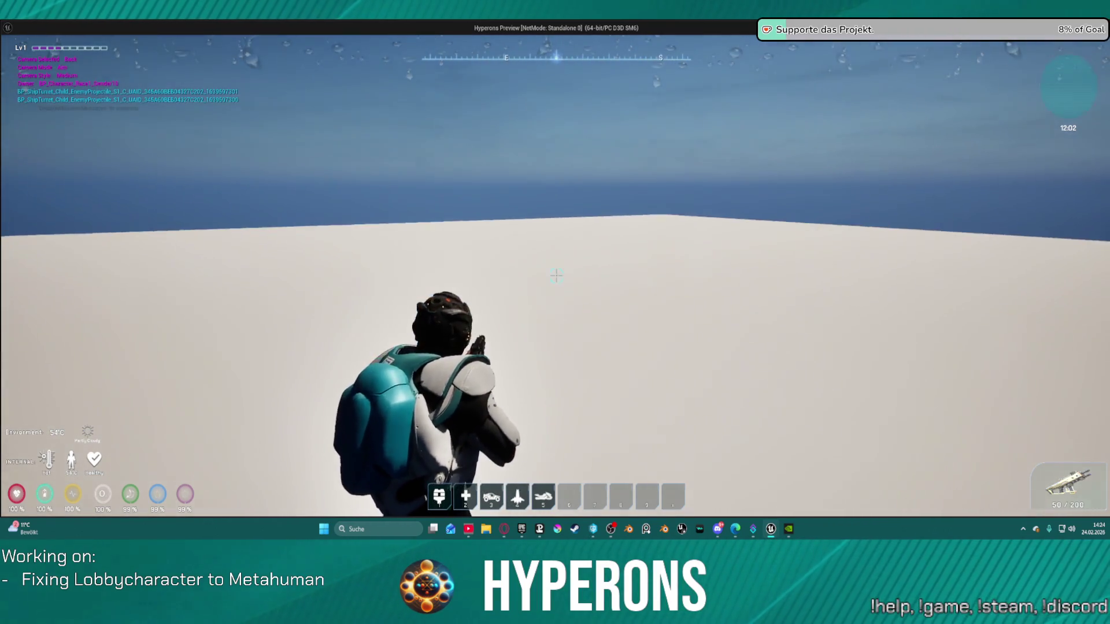
pyautogui.click(557, 276)
pyautogui.moveTo(556, 276); pyautogui.dragTo(556, 277)
pyautogui.press('space')
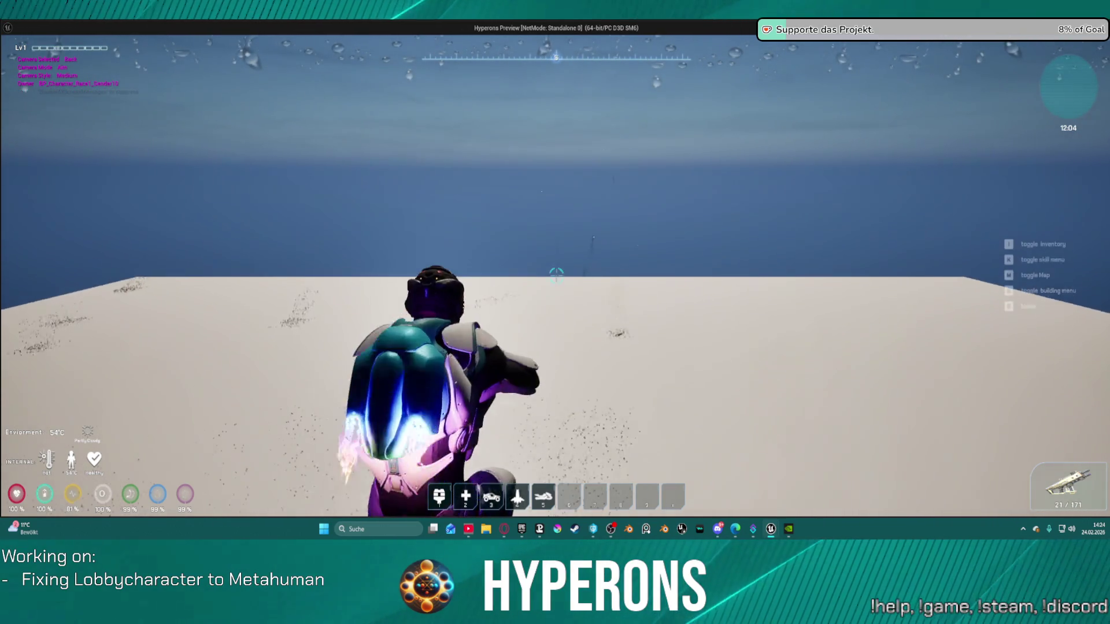
pyautogui.moveTo(556, 277); pyautogui.dragTo(556, 277)
pyautogui.press('Escape')
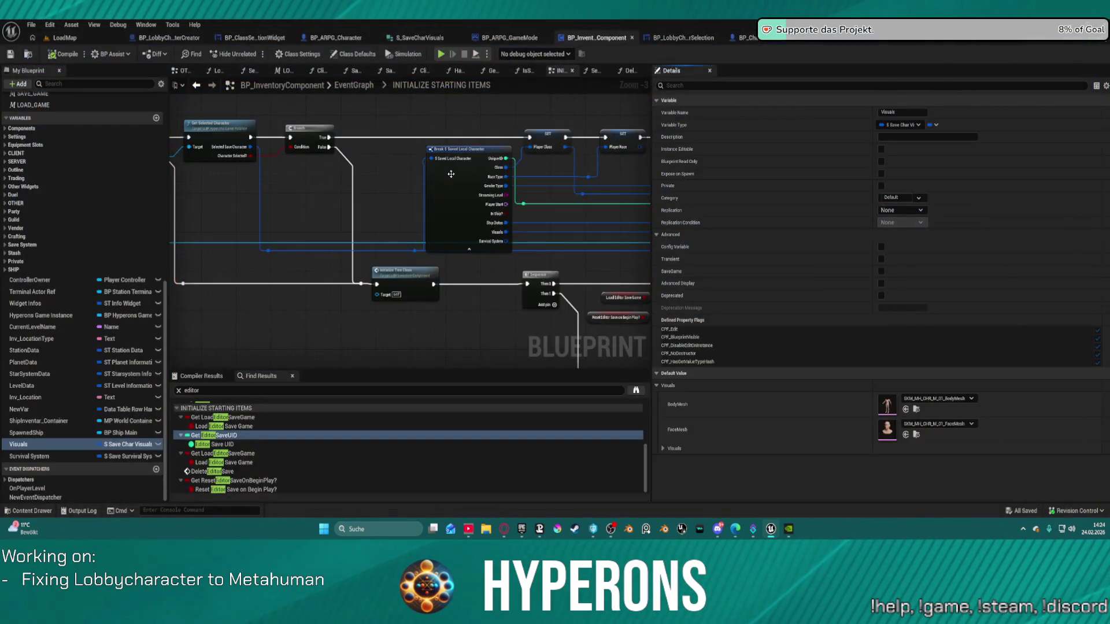
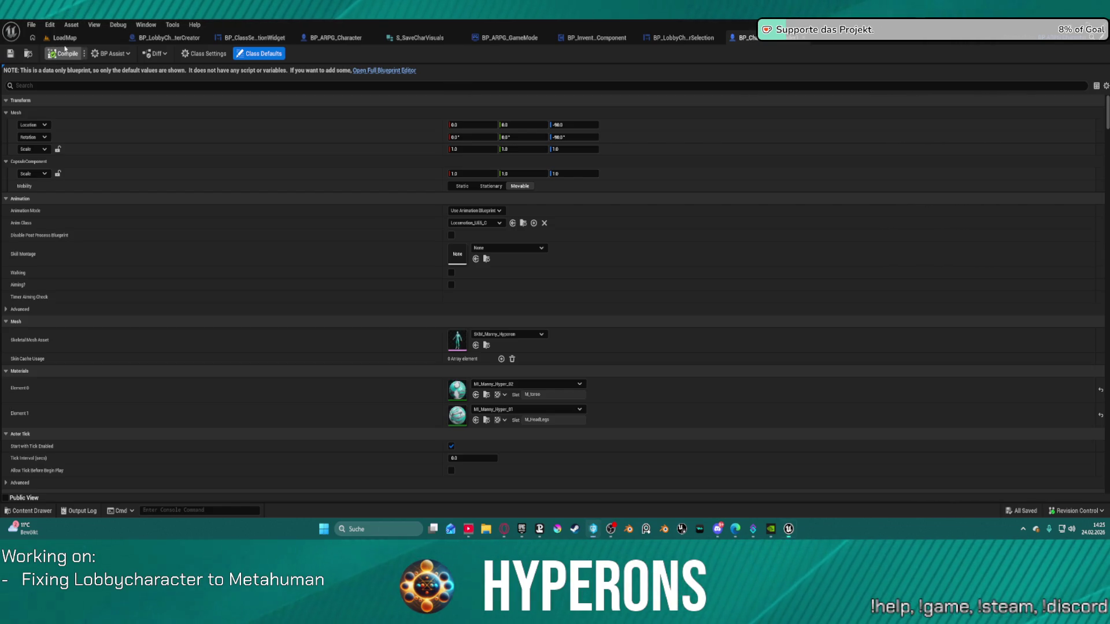
# - Play-test the LoadMap level, then bring up BP_LobbyCharacterCreator and BP_ClassSelectionWidget
pyautogui.click(82, 37)
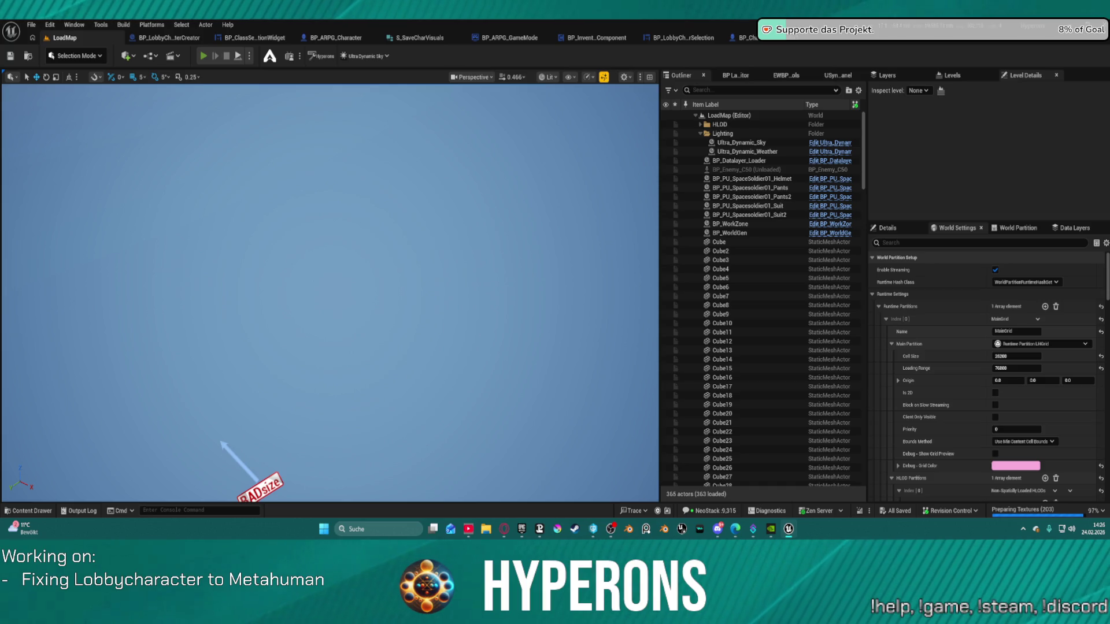
pyautogui.hotkey('alt', 'p')
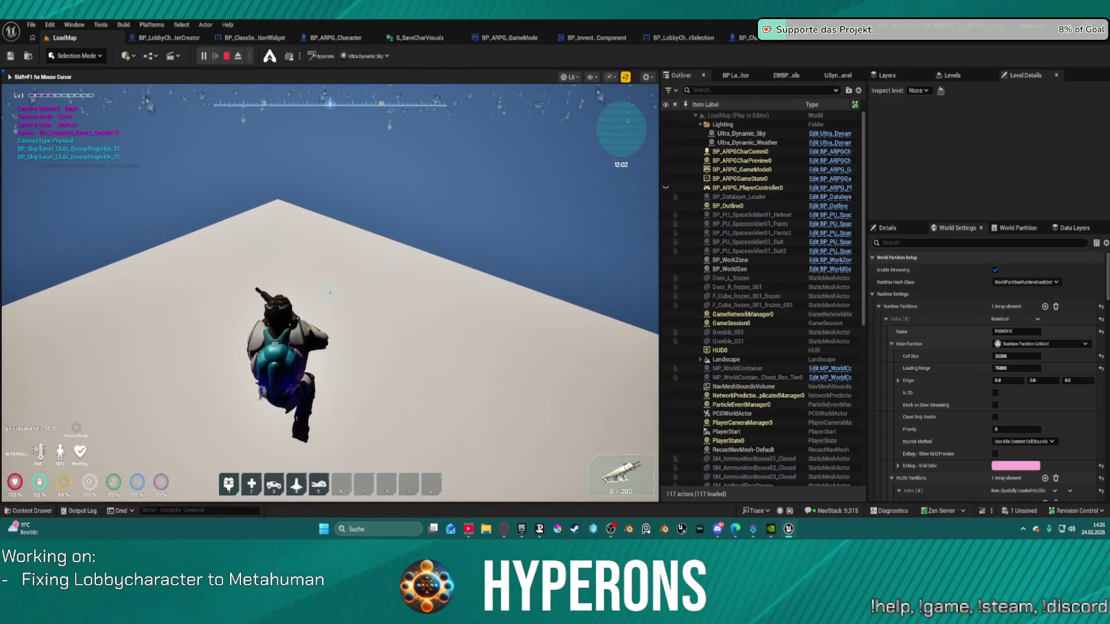
pyautogui.press('Escape')
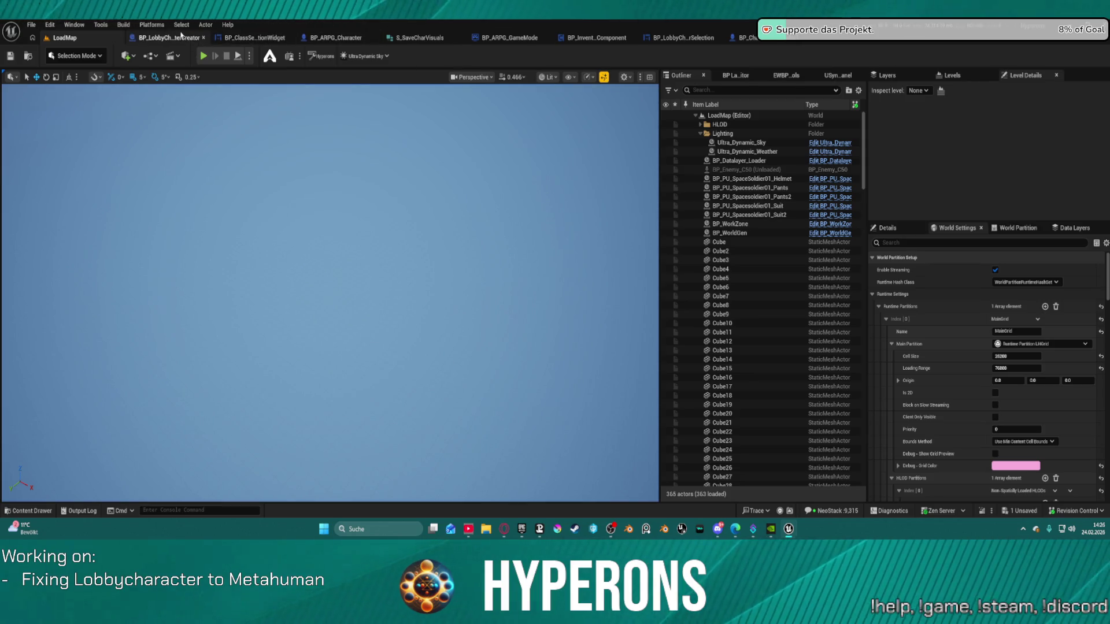
pyautogui.click(181, 36)
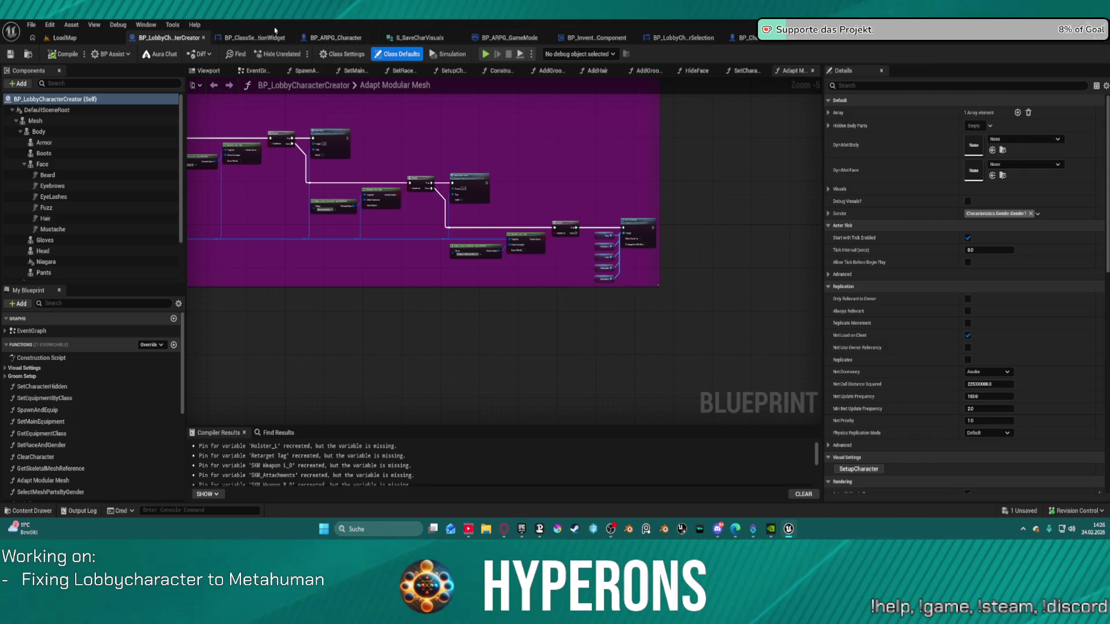
pyautogui.click(247, 39)
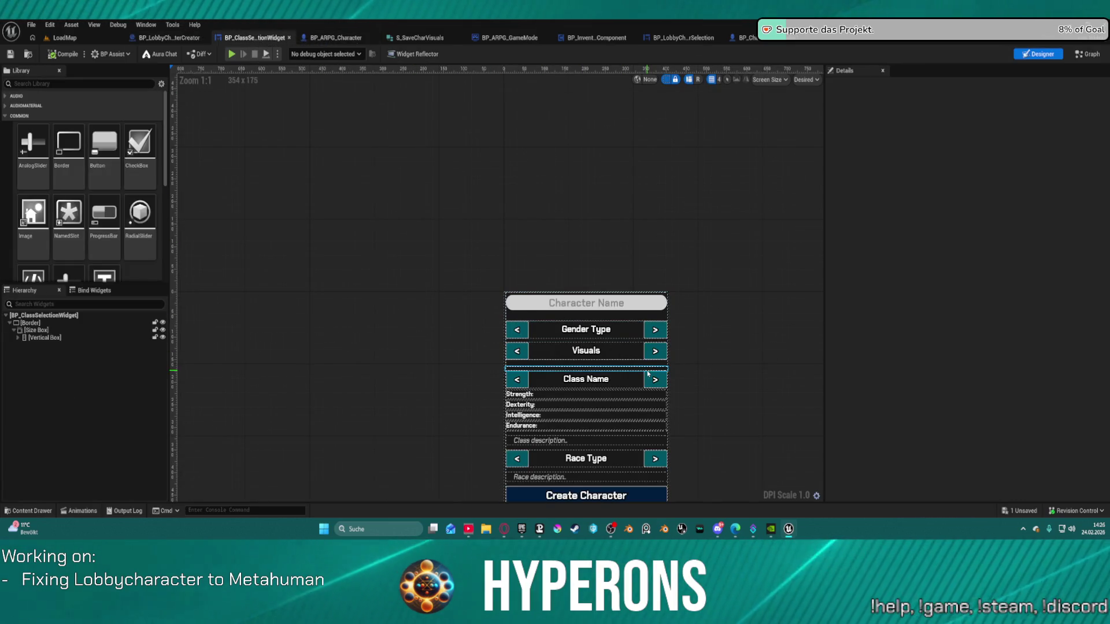
# - Fit the widget layout in view and Expand All under the Vertical Box in the Hierarchy
pyautogui.scroll(-1, 665, 375)
pyautogui.scroll(2, 665, 376)
pyautogui.moveTo(730, 336)
pyautogui.mouseDown()
pyautogui.moveTo(652, 237)
pyautogui.moveTo(607, 250)
pyautogui.mouseUp()
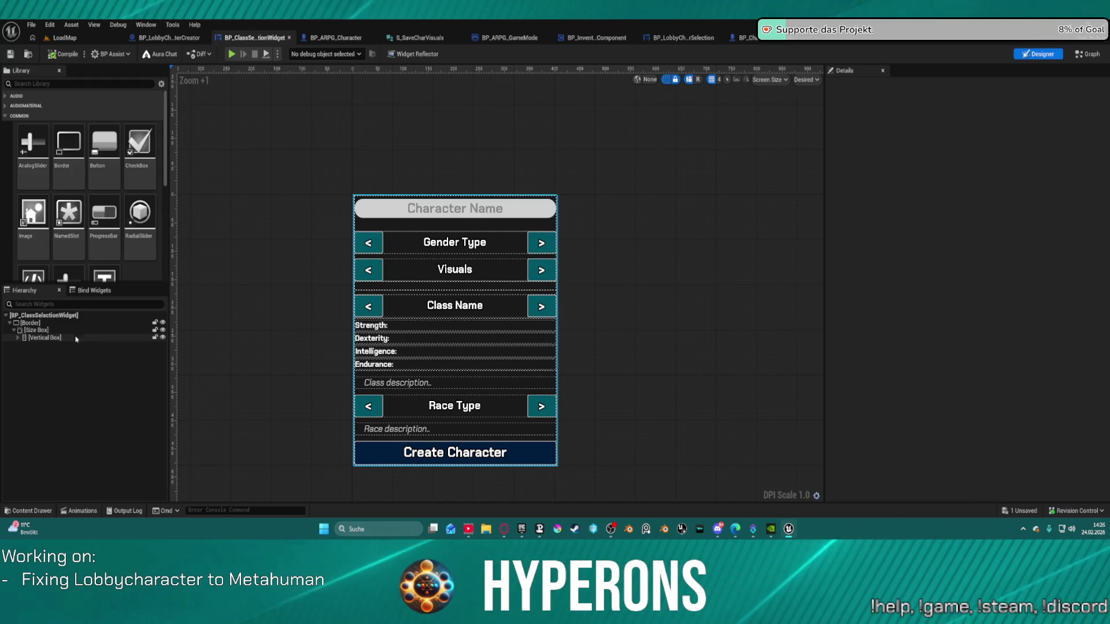
pyautogui.click(18, 338)
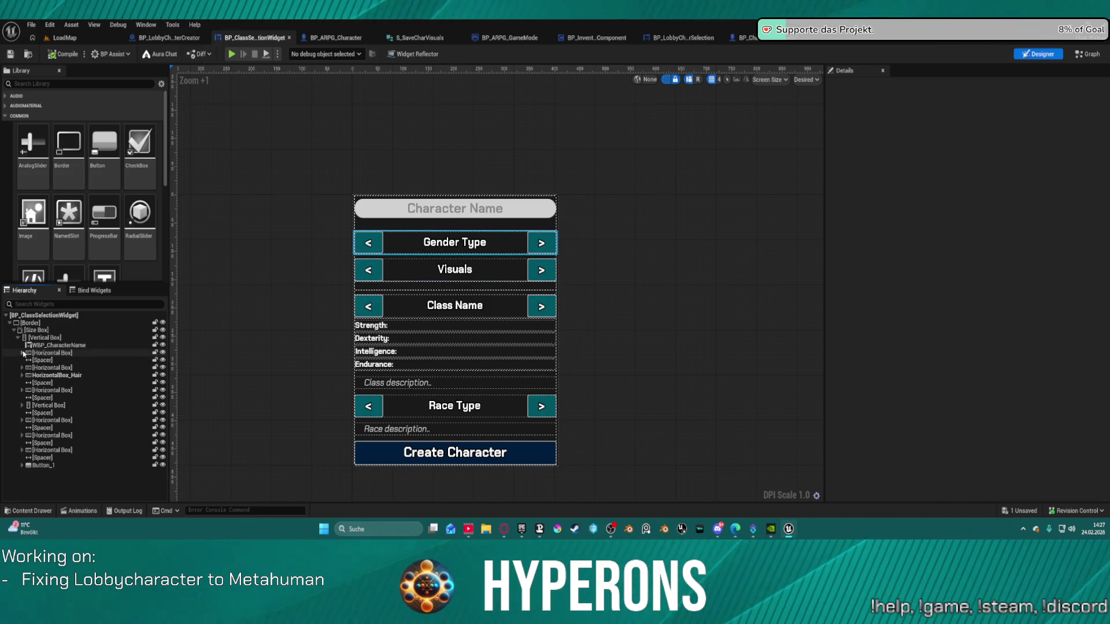
pyautogui.rightClick(34, 339)
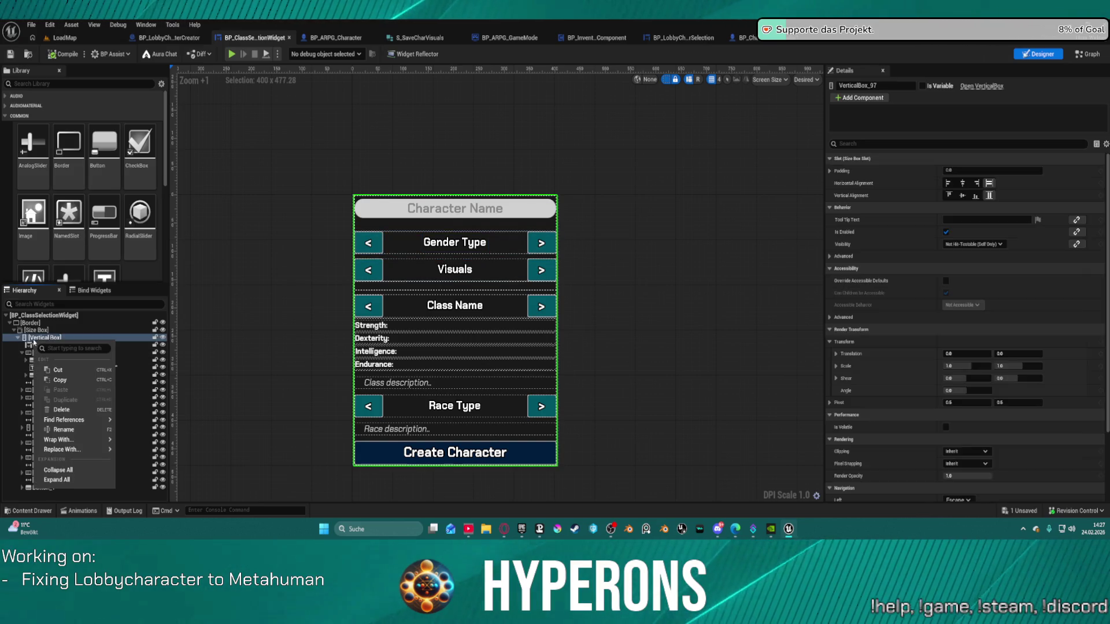
pyautogui.click(58, 480)
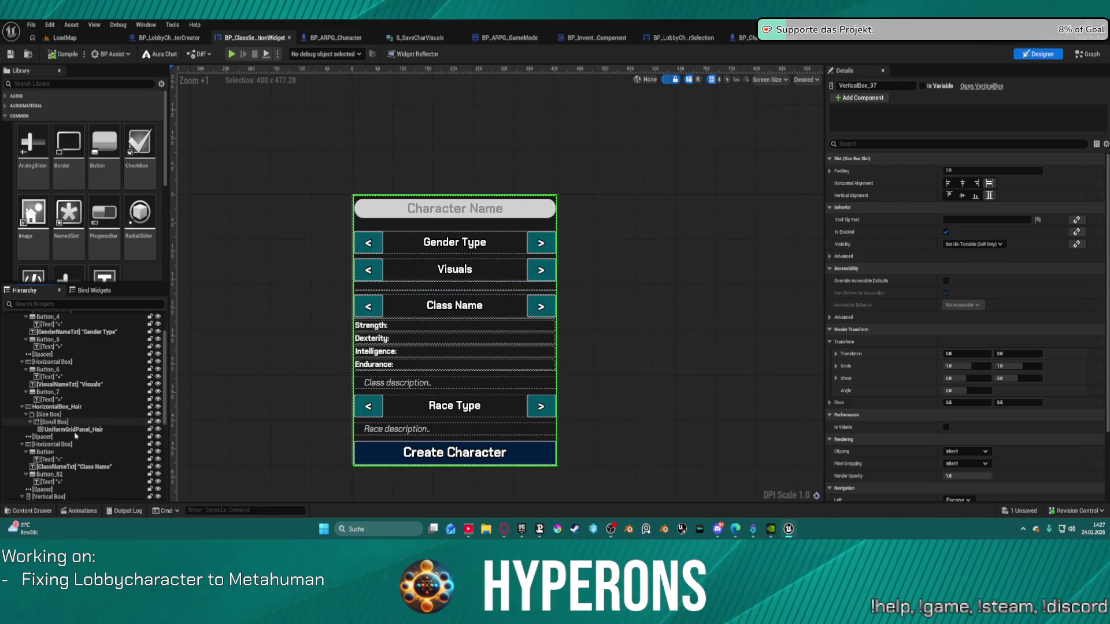
# - Select only the HorizontalBox_Hair row in the Hierarchy
pyautogui.scroll(-3, 81, 428)
pyautogui.click(77, 431)
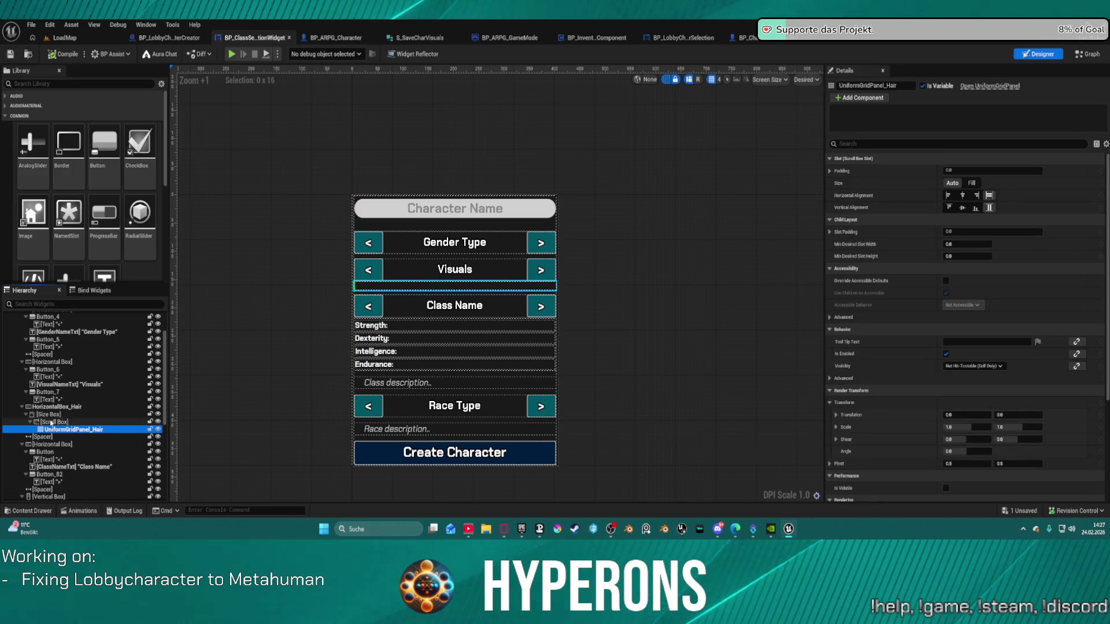
pyautogui.keyDown('shift'); pyautogui.click(55, 422); pyautogui.keyUp('shift')
pyautogui.keyDown('shift'); pyautogui.click(52, 415); pyautogui.keyUp('shift')
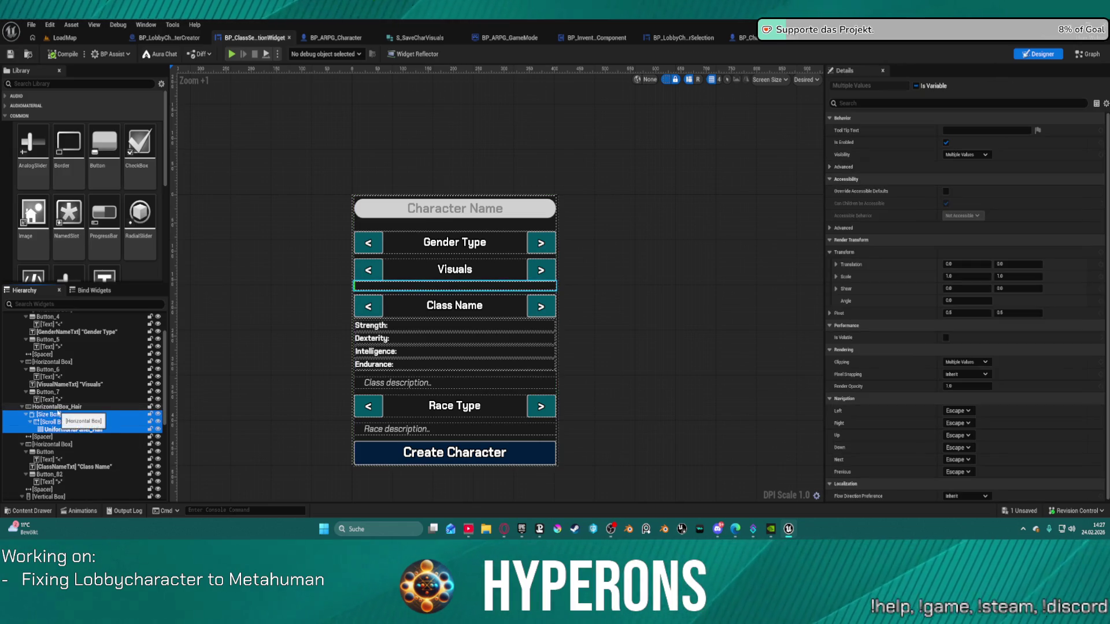
pyautogui.keyDown('shift'); pyautogui.click(57, 407); pyautogui.keyUp('shift')
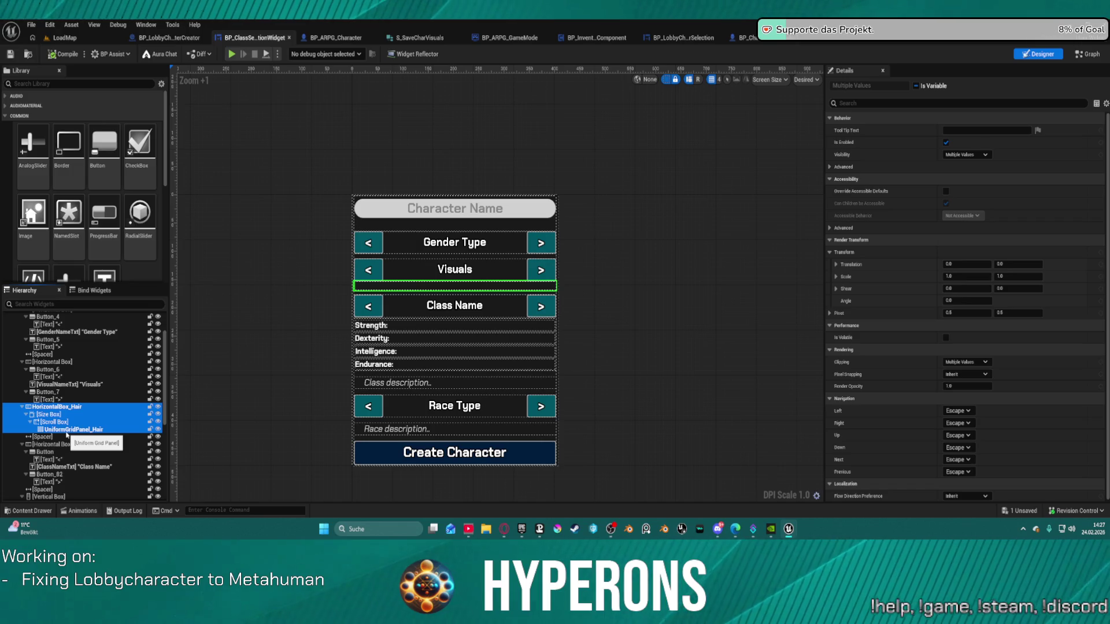
pyautogui.click(46, 407)
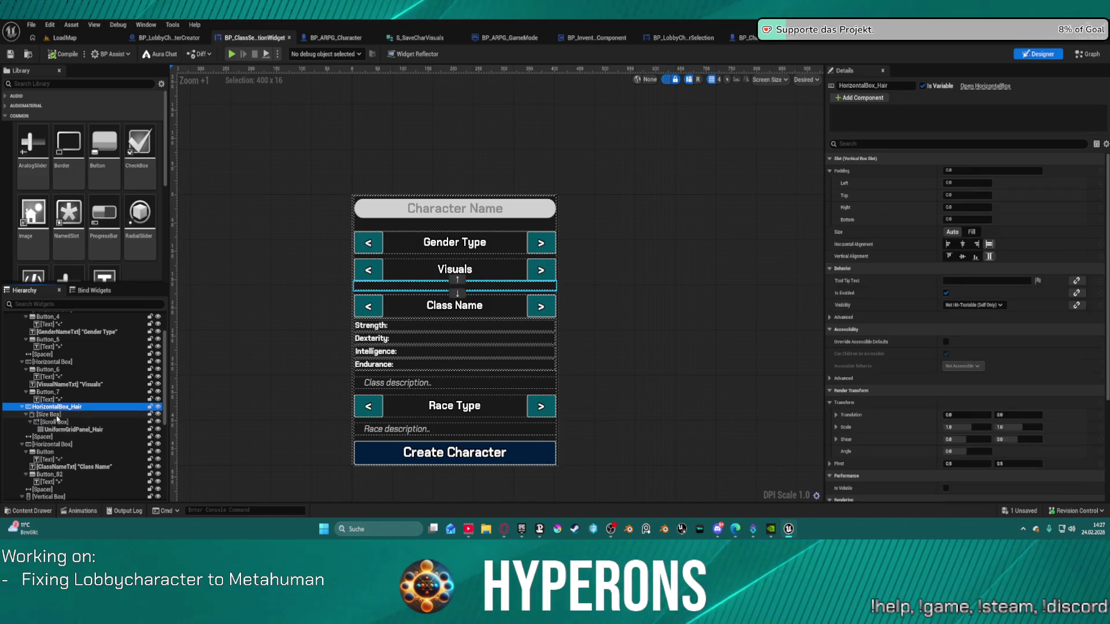
# - Duplicate HorizontalBox_Hair, name the copy HorizontalBox_Color, and place it below the hair row
pyautogui.hotkey('ctrl', 'd')
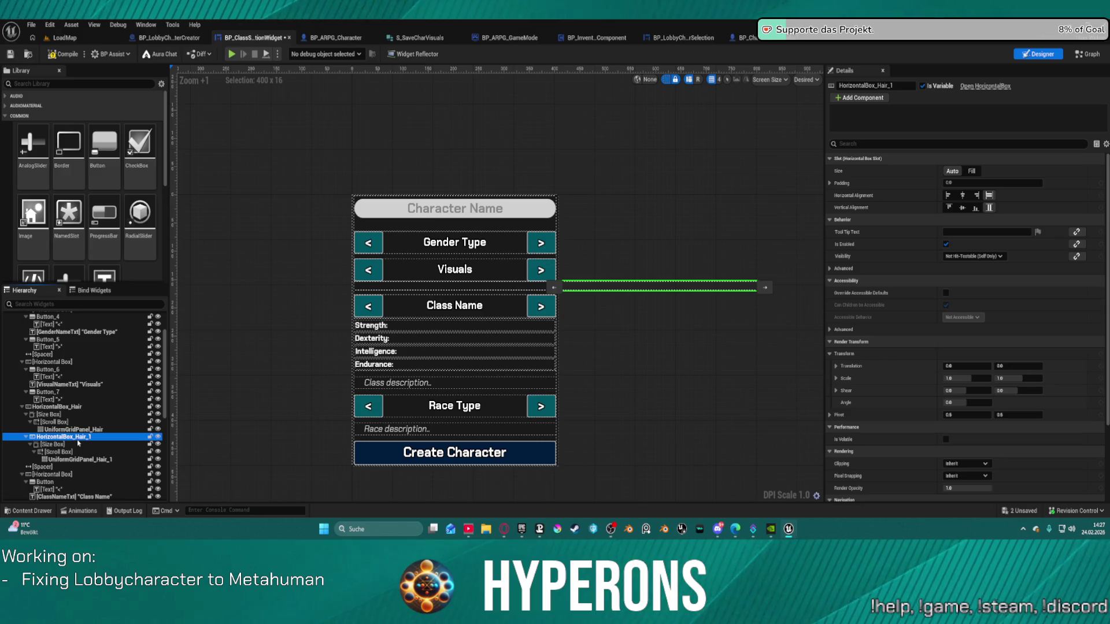
pyautogui.click(78, 441)
pyautogui.doubleClick(81, 438)
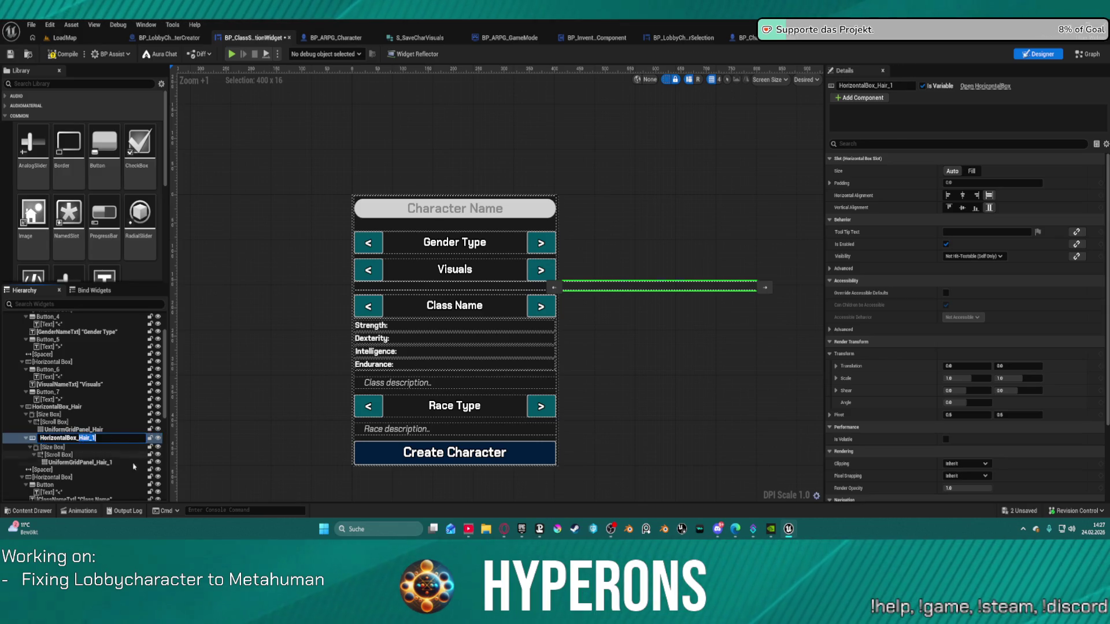
pyautogui.write('Color')
pyautogui.press('Return')
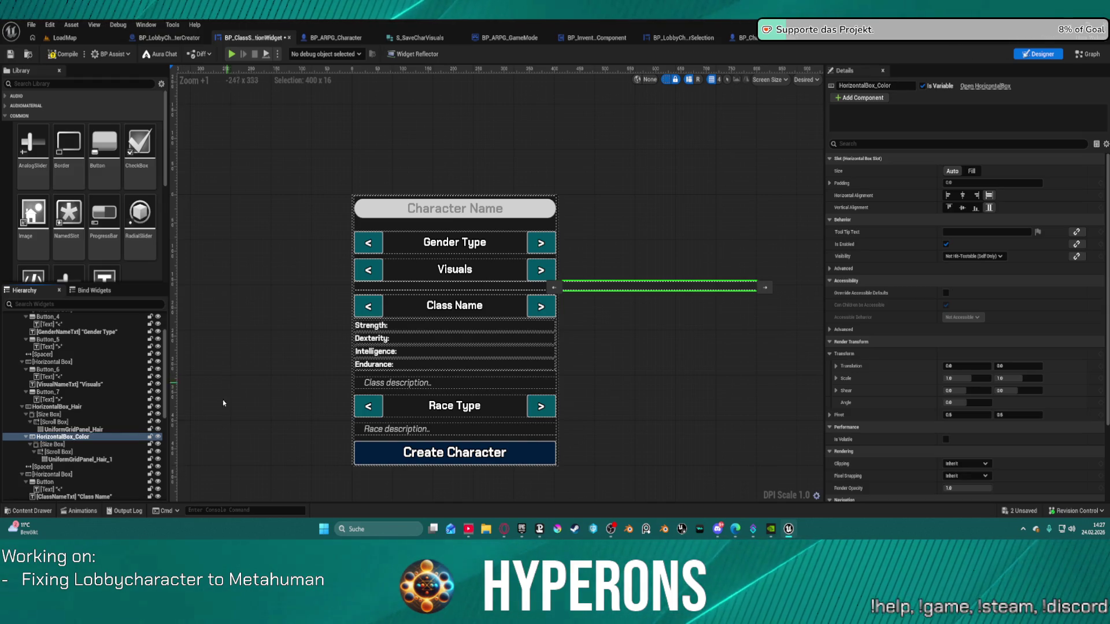
pyautogui.moveTo(63, 437)
pyautogui.mouseDown()
pyautogui.moveTo(42, 341)
pyautogui.moveTo(43, 466)
pyautogui.moveTo(29, 523)
pyautogui.moveTo(46, 452)
pyautogui.mouseUp()
pyautogui.scroll(2, 64, 432)
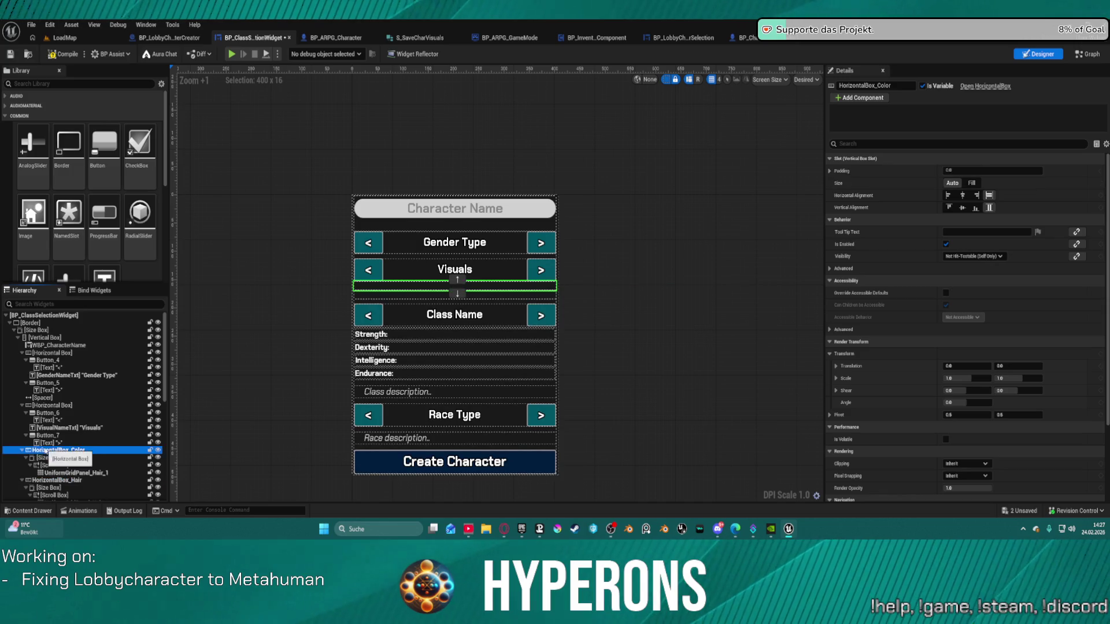
pyautogui.click(458, 294)
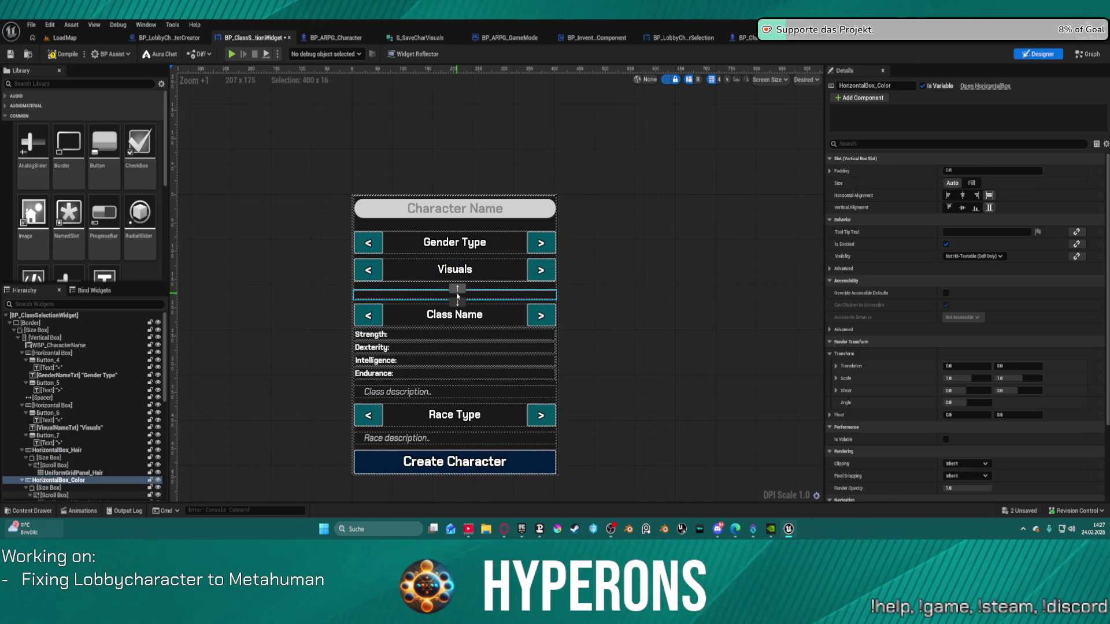
pyautogui.scroll(-2, 79, 398)
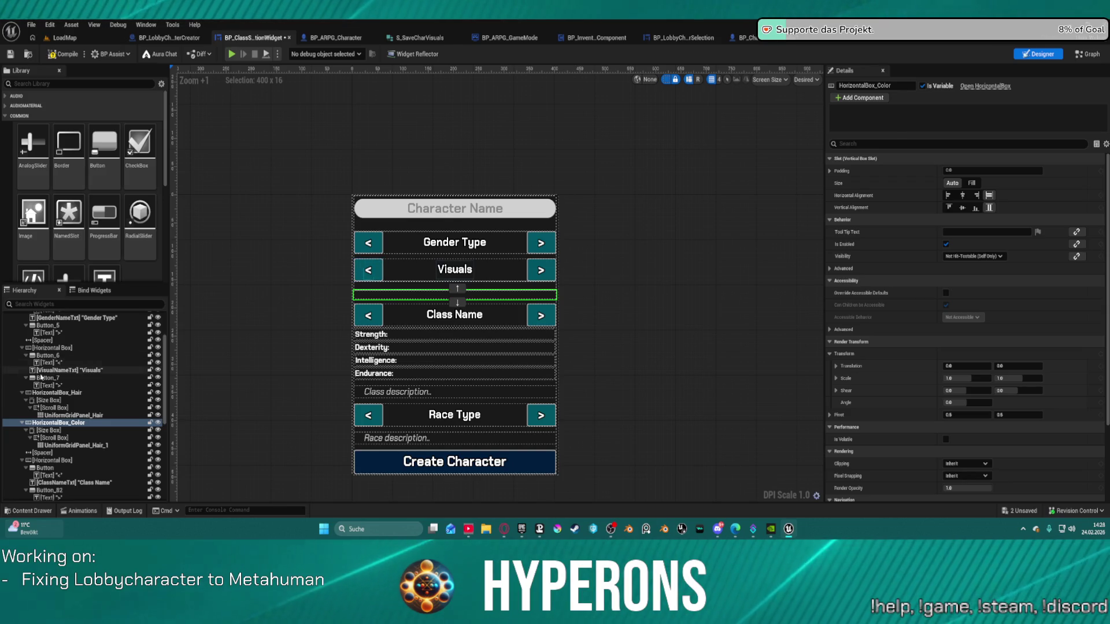
# - Rename the copied grid UniformGridPanel_Hair_1 to UniformGridPanel_Hair_Color
pyautogui.click(91, 446)
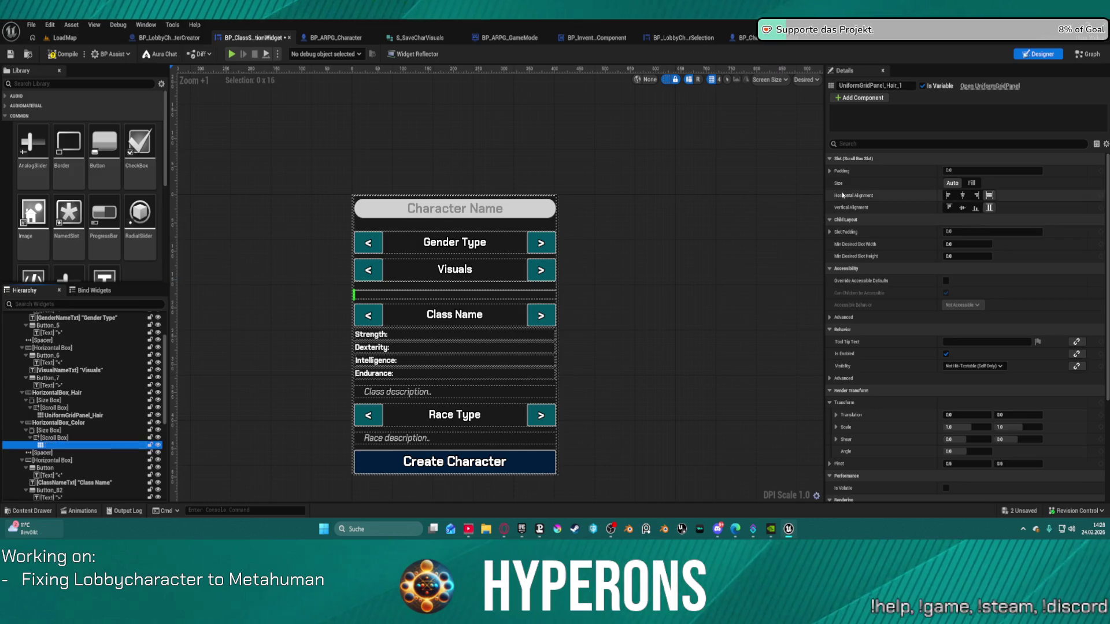
pyautogui.press('F2')
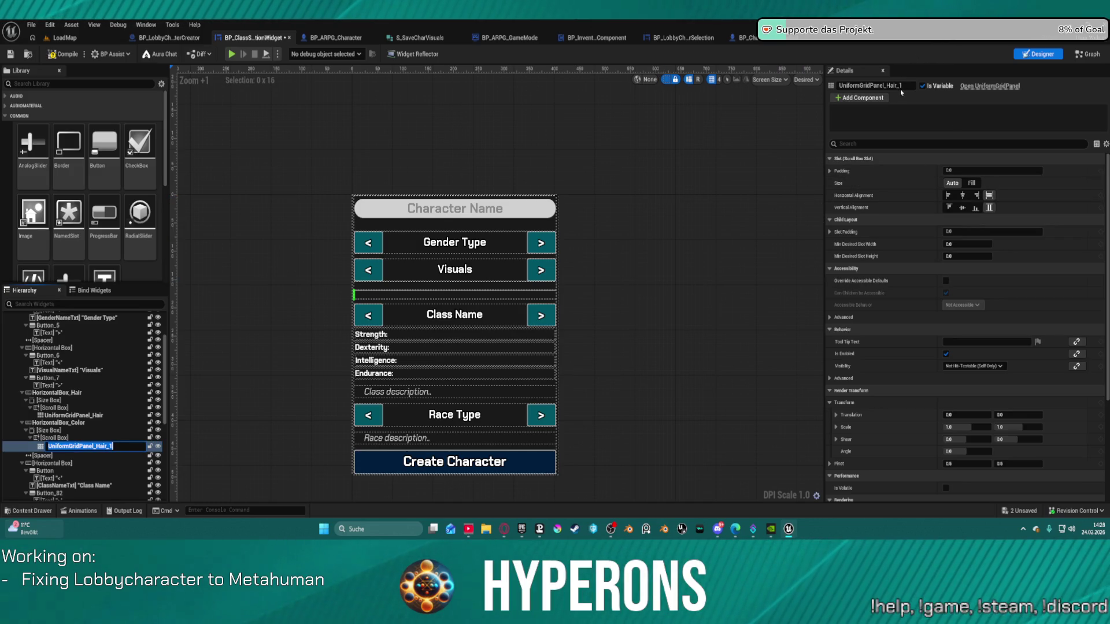
pyautogui.click(905, 84)
pyautogui.press('BackSpace')
pyautogui.write('Color')
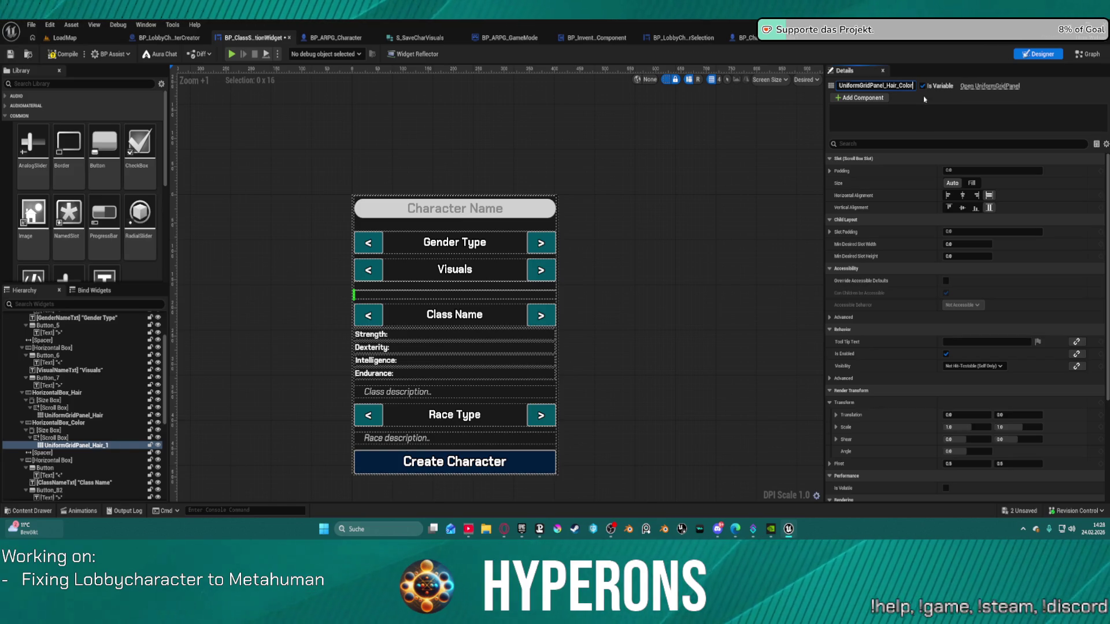
pyautogui.press('Return')
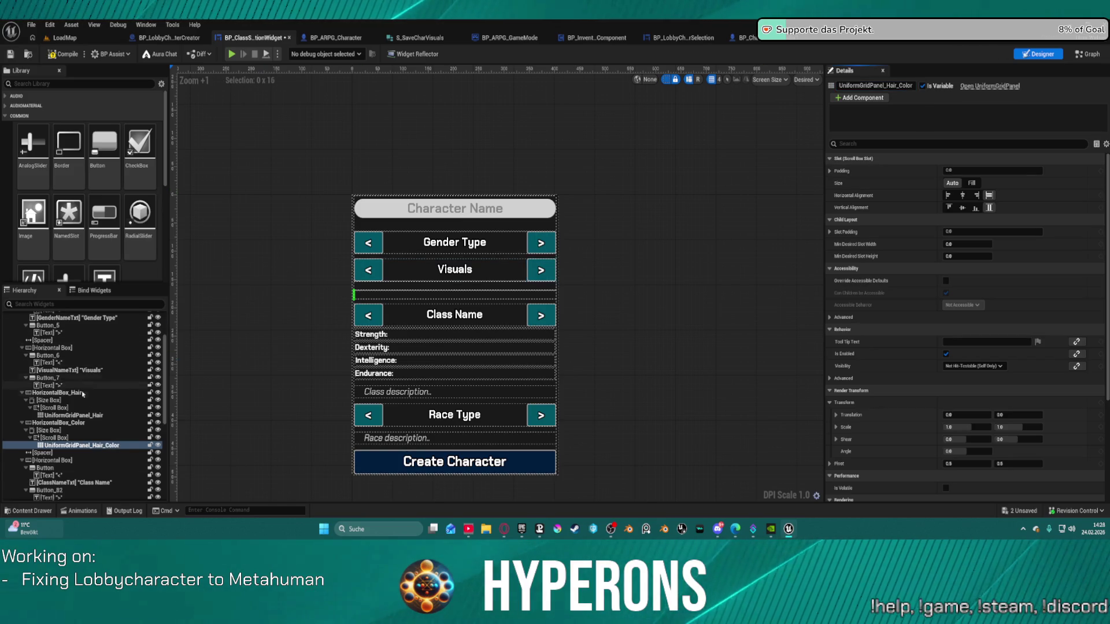
# - Rename the HorizontalBox_Color row to HorizontalBox_Hair_Color
pyautogui.click(96, 430)
pyautogui.click(97, 425)
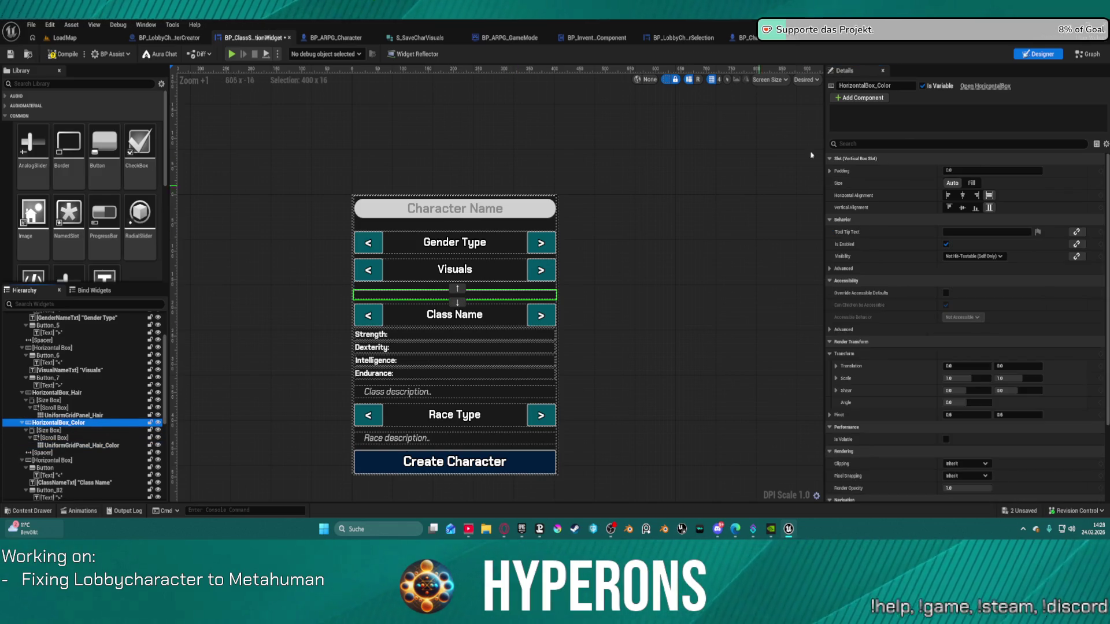
pyautogui.click(878, 85)
pyautogui.write('Hair')
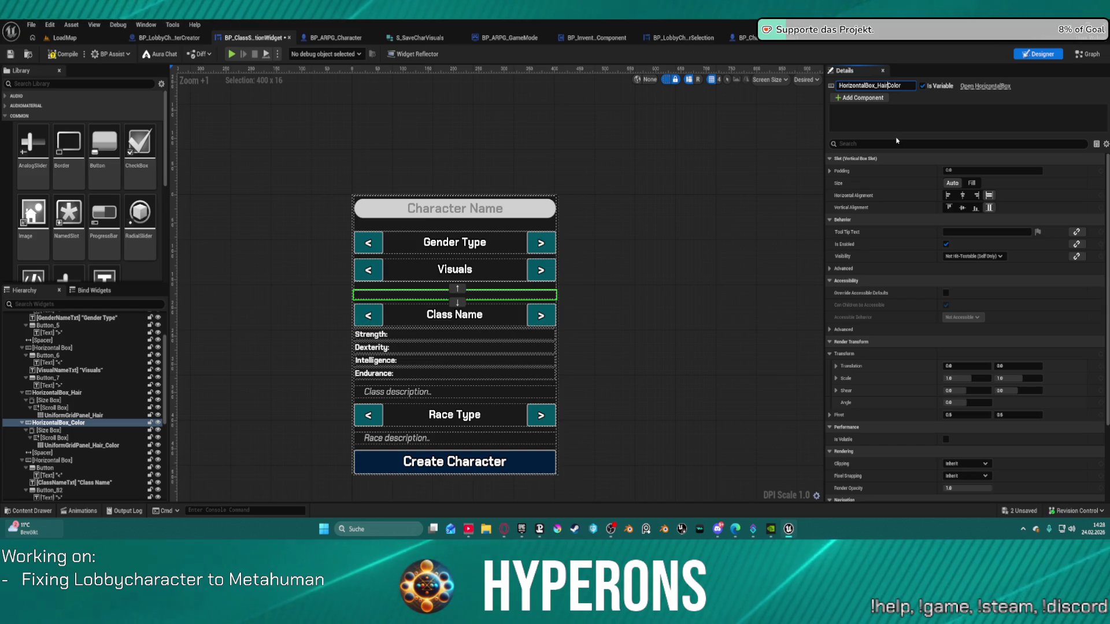
pyautogui.write('_')
pyautogui.press('Return')
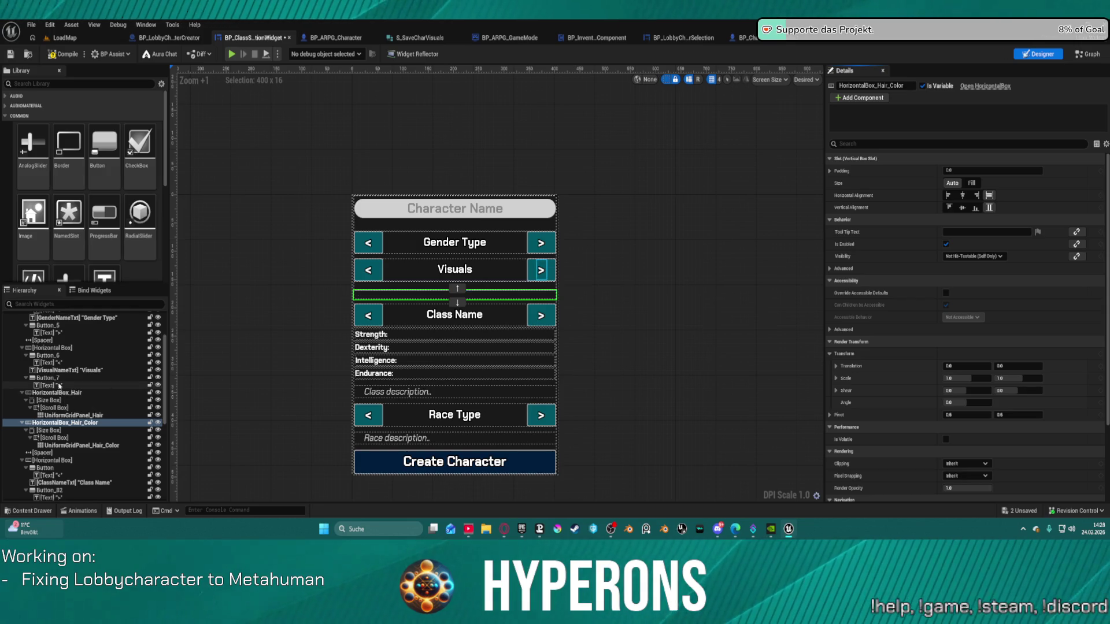
pyautogui.click(74, 355)
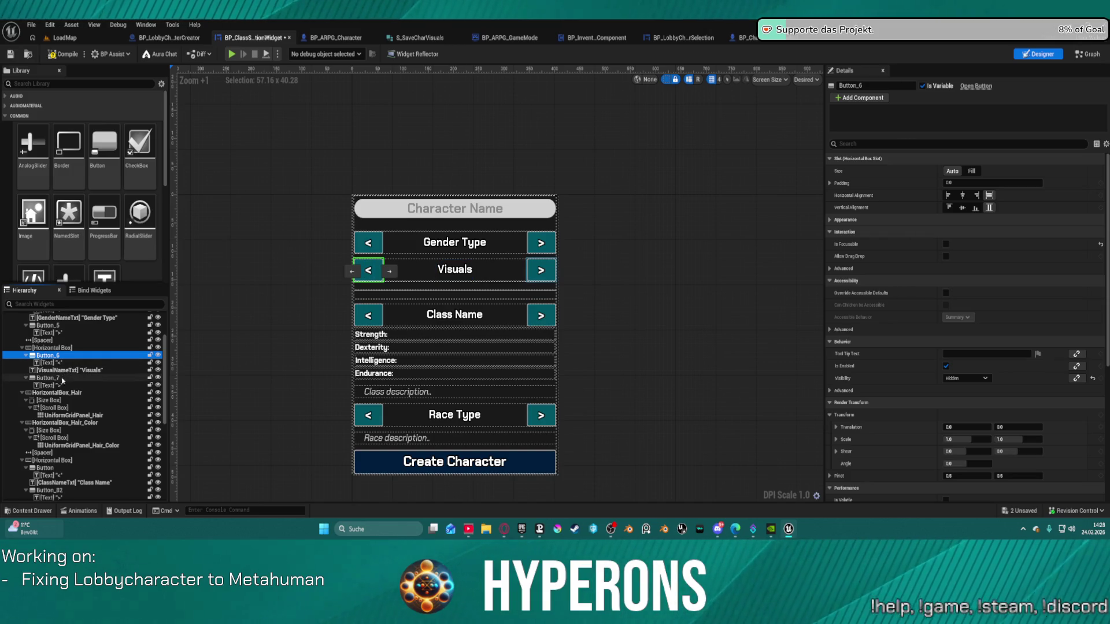
# - Try duplicating the Visuals row and the hair container, then delete both duplicates
pyautogui.keyDown('shift'); pyautogui.click(63, 370); pyautogui.keyUp('shift')
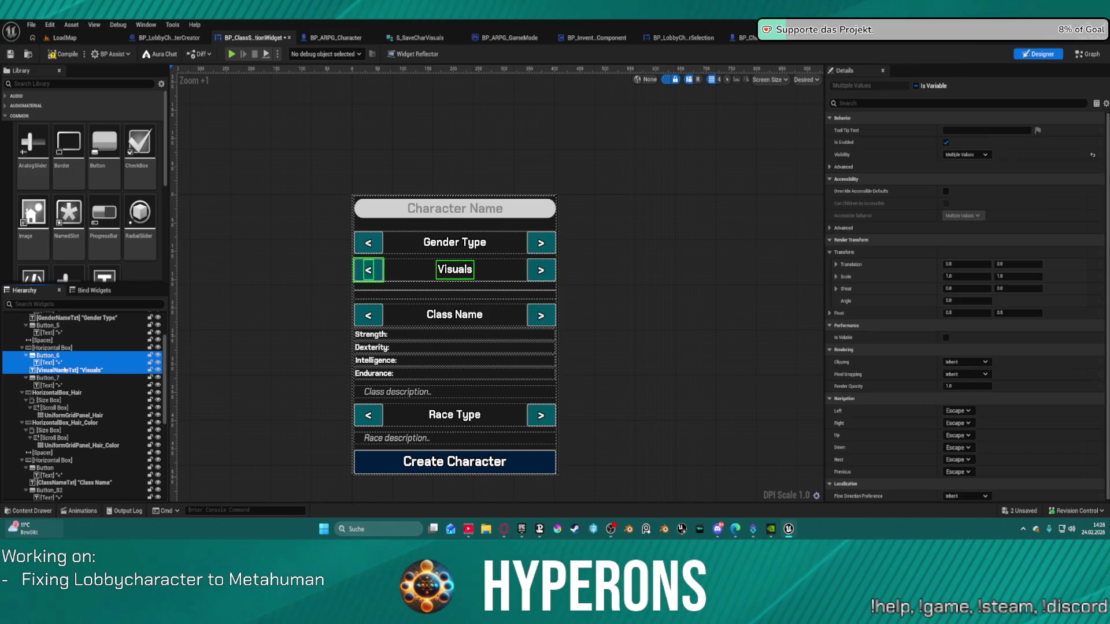
pyautogui.click(52, 347)
pyautogui.keyDown('ctrl'); pyautogui.click(134, 369); pyautogui.keyUp('ctrl')
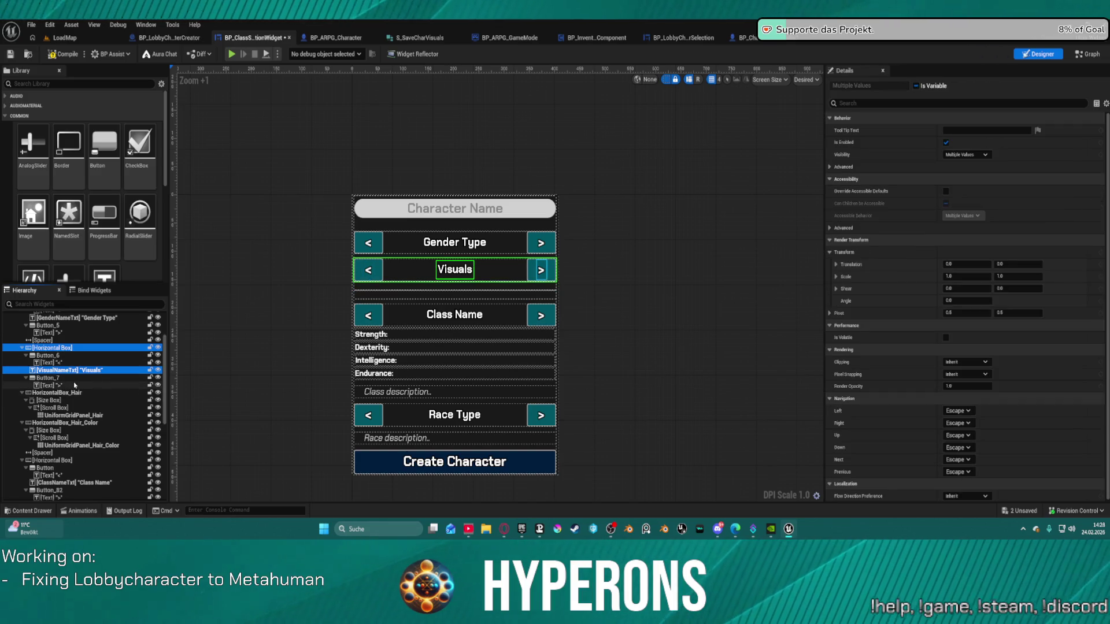
pyautogui.hotkey('ctrl', 'd')
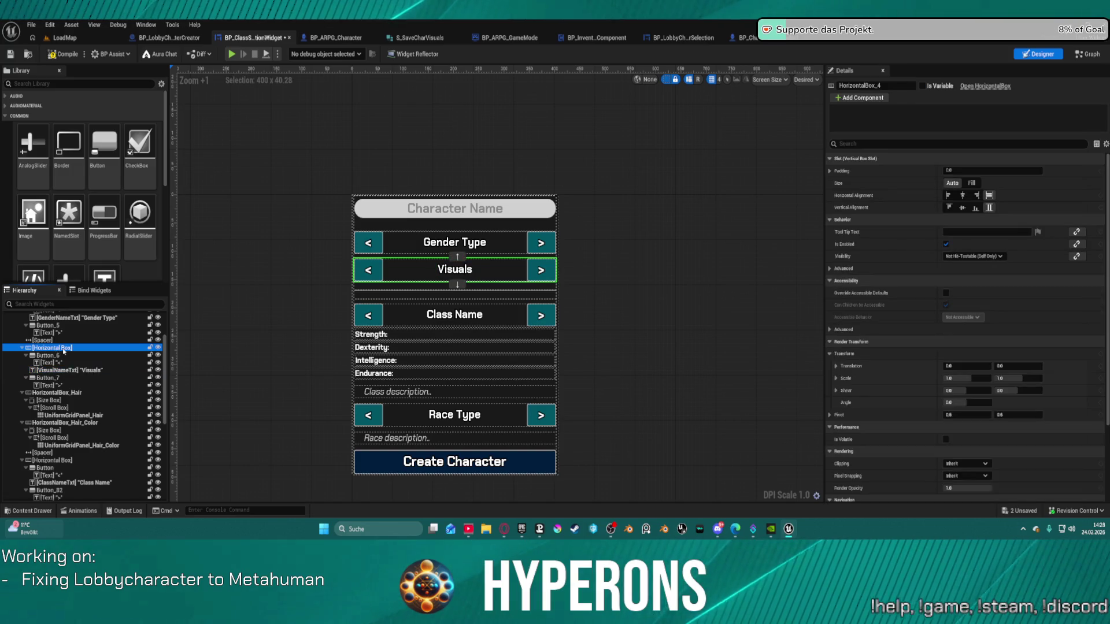
pyautogui.moveTo(67, 415); pyautogui.dragTo(49, 438)
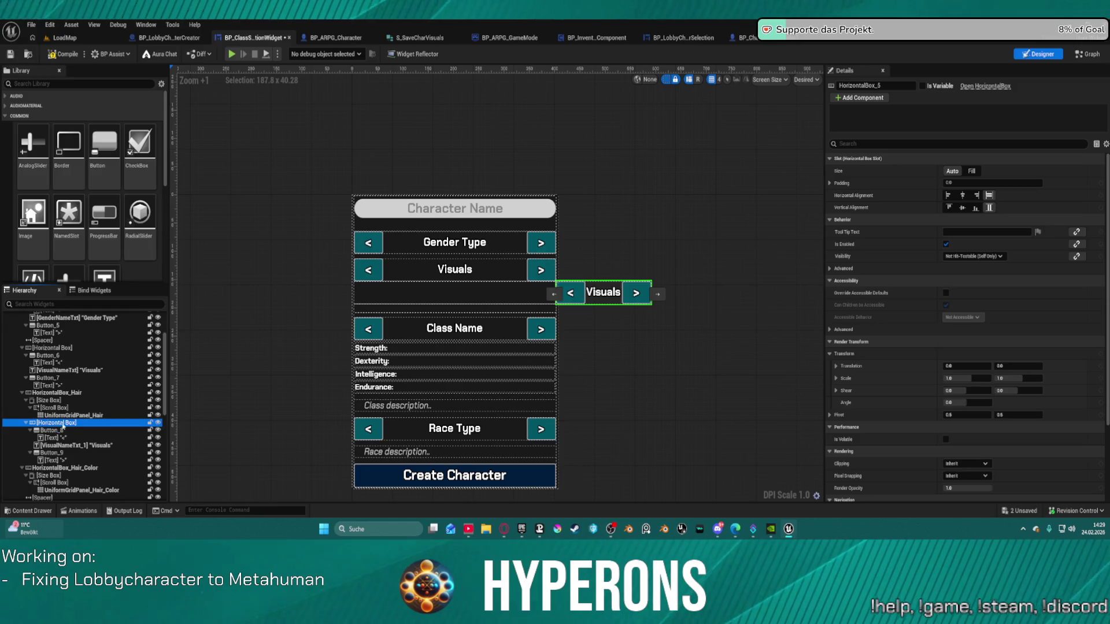
pyautogui.hotkey('ctrl', 'z')
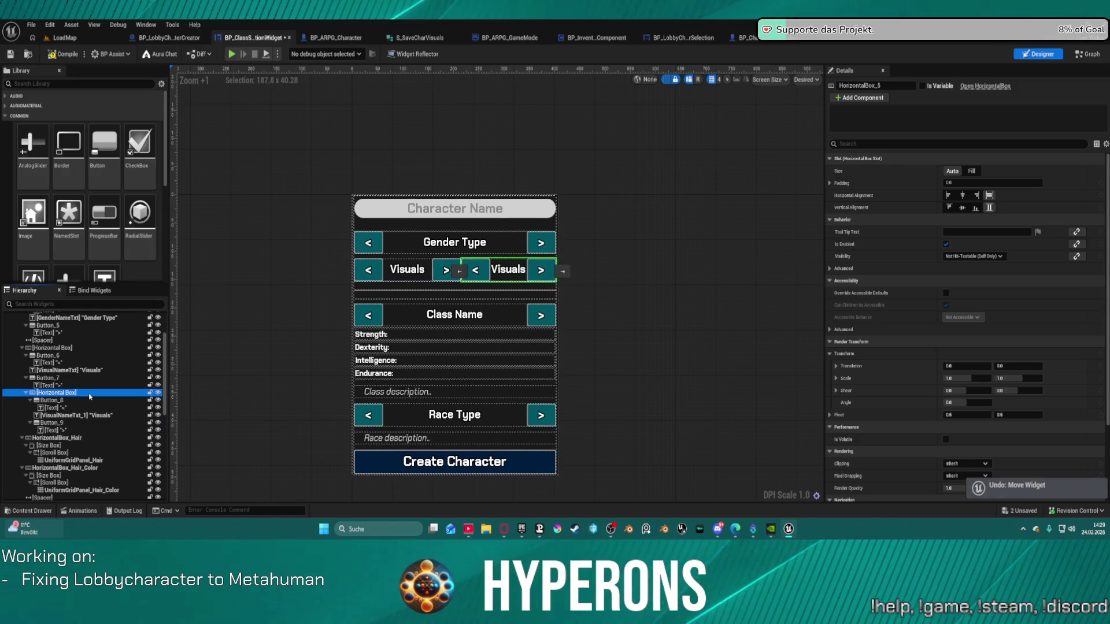
pyautogui.press('Delete')
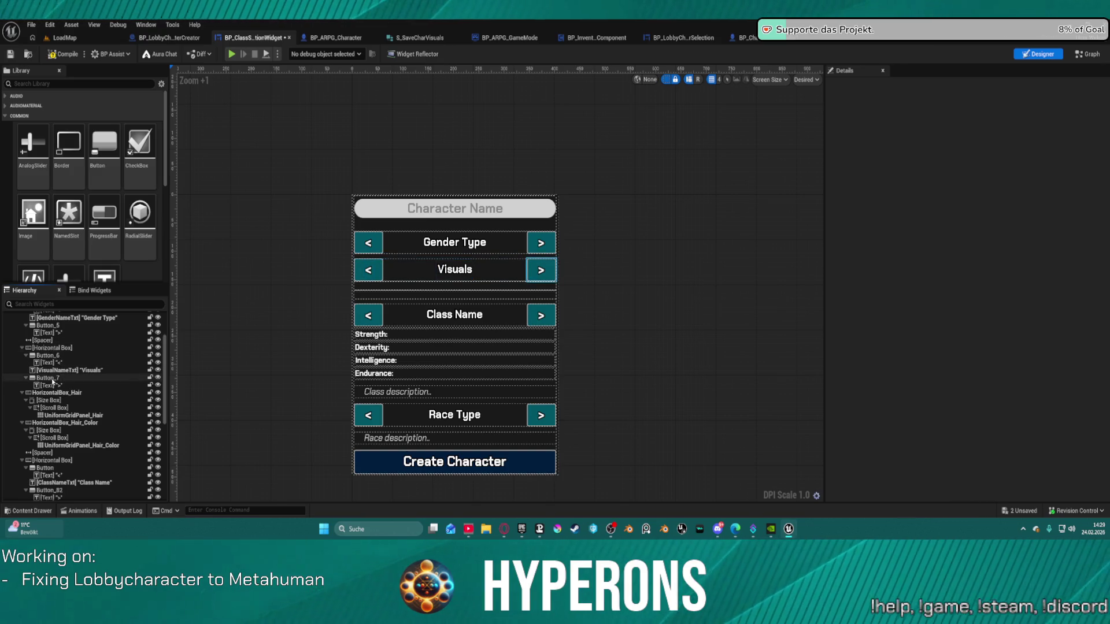
pyautogui.click(64, 393)
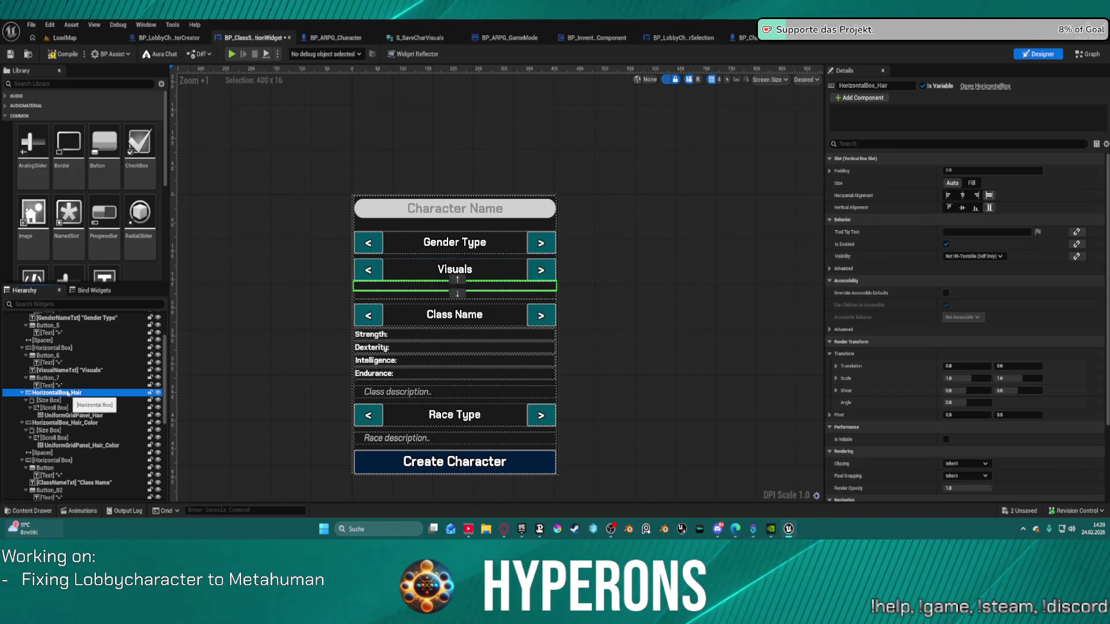
pyautogui.hotkey('ctrl', 'd')
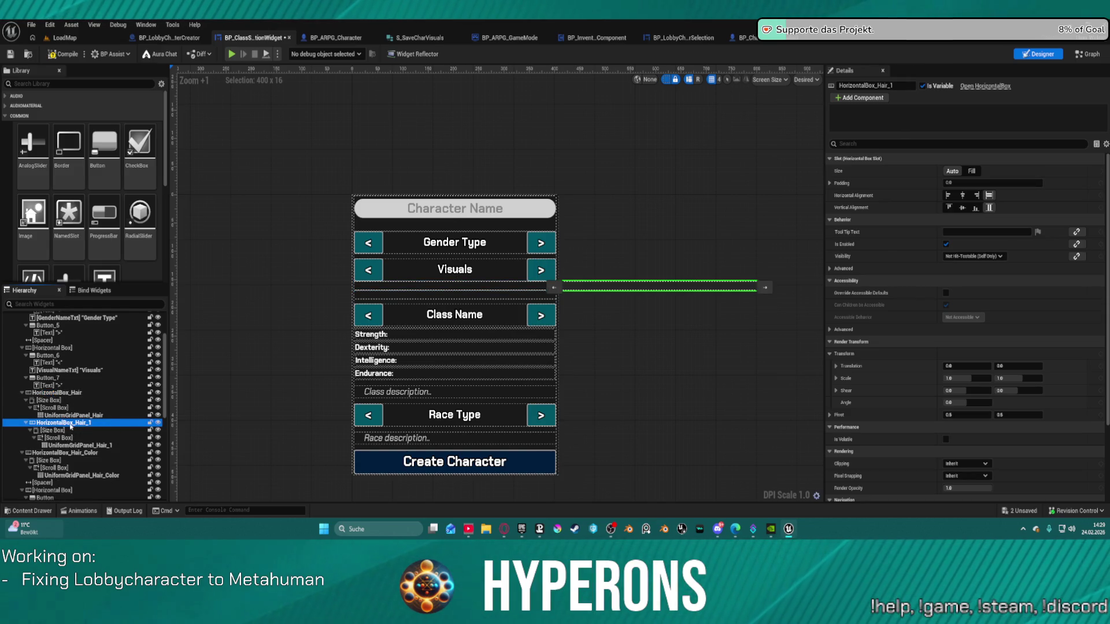
pyautogui.press('Delete')
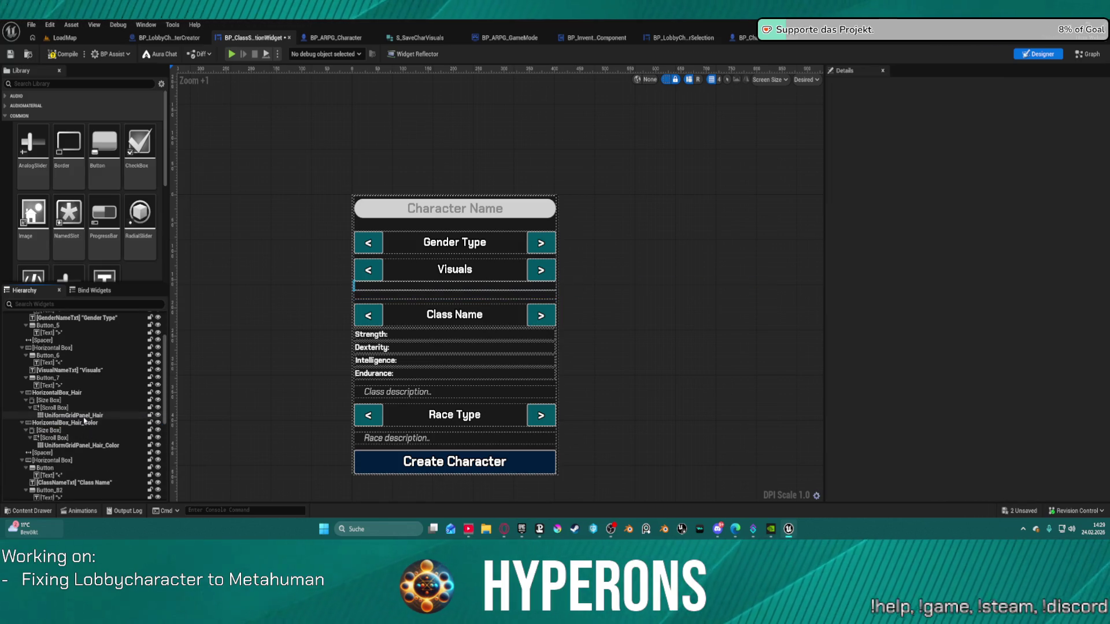
# - Paste a copy of the Visuals selector row and place it below the hair grid
pyautogui.click(67, 386)
pyautogui.keyDown('shift'); pyautogui.click(64, 349); pyautogui.keyUp('shift')
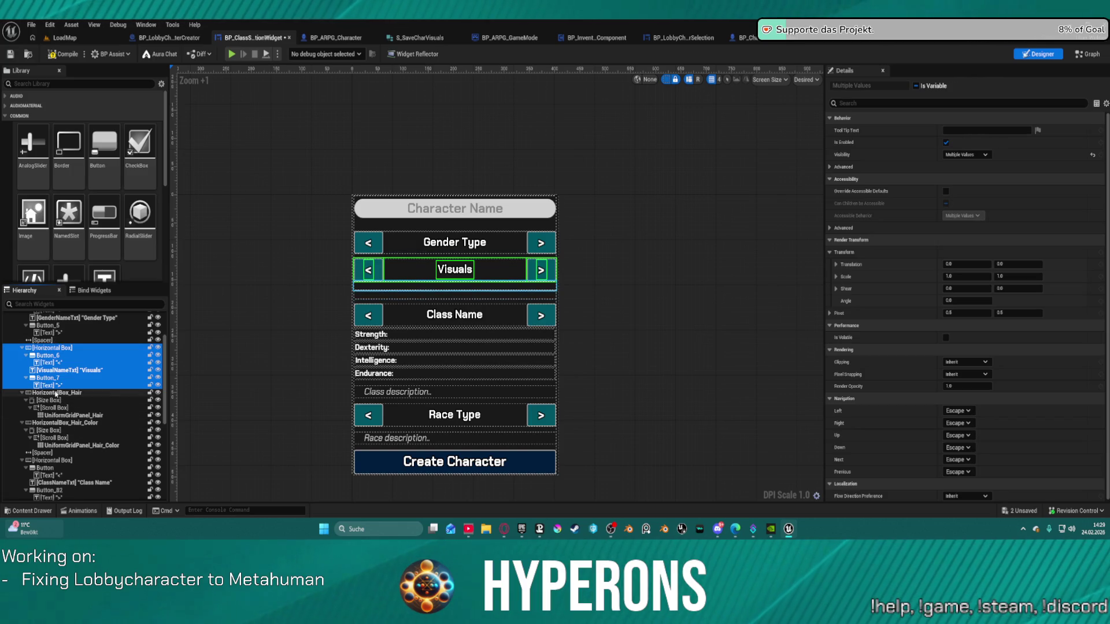
pyautogui.click(56, 385)
pyautogui.hotkey('ctrl', 'v')
pyautogui.click(650, 291)
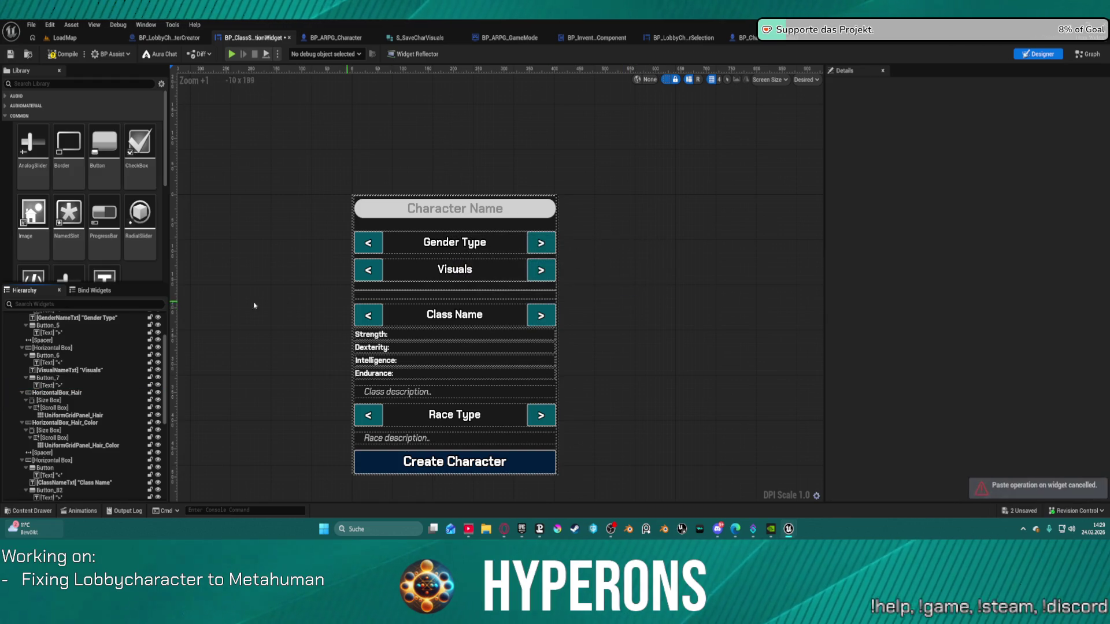
pyautogui.click(72, 349)
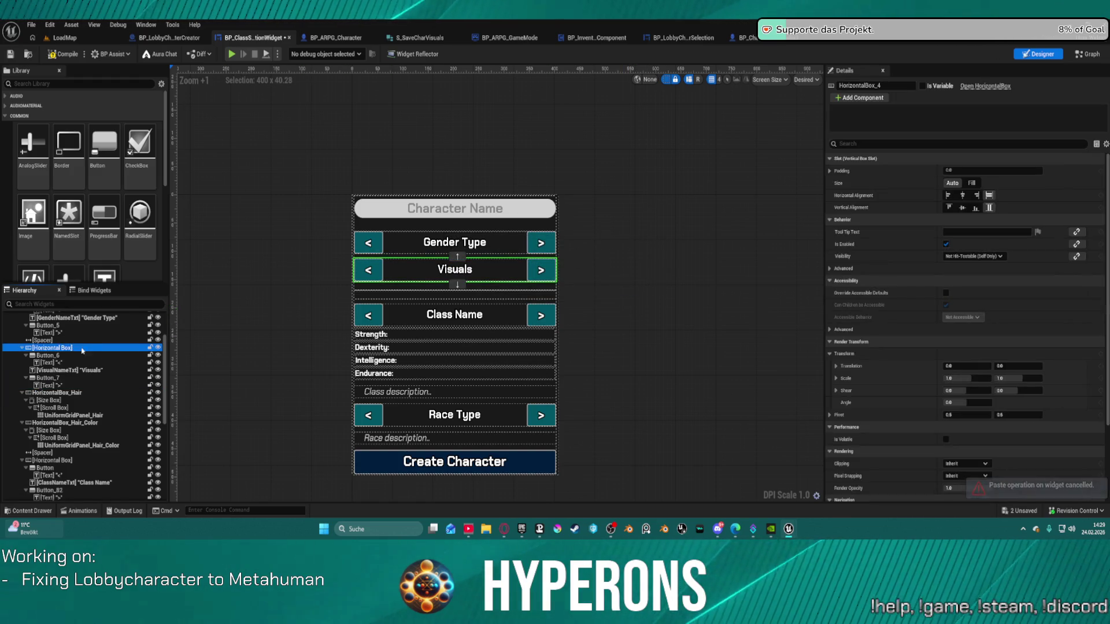
pyautogui.hotkey('ctrl', 'v')
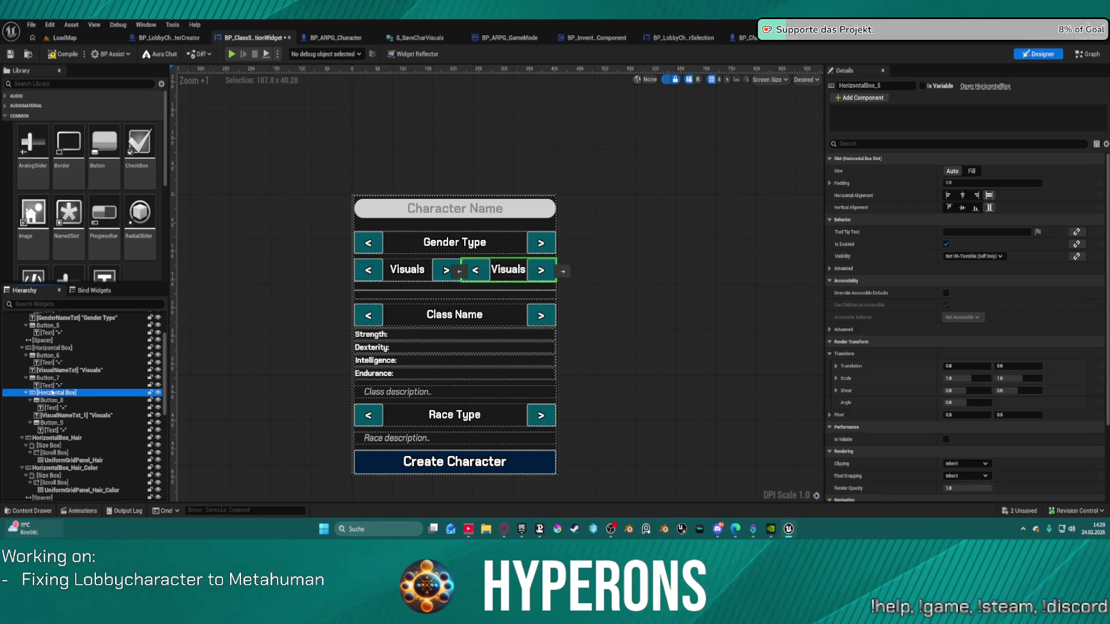
pyautogui.moveTo(59, 396); pyautogui.dragTo(52, 438)
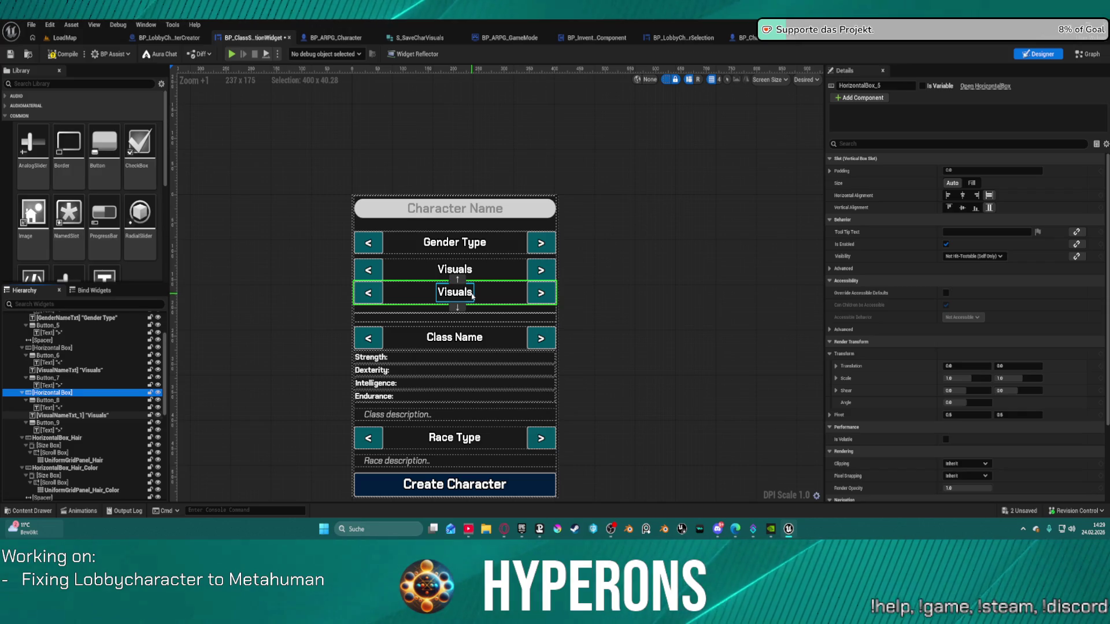
pyautogui.moveTo(462, 303); pyautogui.dragTo(462, 310)
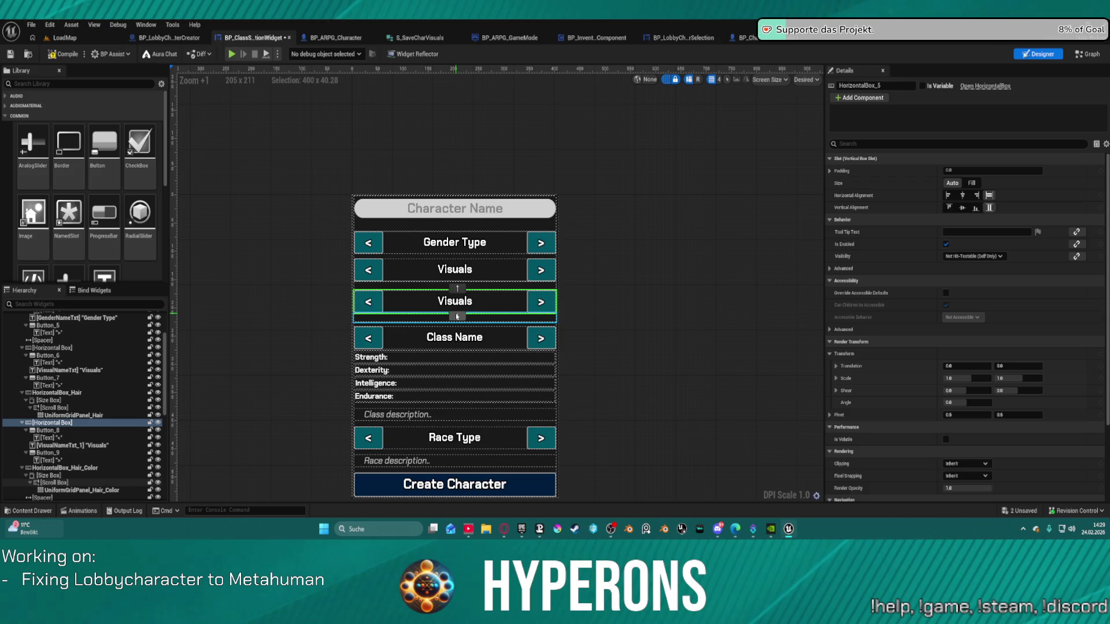
# - Label the copied row 'Hair Color' and rename the original Visuals label 'HairCut'
pyautogui.click(469, 305)
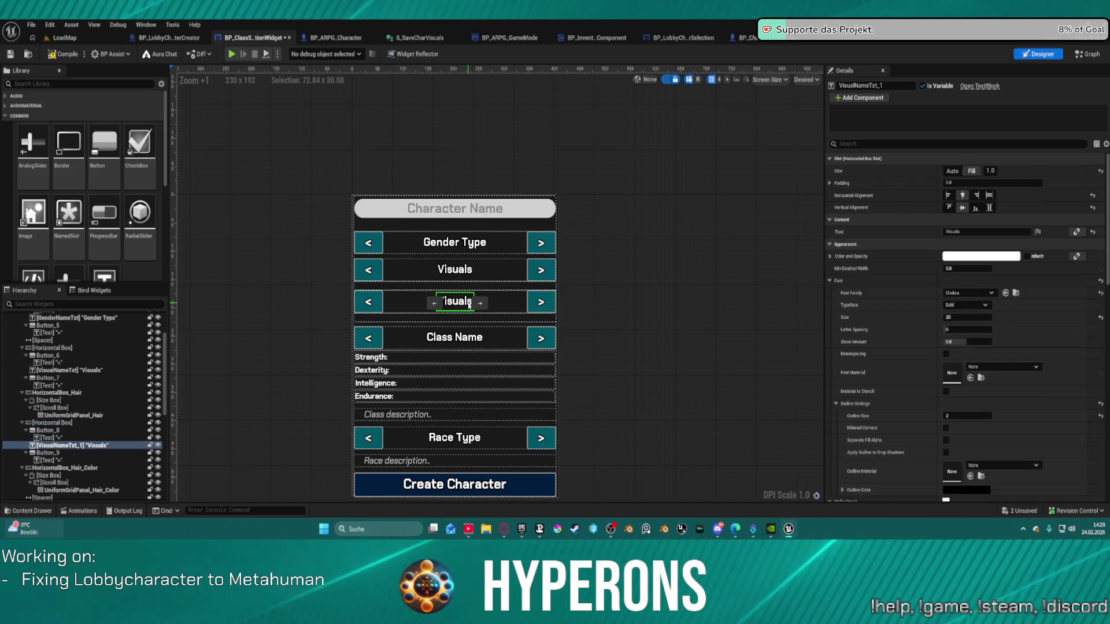
pyautogui.click(962, 232)
pyautogui.write('Hair Color')
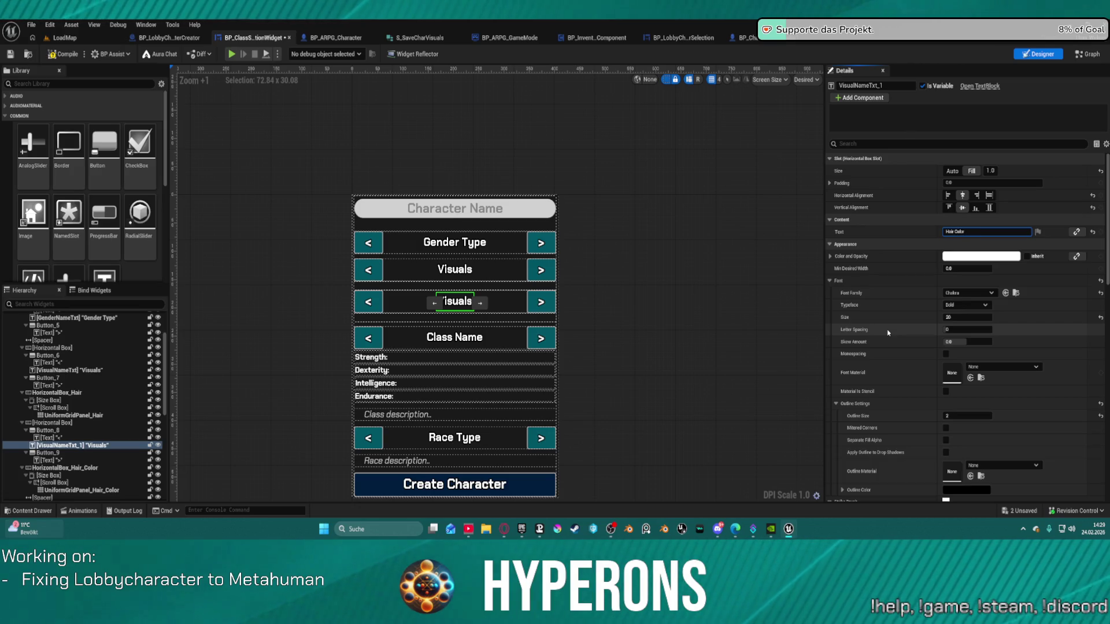
pyautogui.press('Return')
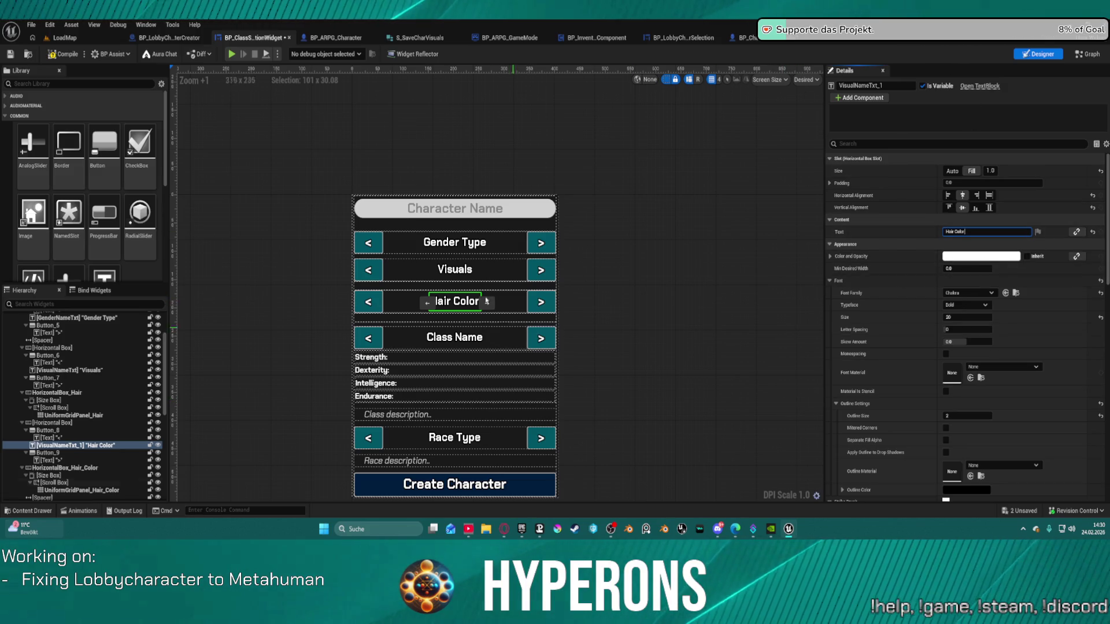
pyautogui.click(443, 271)
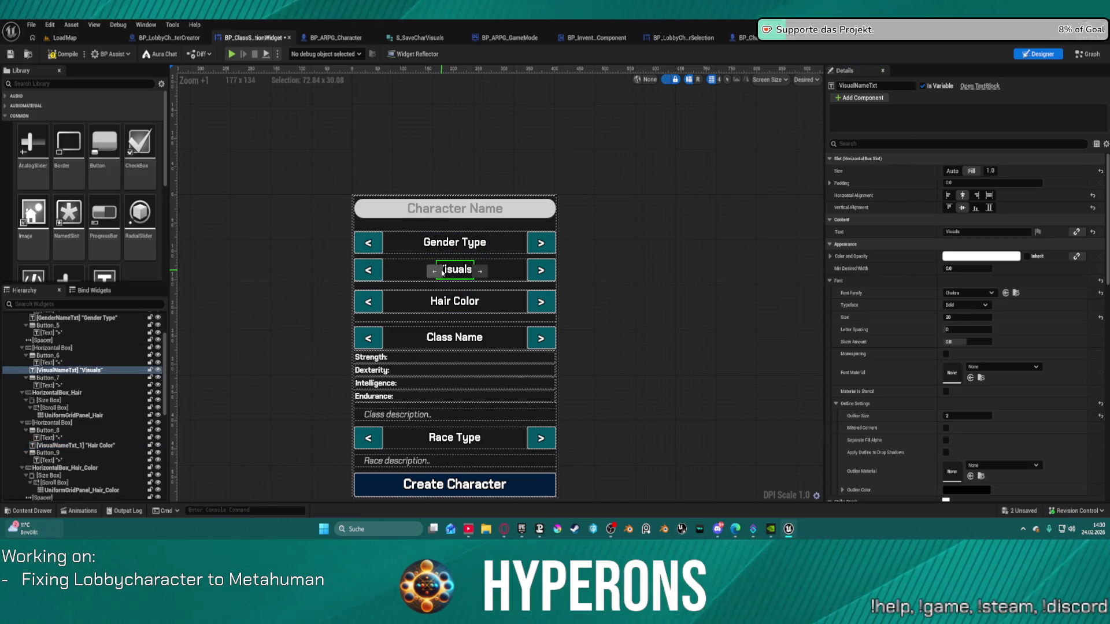
pyautogui.click(975, 233)
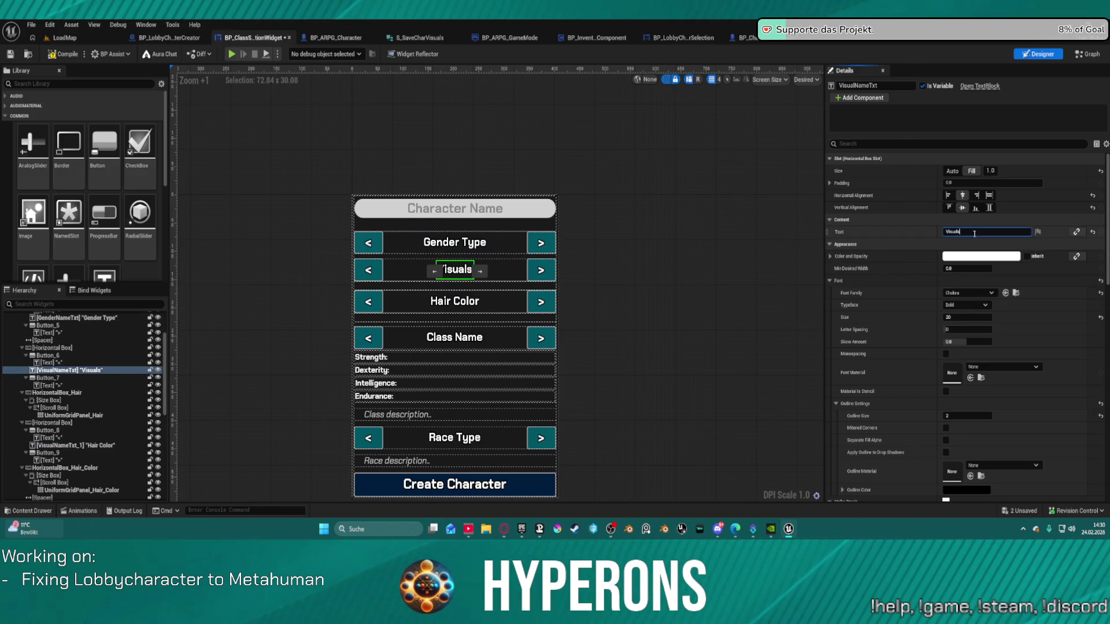
pyautogui.write('HairCut')
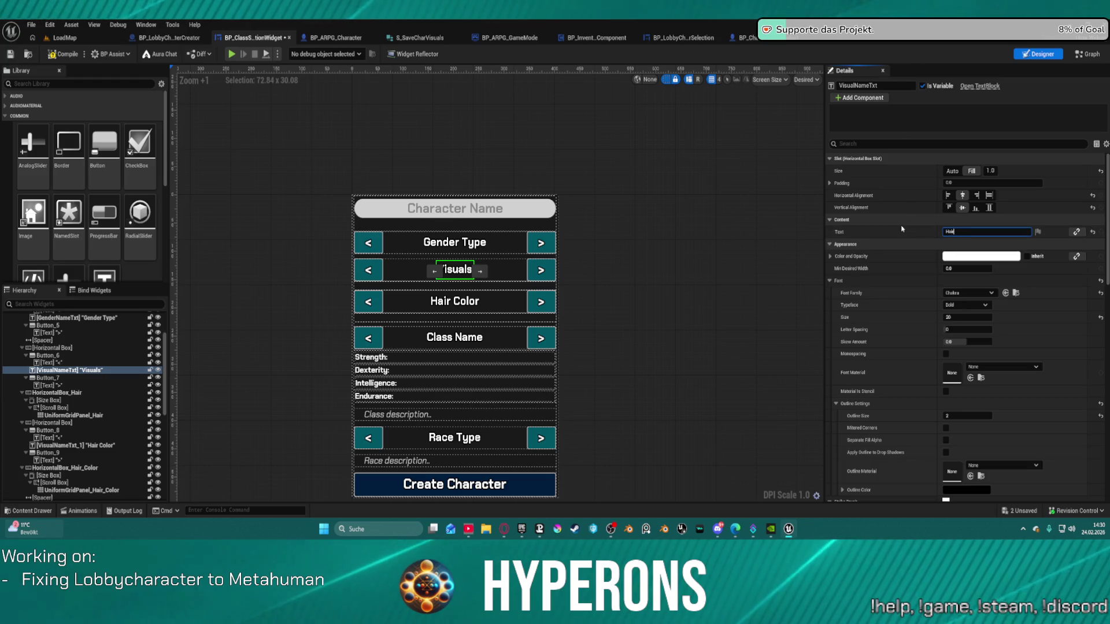
pyautogui.press('Return')
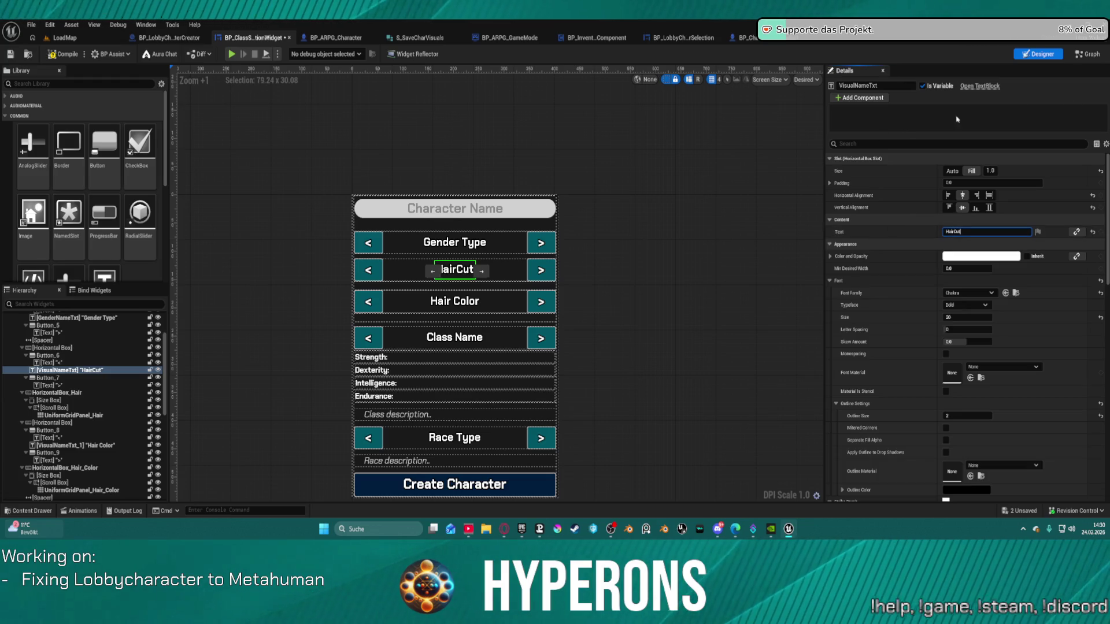
# - Set the Hair Color label's font size to 12
pyautogui.click(455, 301)
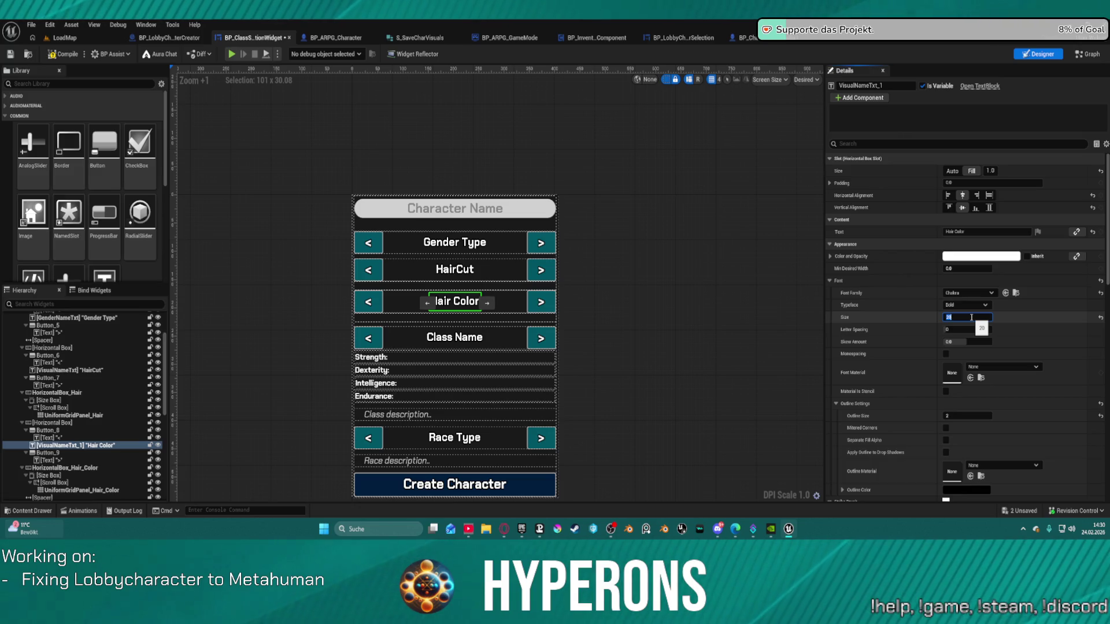
pyautogui.write('12')
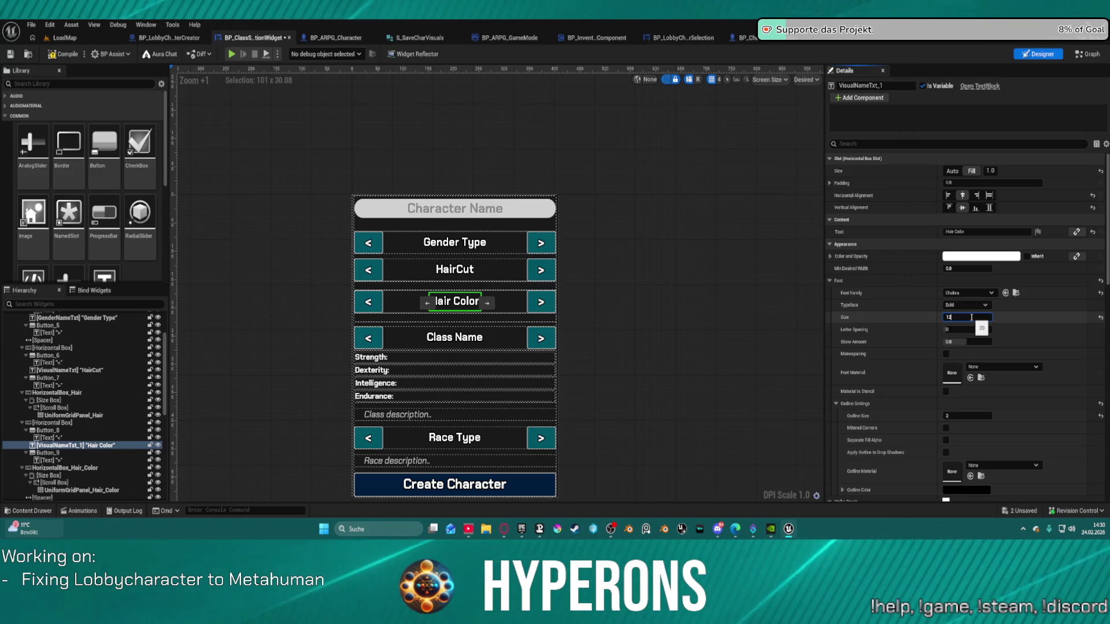
pyautogui.press('Return')
pyautogui.click(681, 285)
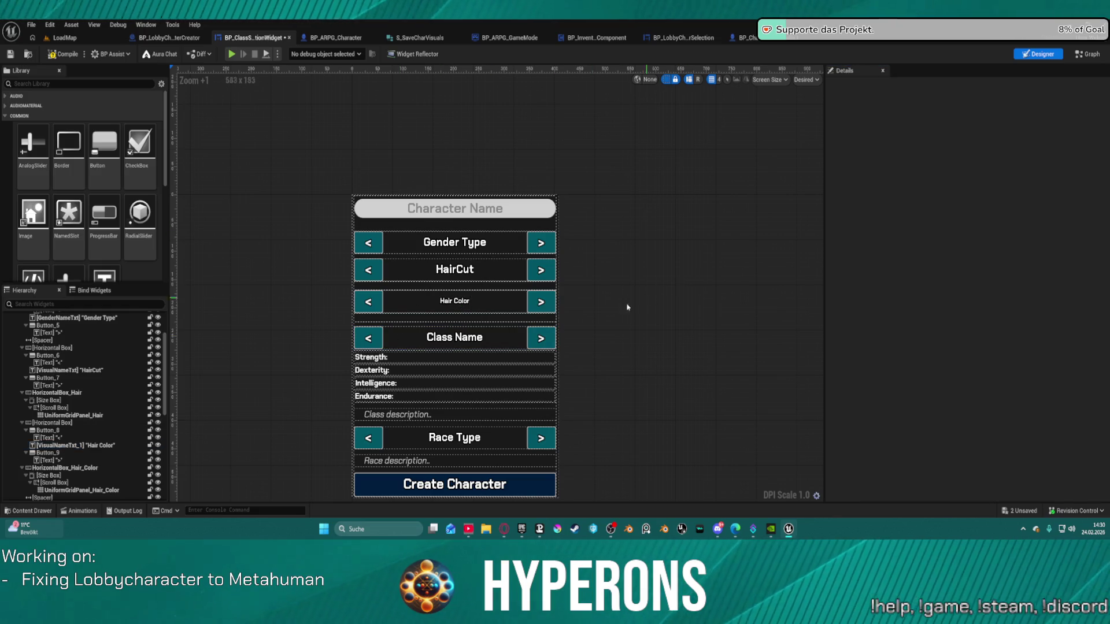
pyautogui.click(476, 305)
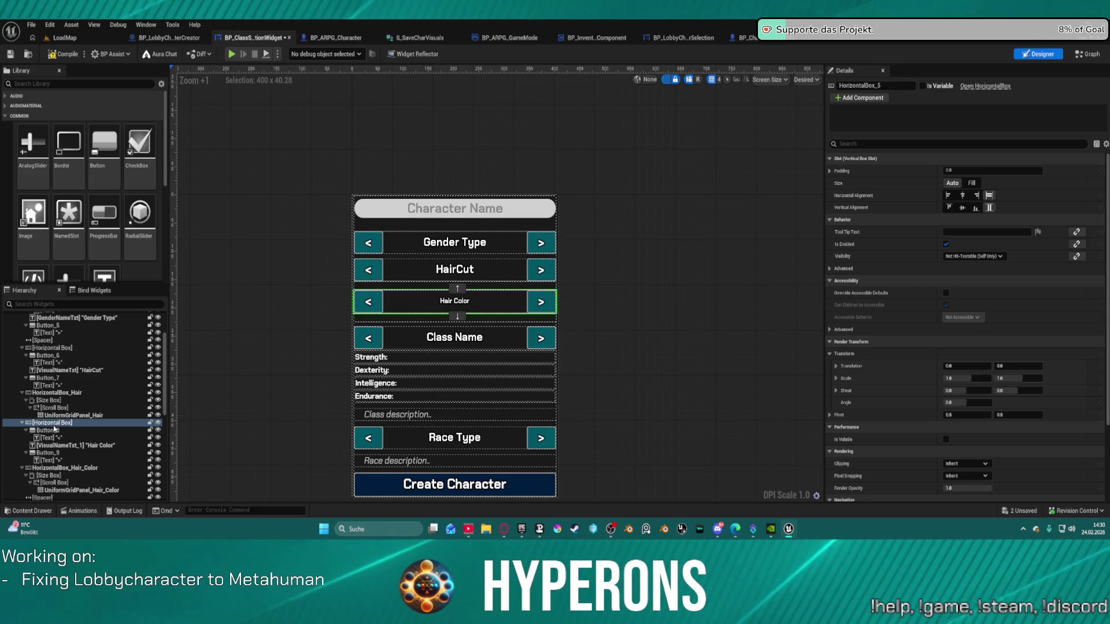
pyautogui.click(54, 446)
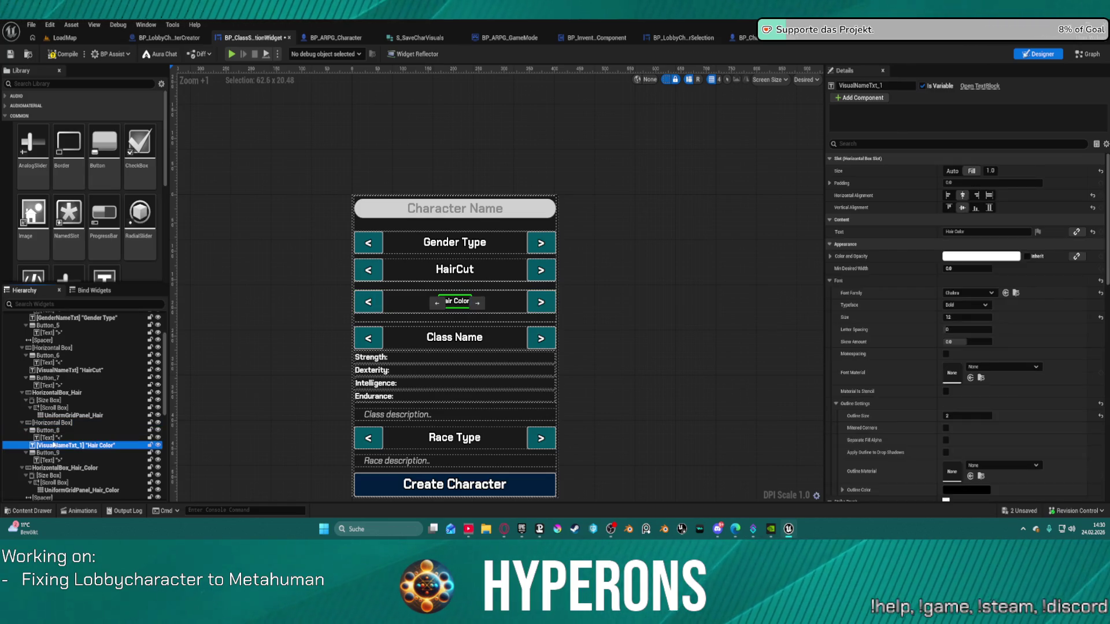
# - Delete the left and right arrow buttons beside Hair Color
pyautogui.click(61, 431)
pyautogui.press('Delete')
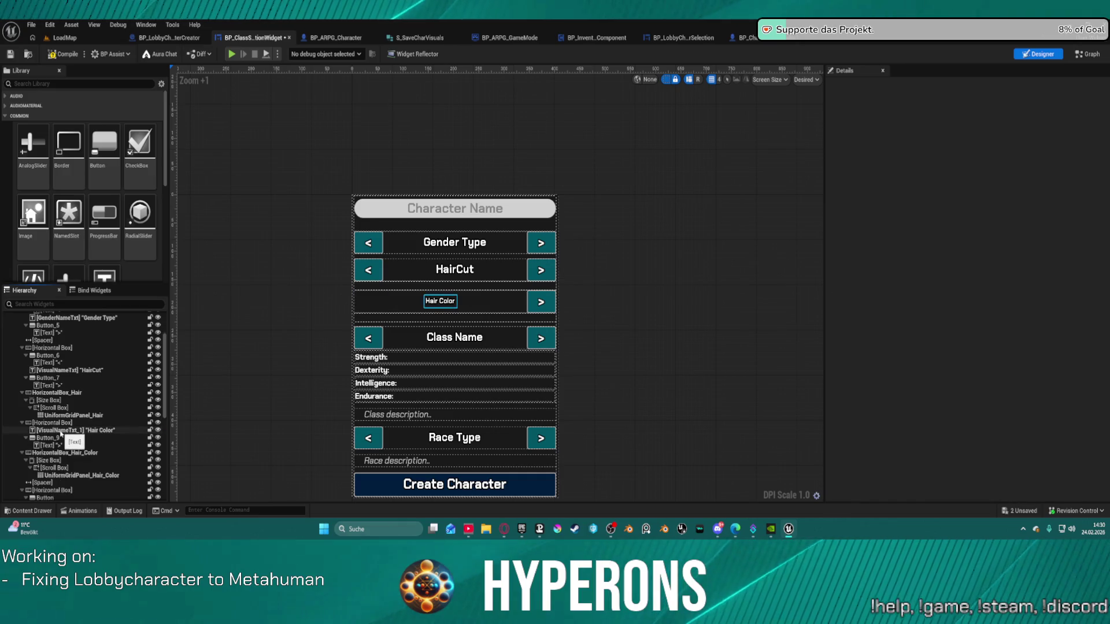
pyautogui.click(47, 438)
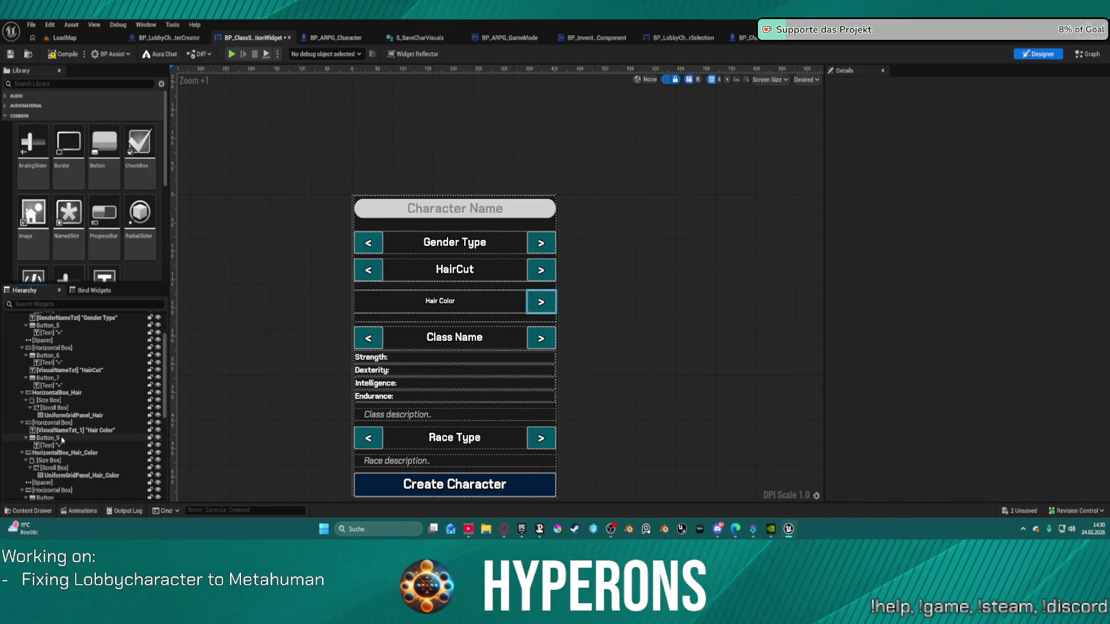
pyautogui.press('Delete')
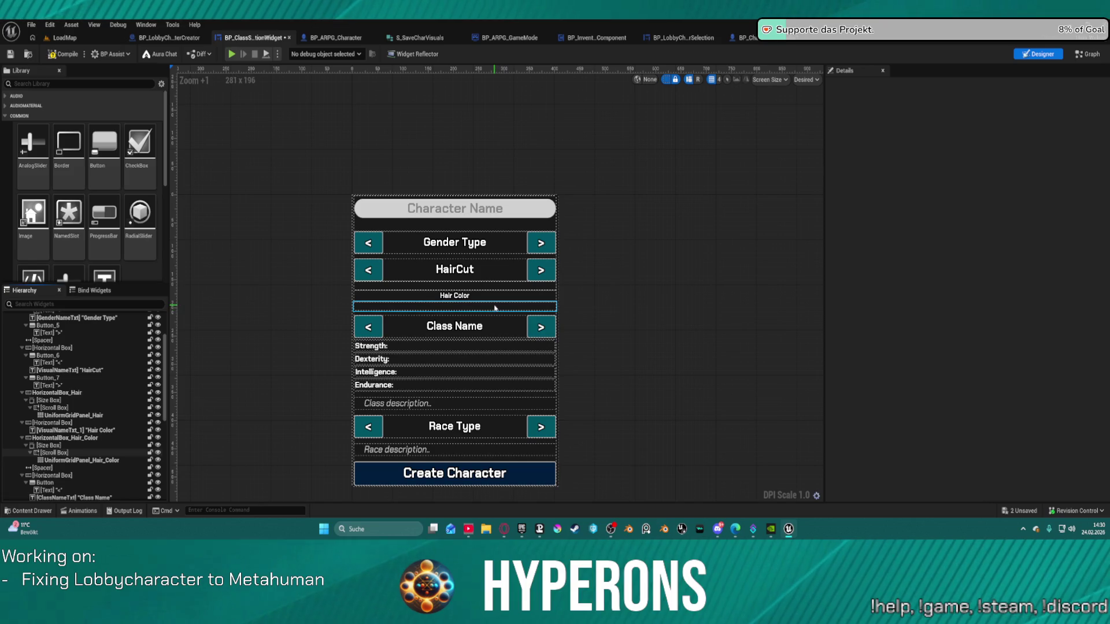
# - Select UniformGridPanel_Hair_Color and switch to the SetVisualsHair graph
pyautogui.click(497, 313)
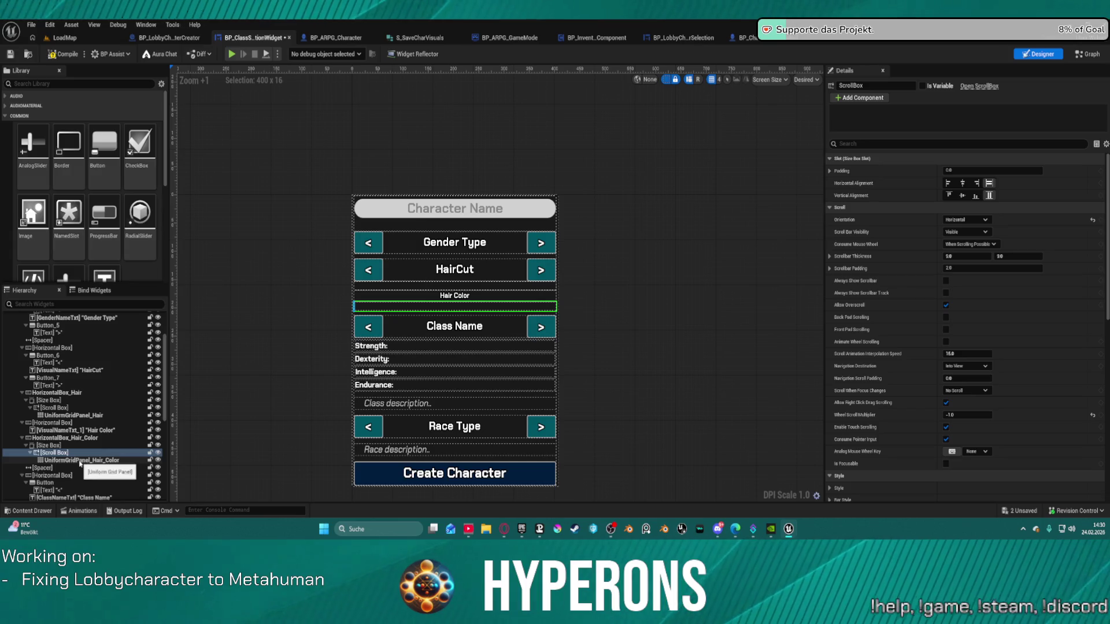
pyautogui.click(81, 460)
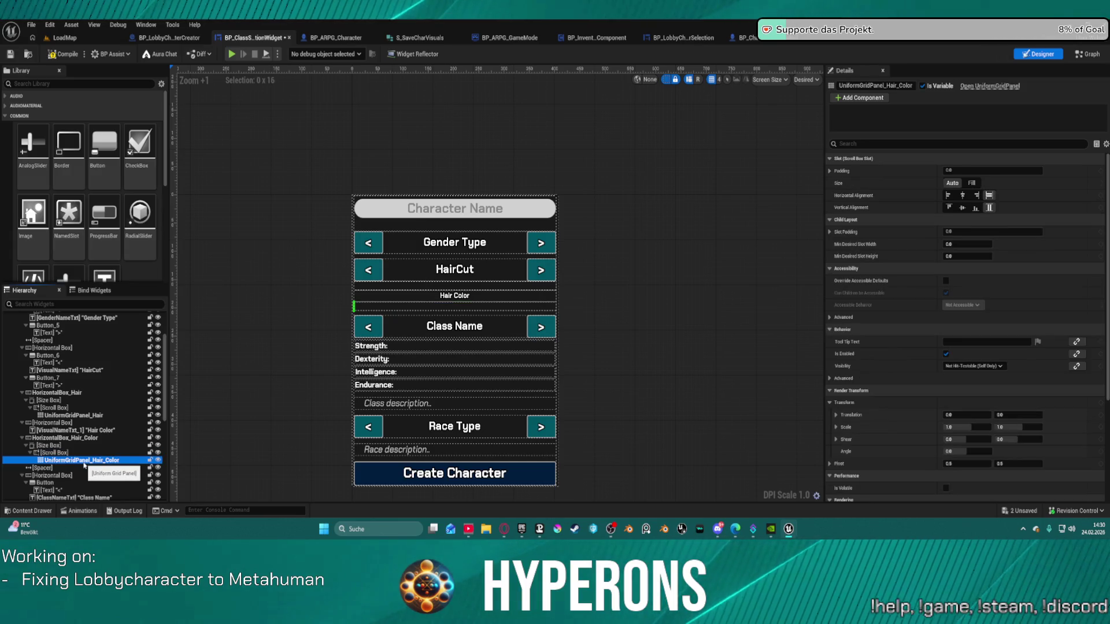
pyautogui.click(1090, 55)
pyautogui.scroll(-6, 585, 153)
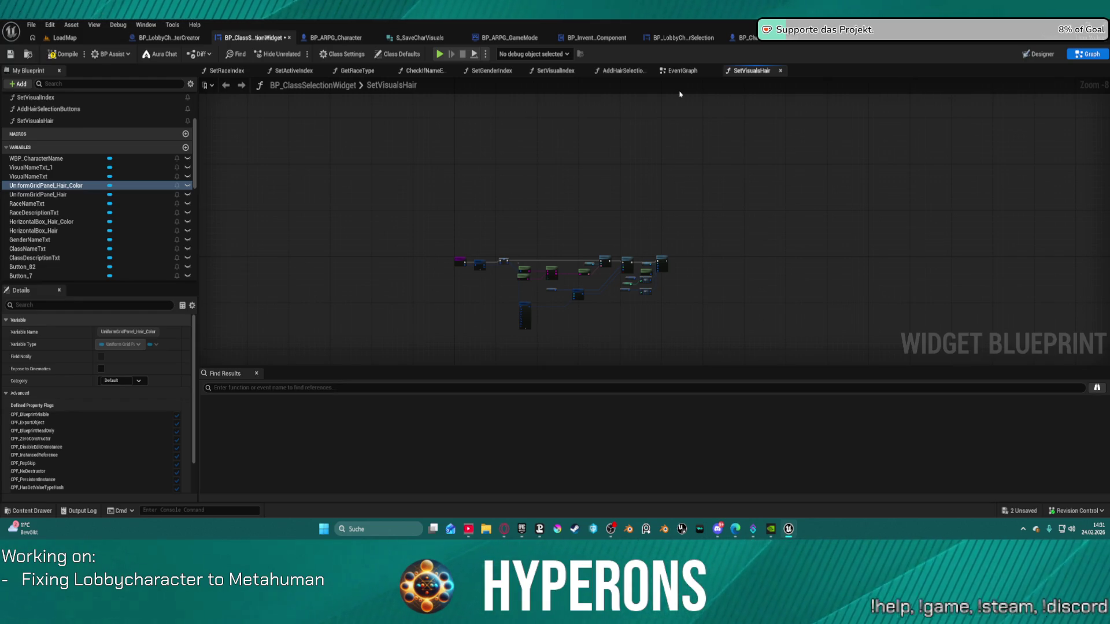
# - Close the NVIDIA App window from the taskbar and select the SetVisualsHair entry node
pyautogui.rightClick(770, 529)
pyautogui.click(757, 505)
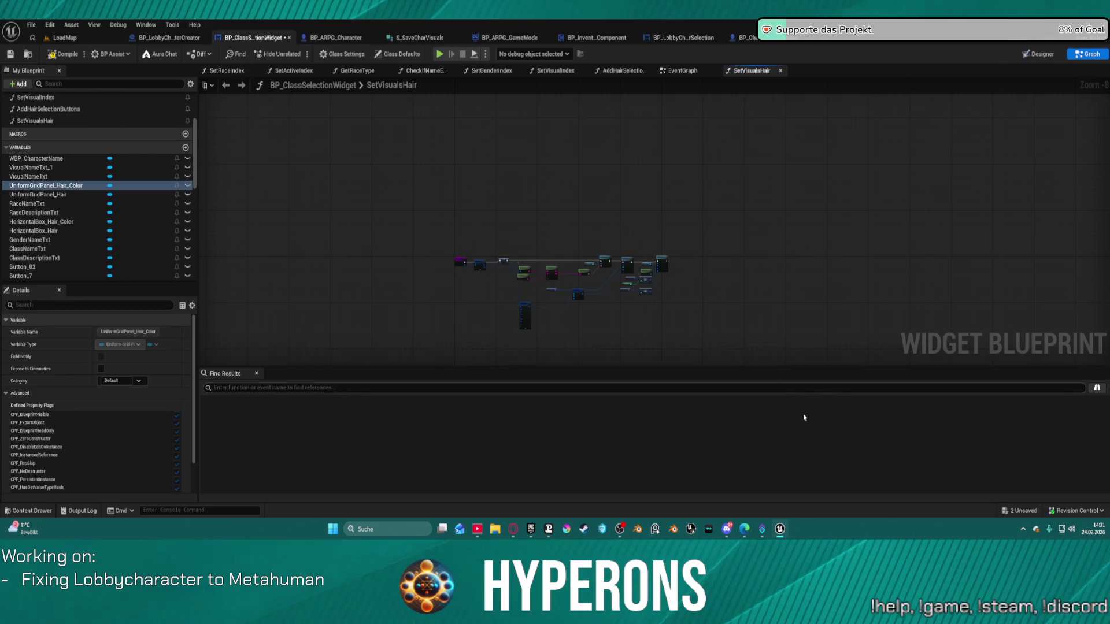
pyautogui.click(788, 495)
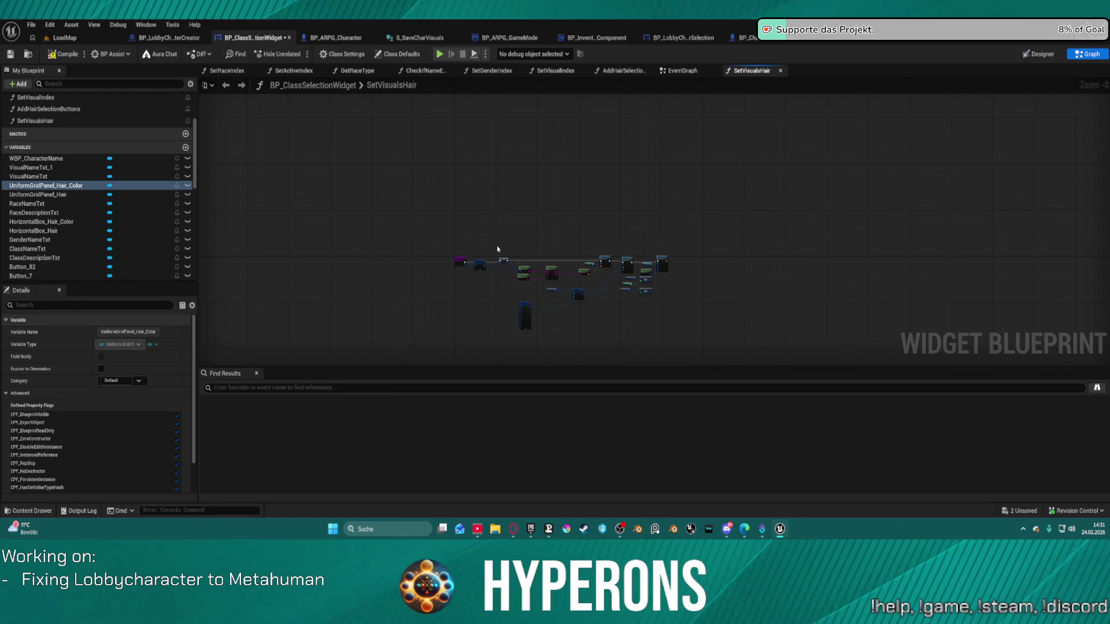
pyautogui.scroll(6, 465, 255)
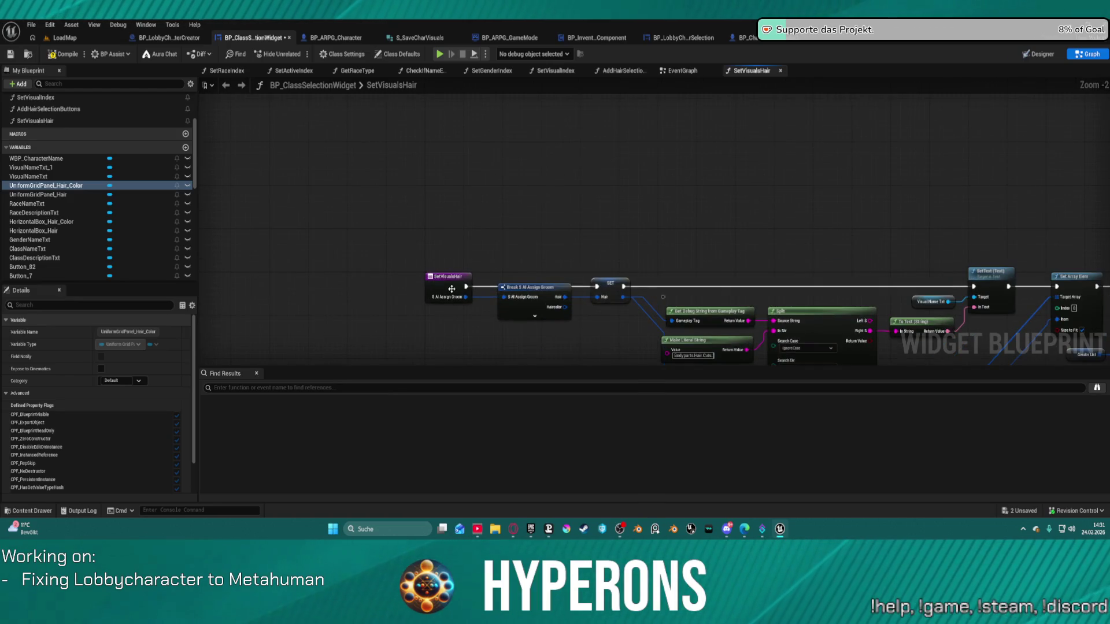
pyautogui.click(454, 277)
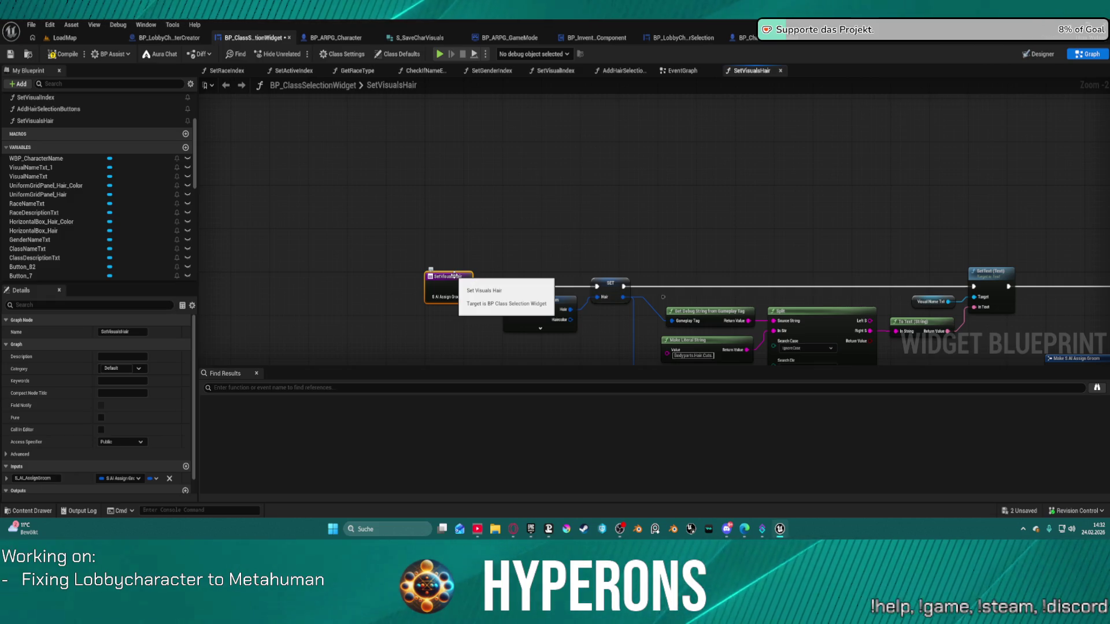
# - Reposition the Make S AI Assign Groom node so its full pin list is visible
pyautogui.moveTo(665, 281)
pyautogui.mouseDown()
pyautogui.moveTo(622, 183)
pyautogui.moveTo(595, 281)
pyautogui.mouseUp()
pyautogui.moveTo(640, 208)
pyautogui.mouseDown()
pyautogui.moveTo(366, 122)
pyautogui.moveTo(429, 64)
pyautogui.moveTo(460, 66)
pyautogui.moveTo(445, 80)
pyautogui.moveTo(450, 102)
pyautogui.mouseUp()
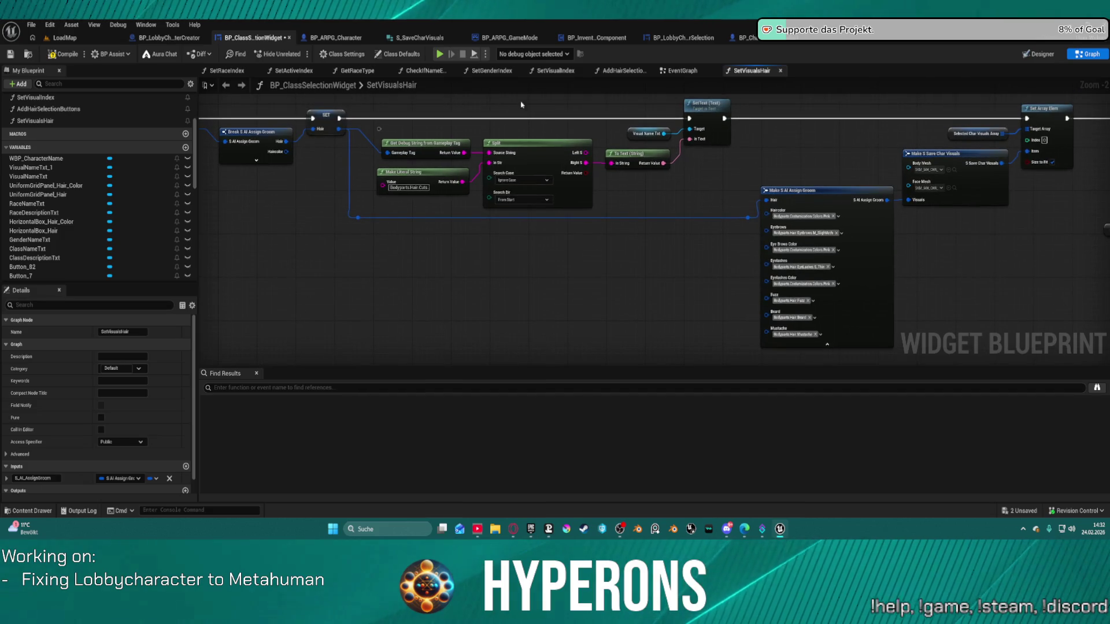
pyautogui.moveTo(854, 207)
pyautogui.mouseDown()
pyautogui.moveTo(672, 252)
pyautogui.moveTo(766, 251)
pyautogui.mouseUp()
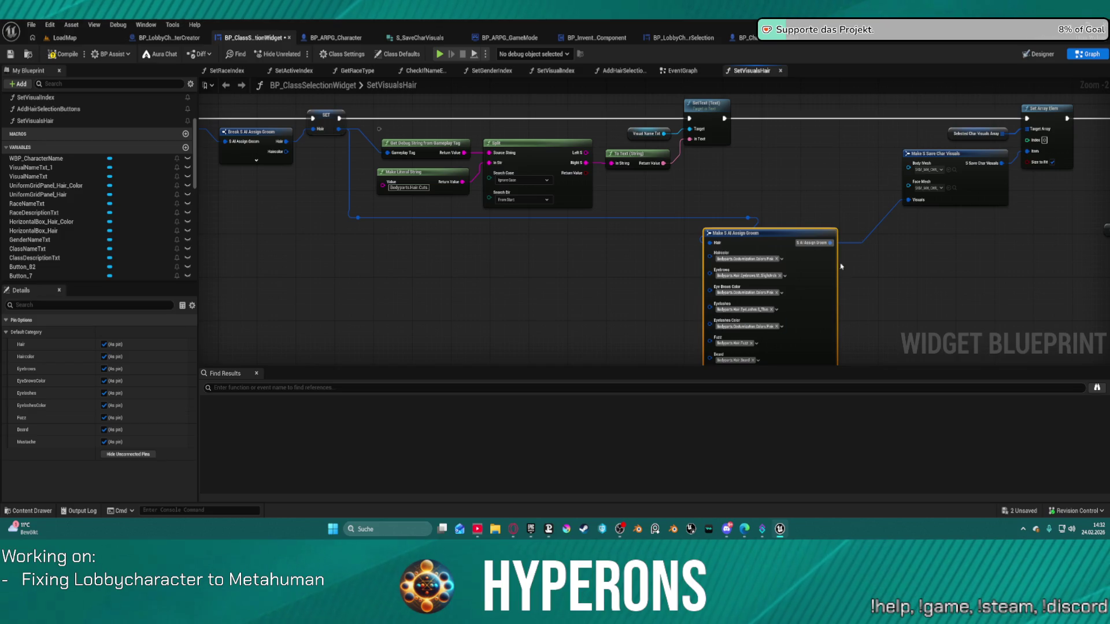
pyautogui.moveTo(841, 267); pyautogui.dragTo(691, 169)
pyautogui.moveTo(647, 212)
pyautogui.mouseDown()
pyautogui.moveTo(781, 192)
pyautogui.moveTo(684, 228)
pyautogui.mouseUp()
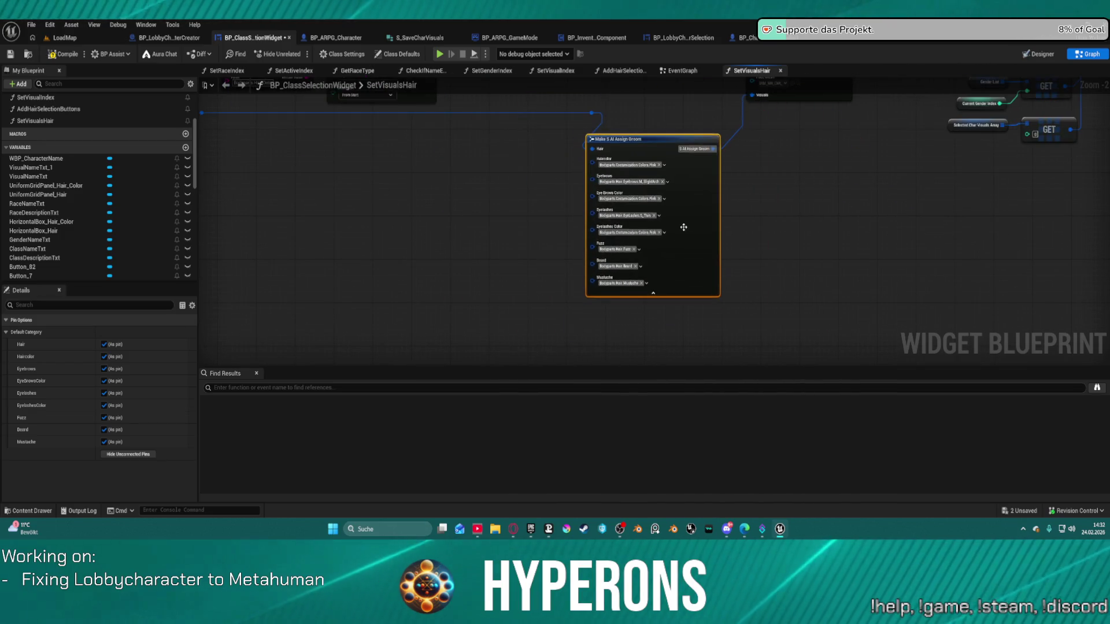
pyautogui.rightClick(647, 233)
pyautogui.scroll(-3, 629, 174)
pyautogui.click(591, 185)
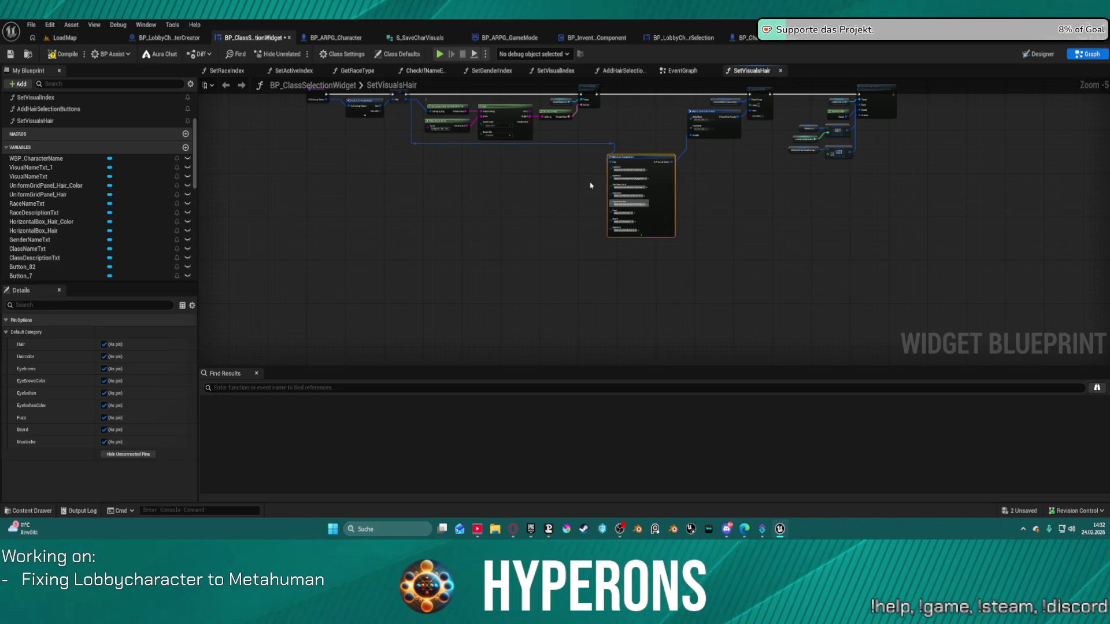
pyautogui.click(591, 185)
pyautogui.scroll(3, 591, 185)
pyautogui.moveTo(769, 242)
pyautogui.mouseDown()
pyautogui.moveTo(817, 293)
pyautogui.moveTo(786, 245)
pyautogui.moveTo(761, 226)
pyautogui.moveTo(738, 227)
pyautogui.mouseUp()
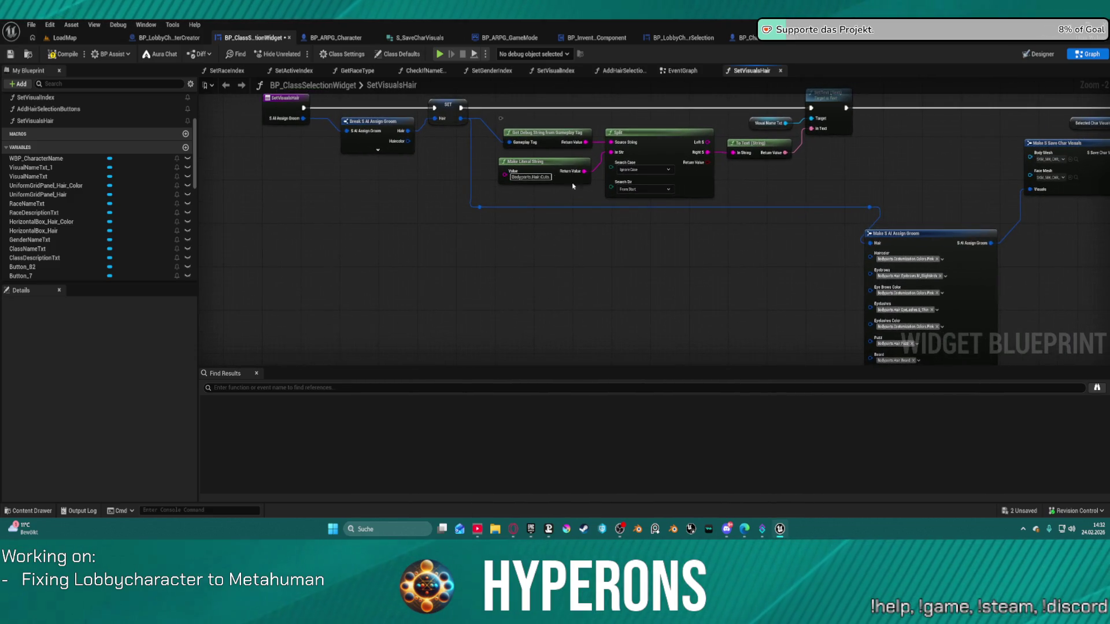
# - Wire Haircolor into Haircolor, Eye Brows Color and Eyelashes Color, straightening wires with Q
pyautogui.moveTo(408, 141)
pyautogui.mouseDown()
pyautogui.moveTo(426, 154)
pyautogui.moveTo(424, 192)
pyautogui.mouseUp()
pyautogui.moveTo(337, 211)
pyautogui.mouseDown()
pyautogui.moveTo(426, 302)
pyautogui.moveTo(329, 205)
pyautogui.moveTo(180, 135)
pyautogui.moveTo(349, 217)
pyautogui.mouseUp()
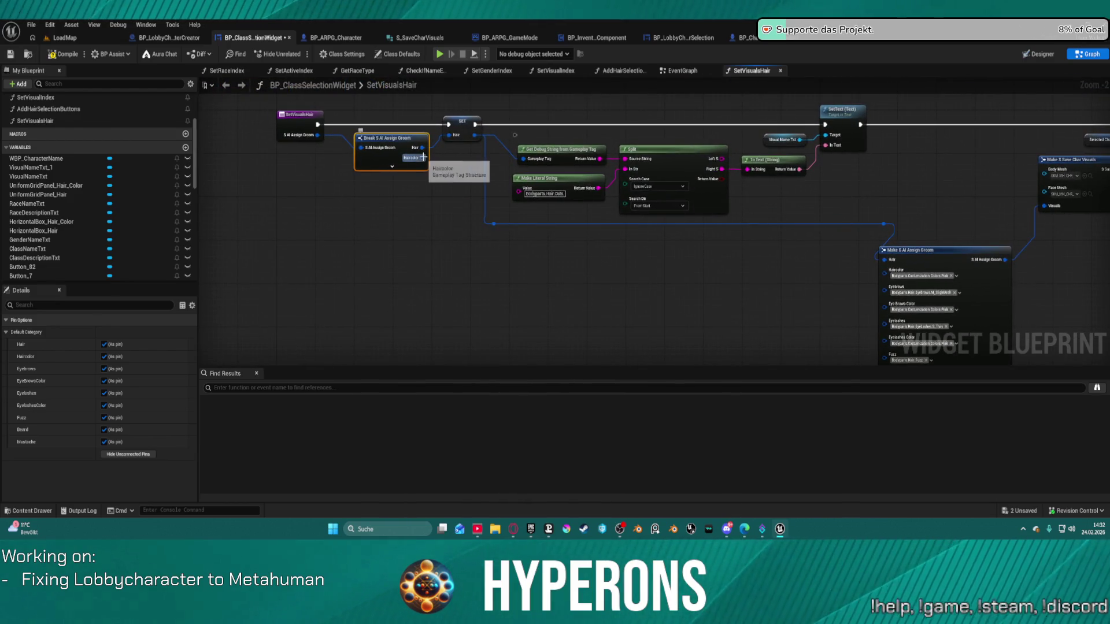
pyautogui.moveTo(423, 157)
pyautogui.mouseDown()
pyautogui.moveTo(882, 251)
pyautogui.moveTo(894, 291)
pyautogui.moveTo(885, 277)
pyautogui.mouseUp()
pyautogui.moveTo(423, 158)
pyautogui.mouseDown()
pyautogui.moveTo(756, 383)
pyautogui.moveTo(891, 237)
pyautogui.moveTo(885, 209)
pyautogui.moveTo(546, 96)
pyautogui.moveTo(433, 180)
pyautogui.moveTo(450, 236)
pyautogui.moveTo(416, 92)
pyautogui.moveTo(434, 101)
pyautogui.moveTo(436, 270)
pyautogui.moveTo(424, 259)
pyautogui.mouseUp()
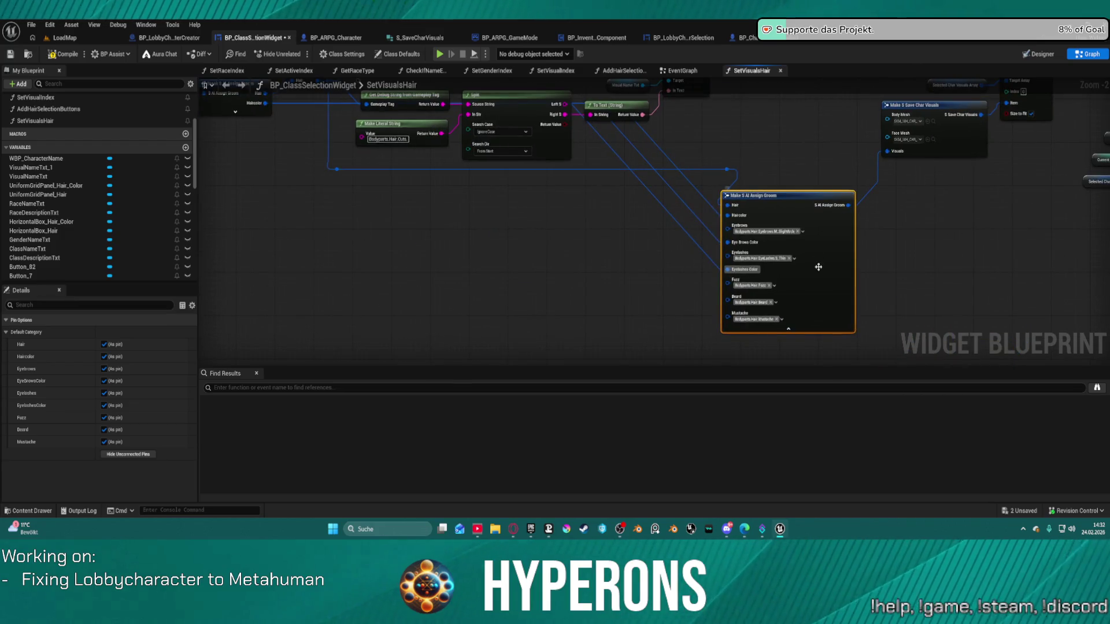
pyautogui.press('q')
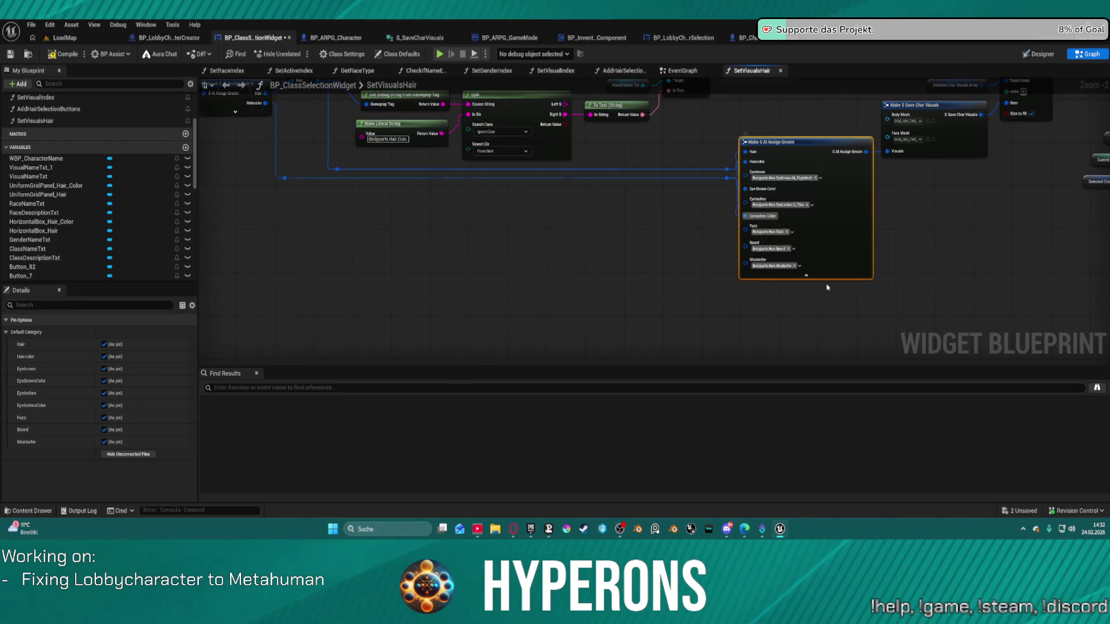
pyautogui.moveTo(369, 218)
pyautogui.mouseDown()
pyautogui.moveTo(515, 251)
pyautogui.moveTo(558, 248)
pyautogui.mouseUp()
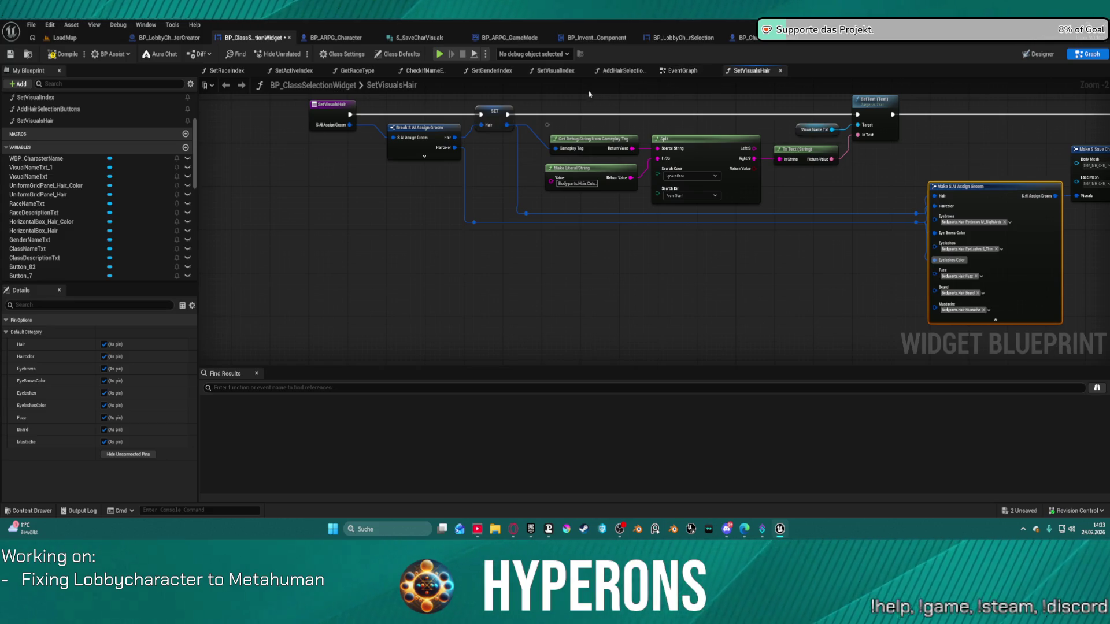
pyautogui.click(326, 118)
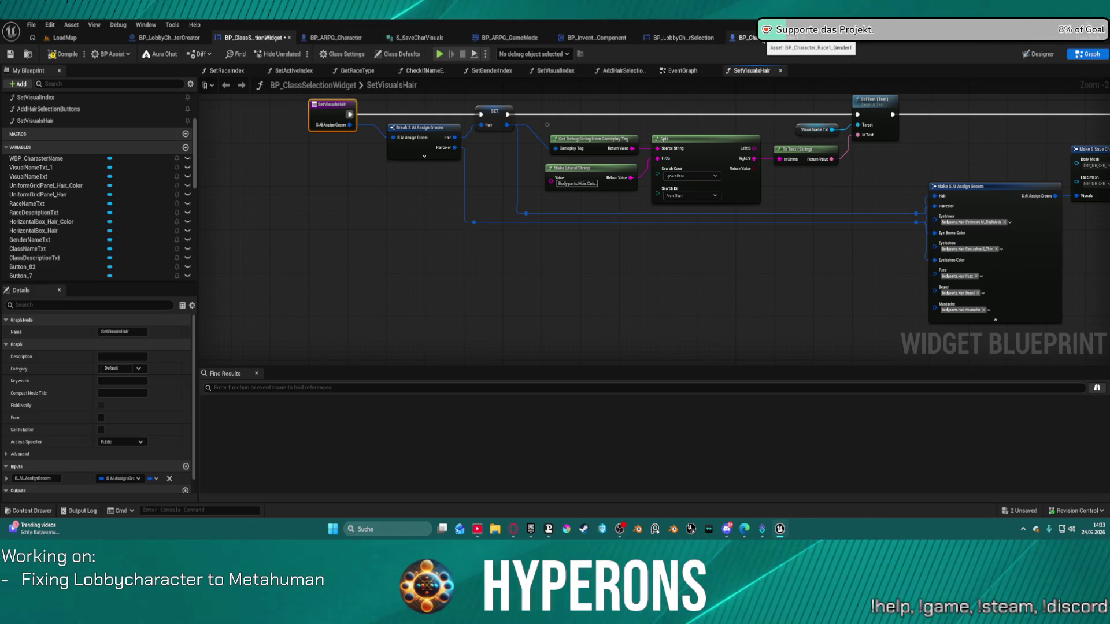
# - Open BP_HairButton from the Content Drawer and view its node graph
pyautogui.hotkey('ctrl', 'space')
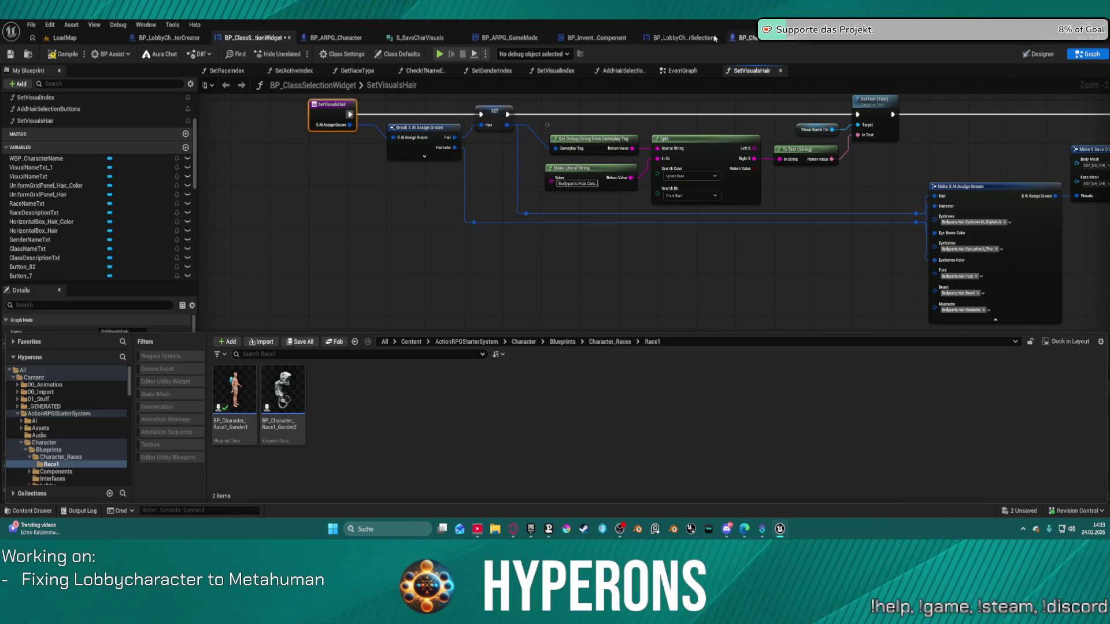
pyautogui.click(682, 38)
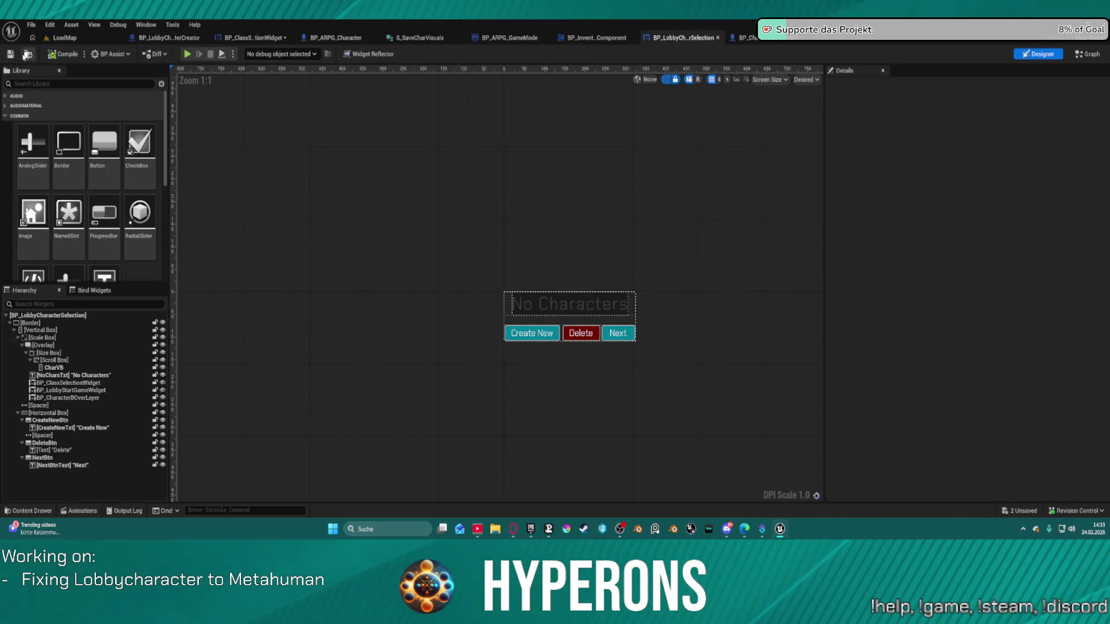
pyautogui.click(26, 54)
pyautogui.doubleClick(367, 389)
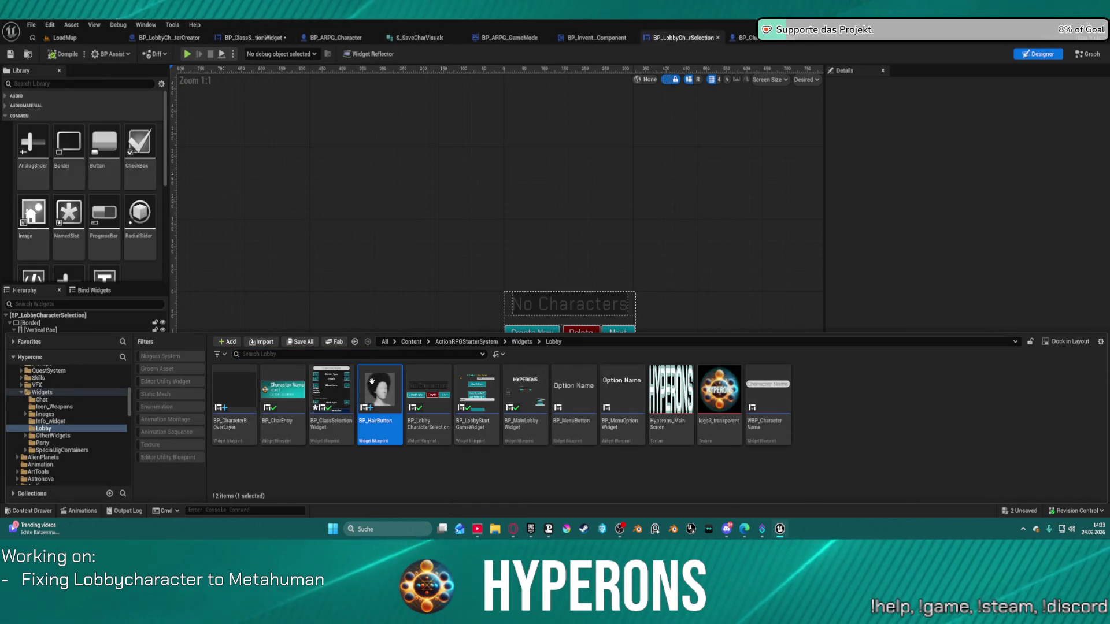
pyautogui.click(1089, 54)
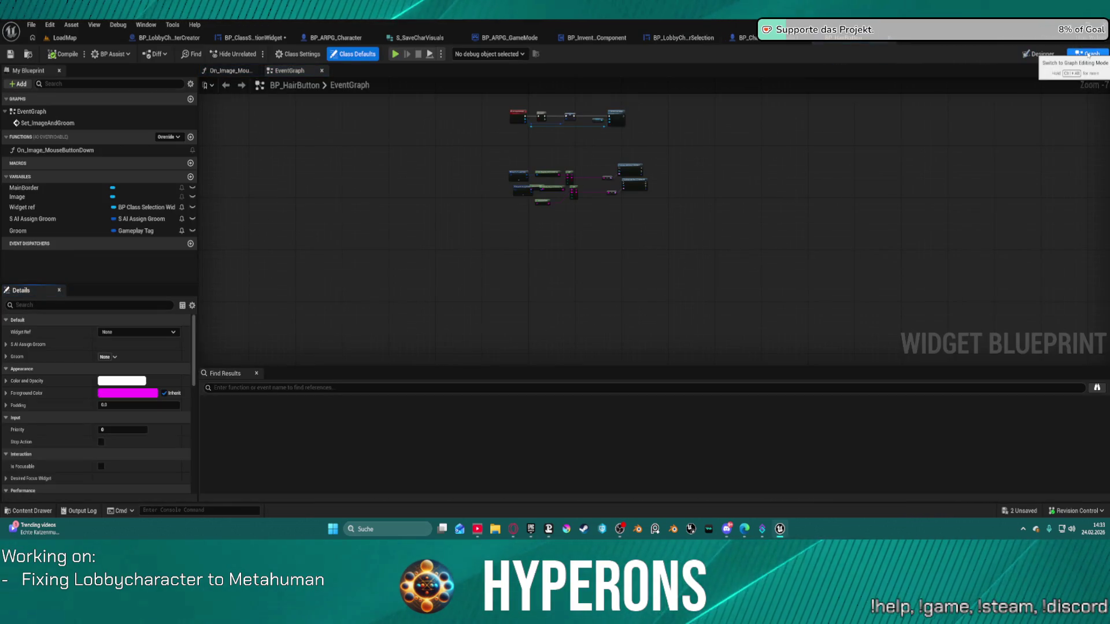
# - Inspect Set_ImageAndGroom and the Set Visuals Hair call in On_Image_MouseButtonDown
pyautogui.scroll(4, 573, 98)
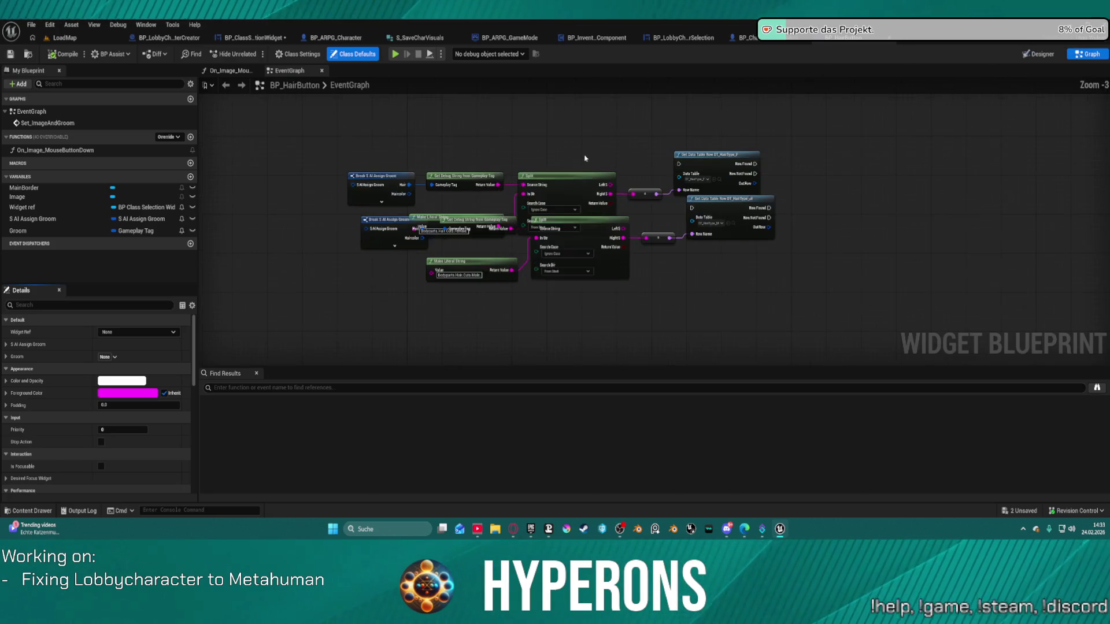
pyautogui.click(48, 123)
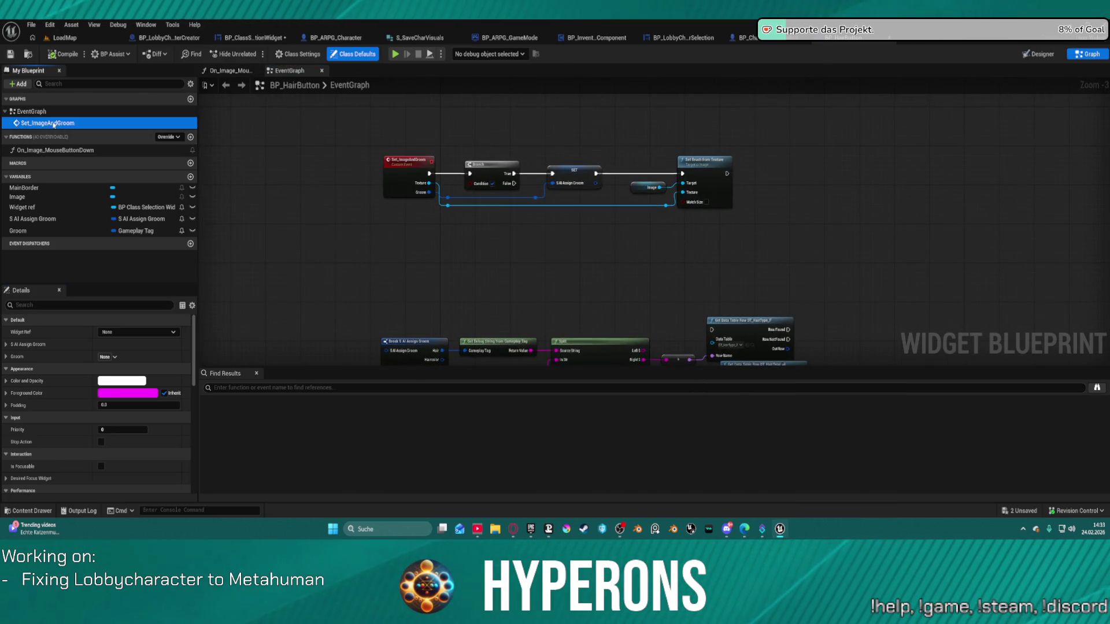
pyautogui.doubleClick(48, 123)
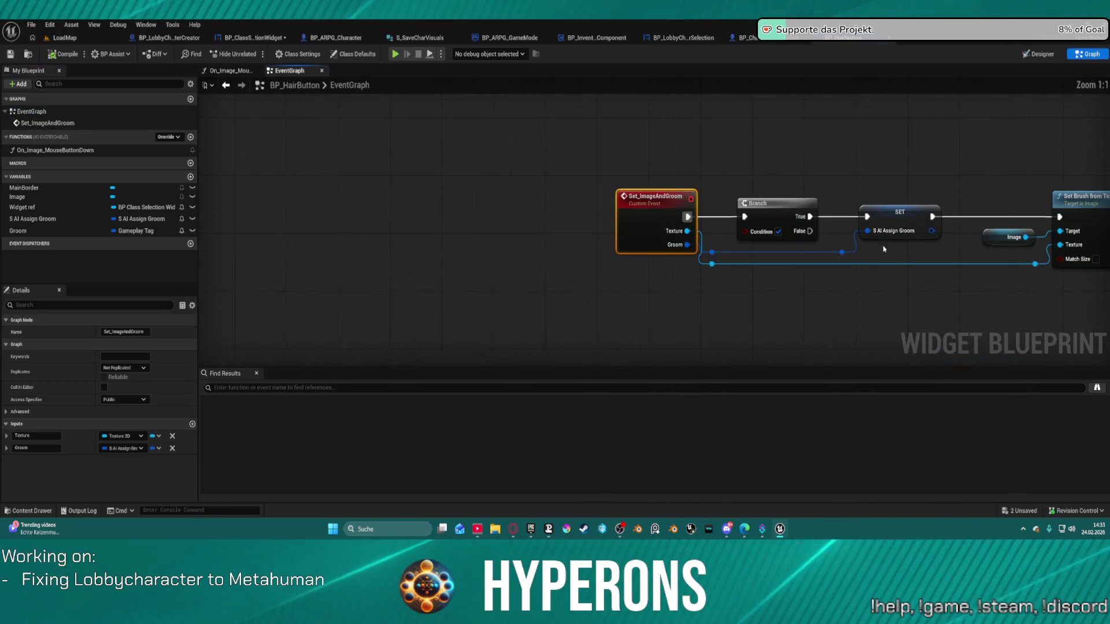
pyautogui.click(58, 231)
pyautogui.moveTo(498, 203)
pyautogui.mouseDown()
pyautogui.moveTo(453, 164)
pyautogui.moveTo(365, 159)
pyautogui.mouseUp()
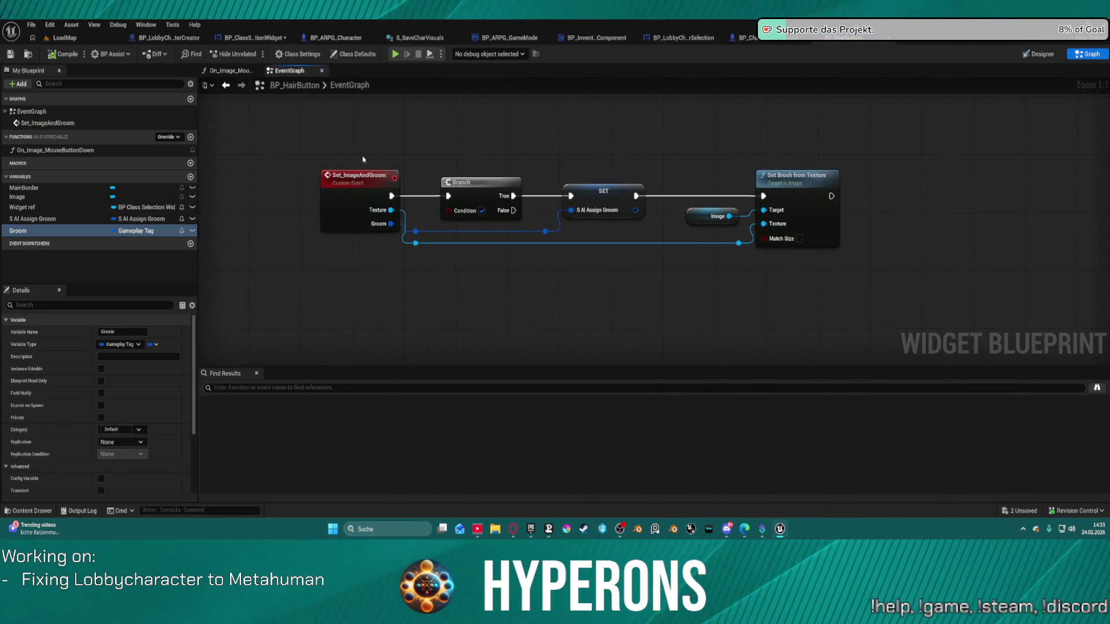
pyautogui.click(602, 199)
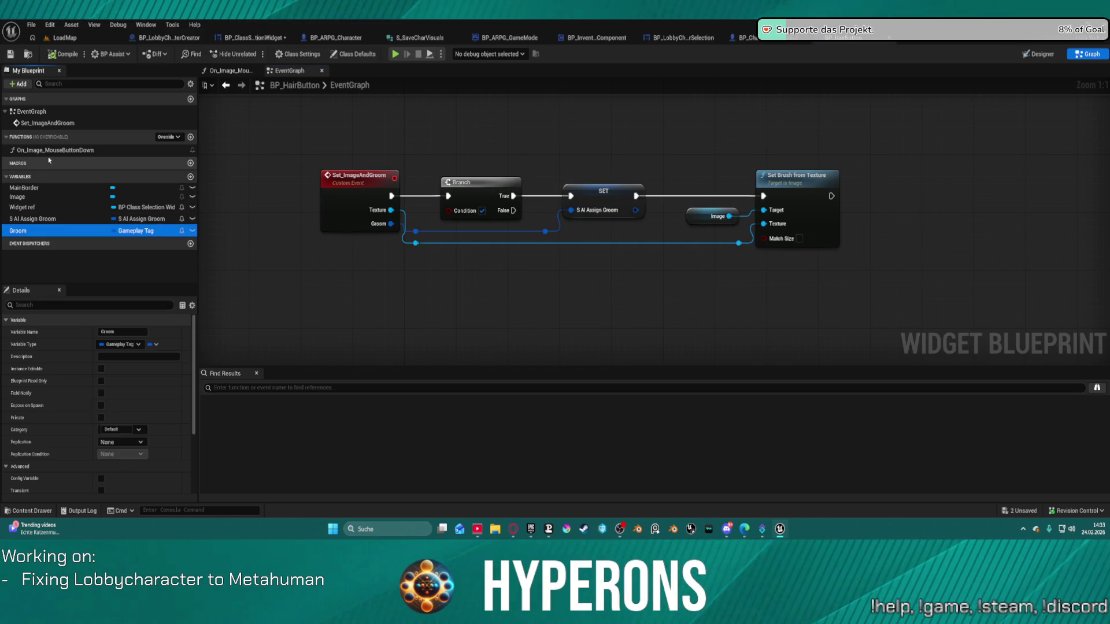
pyautogui.doubleClick(55, 150)
pyautogui.click(658, 205)
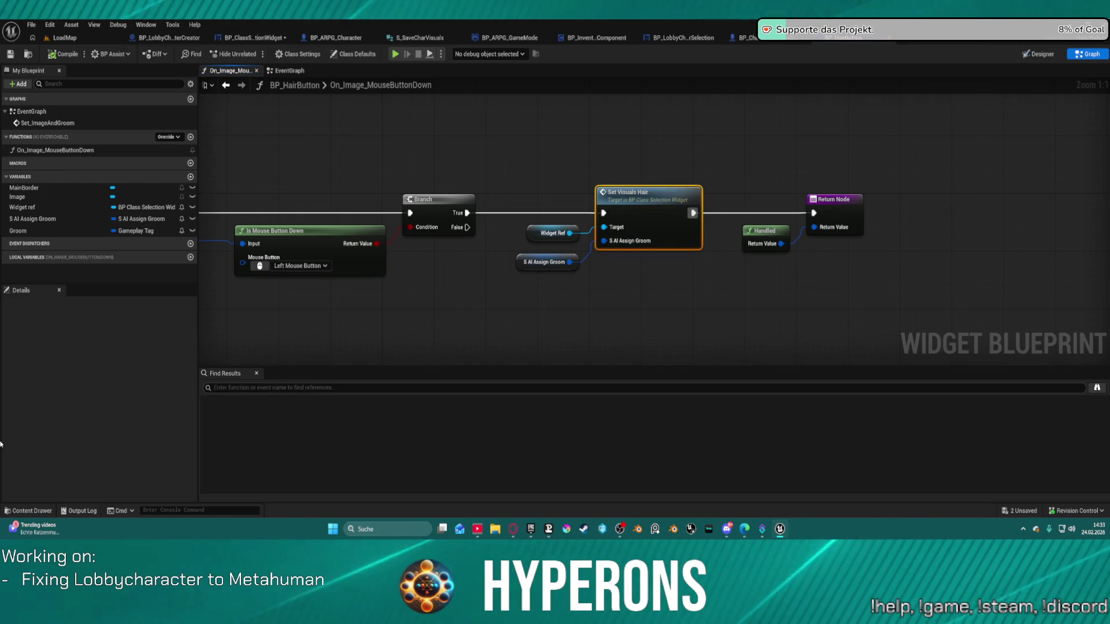
pyautogui.click(708, 38)
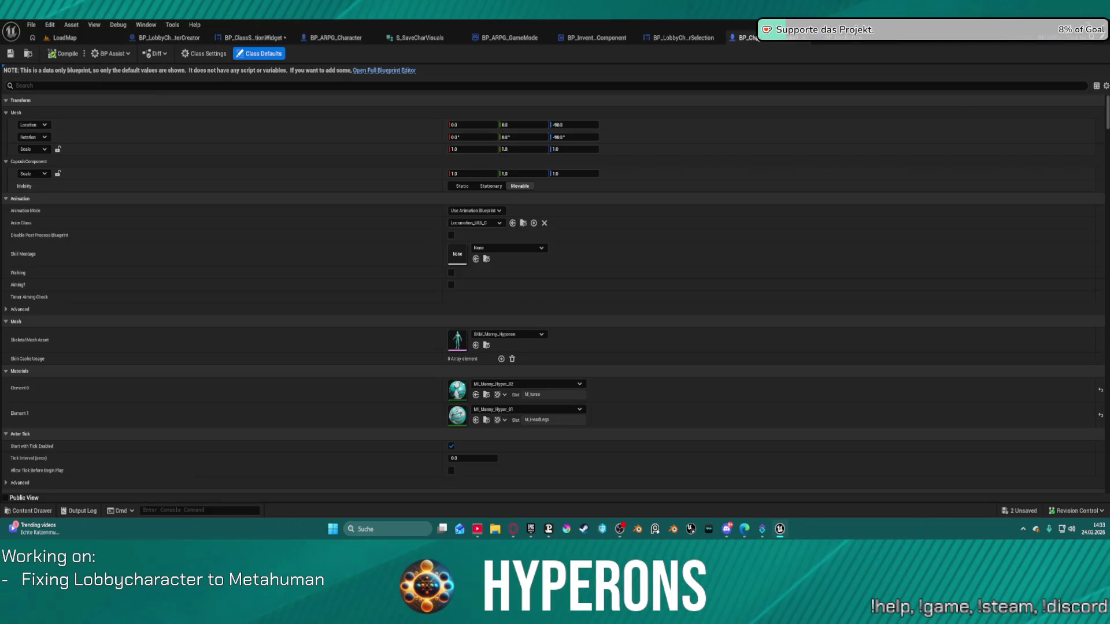
pyautogui.click(253, 38)
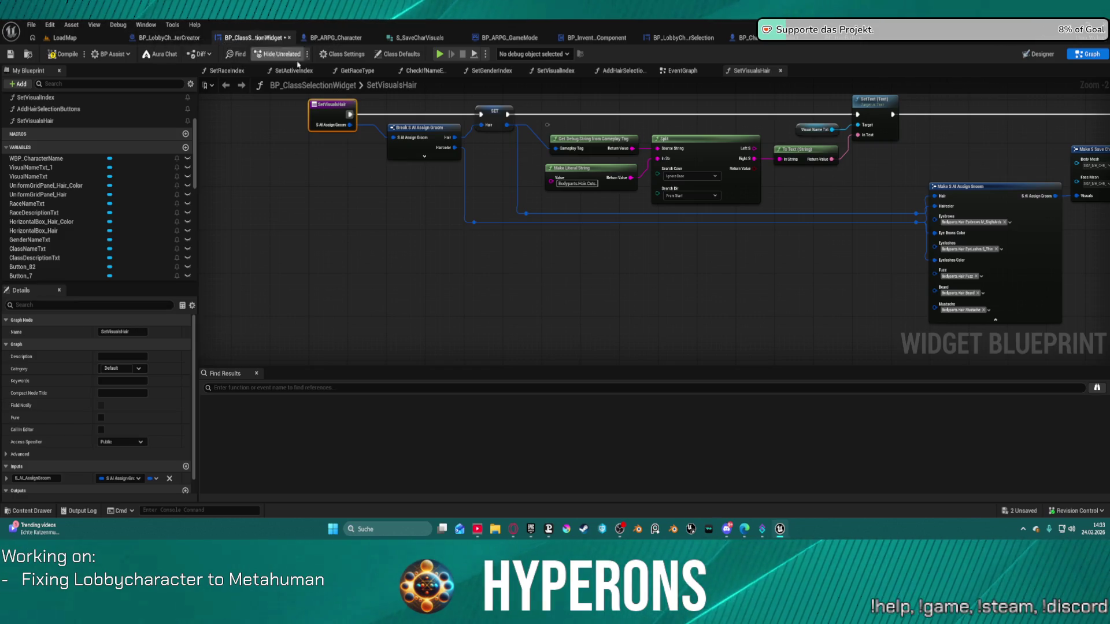
pyautogui.click(396, 229)
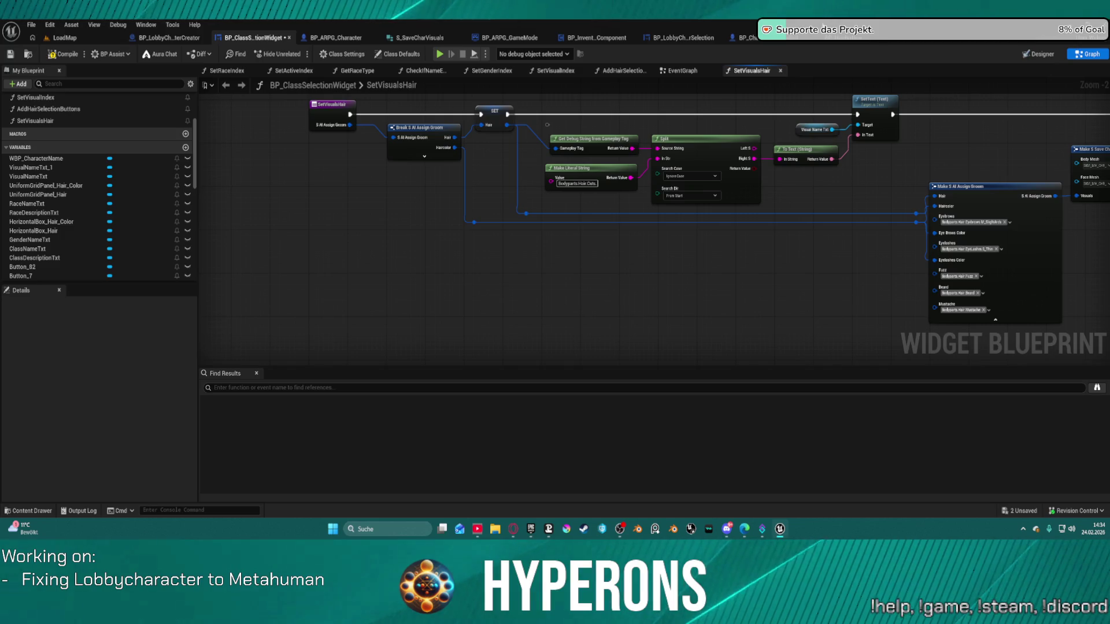
pyautogui.click(839, 39)
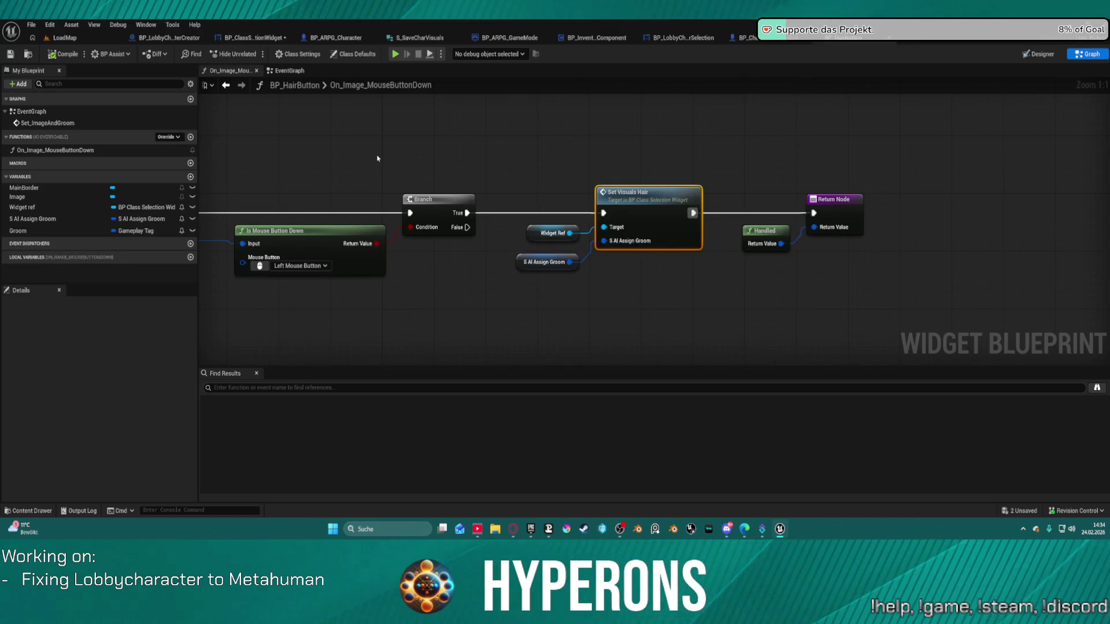
pyautogui.moveTo(377, 159); pyautogui.dragTo(731, 107)
pyautogui.moveTo(849, 217); pyautogui.dragTo(640, 236)
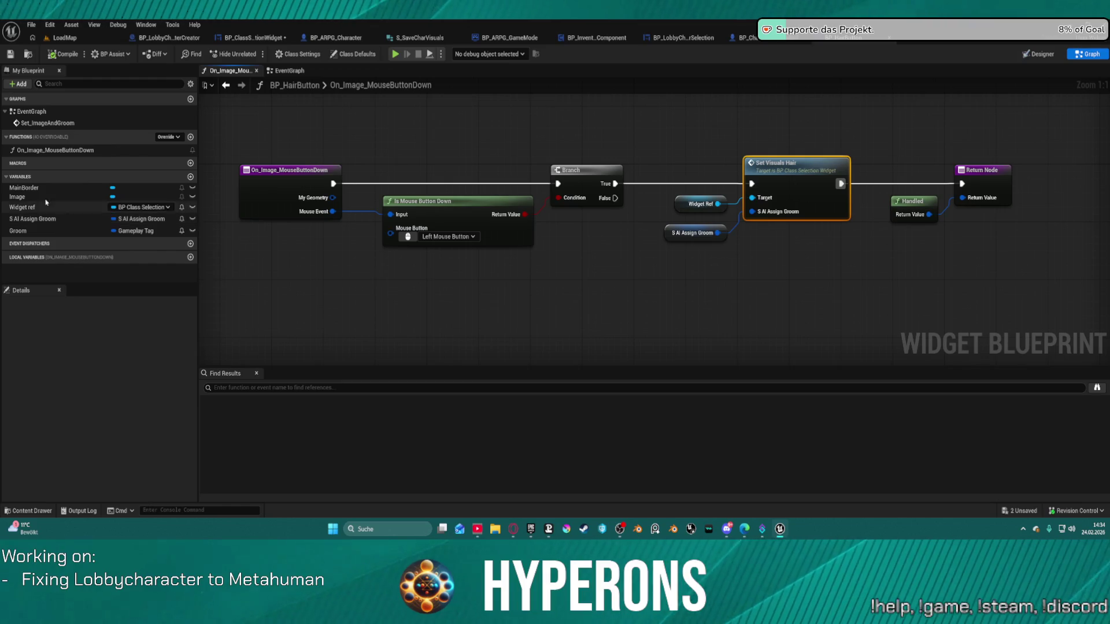
pyautogui.click(187, 38)
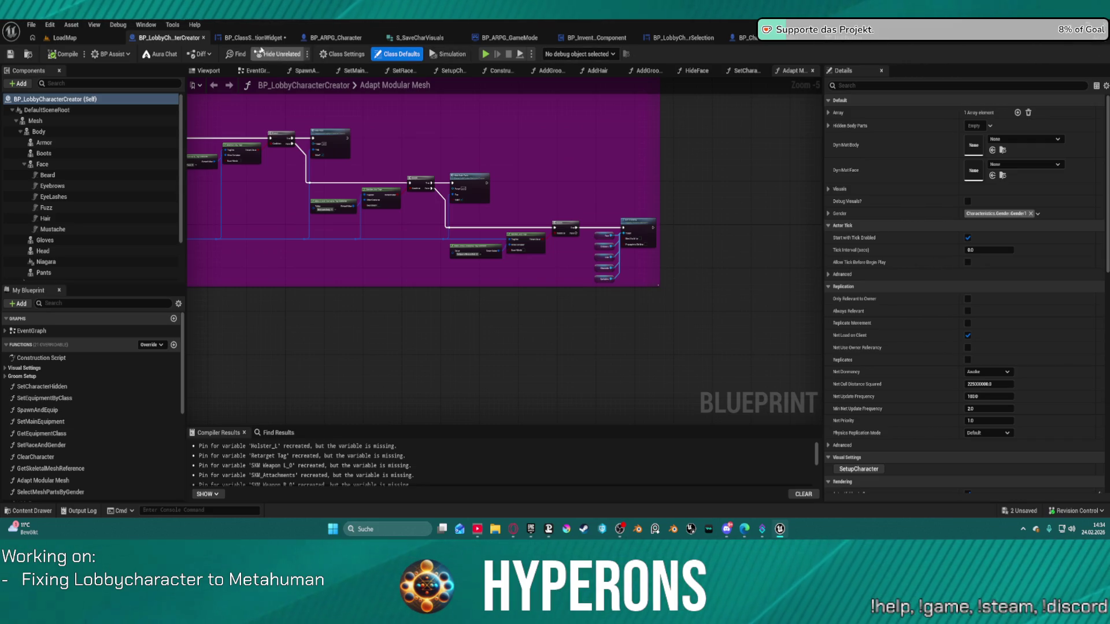
pyautogui.click(251, 38)
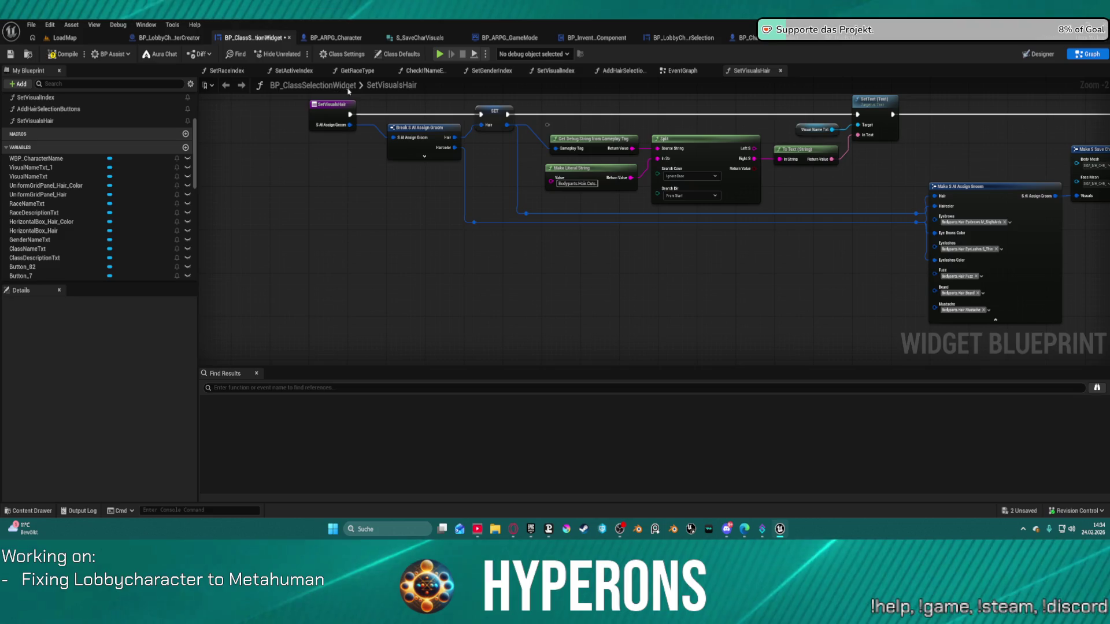
# - Switch BP_ClassSelectionWidget to Designer mode to see the hair and hair colour panels
pyautogui.click(1039, 54)
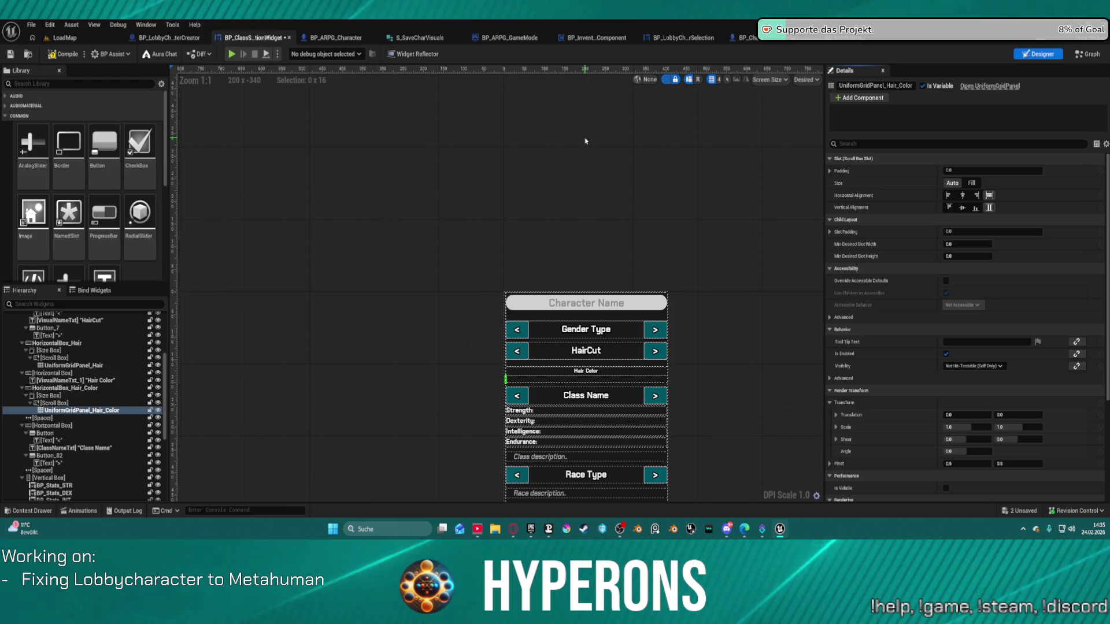
# - Switch BP_ClassSelectionWidget back to its SetVisualsHair node graph
pyautogui.scroll(-7, 85, 454)
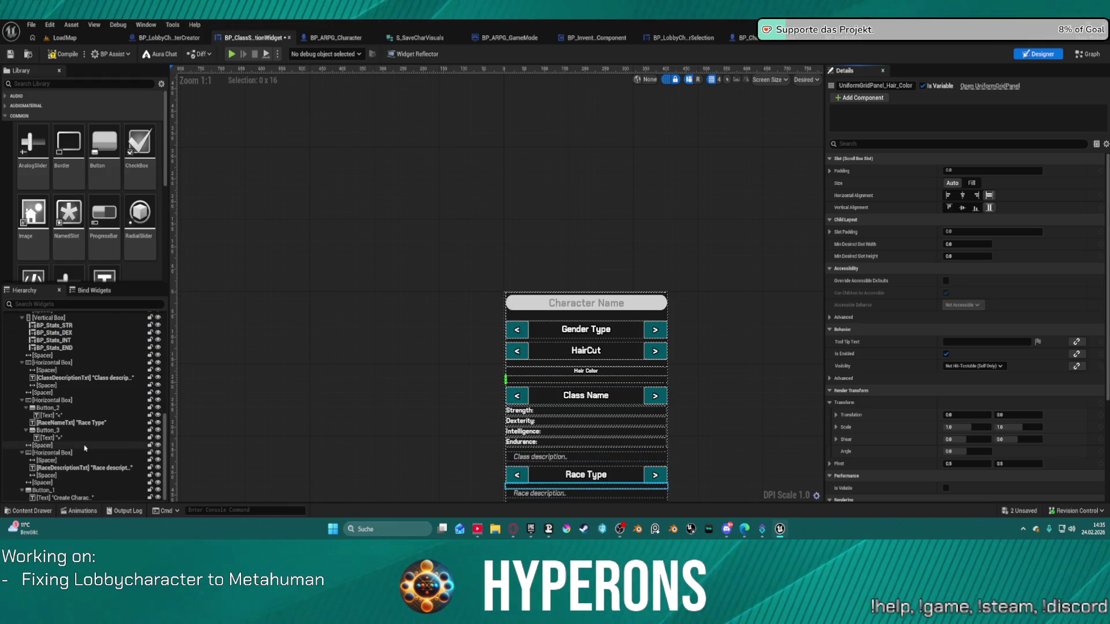
pyautogui.scroll(10, 85, 454)
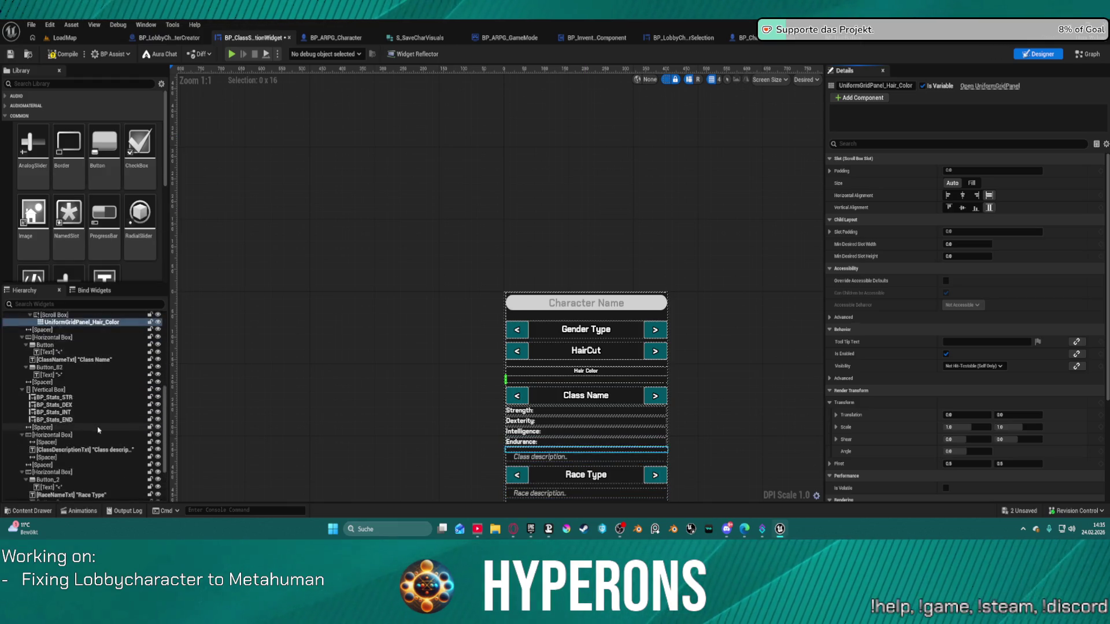
pyautogui.click(1087, 53)
pyautogui.scroll(-10, 112, 263)
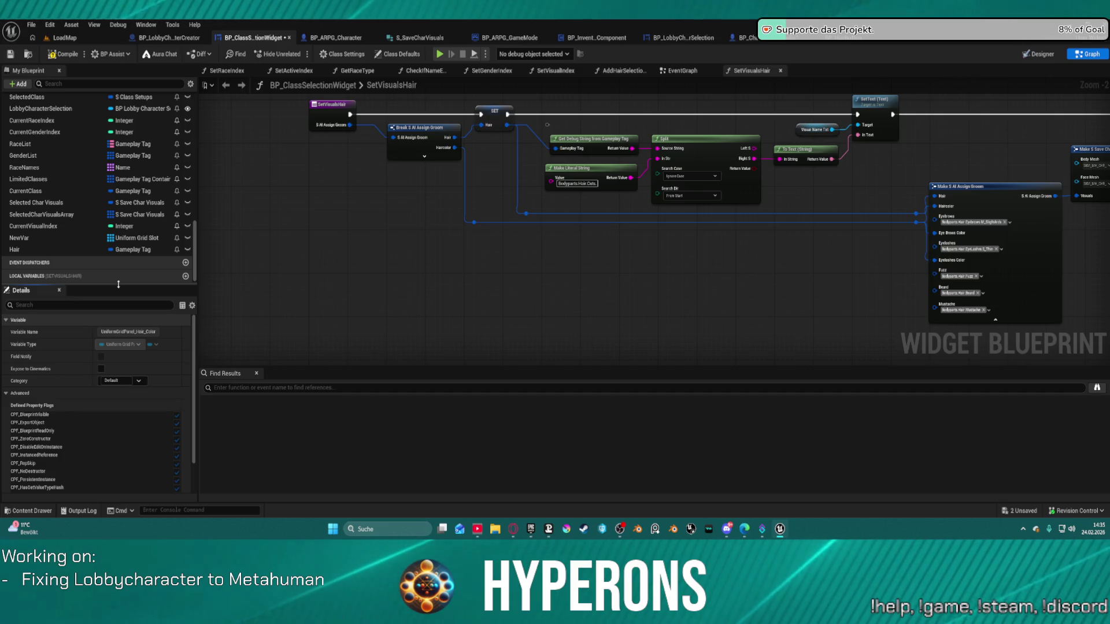
# - Pan across SetVisualsHair's Make S Save Char Visuals nodes and glance at BP_LobbyCharacterCreator
pyautogui.moveTo(769, 242); pyautogui.dragTo(434, 260)
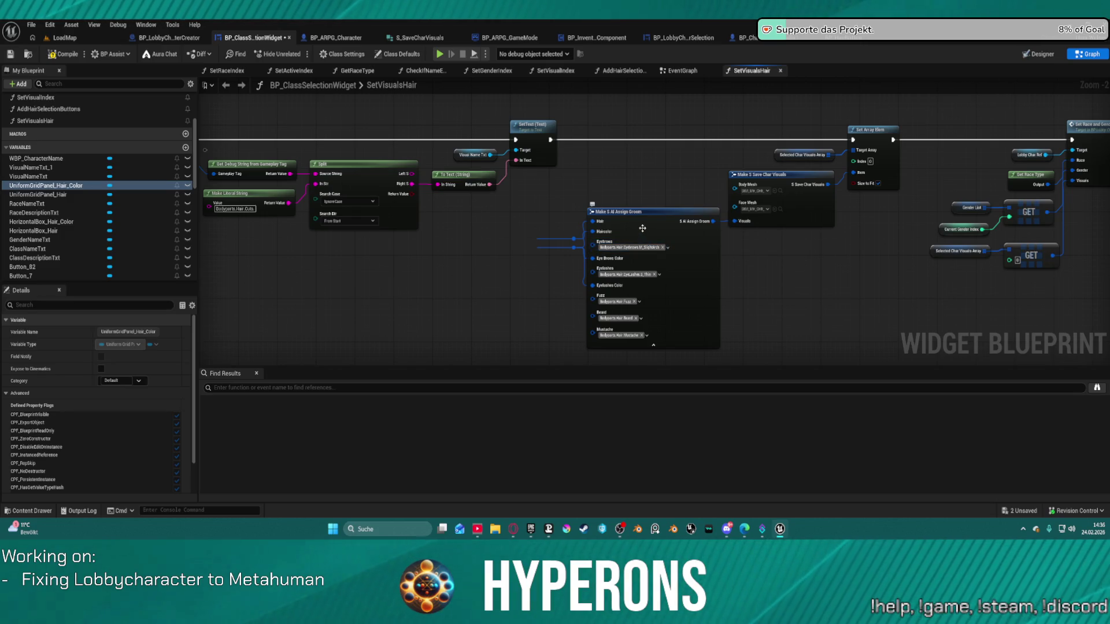
pyautogui.moveTo(606, 205)
pyautogui.mouseDown()
pyautogui.moveTo(719, 193)
pyautogui.moveTo(935, 203)
pyautogui.moveTo(795, 208)
pyautogui.moveTo(783, 198)
pyautogui.moveTo(912, 194)
pyautogui.moveTo(846, 195)
pyautogui.mouseUp()
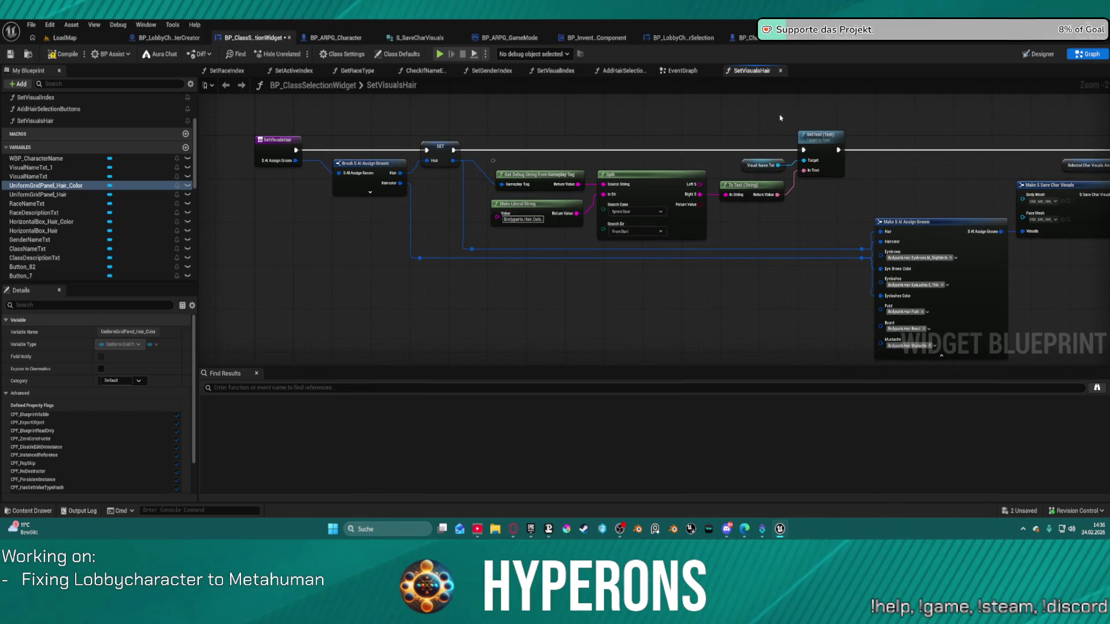
pyautogui.click(169, 37)
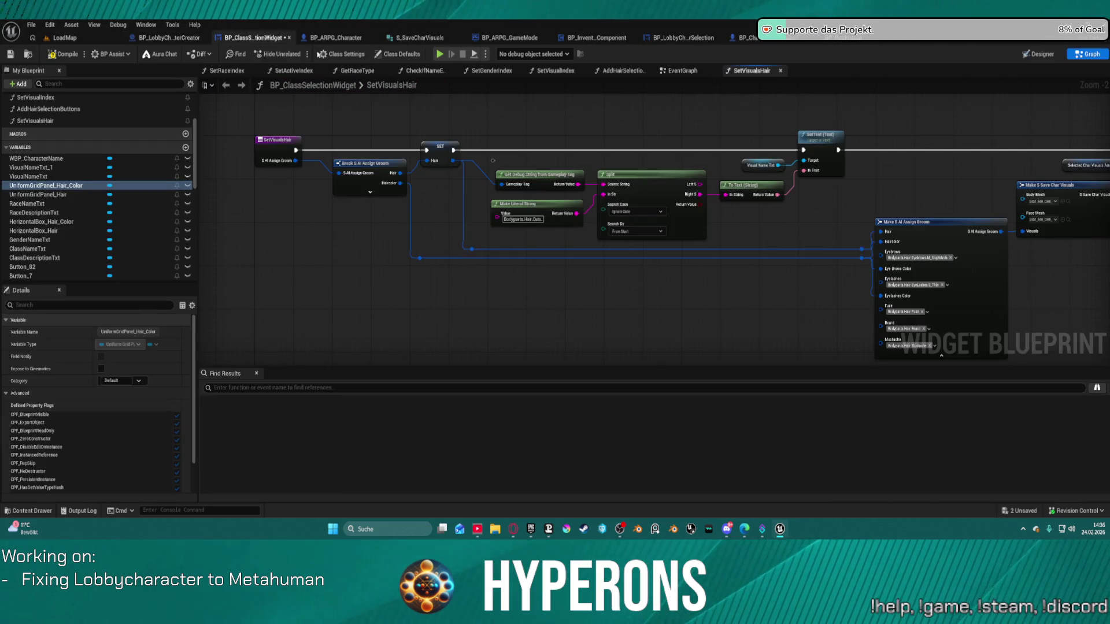
pyautogui.click(255, 37)
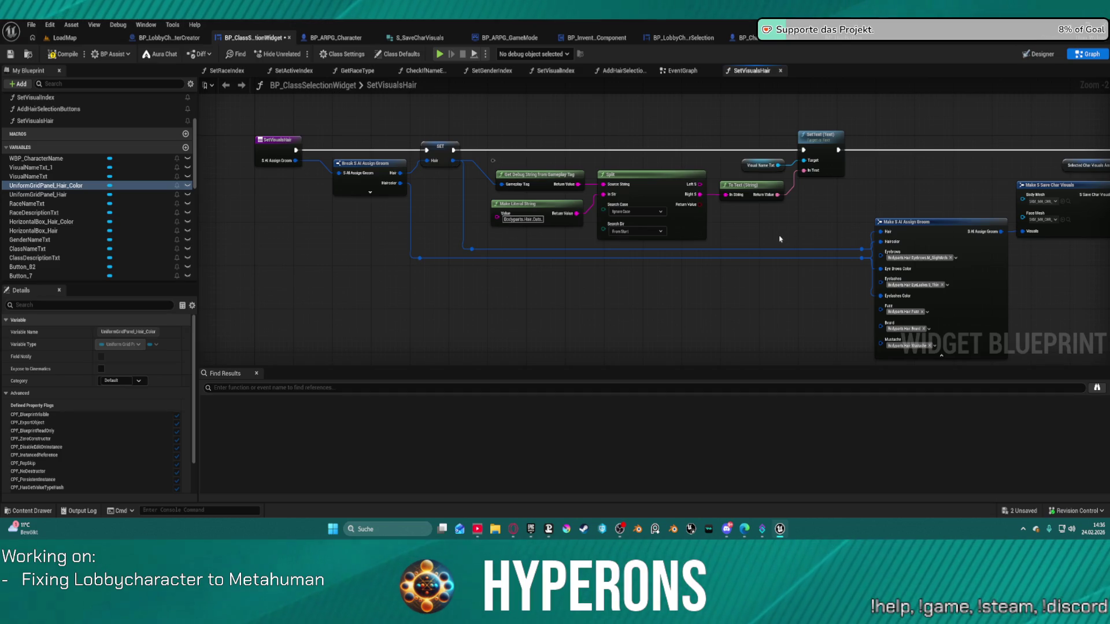
# - Pan and zoom out over the SetVisualsHair function, then switch to BP_HairButton's On_Image_MouseButtonDown graph
pyautogui.moveTo(775, 234); pyautogui.dragTo(368, 247)
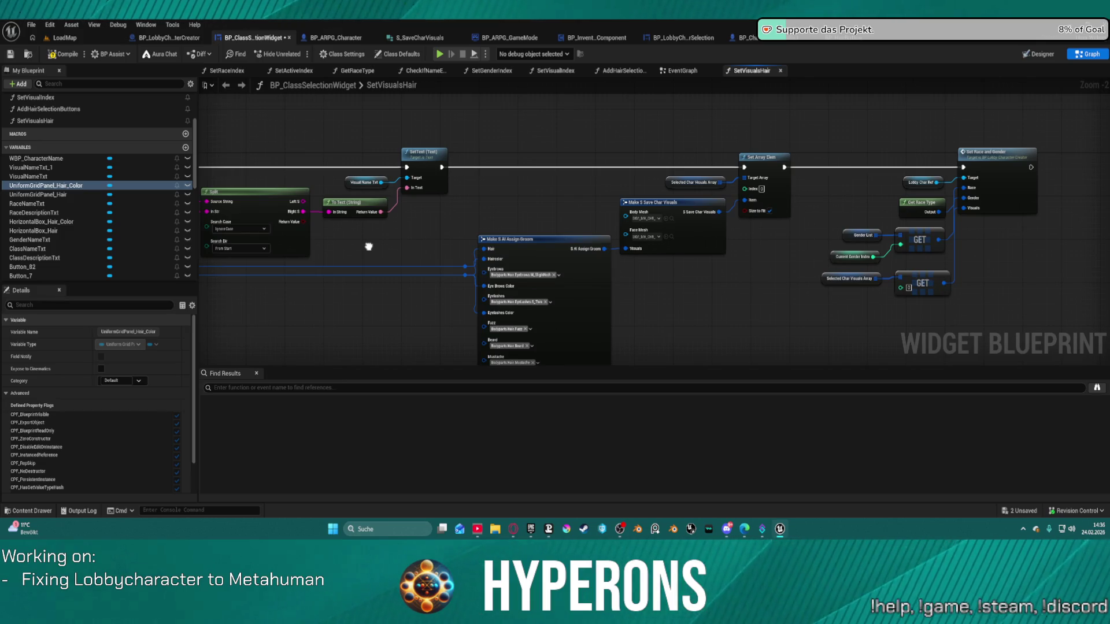
pyautogui.moveTo(369, 247)
pyautogui.mouseDown()
pyautogui.moveTo(344, 242)
pyautogui.moveTo(346, 254)
pyautogui.moveTo(499, 147)
pyautogui.moveTo(498, 126)
pyautogui.mouseUp()
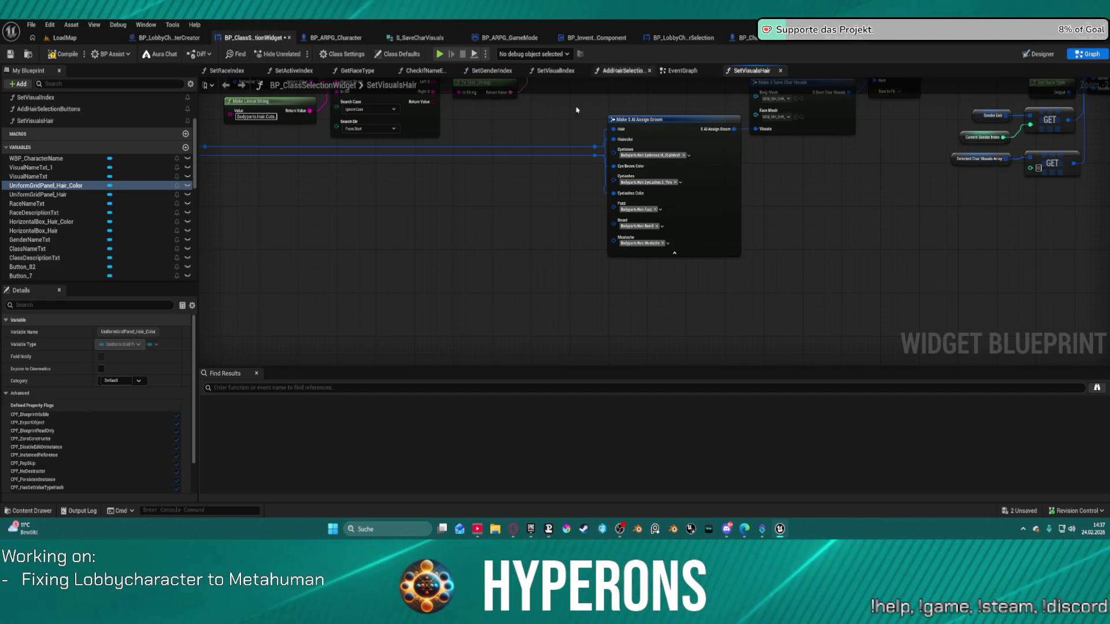
pyautogui.scroll(-1, 463, 225)
pyautogui.moveTo(463, 226)
pyautogui.mouseDown()
pyautogui.moveTo(654, 370)
pyautogui.moveTo(703, 319)
pyautogui.moveTo(633, 282)
pyautogui.mouseUp()
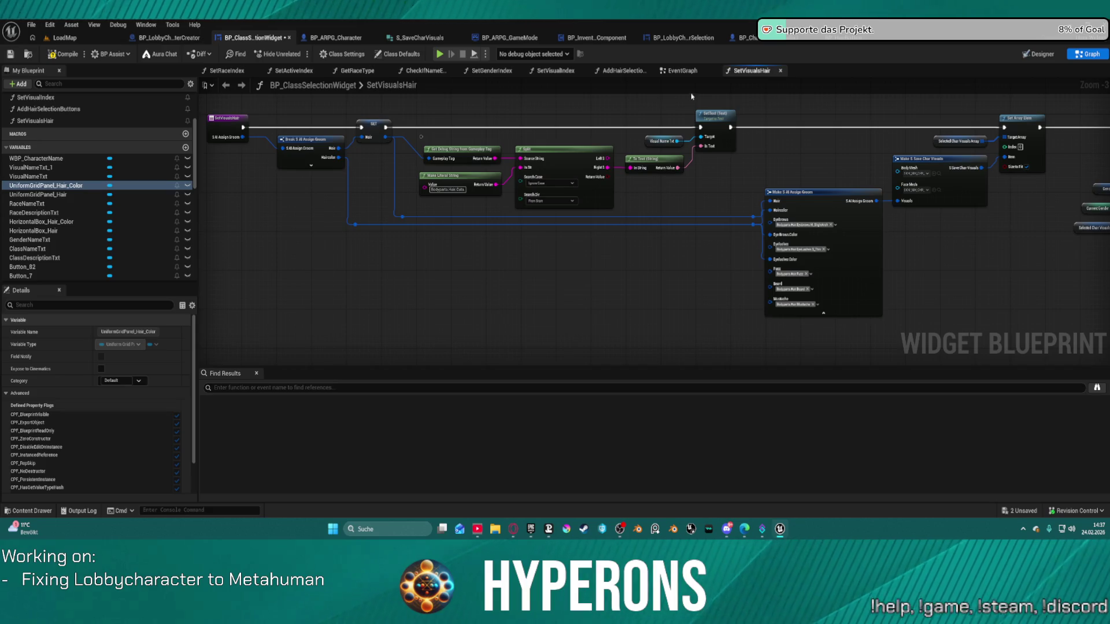
pyautogui.click(821, 44)
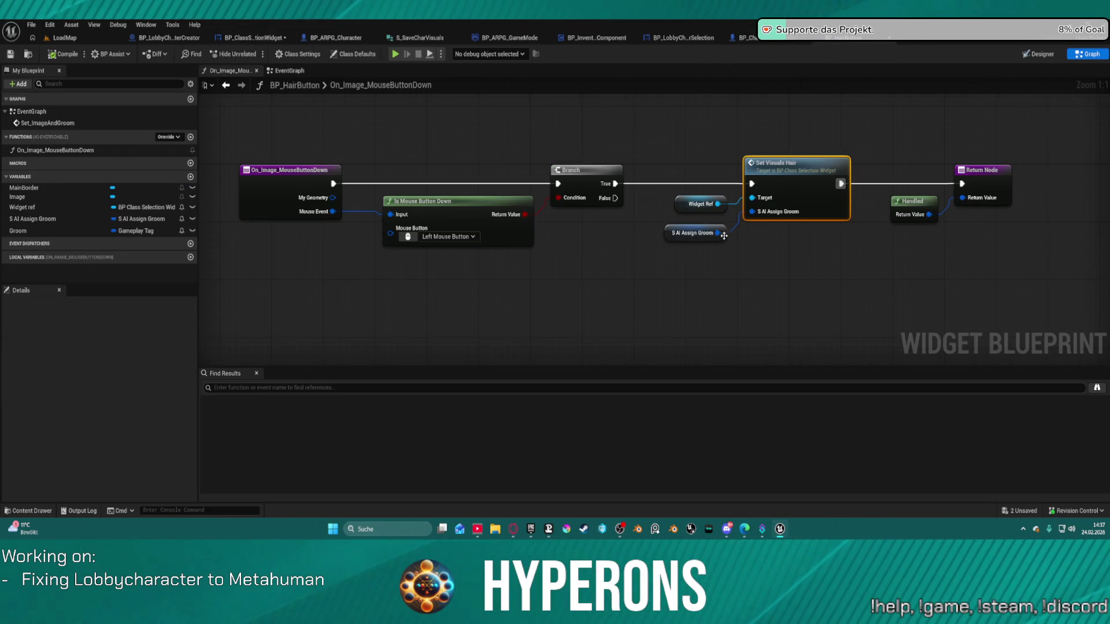
# - Drag BP_HairButton's S AI Assign Groom getter lower, then return to the SetVisualsHair graph in BP_ClassSelectionWidget
pyautogui.moveTo(689, 240)
pyautogui.mouseDown()
pyautogui.moveTo(648, 328)
pyautogui.moveTo(636, 259)
pyautogui.moveTo(655, 268)
pyautogui.mouseUp()
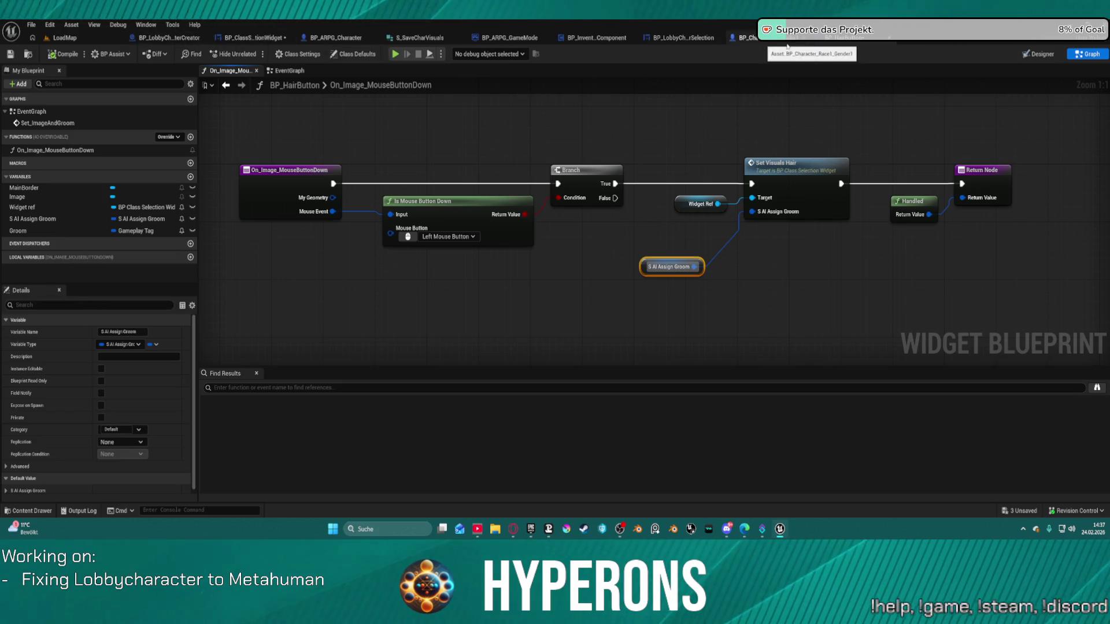
pyautogui.click(262, 36)
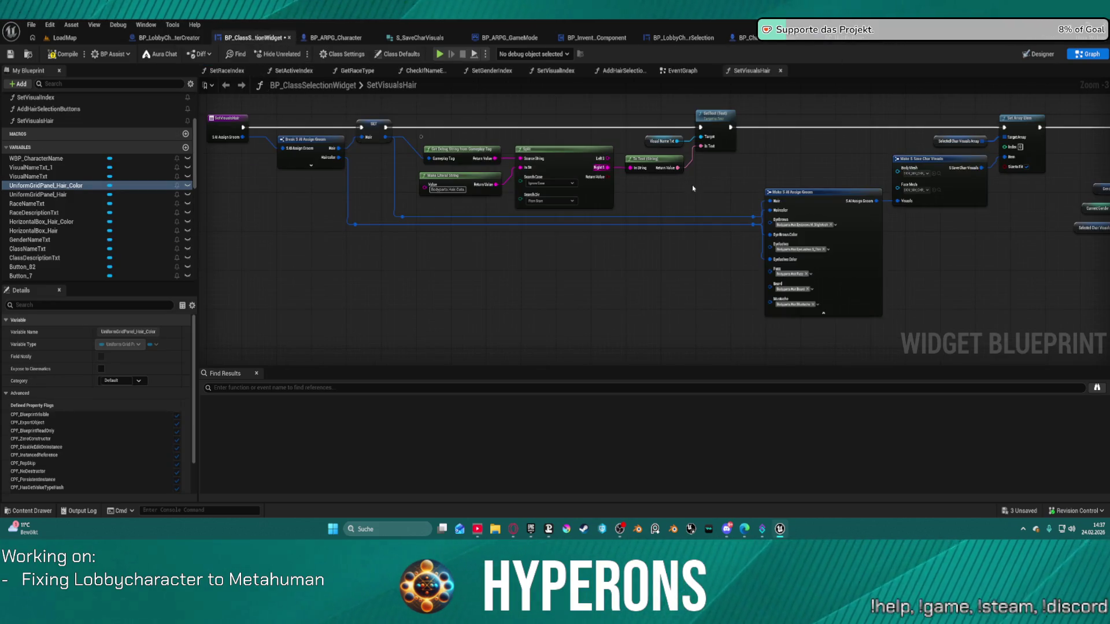
pyautogui.moveTo(971, 243)
pyautogui.mouseDown()
pyautogui.moveTo(576, 286)
pyautogui.moveTo(862, 203)
pyautogui.moveTo(1090, 249)
pyautogui.moveTo(1061, 245)
pyautogui.mouseUp()
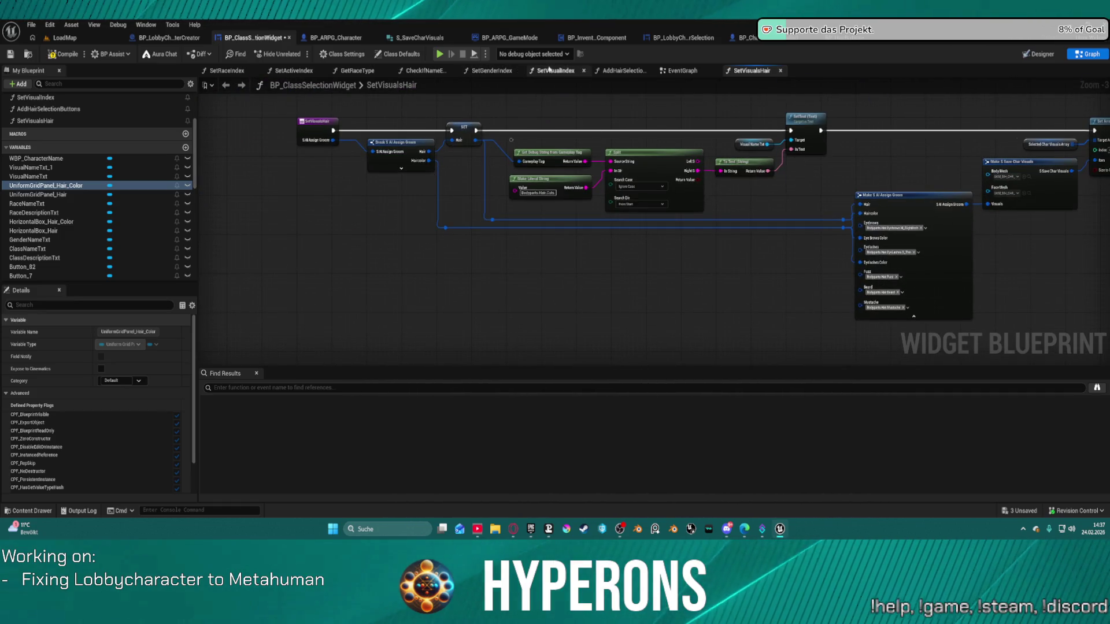
# - Show the Haircolor tag choices (currently Colors.Black) on AddHairSelectionButtons' Make S AI Assign Groom node
pyautogui.click(614, 77)
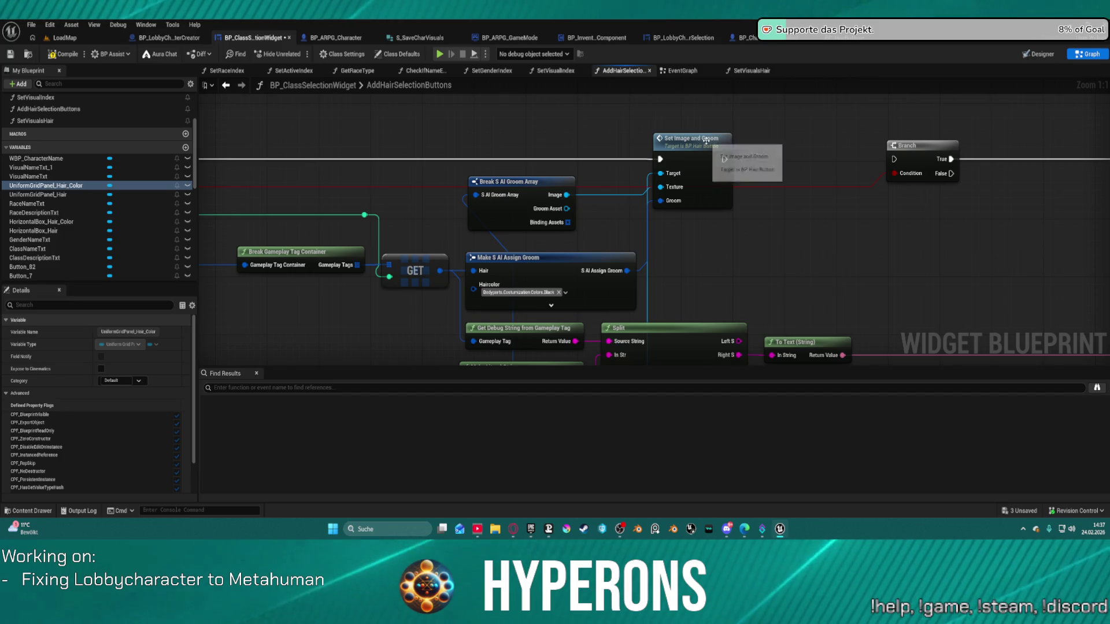
pyautogui.moveTo(710, 230); pyautogui.dragTo(825, 125)
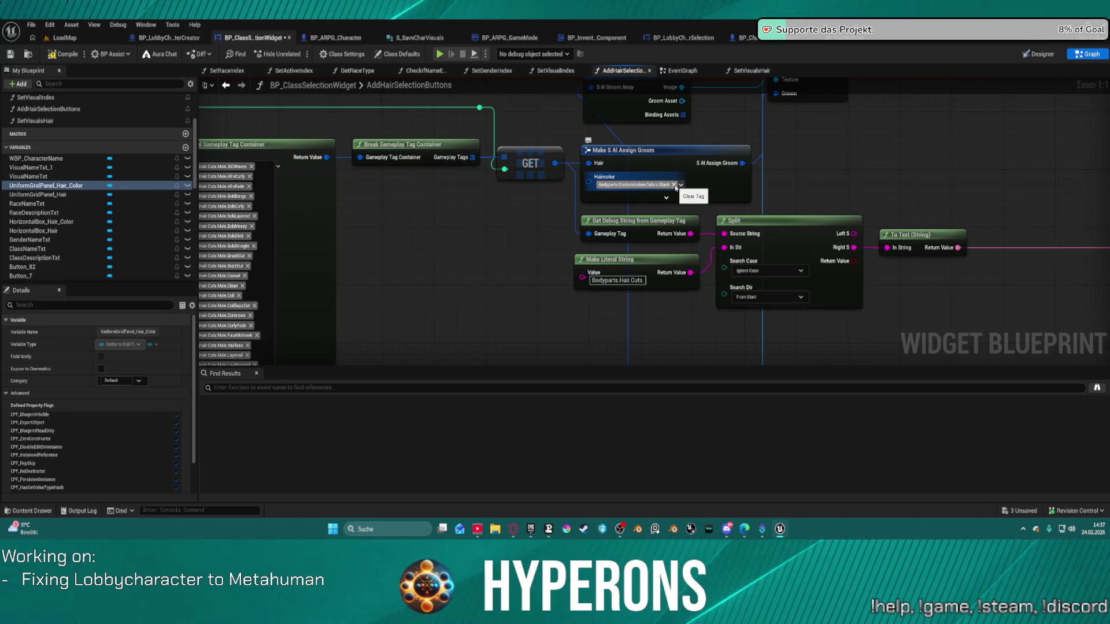
pyautogui.click(681, 185)
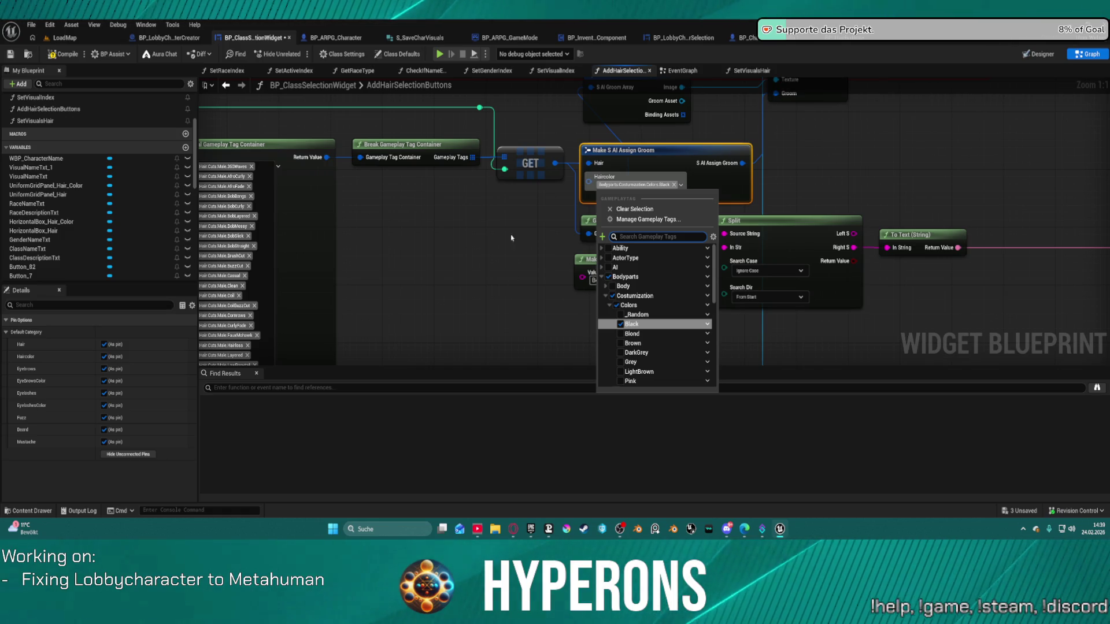
# - Delete the Branch, SetText and Visual Name Txt nodes from AddHairSelectionButtons
pyautogui.click(957, 137)
pyautogui.moveTo(957, 136)
pyautogui.mouseDown()
pyautogui.moveTo(887, 324)
pyautogui.moveTo(325, 252)
pyautogui.mouseUp()
pyautogui.scroll(-3, 325, 252)
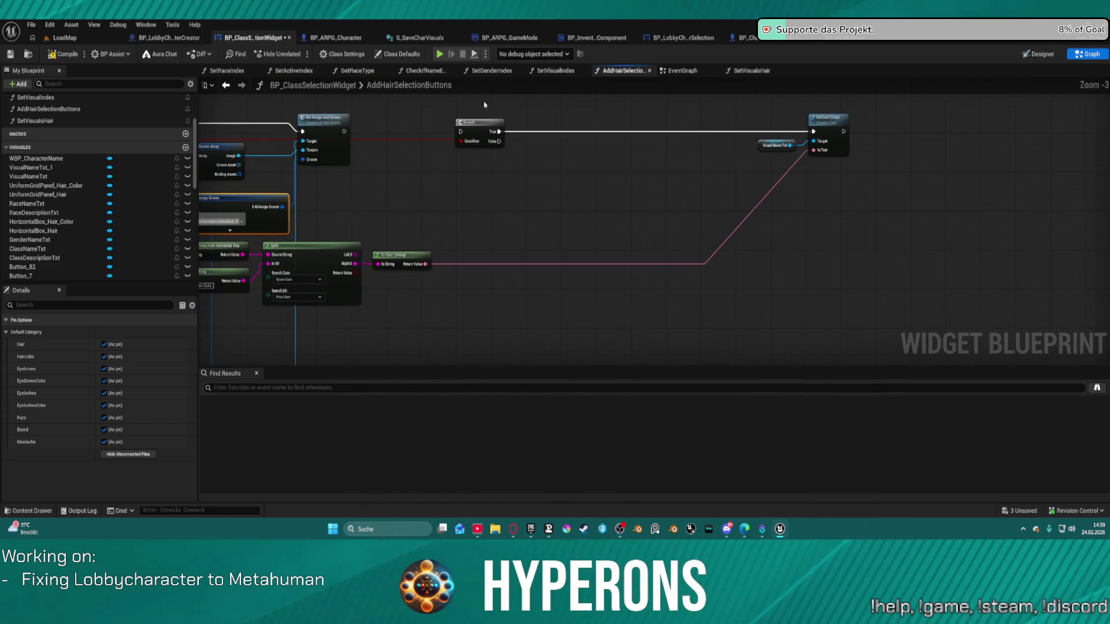
pyautogui.moveTo(876, 293)
pyautogui.mouseDown()
pyautogui.moveTo(639, 198)
pyautogui.moveTo(480, 109)
pyautogui.mouseUp()
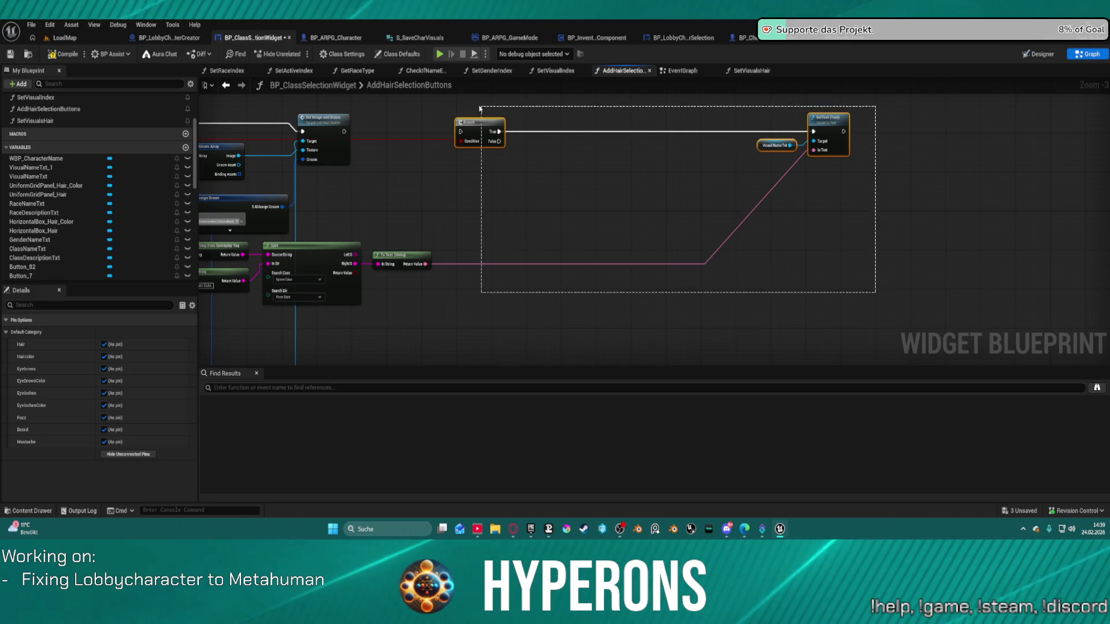
pyautogui.press('Delete')
# - Shift the Make S AI Assign Groom and Break S AI Groom Array nodes to the right
pyautogui.moveTo(501, 298); pyautogui.dragTo(426, 258)
pyautogui.scroll(3, 630, 238)
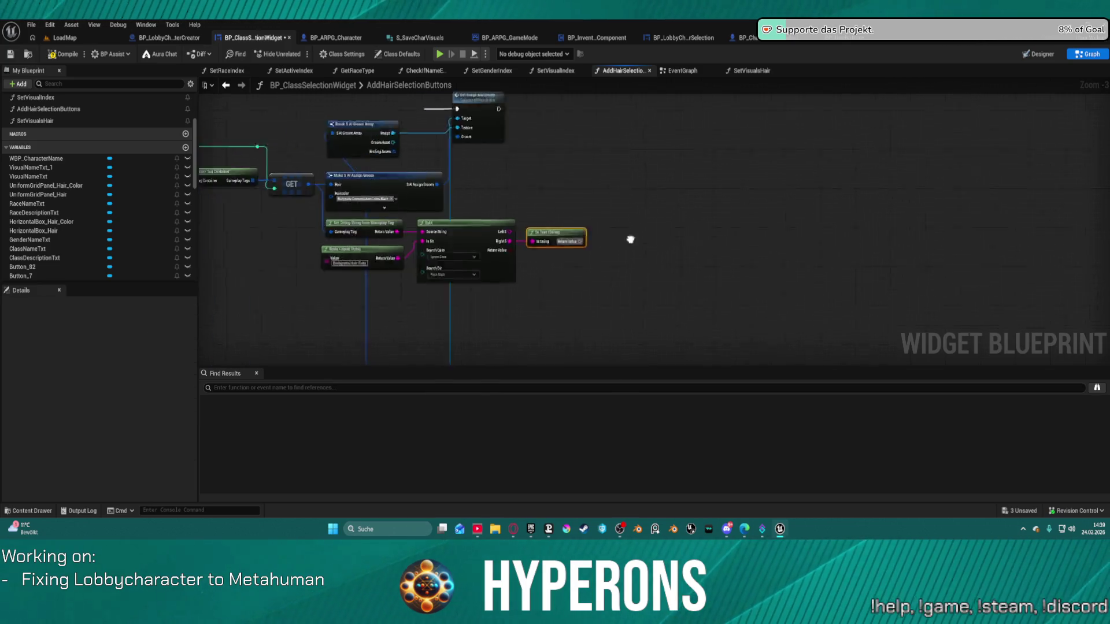
pyautogui.moveTo(582, 172)
pyautogui.mouseDown()
pyautogui.moveTo(751, 146)
pyautogui.moveTo(642, 187)
pyautogui.moveTo(660, 184)
pyautogui.mouseUp()
pyautogui.moveTo(664, 242)
pyautogui.mouseDown()
pyautogui.moveTo(652, 123)
pyautogui.moveTo(743, 70)
pyautogui.moveTo(780, 104)
pyautogui.moveTo(870, 31)
pyautogui.moveTo(809, 185)
pyautogui.moveTo(691, 194)
pyautogui.moveTo(835, 202)
pyautogui.moveTo(668, 201)
pyautogui.mouseUp()
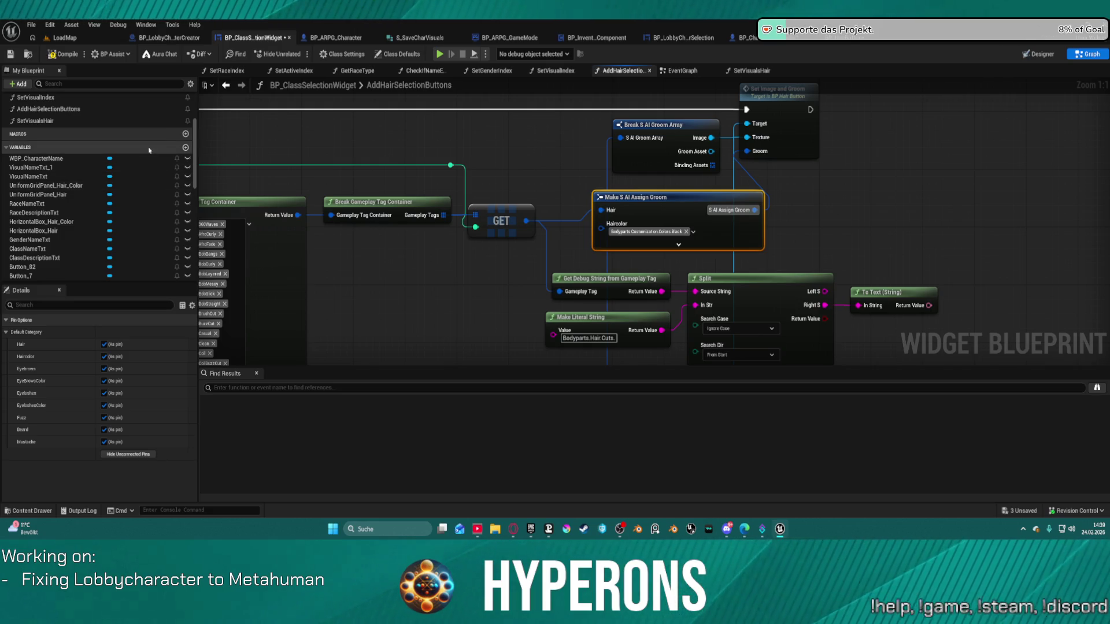
pyautogui.moveTo(195, 153)
pyautogui.mouseDown()
pyautogui.moveTo(198, 282)
pyautogui.moveTo(214, 126)
pyautogui.moveTo(202, 289)
pyautogui.mouseUp()
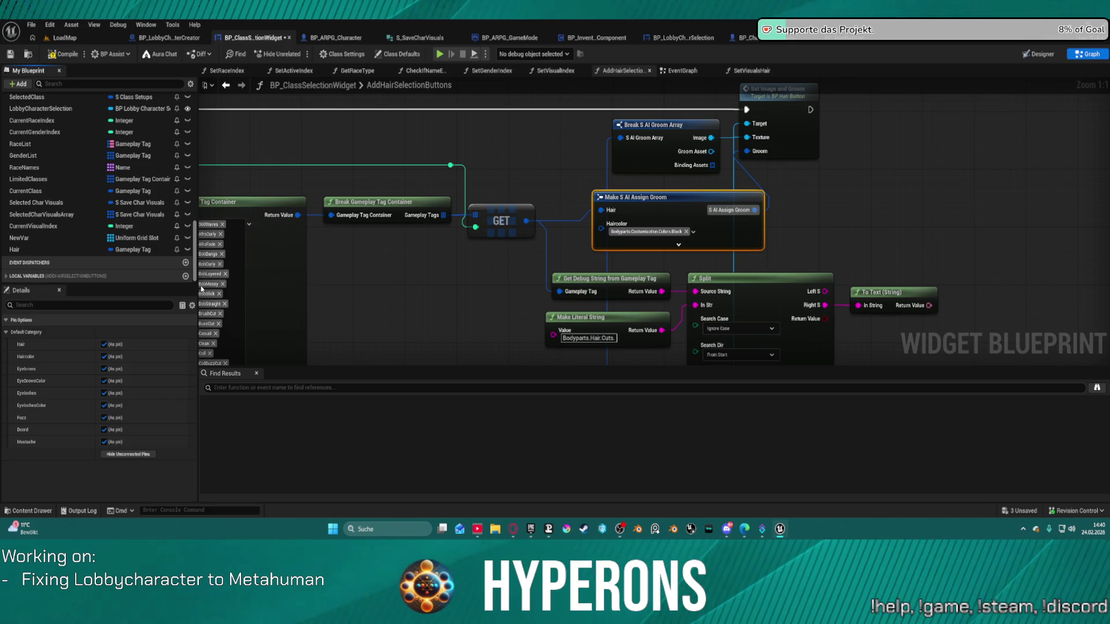
# - Find the Hair variable's references by name and open its use in SetVisualIndex
pyautogui.click(49, 252)
pyautogui.rightClick(48, 255)
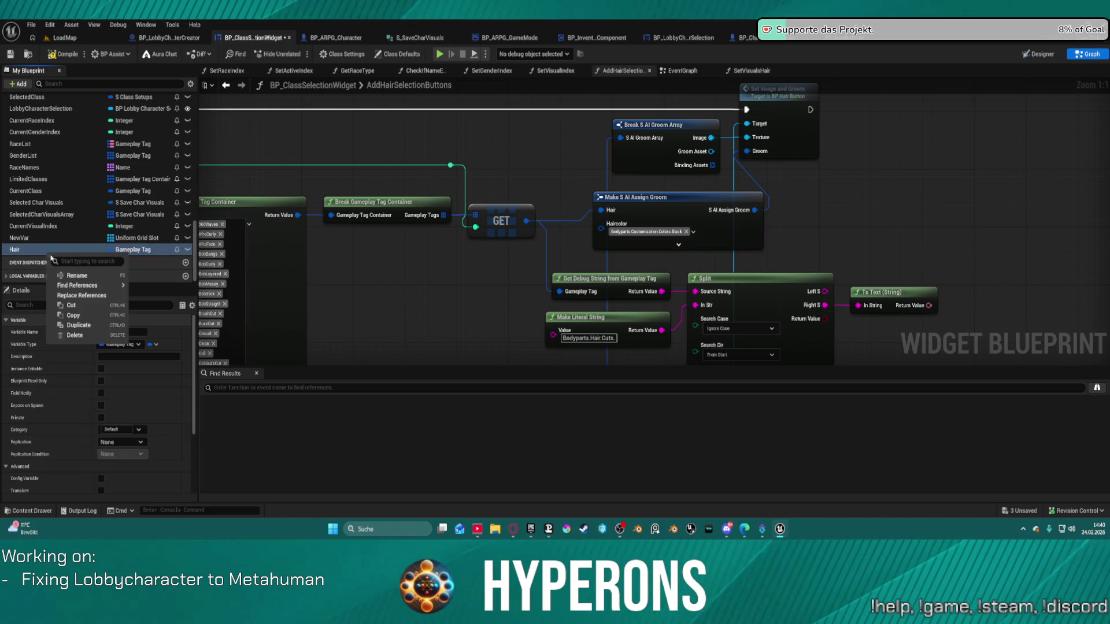
pyautogui.moveTo(92, 286)
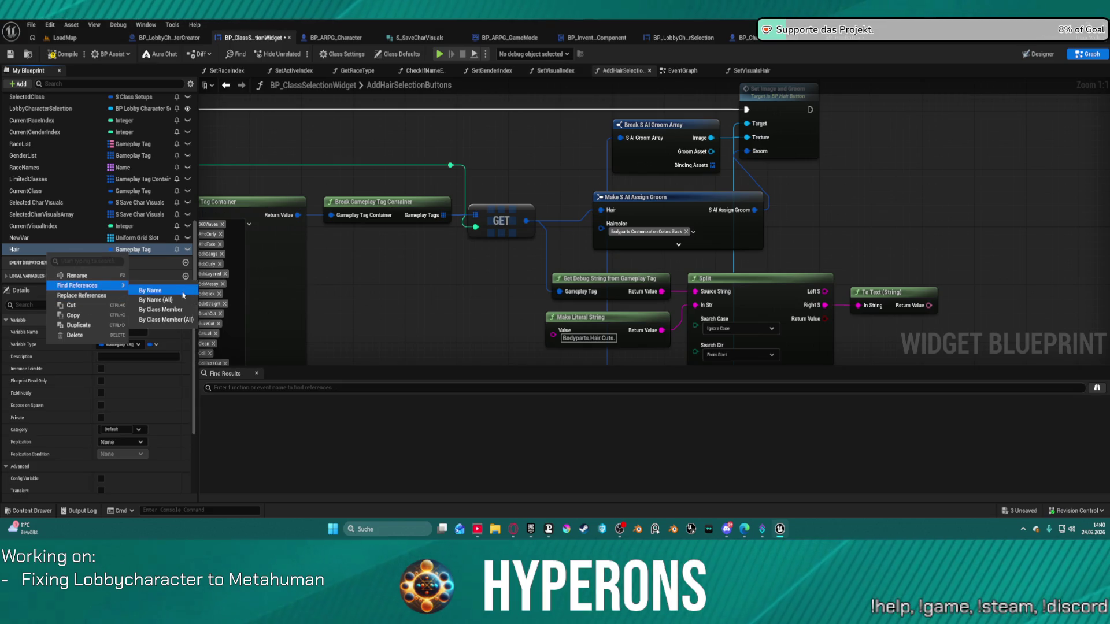
pyautogui.click(150, 289)
pyautogui.scroll(-8, 307, 451)
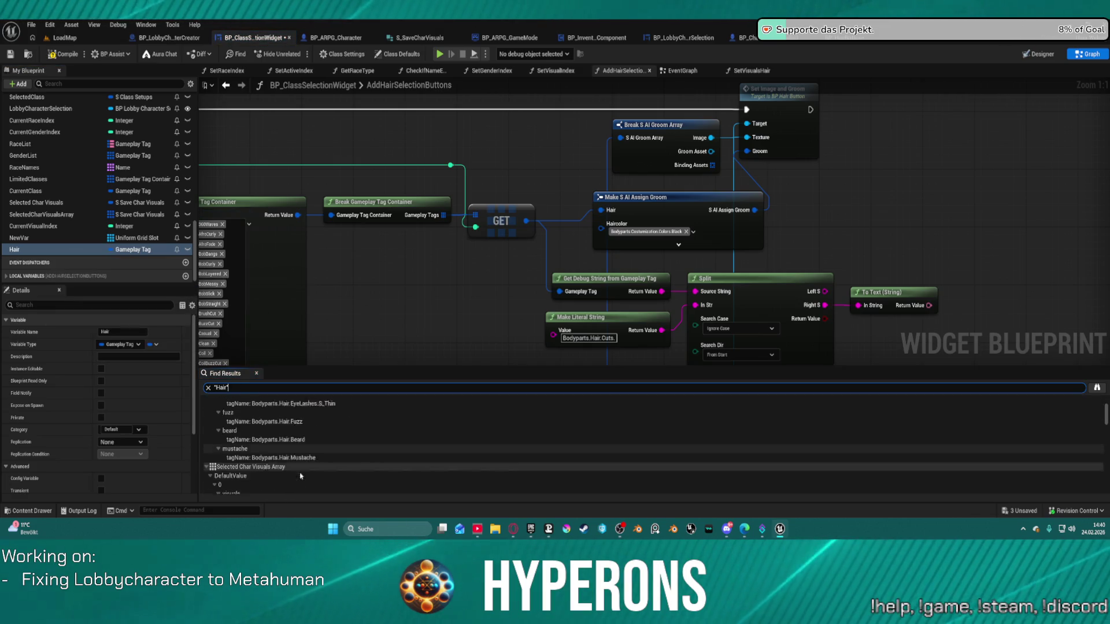
pyautogui.scroll(-10, 306, 465)
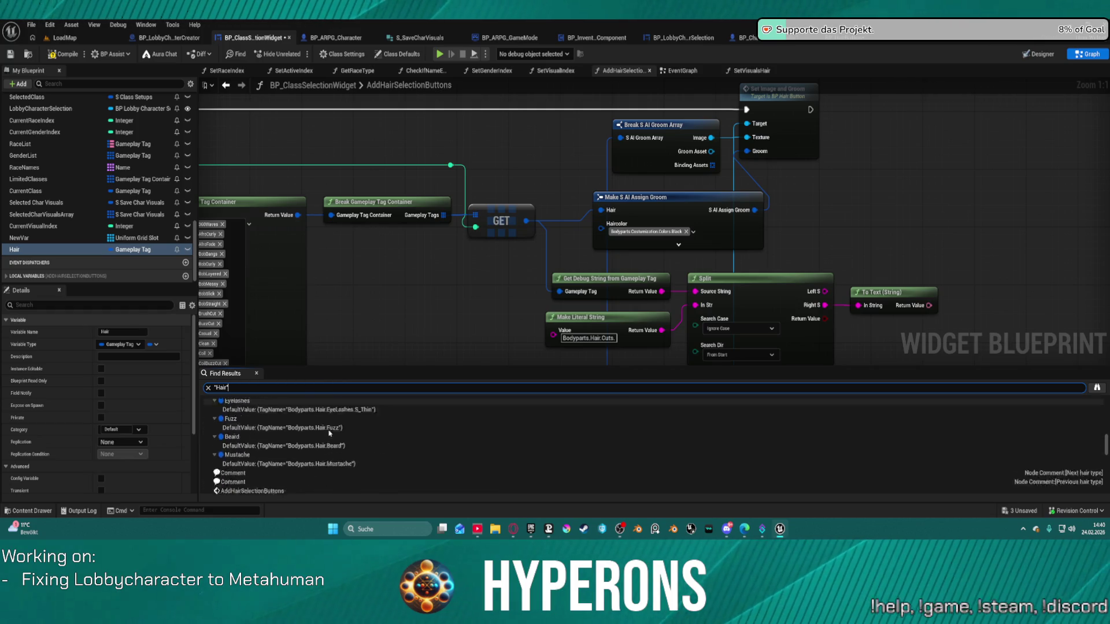
pyautogui.doubleClick(266, 487)
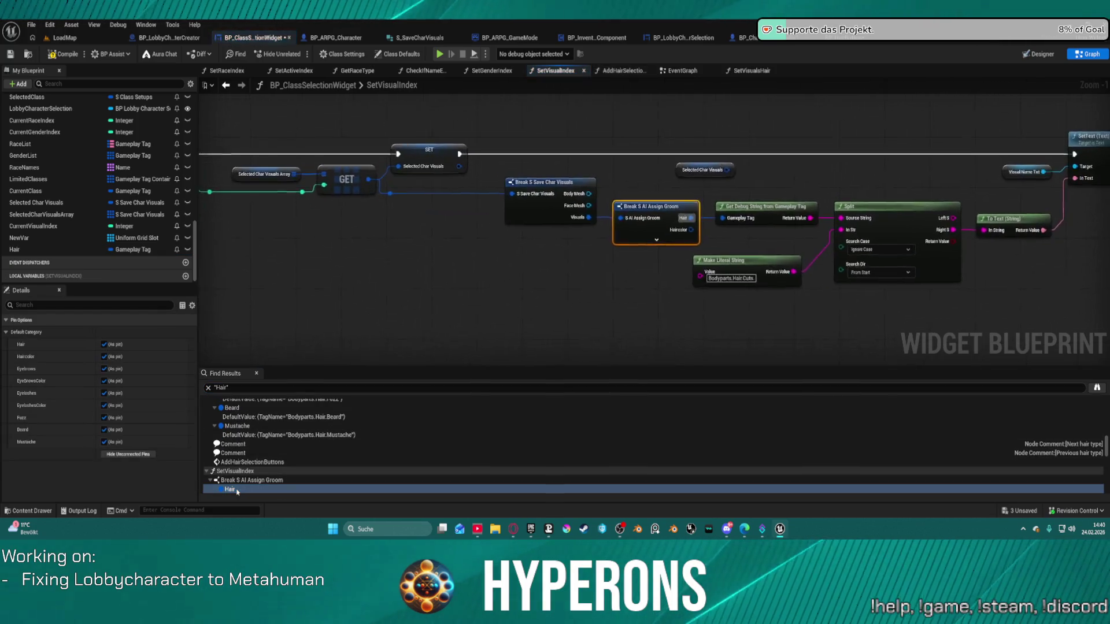
pyautogui.scroll(-3, 253, 482)
pyautogui.scroll(-5, 252, 482)
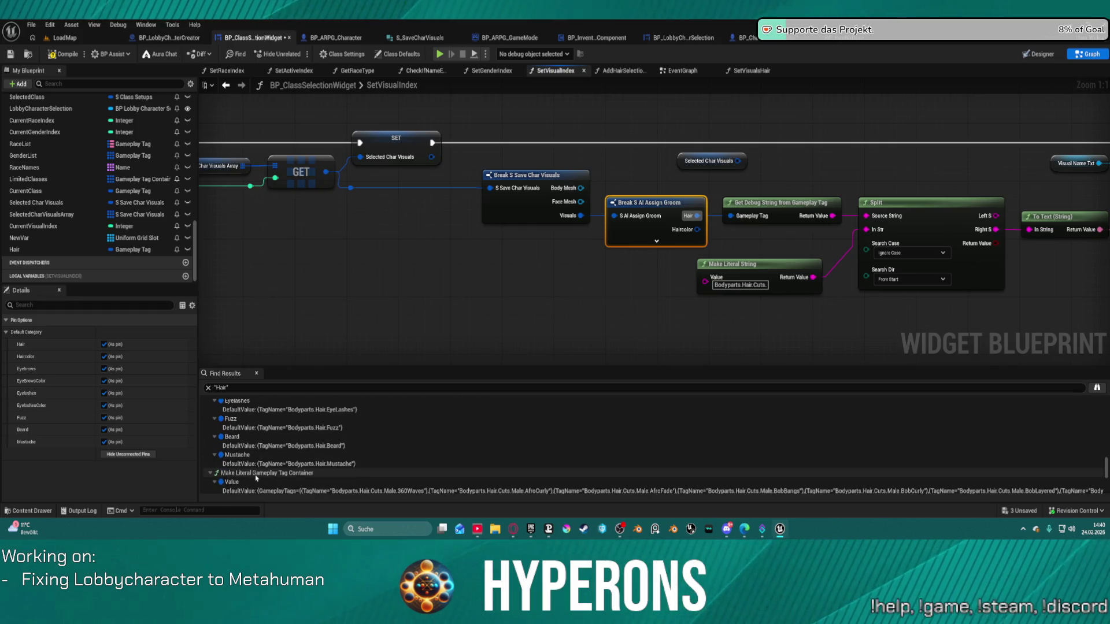
pyautogui.scroll(3, 256, 478)
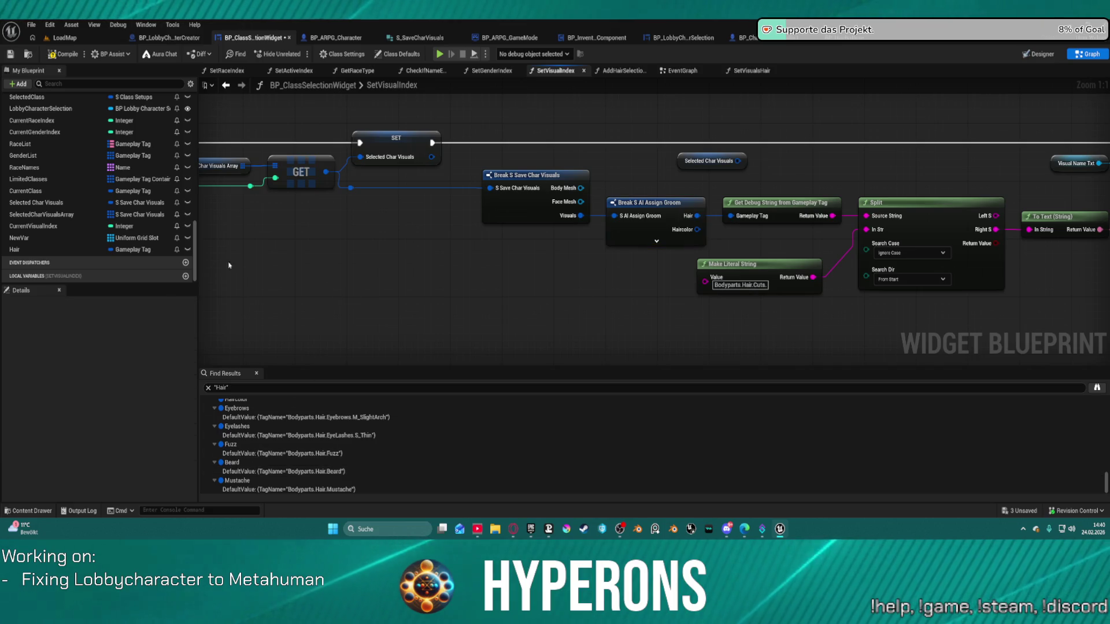
pyautogui.click(86, 250)
# - Set the Hair variable's Category to Selected Hair
pyautogui.scroll(-5, 93, 376)
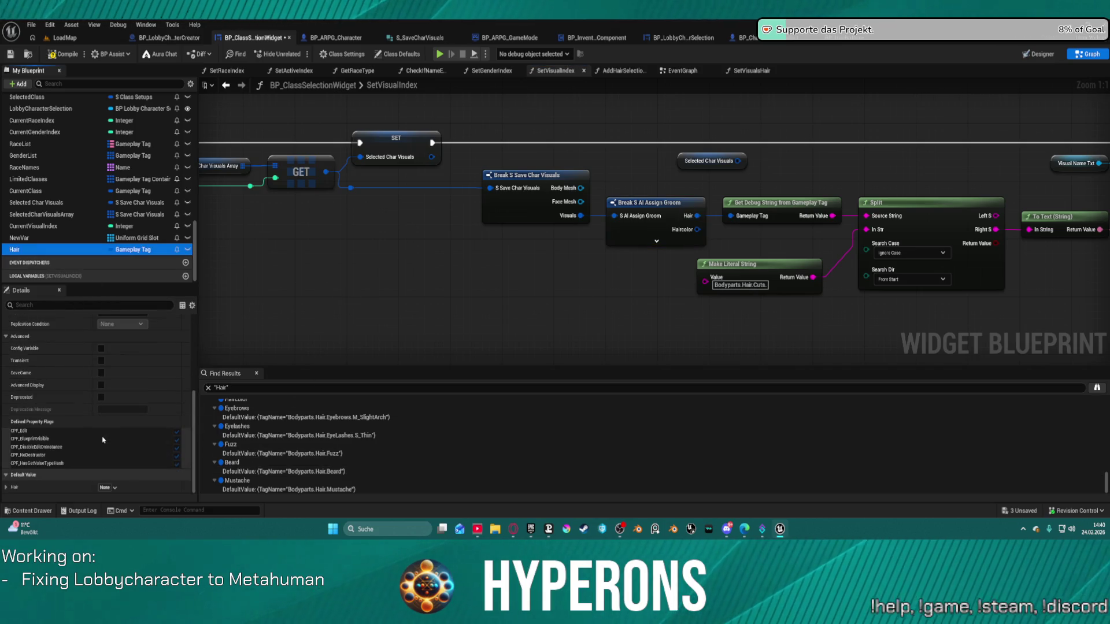
pyautogui.scroll(1, 112, 255)
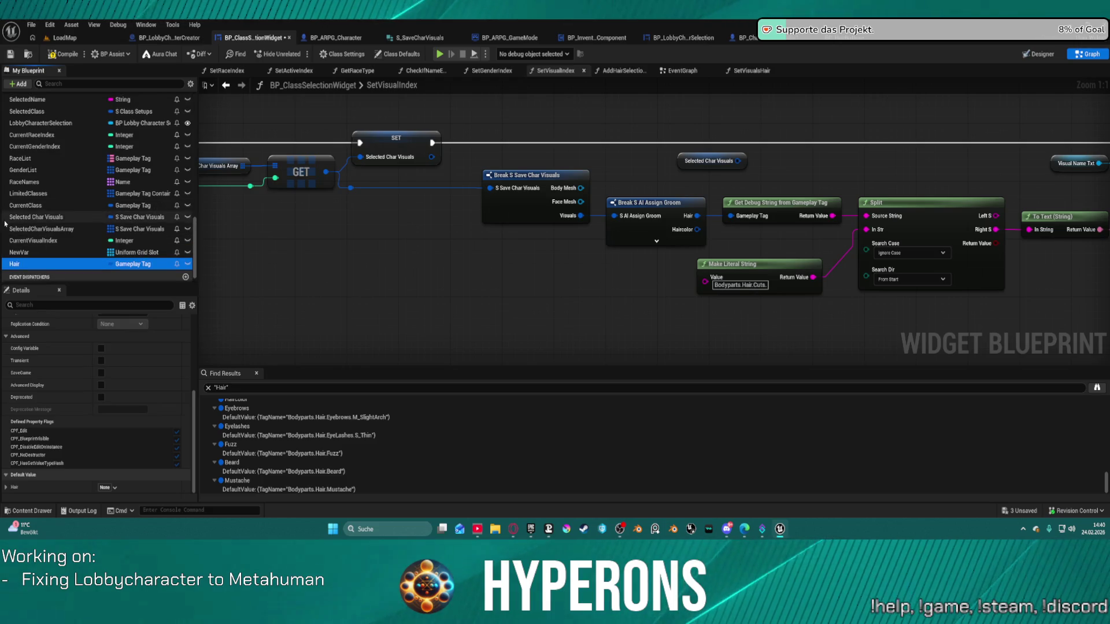
pyautogui.rightClick(28, 266)
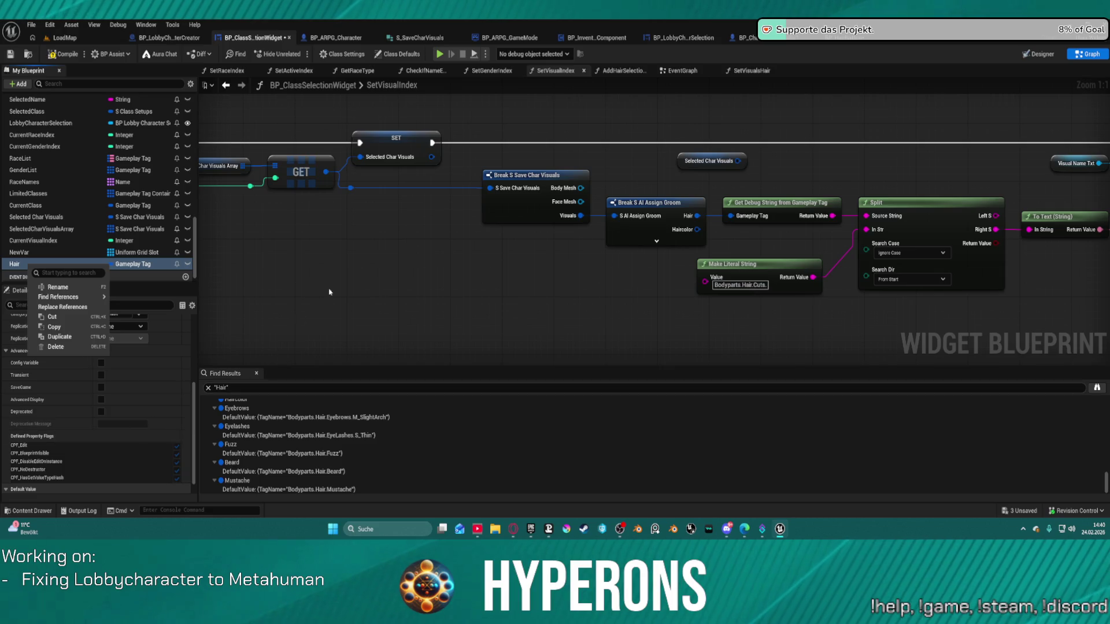
pyautogui.press('Escape')
pyautogui.scroll(2, 96, 347)
pyautogui.click(100, 342)
pyautogui.write('Hair')
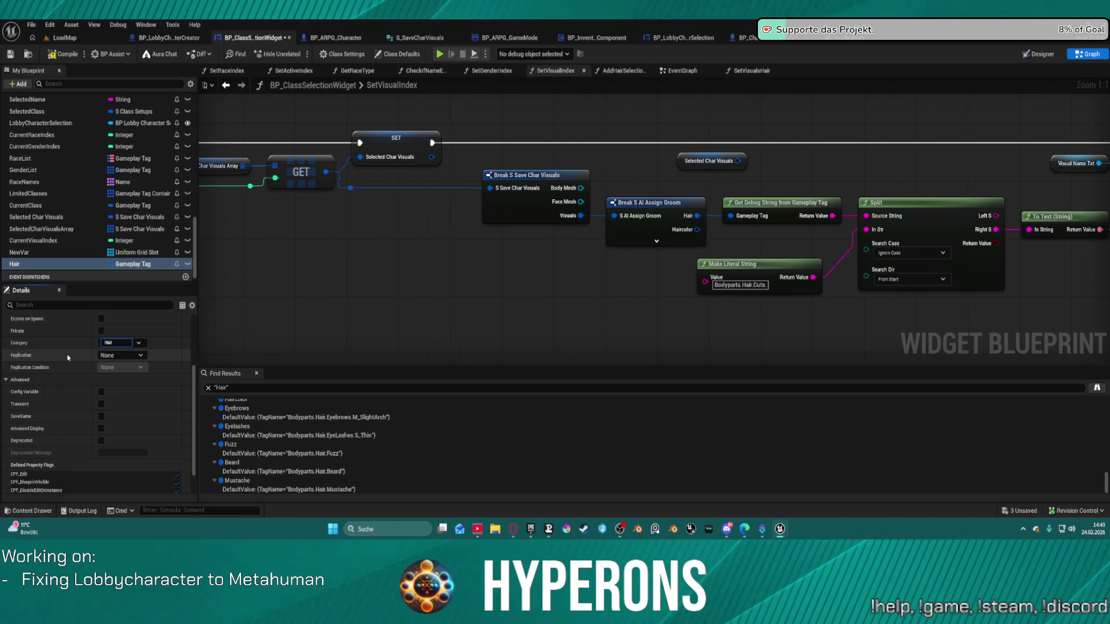
pyautogui.write('lected')
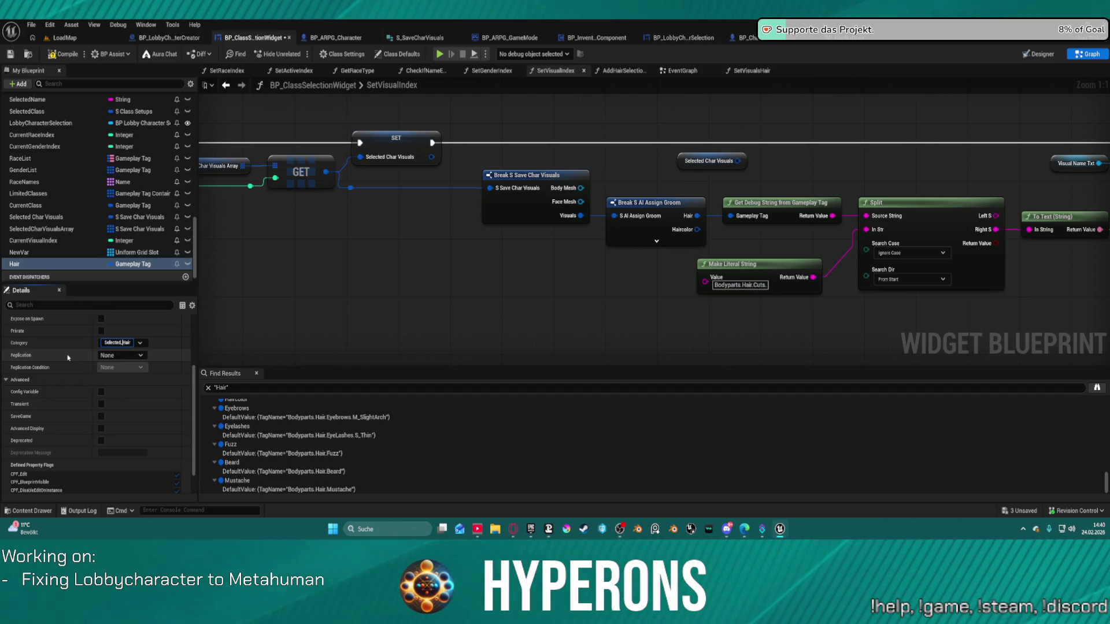
pyautogui.press('Return')
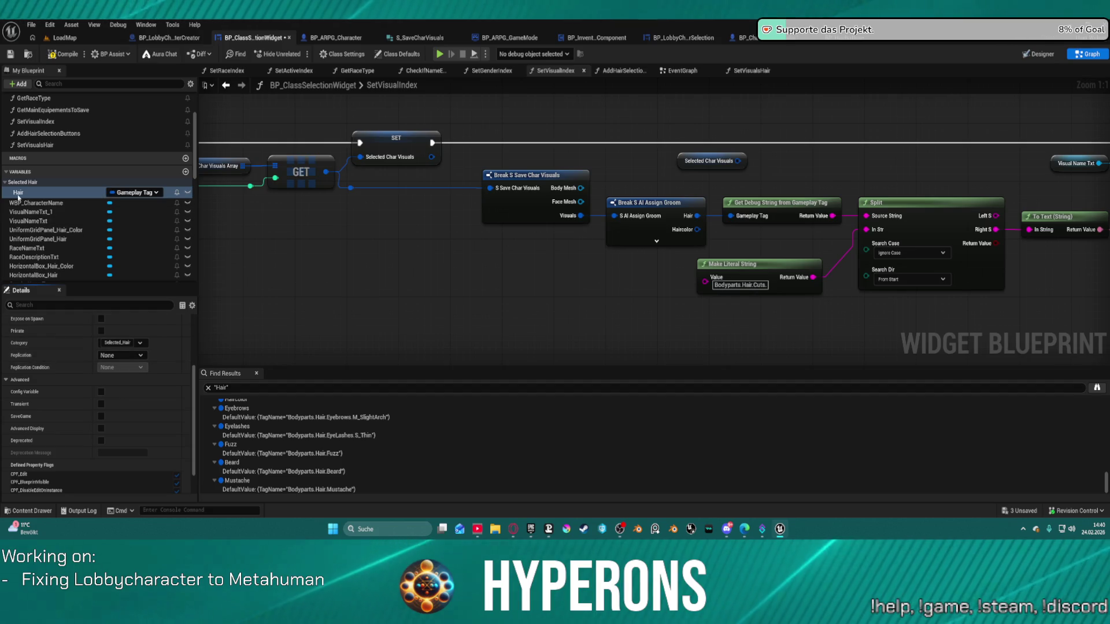
# - Duplicate the Hair variable as Hair_Color, then duplicate Hair_Color once more
pyautogui.doubleClick(22, 195)
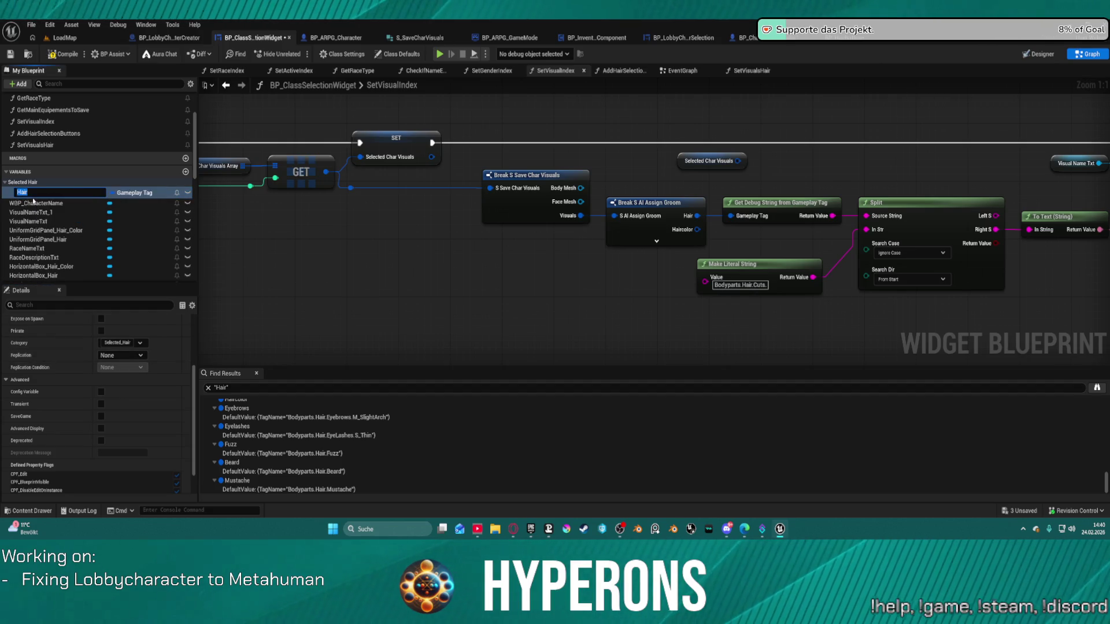
pyautogui.click(35, 196)
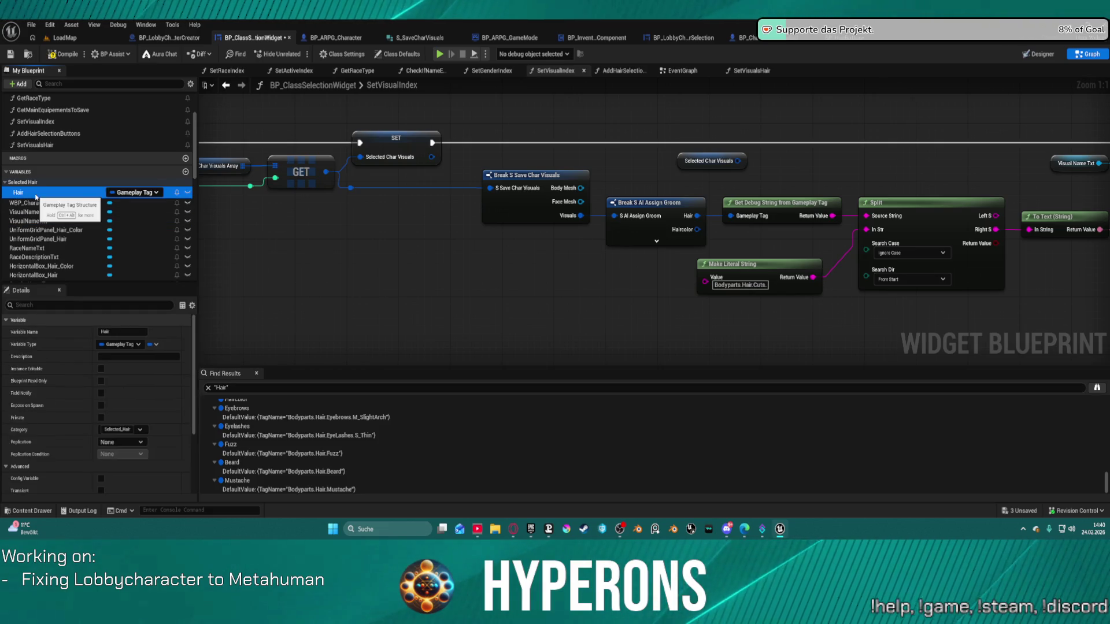
pyautogui.hotkey('ctrl', 'd')
pyautogui.write('Hair_Color')
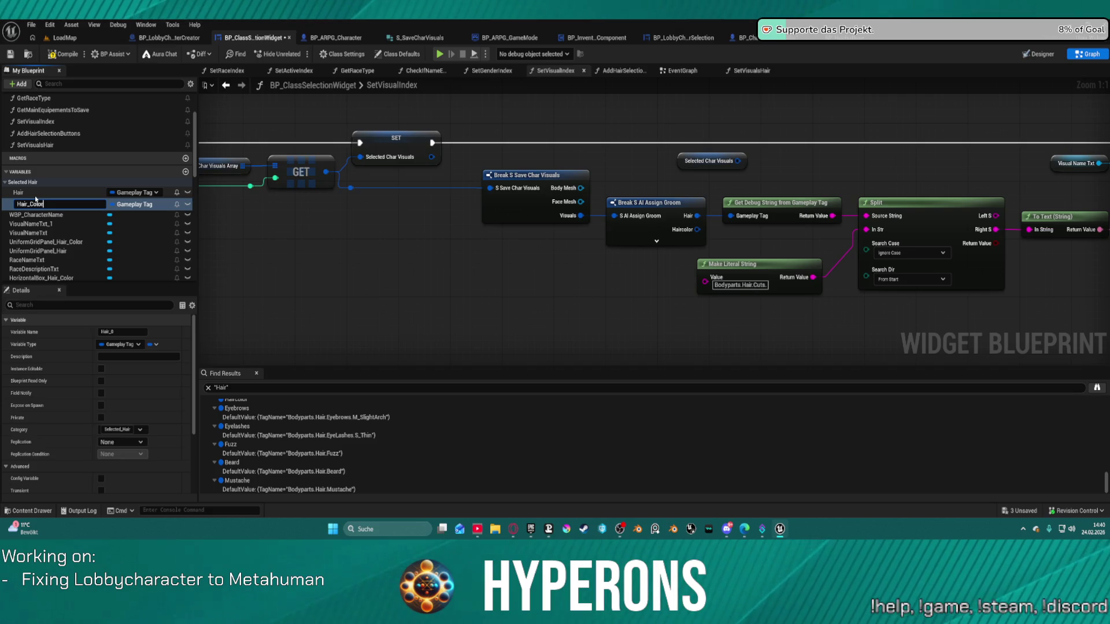
pyautogui.press('Return')
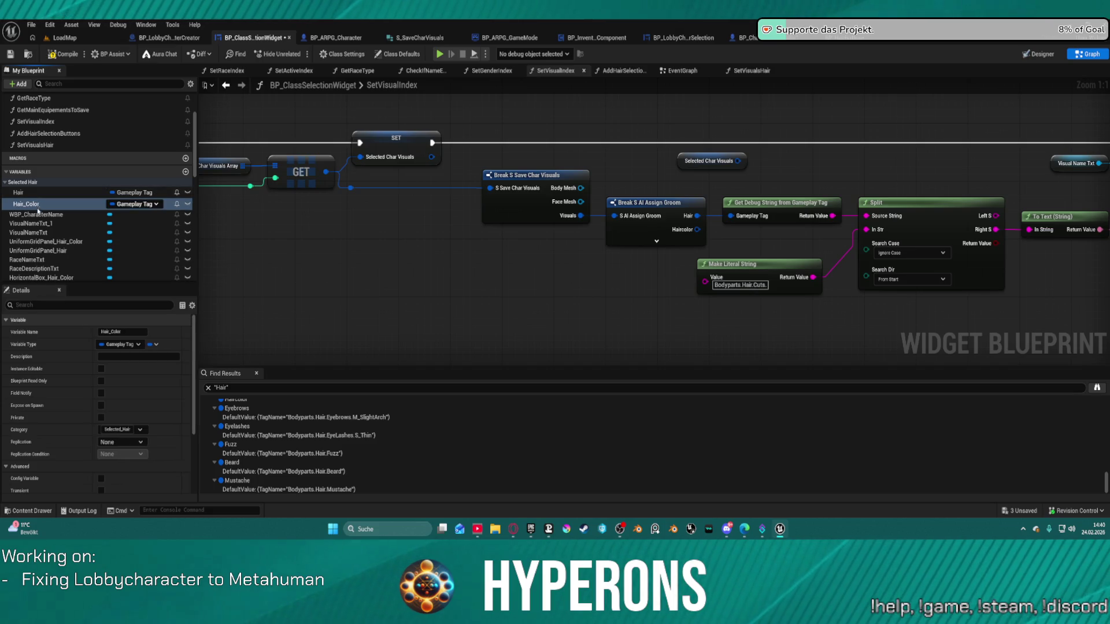
pyautogui.doubleClick(32, 205)
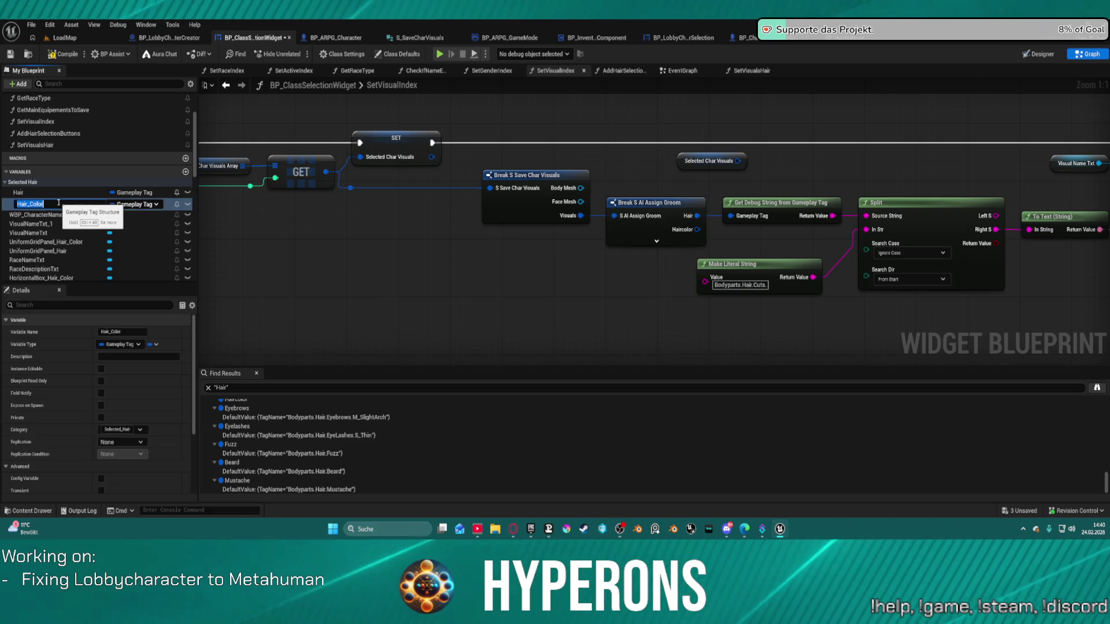
pyautogui.hotkey('ctrl', 'd')
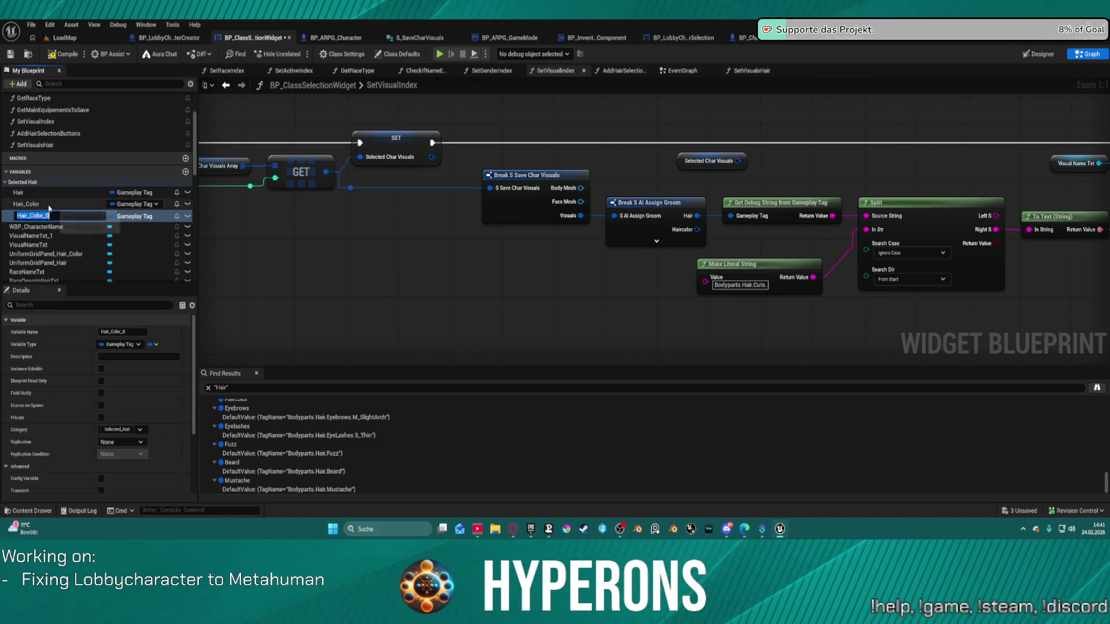
pyautogui.click(23, 216)
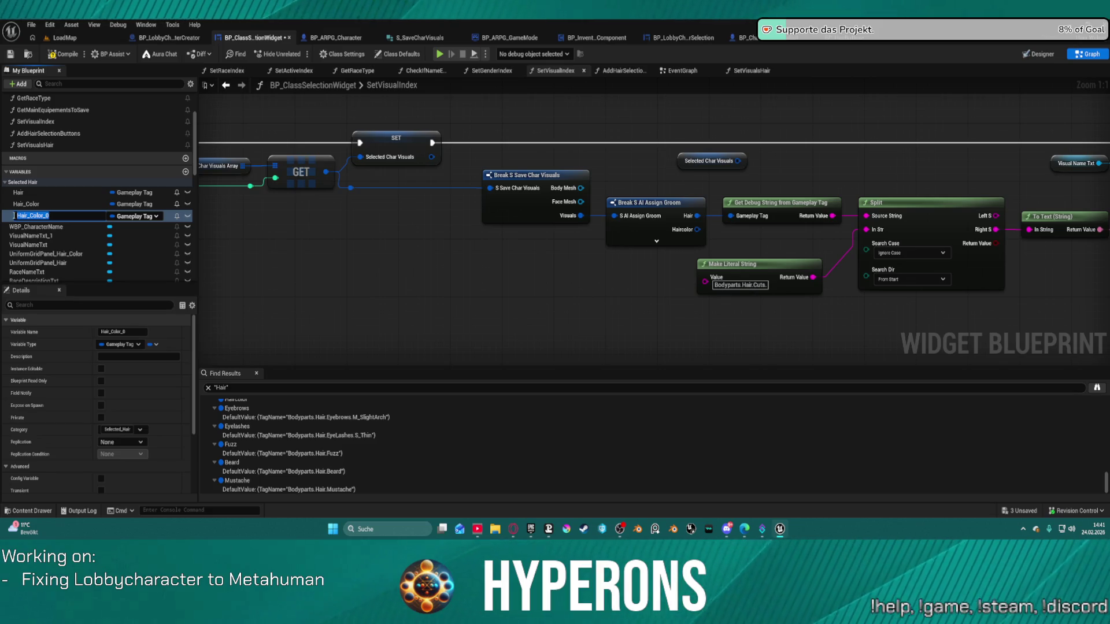
# - Expand Break S AI Assign Groom to show all pins, reposition it, and delete Hair_Color_0
pyautogui.click(655, 238)
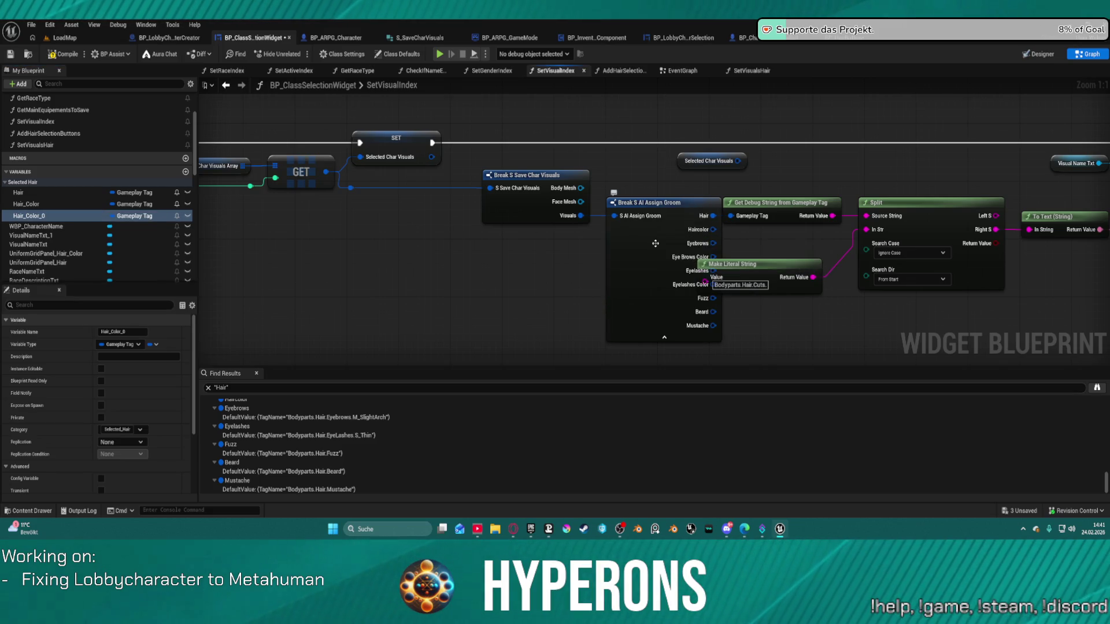
pyautogui.moveTo(659, 262); pyautogui.dragTo(471, 287)
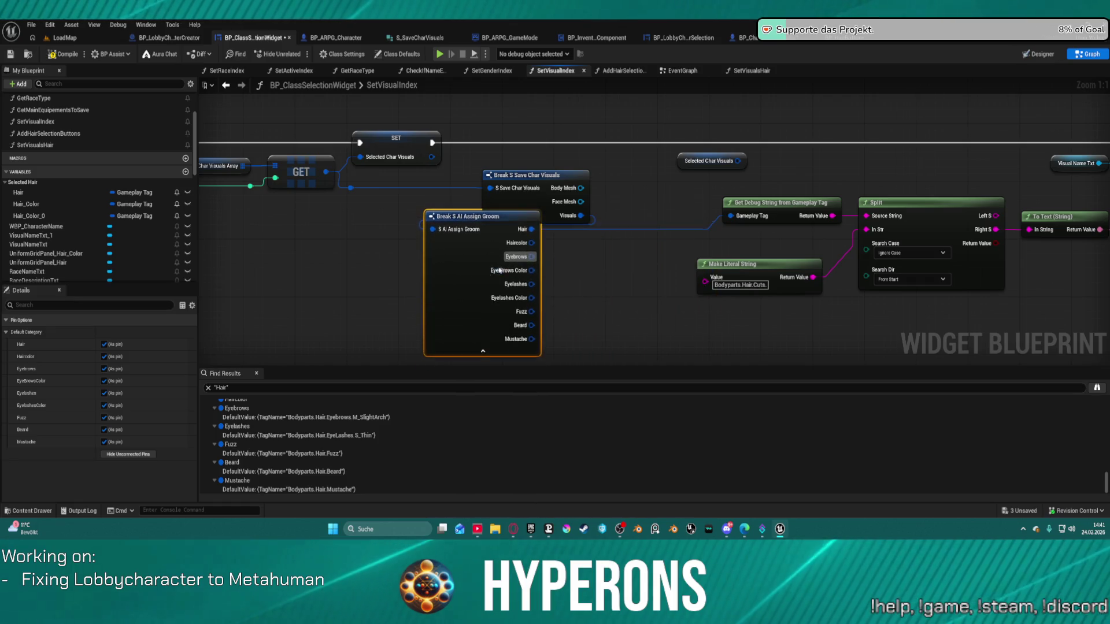
pyautogui.moveTo(613, 182)
pyautogui.mouseDown()
pyautogui.moveTo(695, 200)
pyautogui.moveTo(671, 201)
pyautogui.mouseUp()
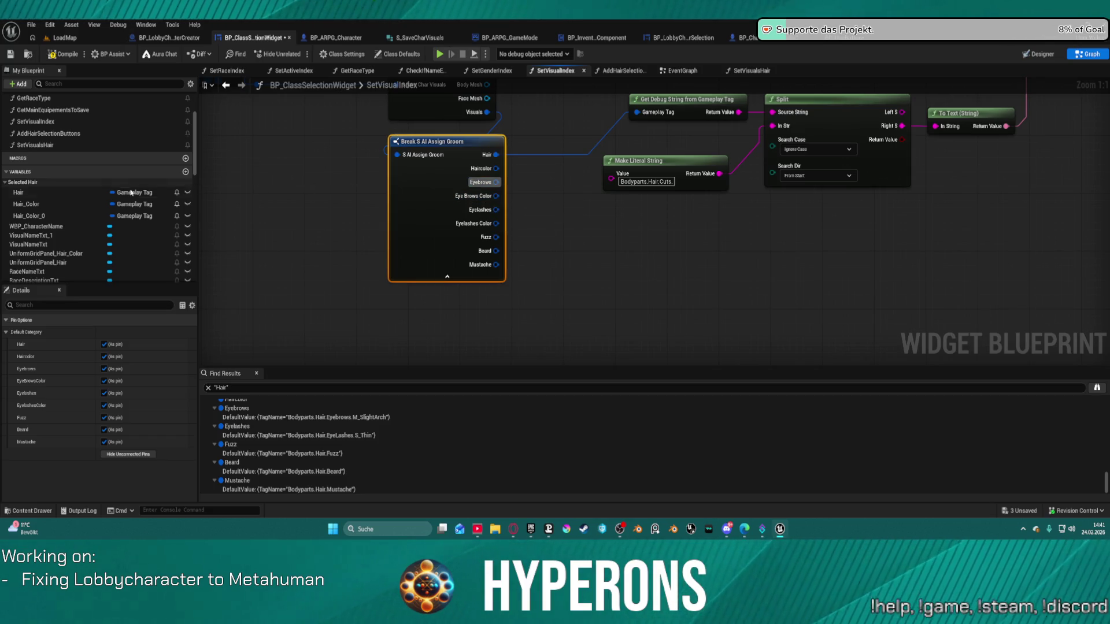
pyautogui.click(111, 212)
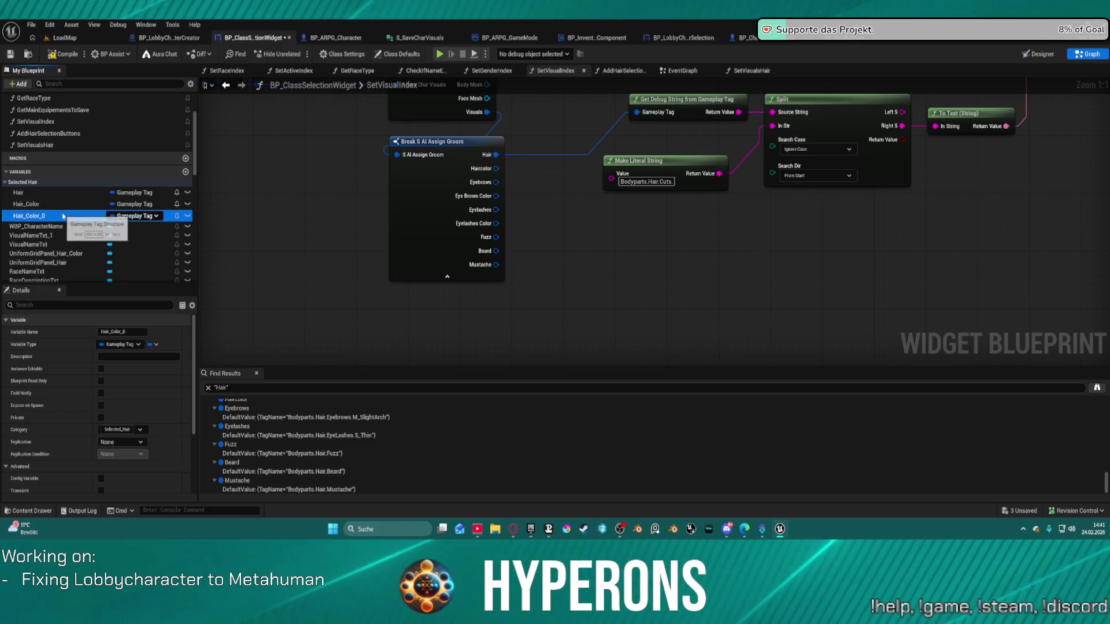
pyautogui.press('Delete')
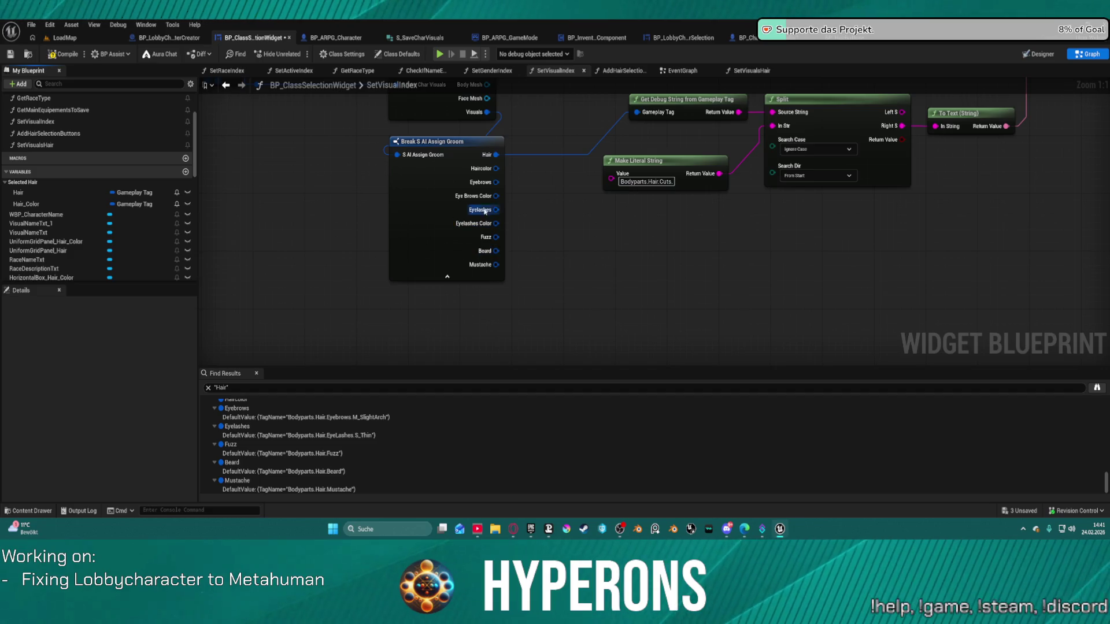
# - Promote the Eyebrows, Eye Brows Color, Eyelashes and Eyelashes Color outputs to variables
pyautogui.rightClick(496, 182)
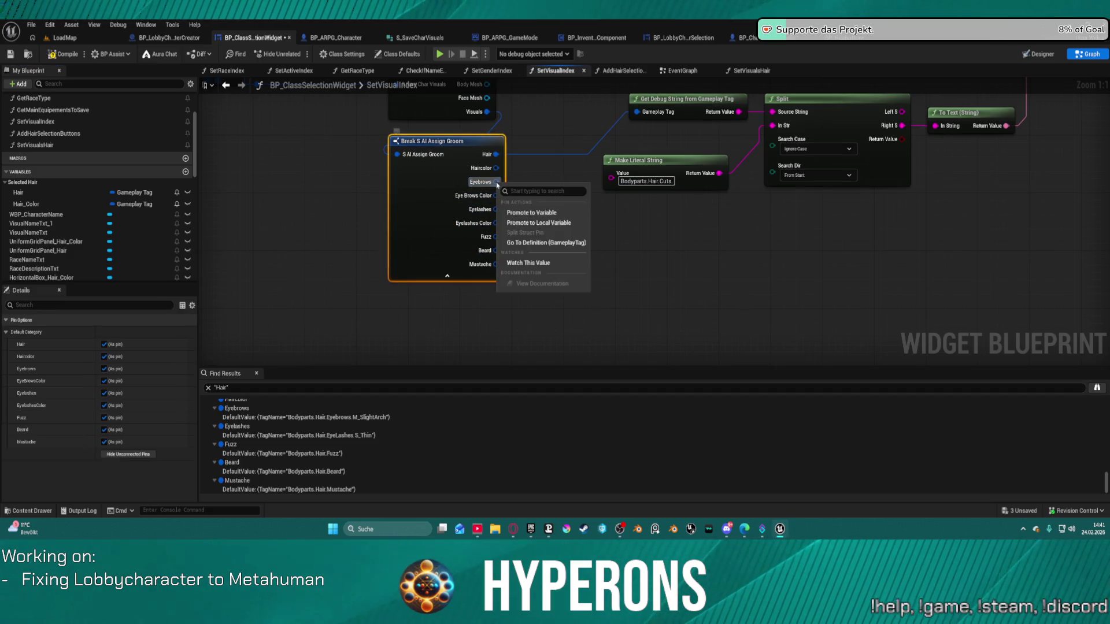
pyautogui.click(543, 214)
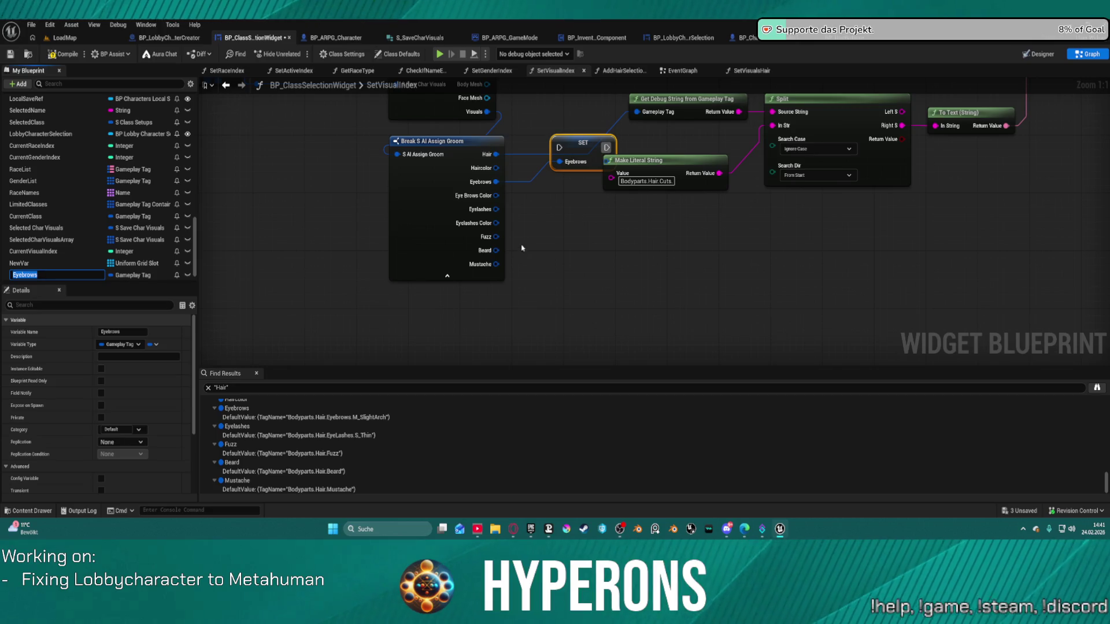
pyautogui.click(533, 265)
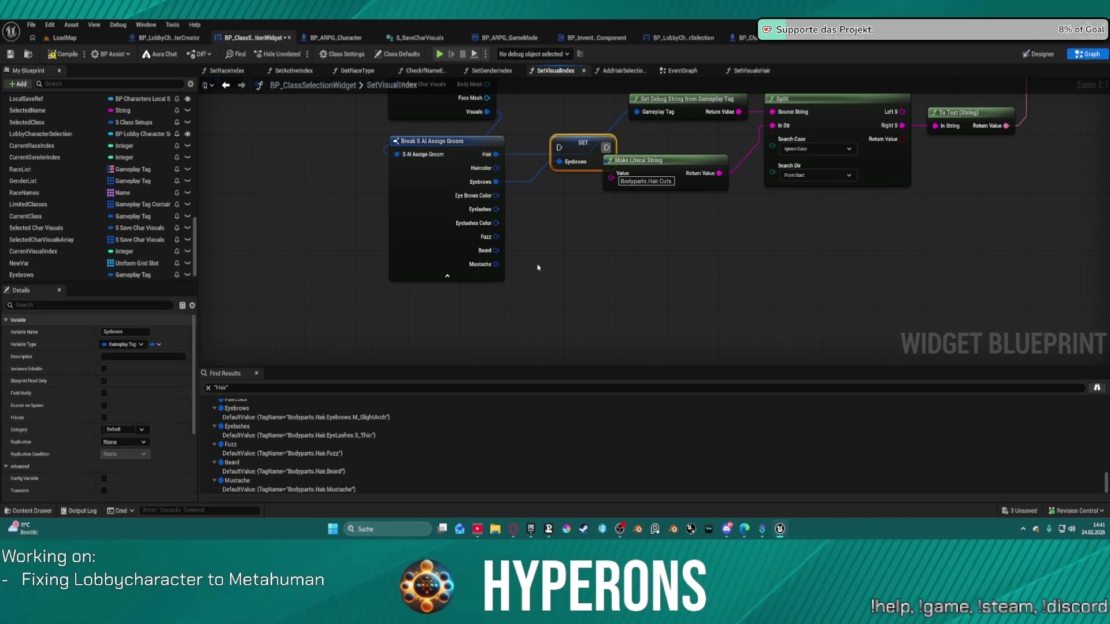
pyautogui.rightClick(497, 211)
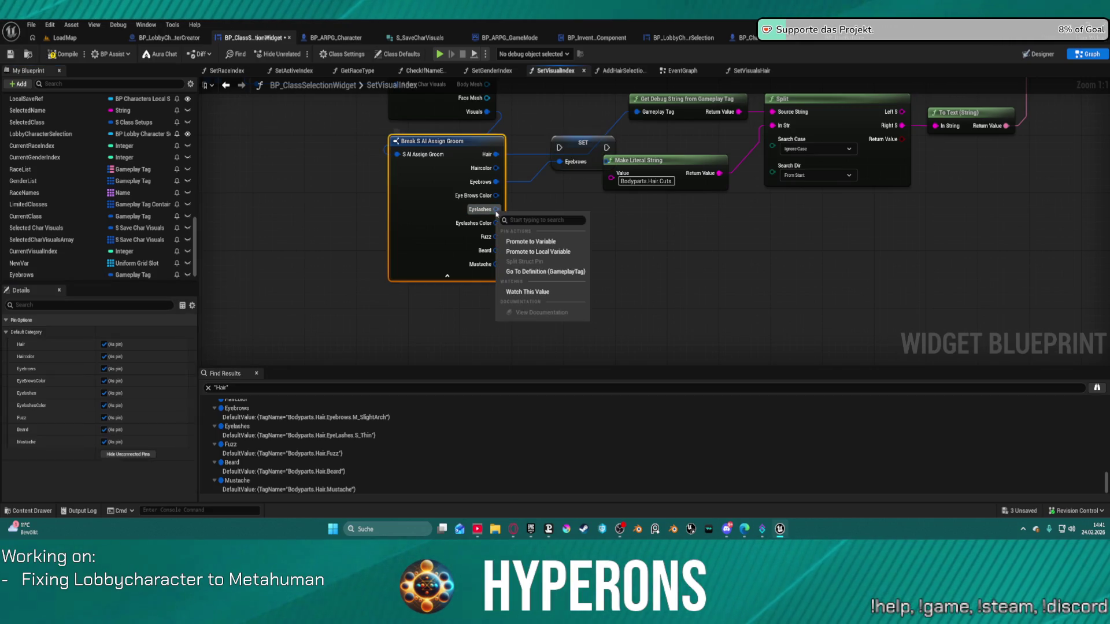
pyautogui.rightClick(496, 196)
pyautogui.click(537, 229)
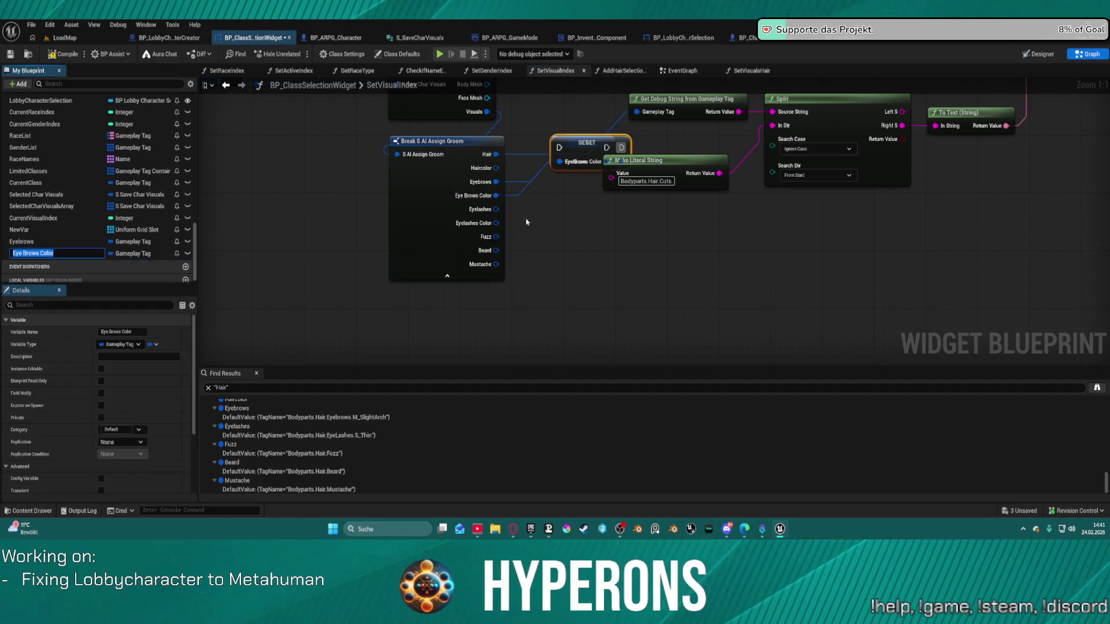
pyautogui.rightClick(496, 210)
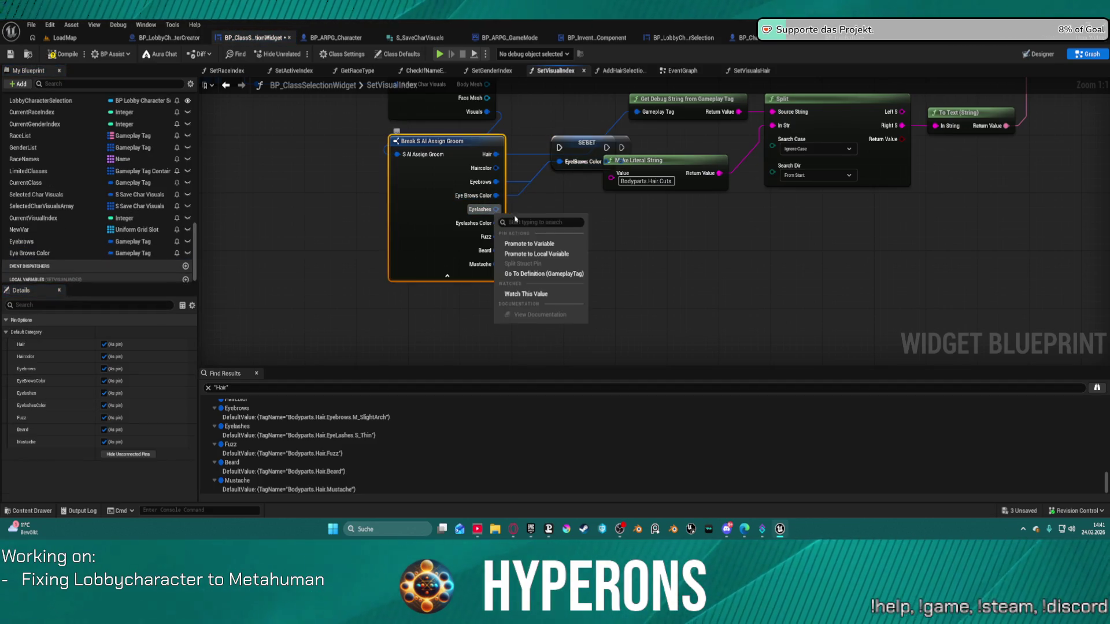
pyautogui.click(529, 243)
pyautogui.rightClick(496, 223)
pyautogui.click(533, 256)
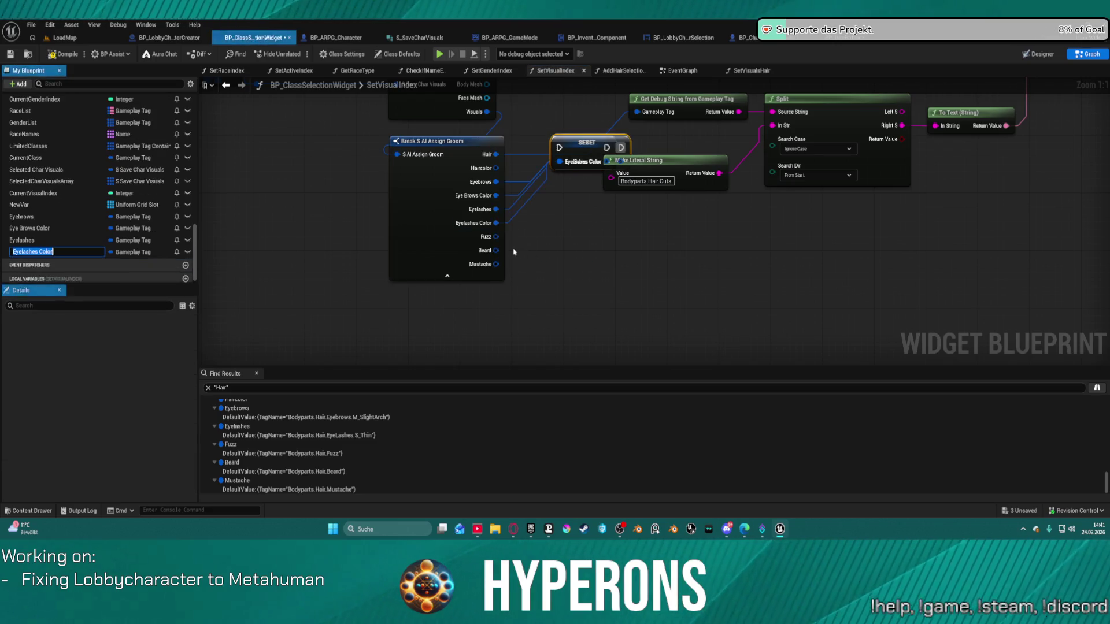
# - Promote the Fuzz, Beard and Mustache outputs to variables and delete the leftover SET node
pyautogui.rightClick(498, 244)
pyautogui.rightClick(497, 237)
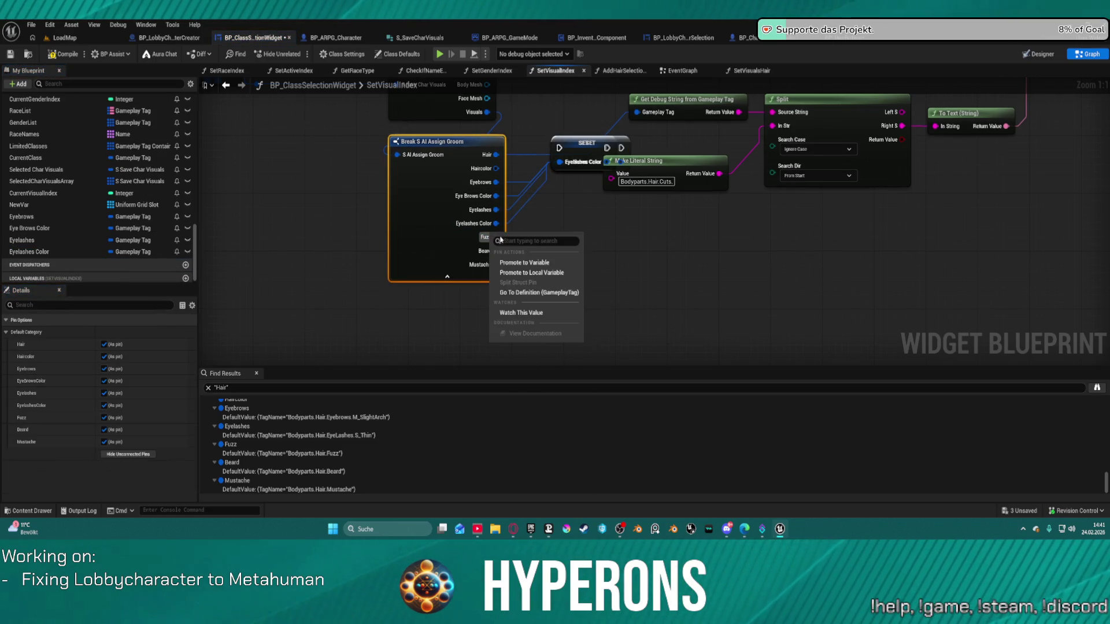
pyautogui.click(527, 262)
pyautogui.rightClick(496, 251)
pyautogui.click(509, 276)
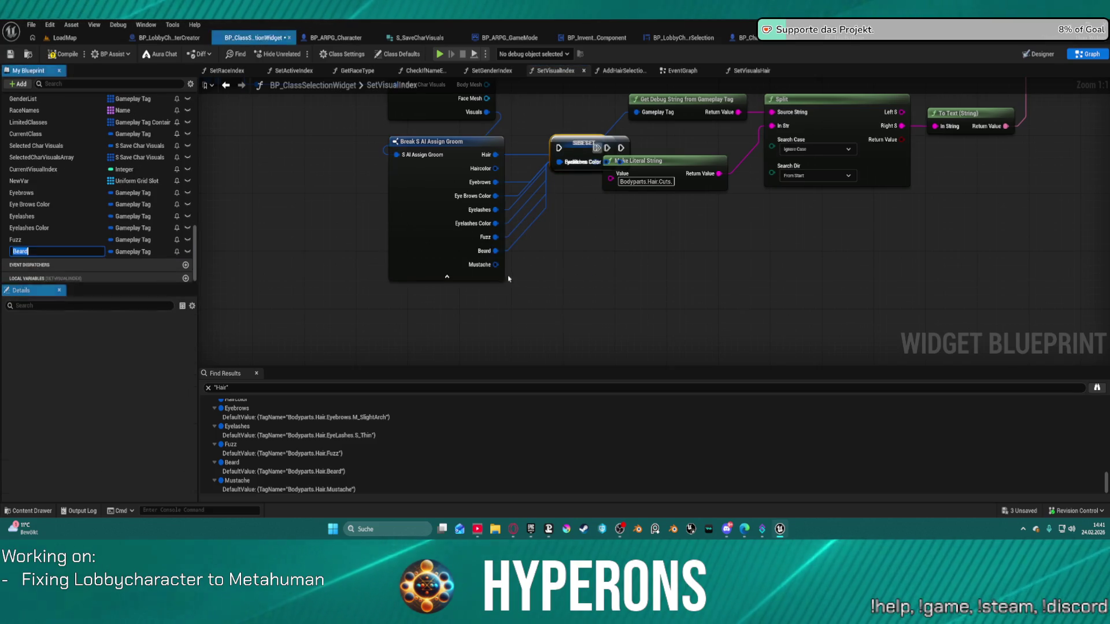
pyautogui.rightClick(496, 265)
pyautogui.click(509, 308)
pyautogui.moveTo(582, 269); pyautogui.dragTo(558, 137)
pyautogui.press('Delete')
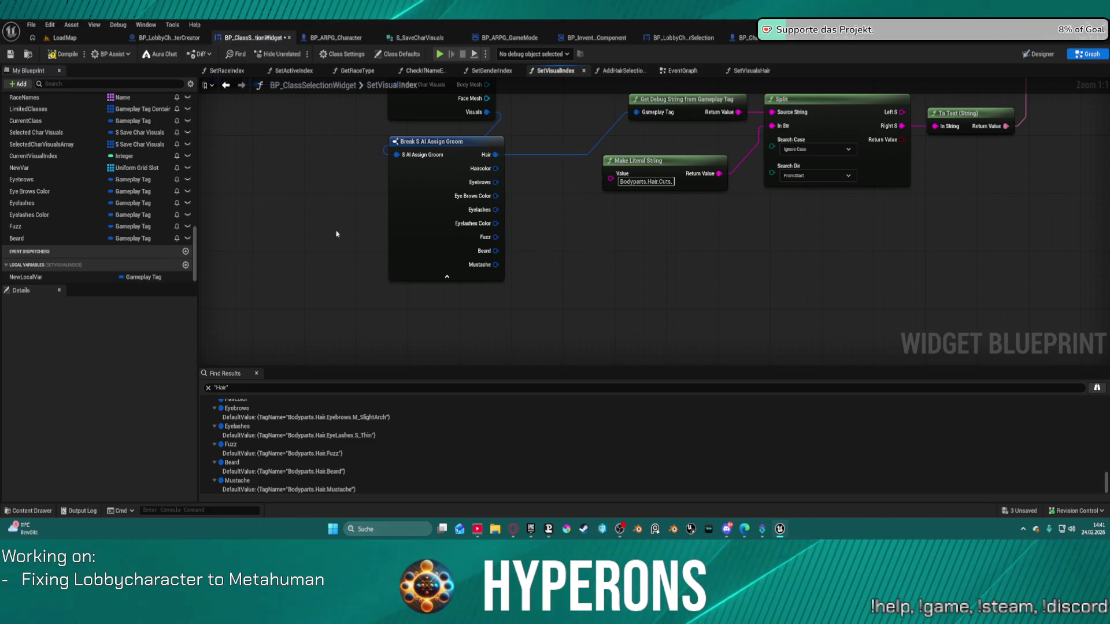
pyautogui.click(71, 181)
# - Put the Eyebrows variable in the Selected_Hair category
pyautogui.click(79, 239)
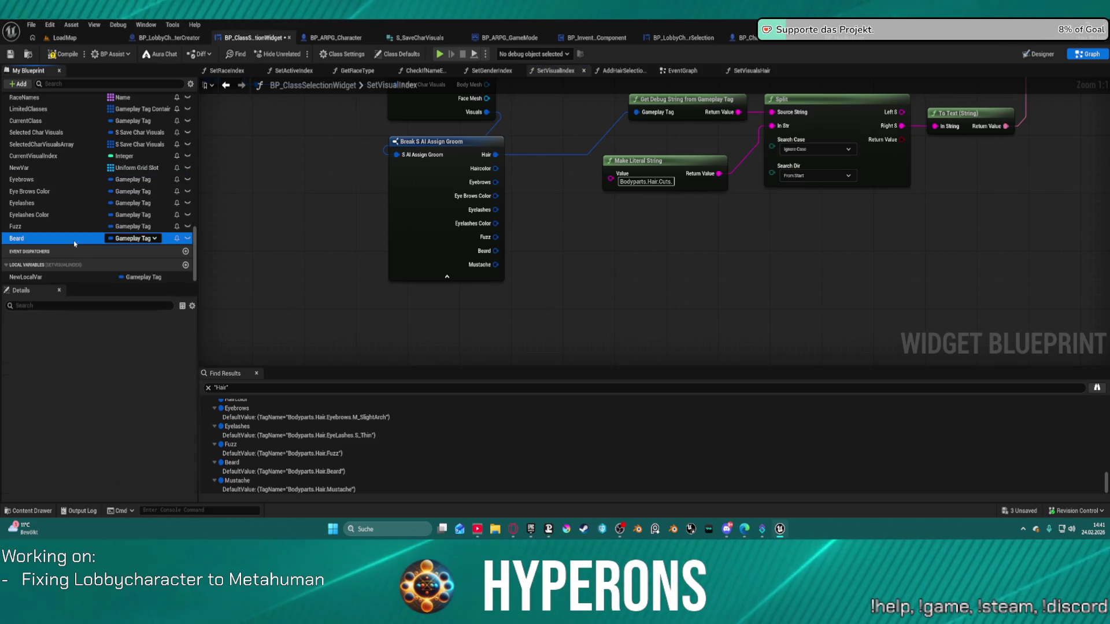
pyautogui.click(35, 191)
pyautogui.click(37, 183)
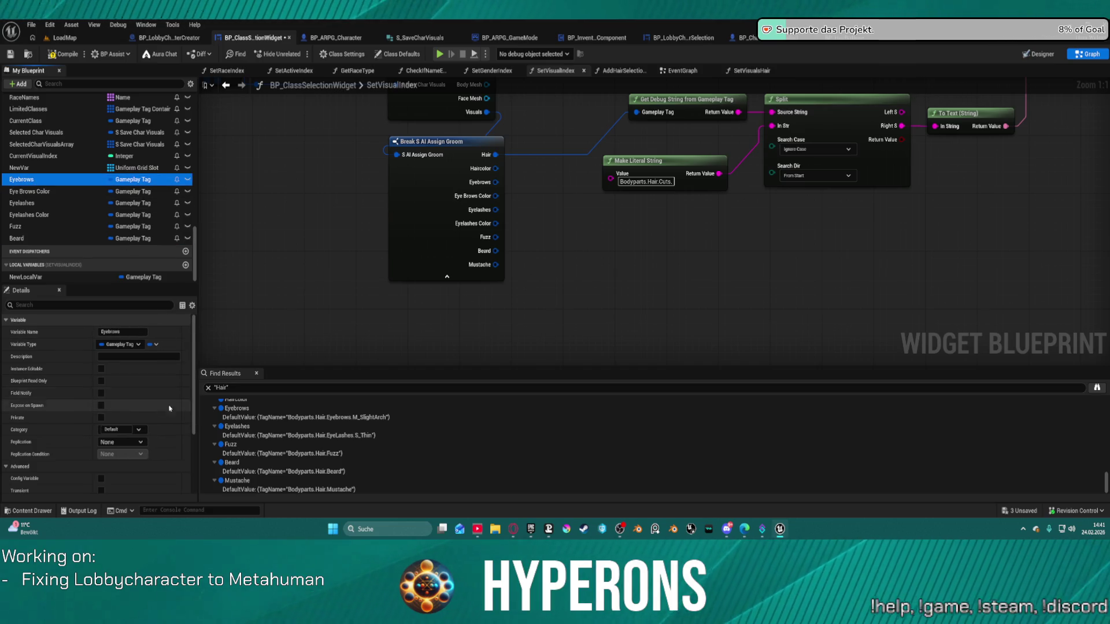
pyautogui.click(120, 430)
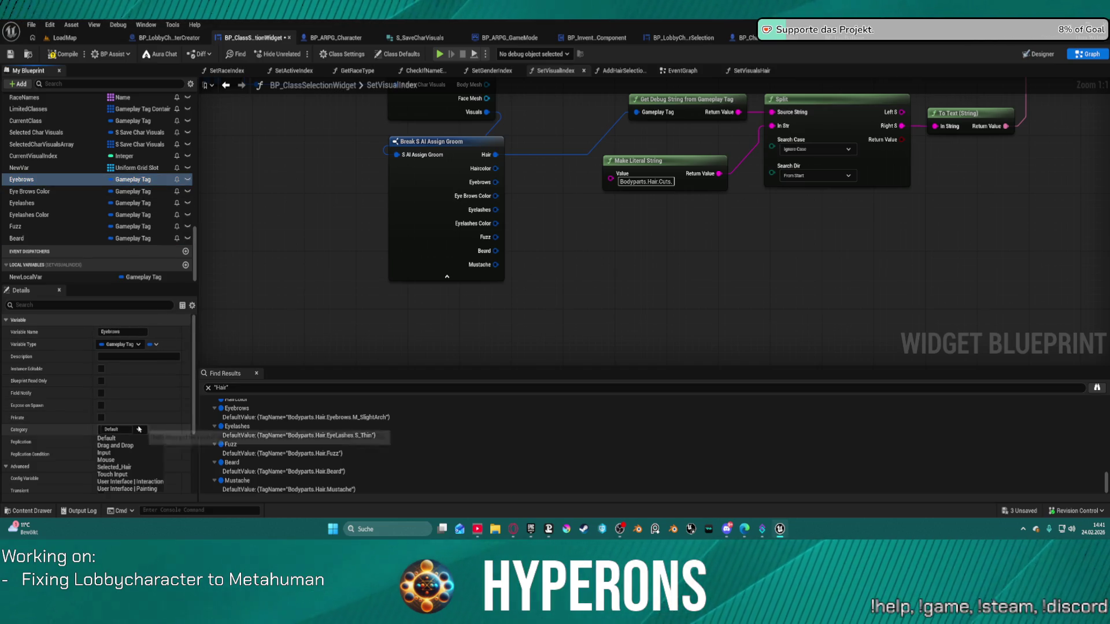
pyautogui.click(132, 468)
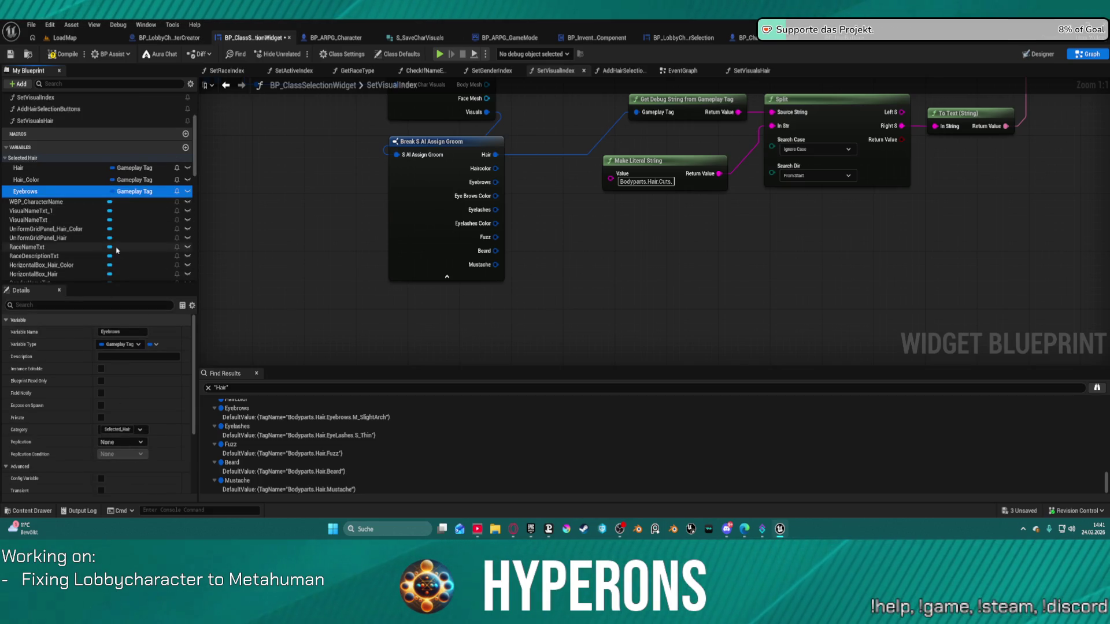
pyautogui.scroll(-5, 102, 261)
pyautogui.scroll(-10, 102, 261)
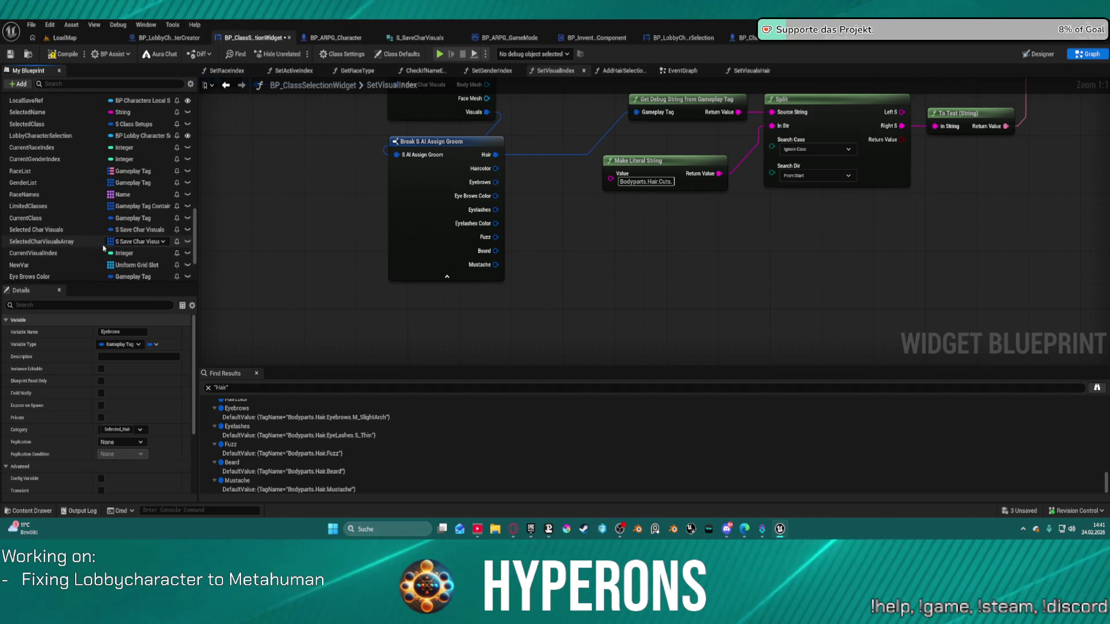
pyautogui.click(108, 253)
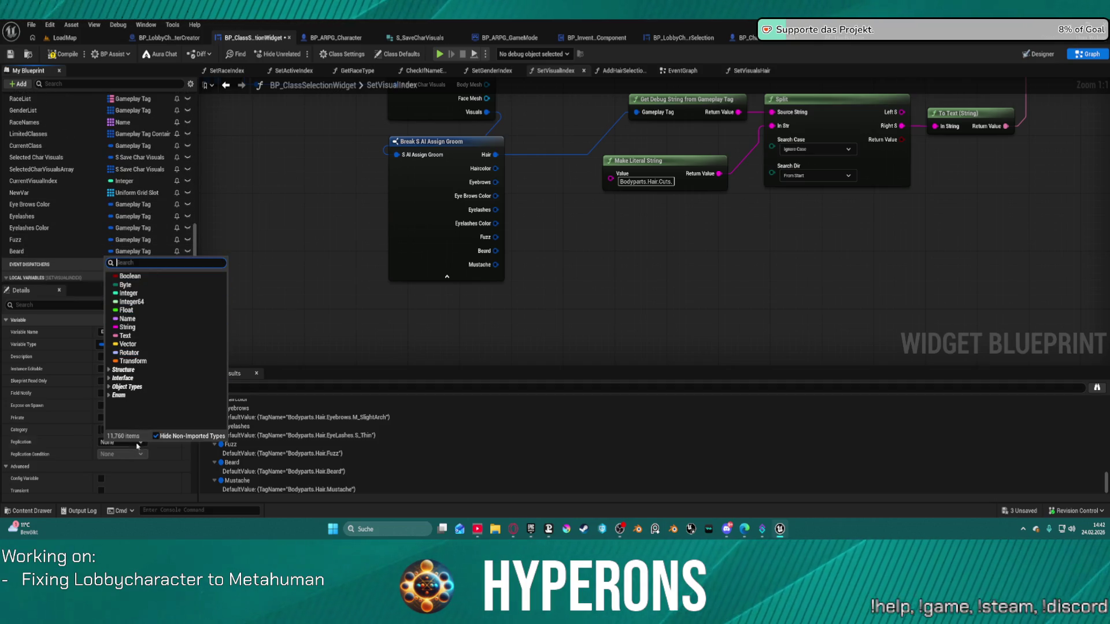
pyautogui.click(101, 446)
pyautogui.click(134, 429)
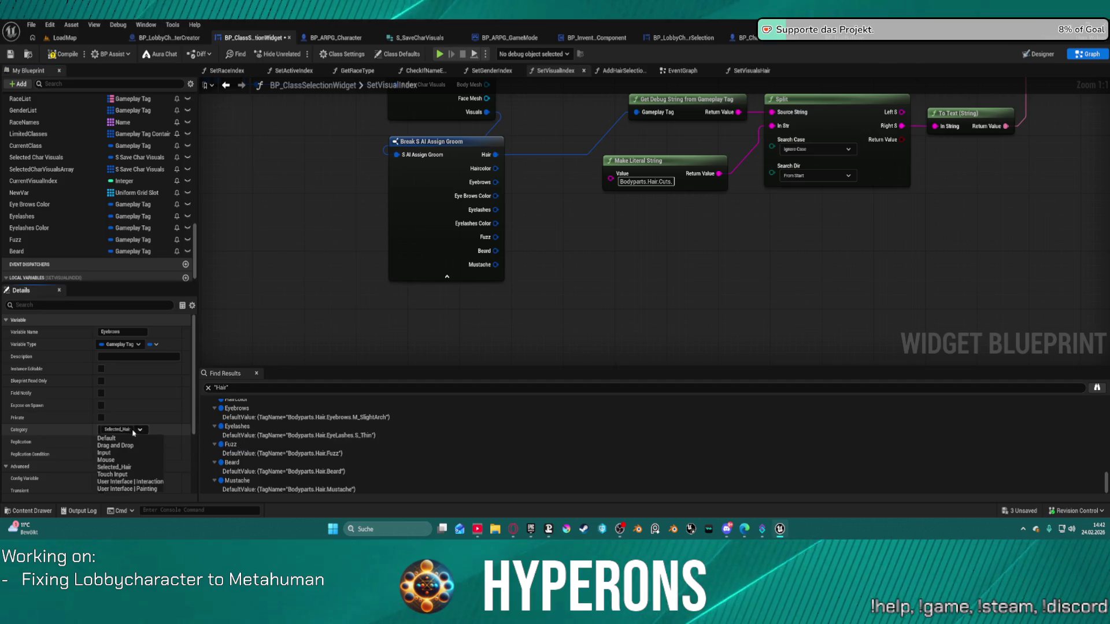
pyautogui.click(146, 468)
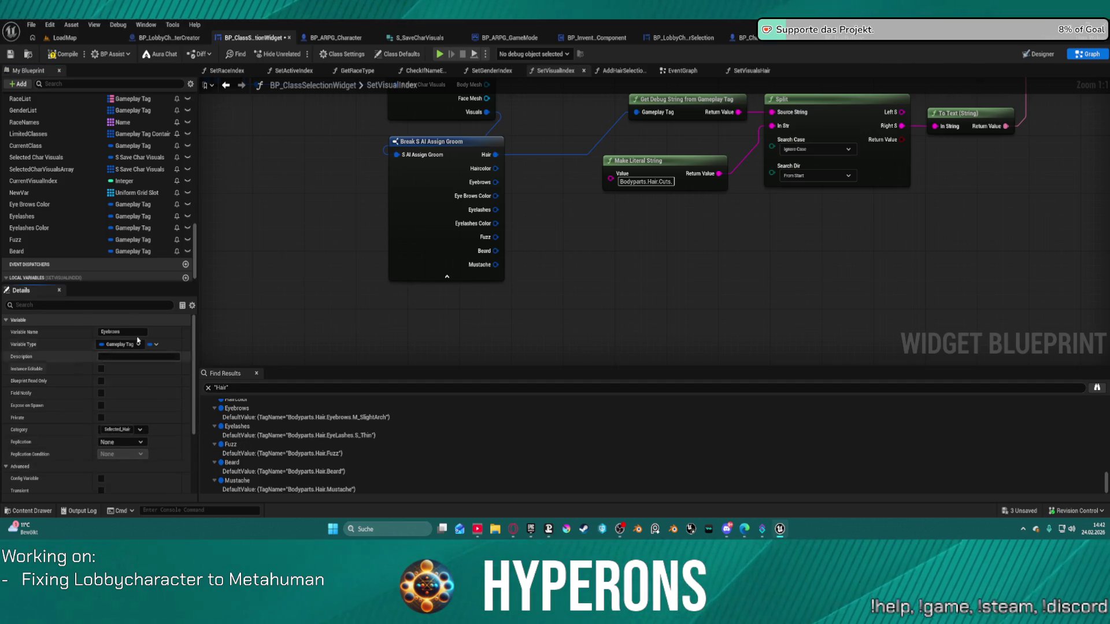
# - Put the Eye Brows Color variable in the Selected_Hair category
pyautogui.click(111, 208)
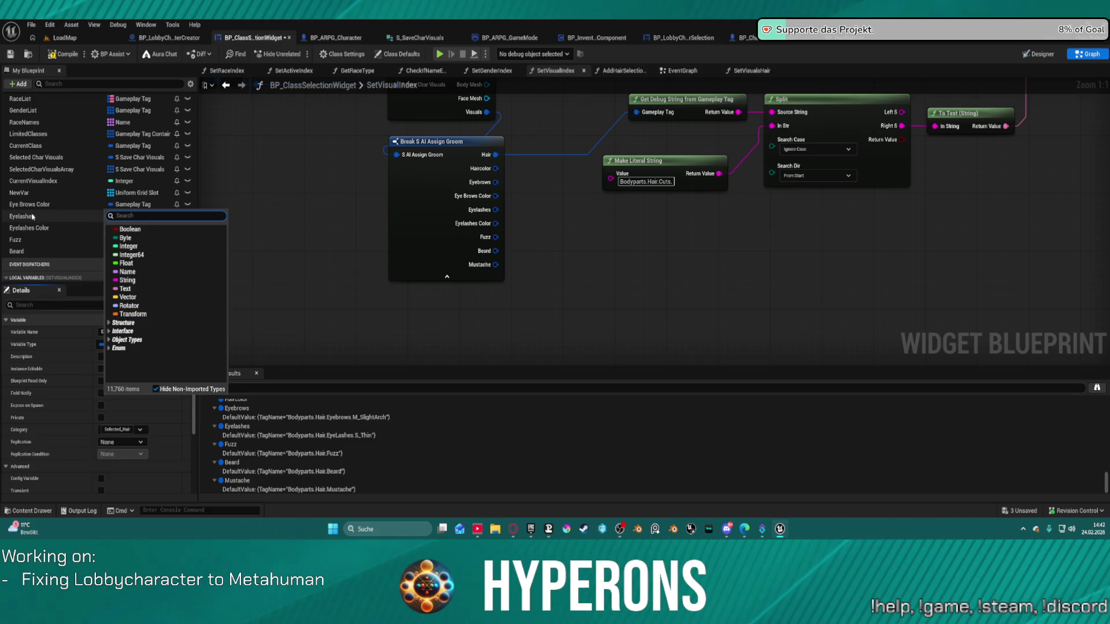
pyautogui.click(57, 205)
pyautogui.click(134, 430)
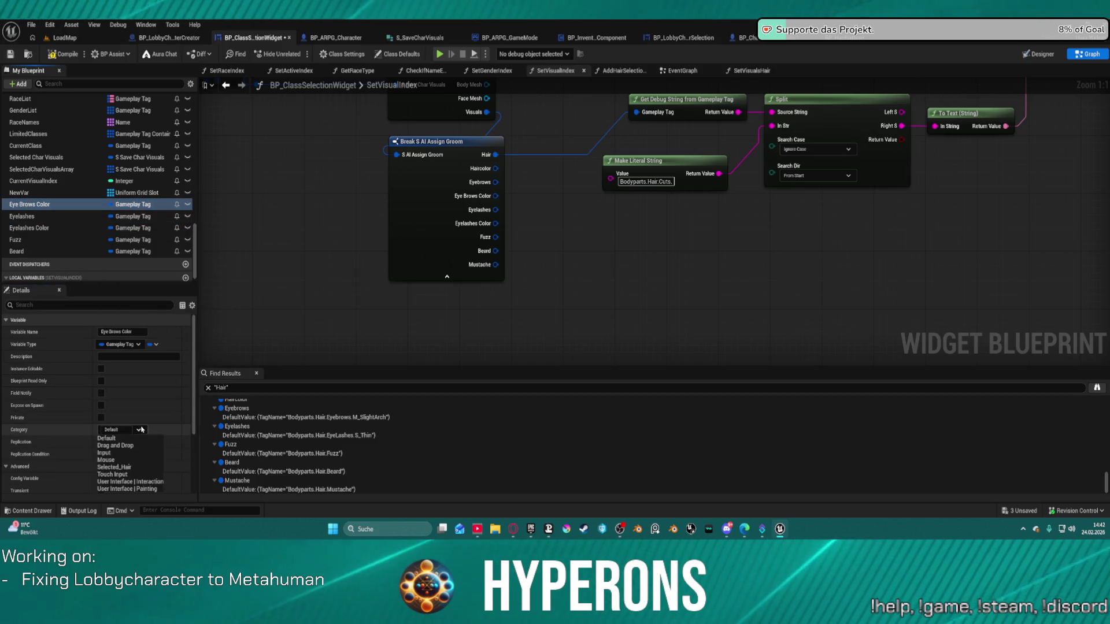
pyautogui.click(149, 467)
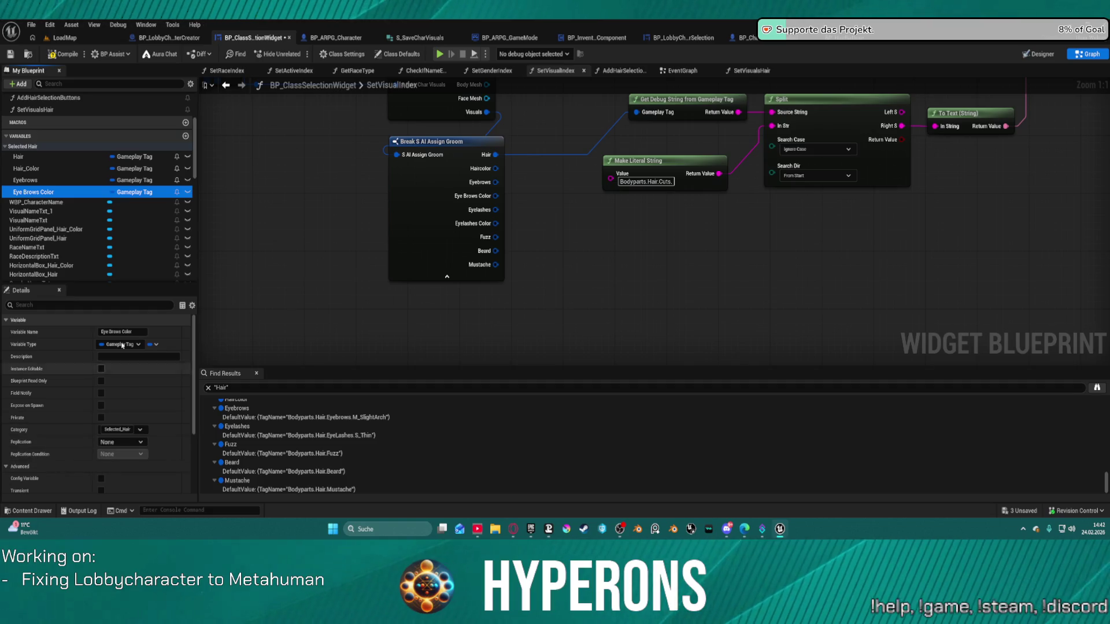
pyautogui.scroll(5, 113, 198)
pyautogui.scroll(-10, 113, 197)
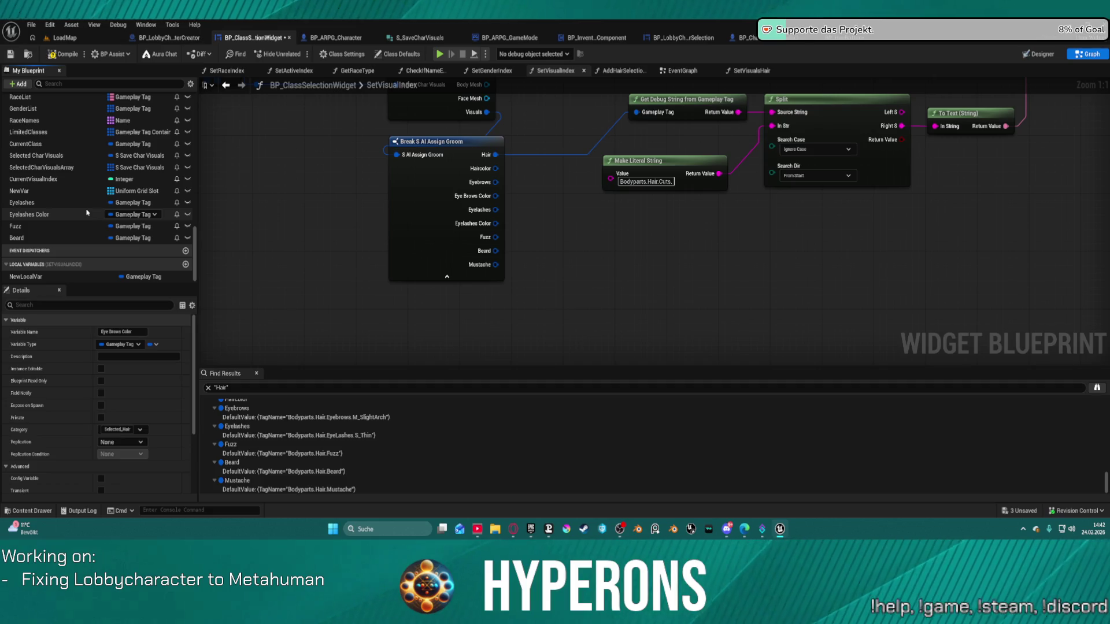
# - Put Eyelashes in Selected_Hair, then select the NewLocalVar local variable's type
pyautogui.click(86, 202)
pyautogui.click(138, 430)
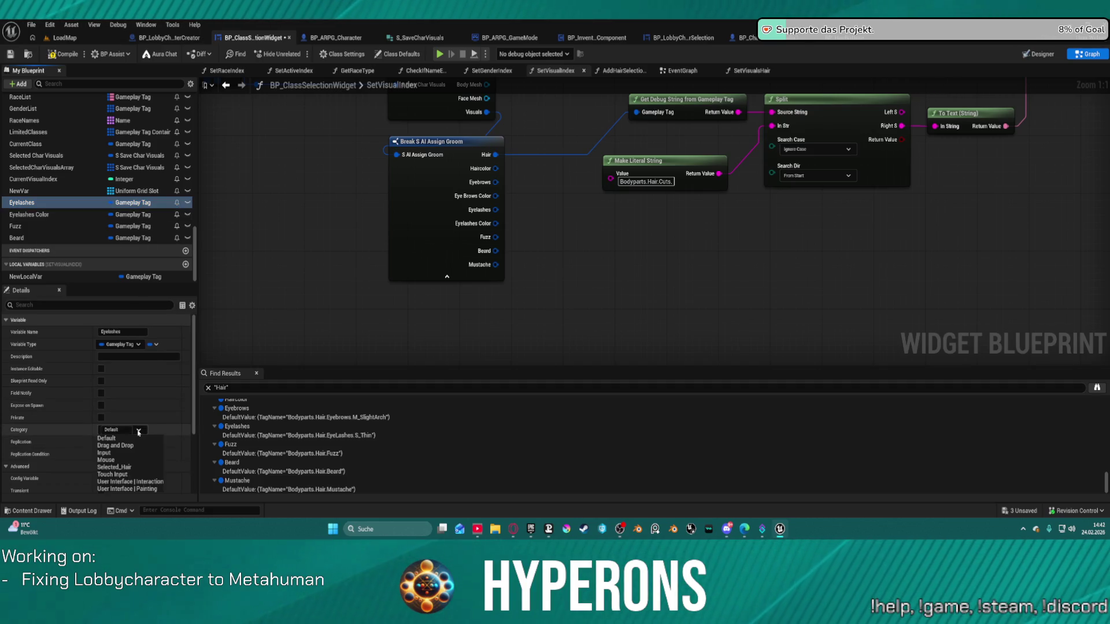
pyautogui.click(115, 467)
pyautogui.scroll(5, 115, 218)
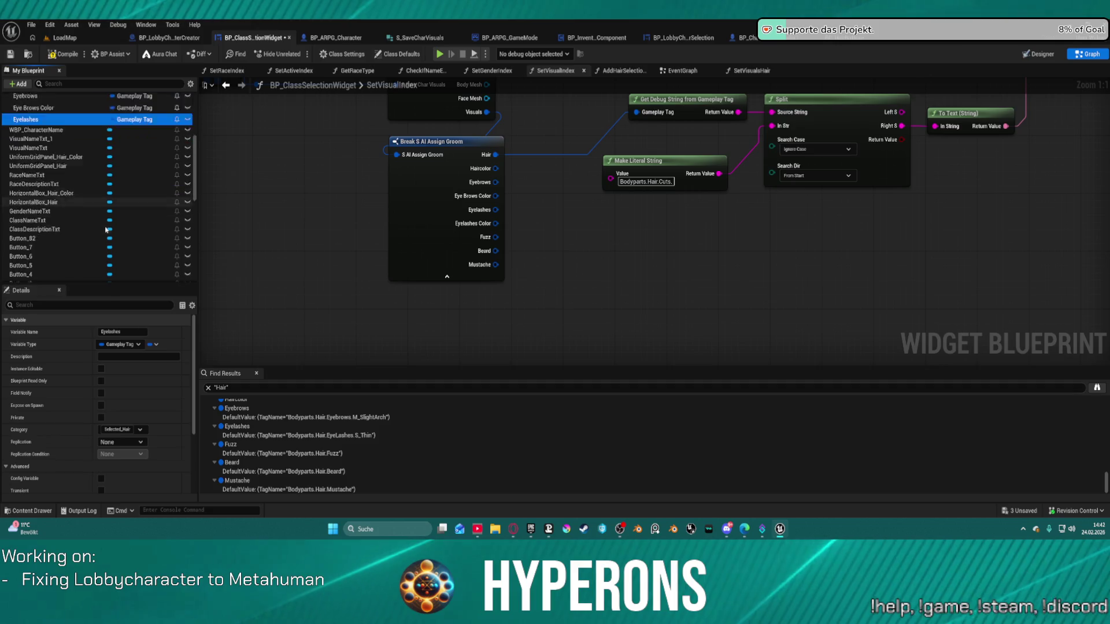
pyautogui.scroll(-5, 116, 219)
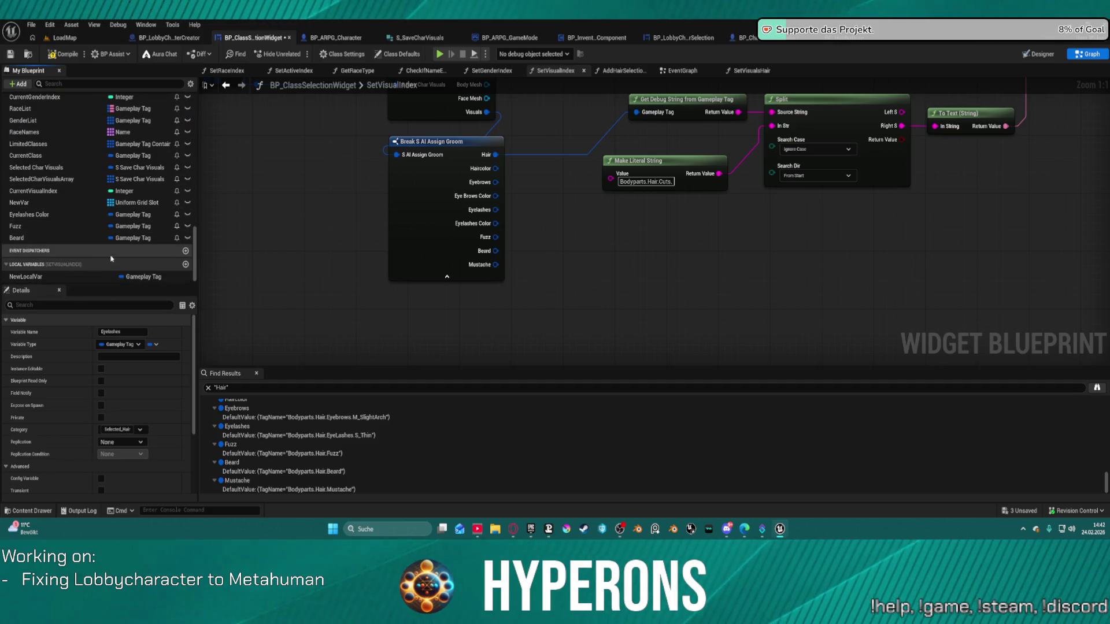
pyautogui.click(145, 277)
pyautogui.click(144, 277)
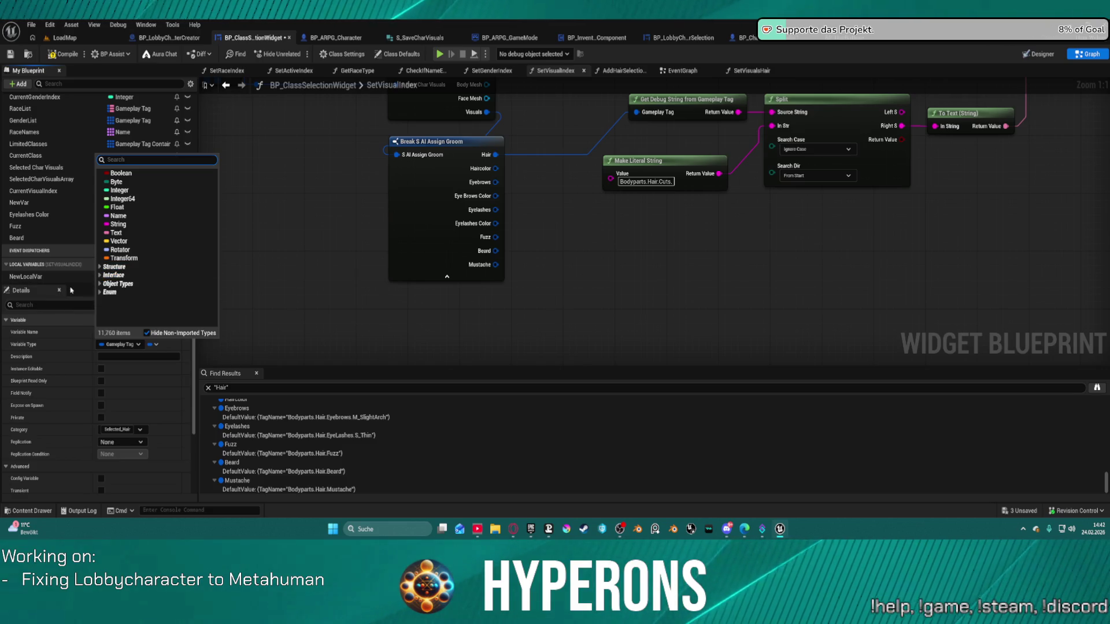
# - Type Selected_Hair as the Eyelashes Color variable's category
pyautogui.click(122, 429)
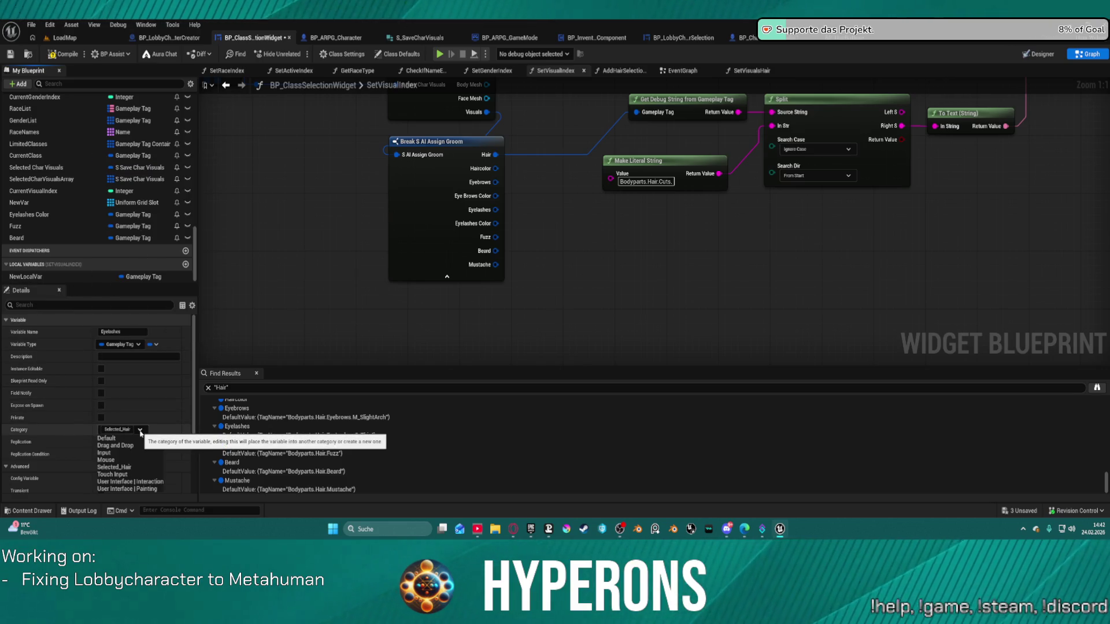
pyautogui.click(129, 428)
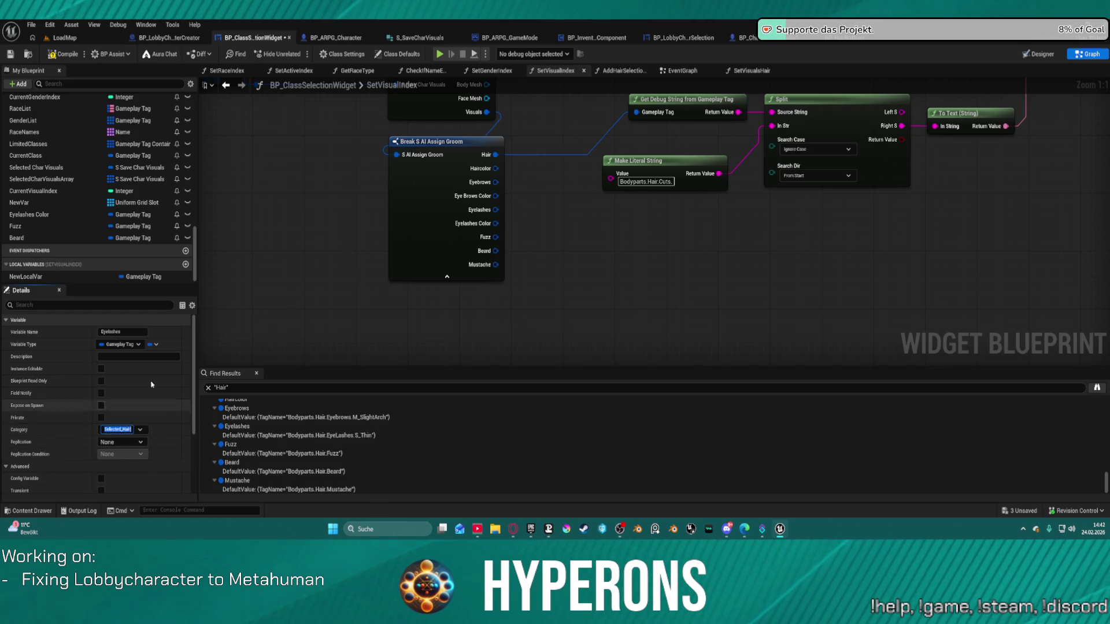
pyautogui.click(136, 231)
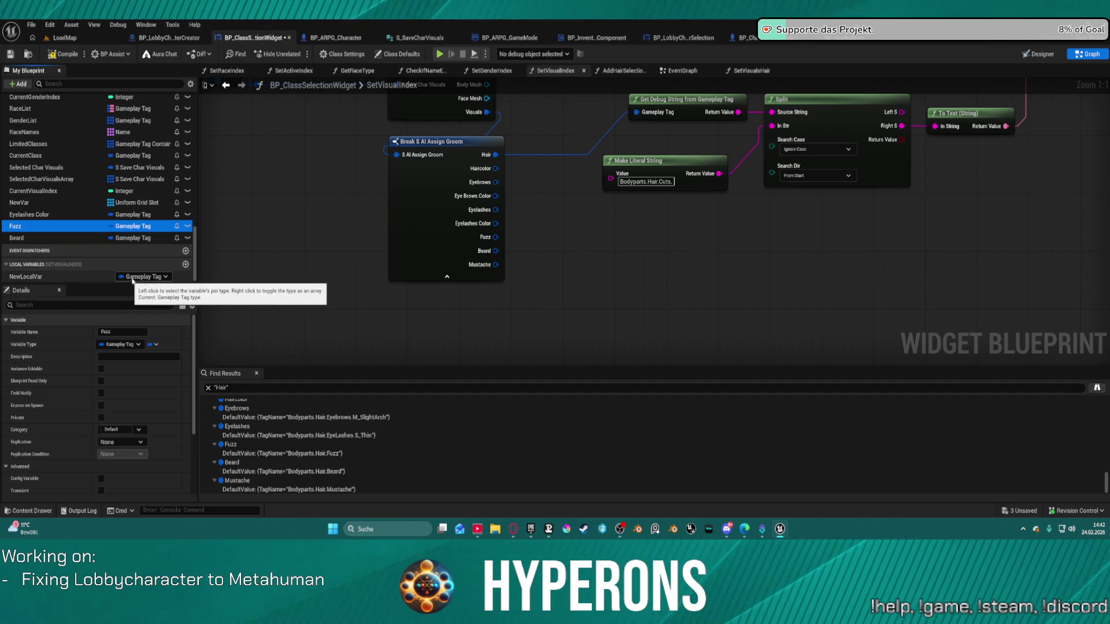
pyautogui.click(126, 217)
pyautogui.click(126, 217)
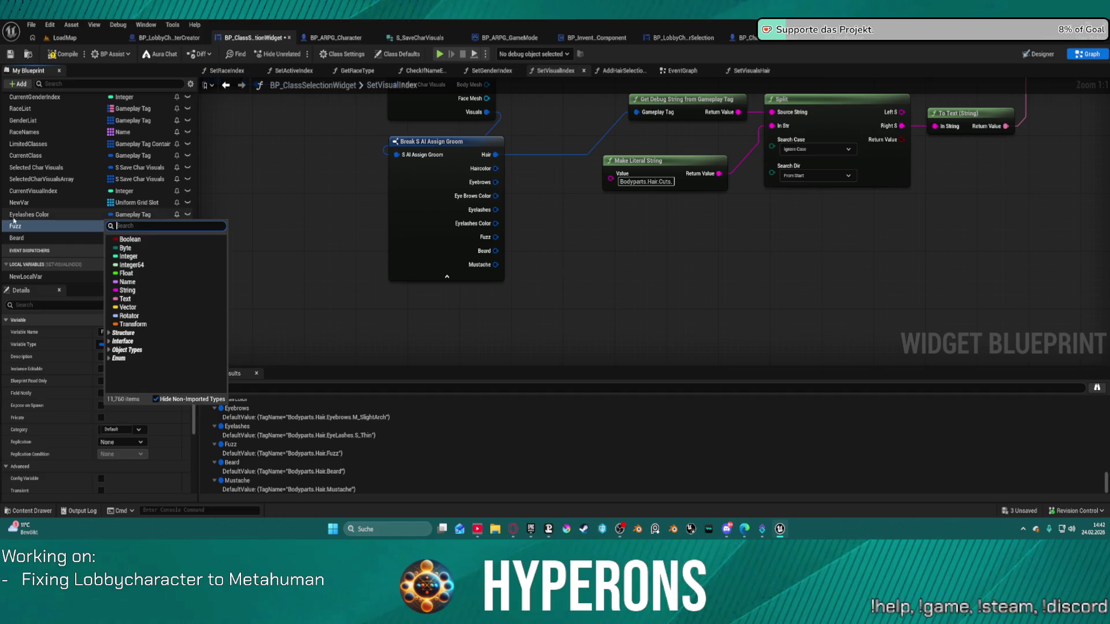
pyautogui.click(123, 429)
pyautogui.write('Selected_Hair')
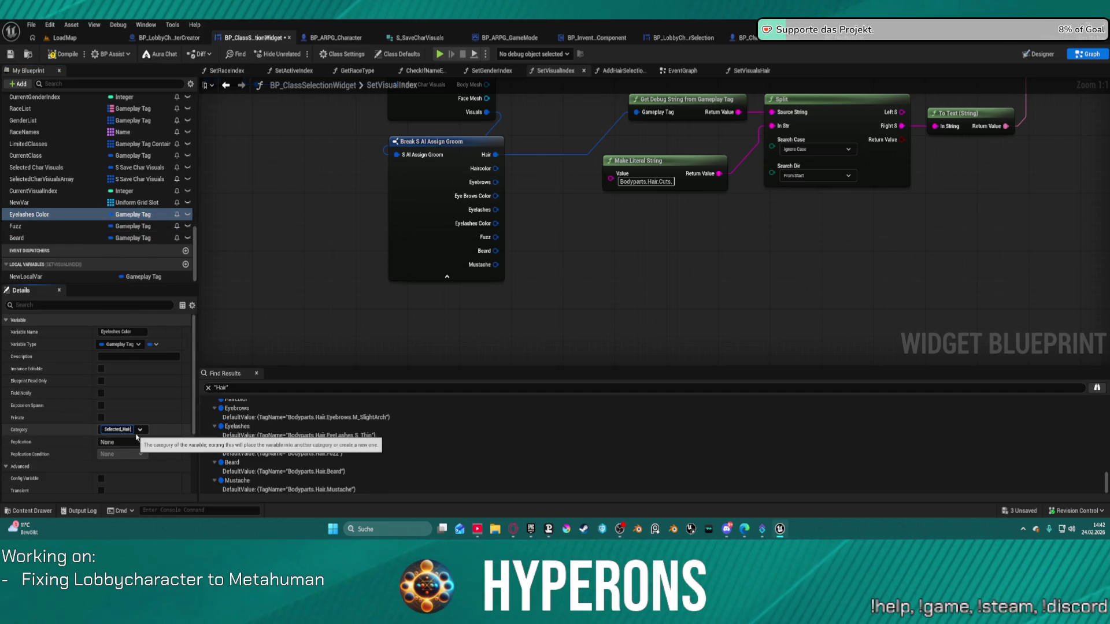
pyautogui.press('Return')
# - Set the Fuzz and Beard variables' categories to Selected_Hair
pyautogui.click(70, 226)
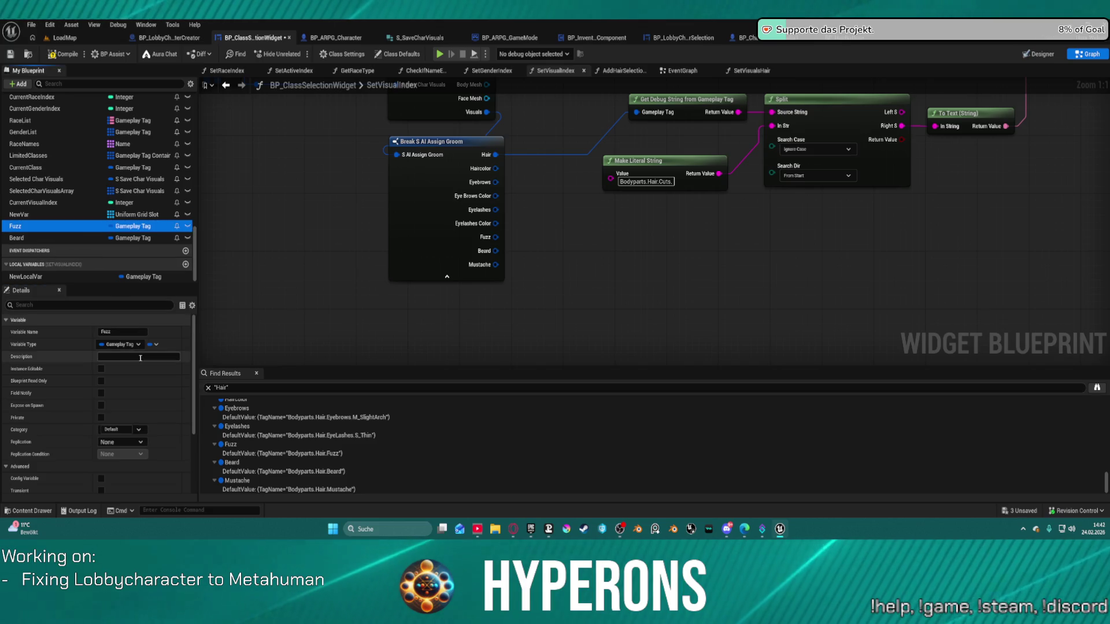
pyautogui.click(119, 429)
pyautogui.write('Selected_Hair')
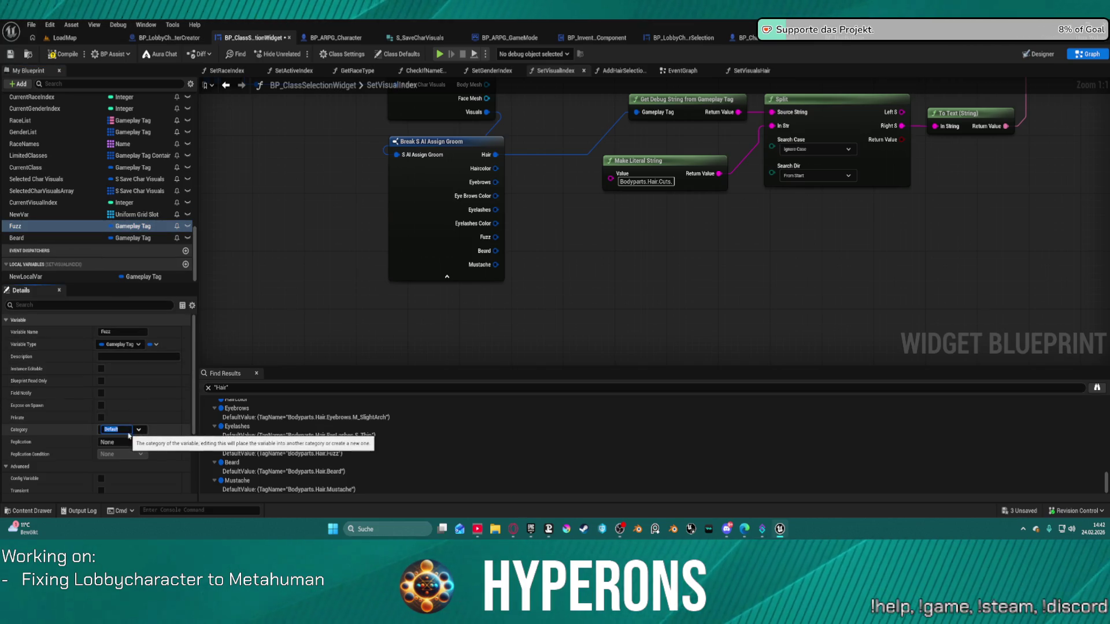
pyautogui.press('Return')
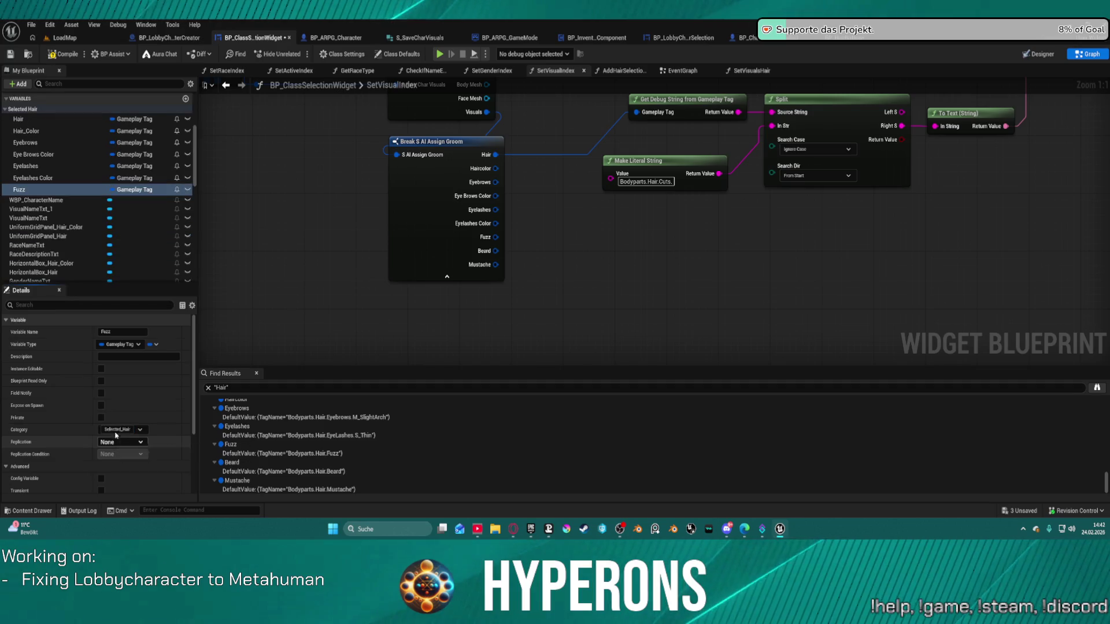
pyautogui.scroll(-10, 74, 265)
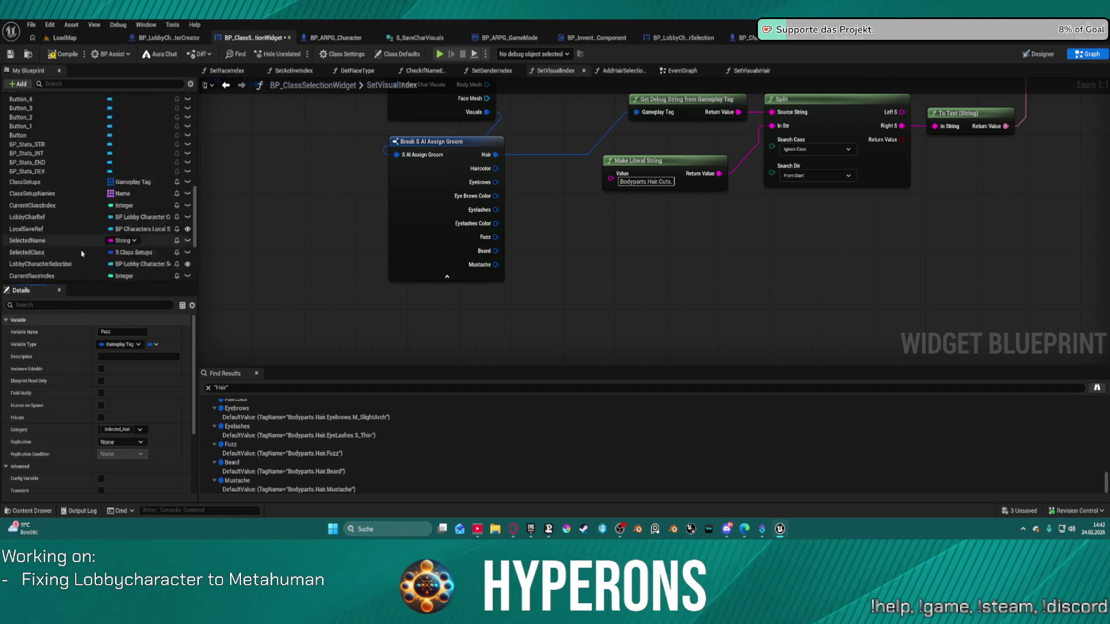
pyautogui.click(52, 240)
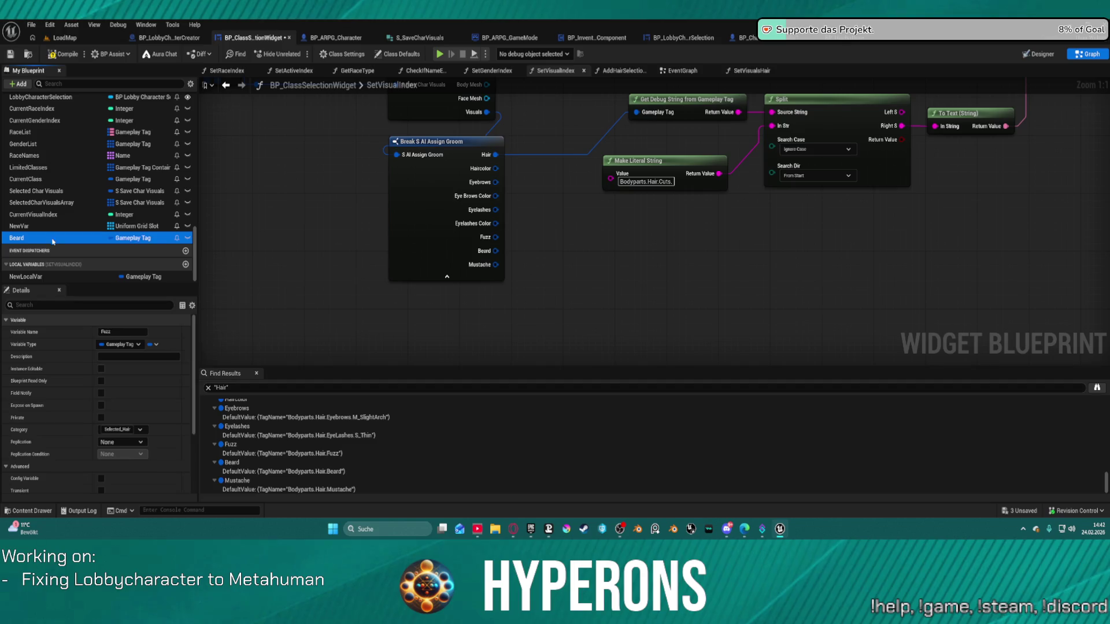
pyautogui.click(134, 345)
pyautogui.click(126, 431)
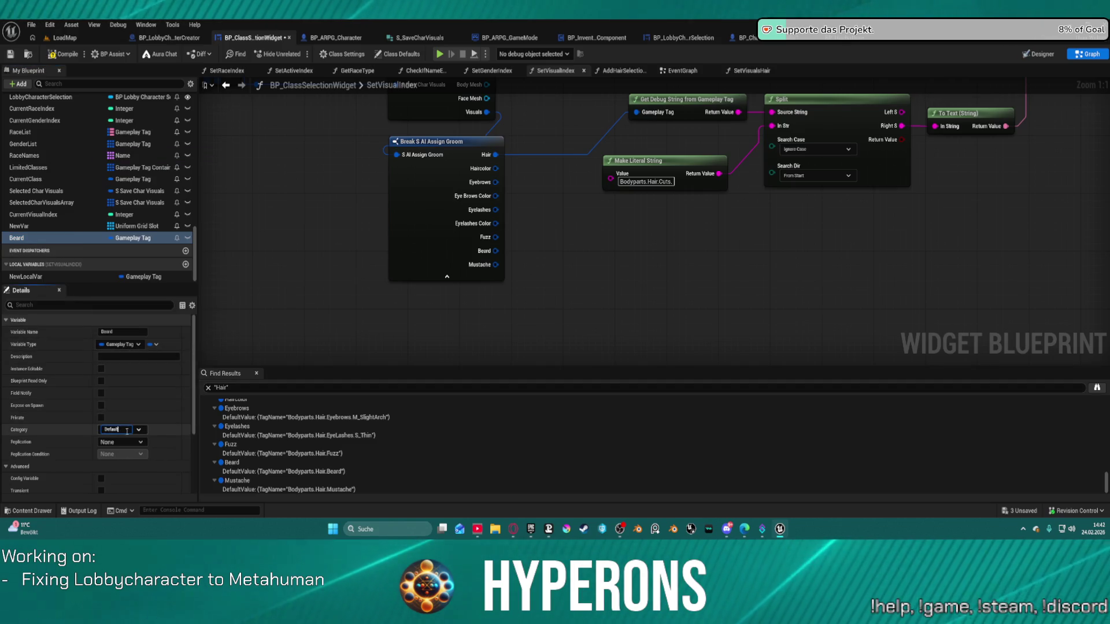
pyautogui.click(139, 429)
pyautogui.click(139, 449)
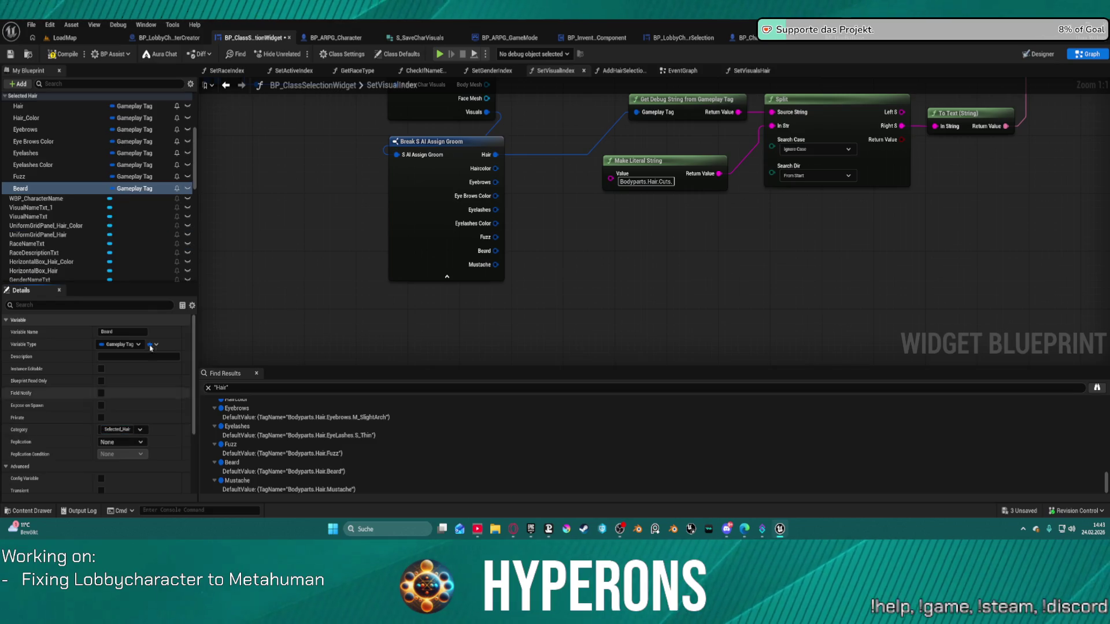
# - Check the categories of Hair_Color, Eye Brows Color and Eyelashes Color
pyautogui.scroll(3, 96, 162)
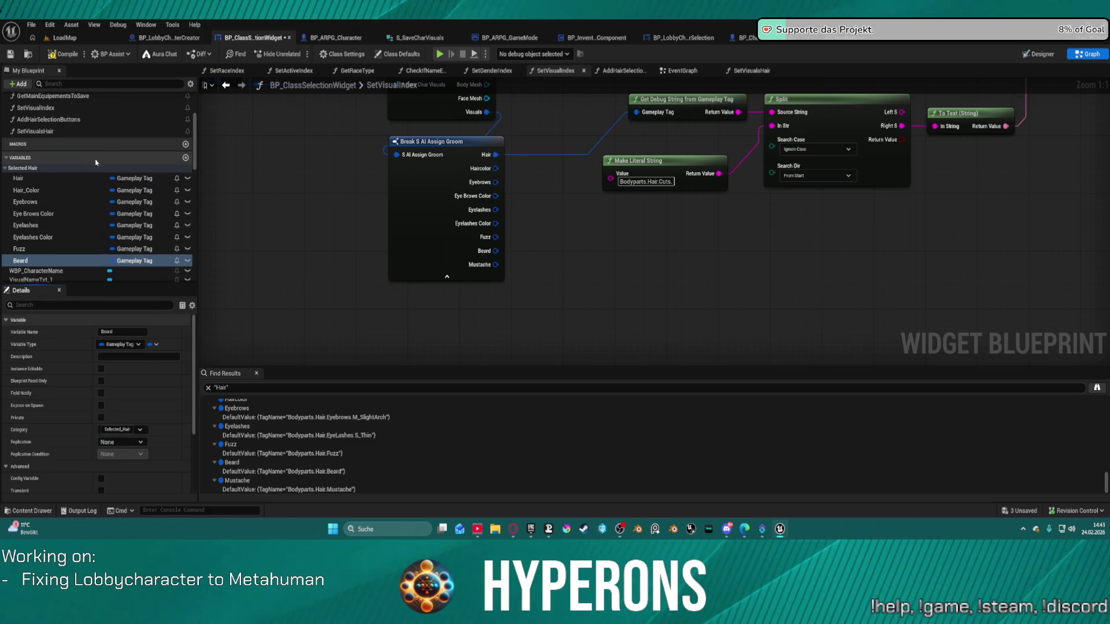
pyautogui.click(48, 189)
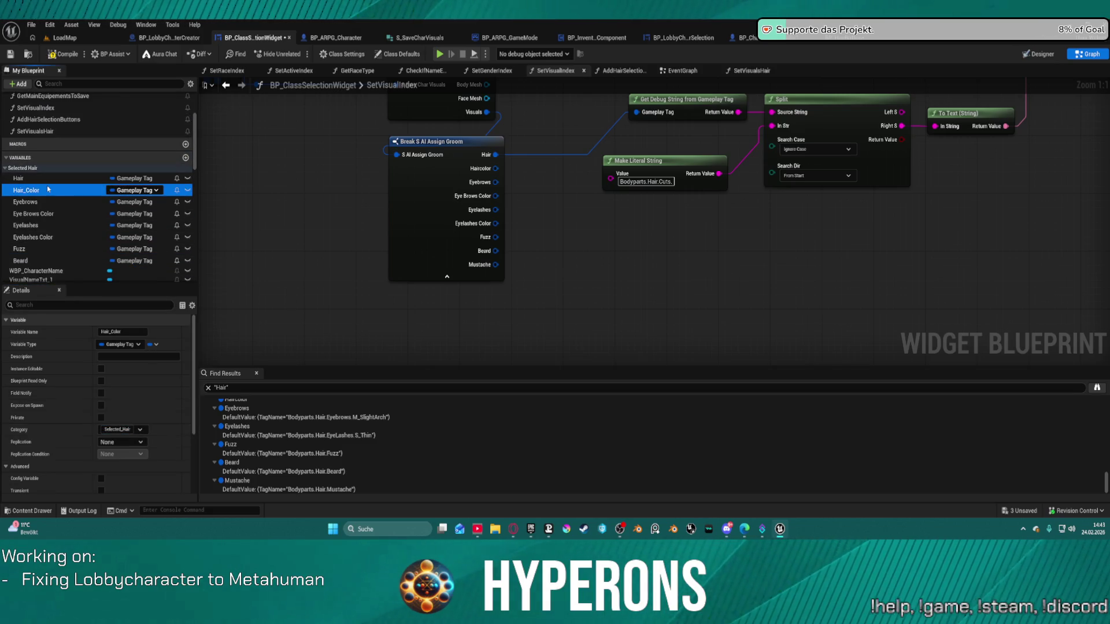
pyautogui.click(60, 214)
pyautogui.click(63, 240)
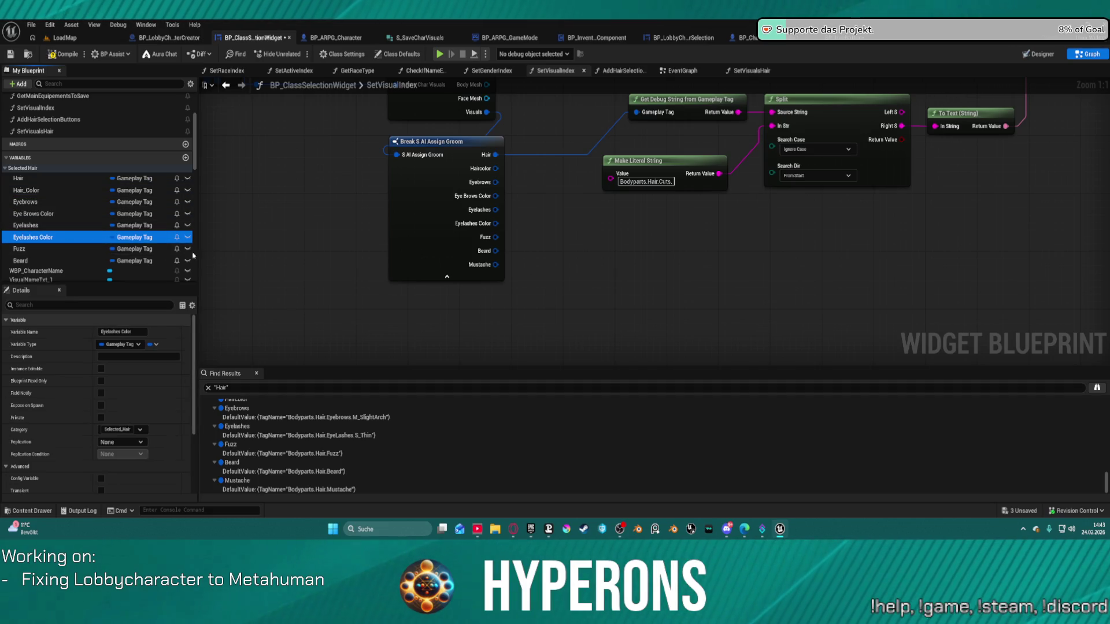
# - Delete the SET Visuals node from SetVisualIndex
pyautogui.click(62, 255)
pyautogui.click(35, 261)
pyautogui.scroll(-2, 671, 223)
pyautogui.moveTo(671, 223)
pyautogui.mouseDown()
pyautogui.moveTo(467, 351)
pyautogui.moveTo(248, 330)
pyautogui.moveTo(210, 340)
pyautogui.mouseUp()
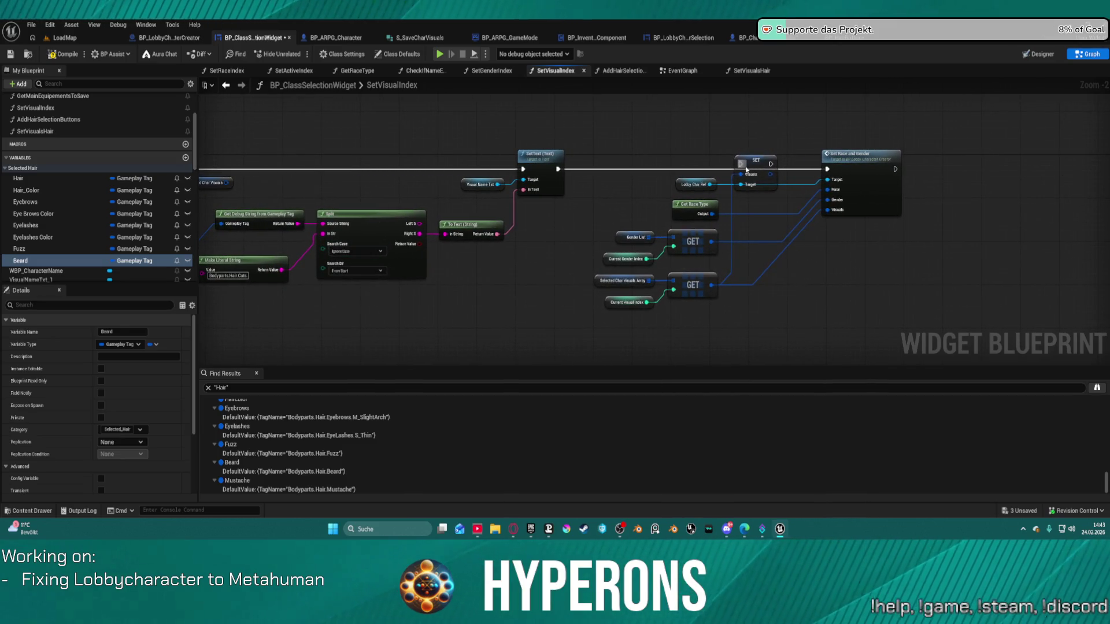
pyautogui.moveTo(764, 200); pyautogui.dragTo(764, 200)
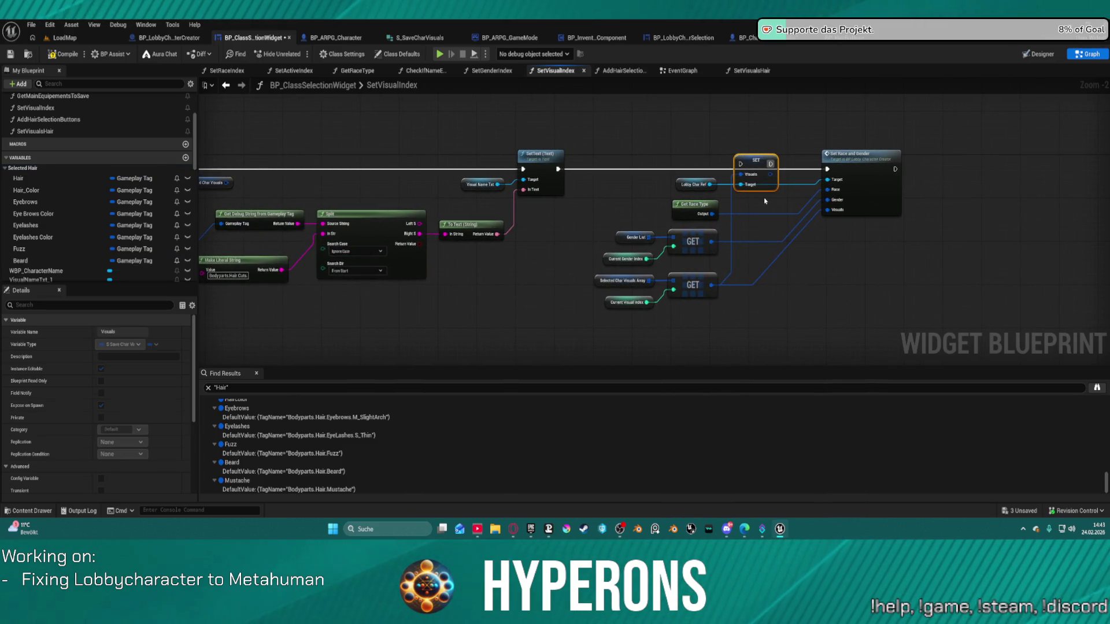
pyautogui.press('Delete')
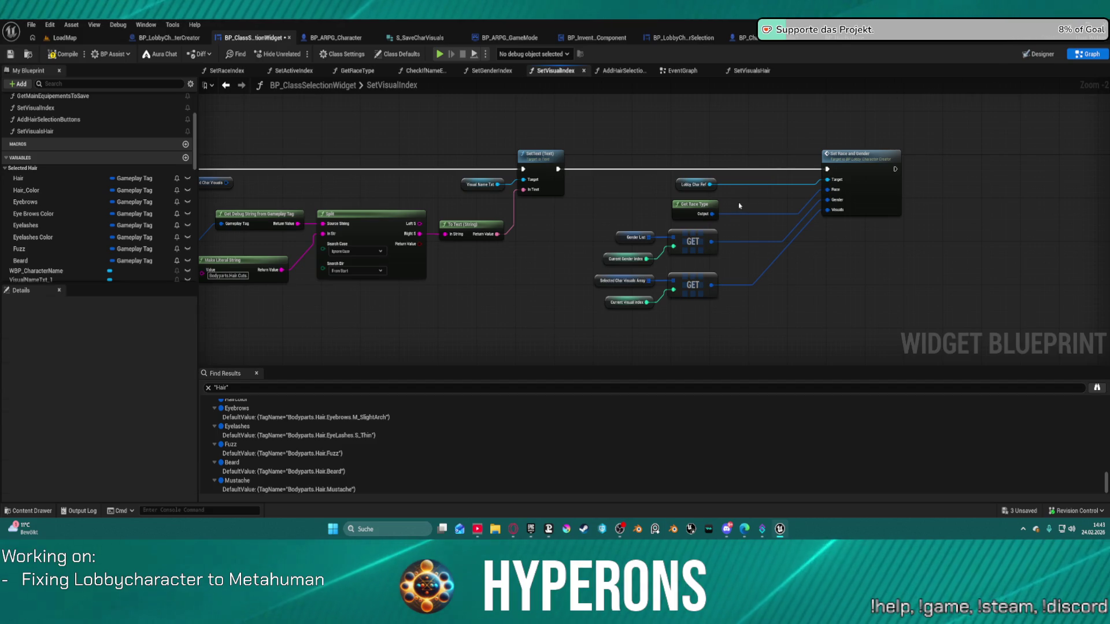
# - Delete the stray Selected Char Visuals getter and open the SetVisualsHair function
pyautogui.moveTo(610, 202); pyautogui.dragTo(959, 208)
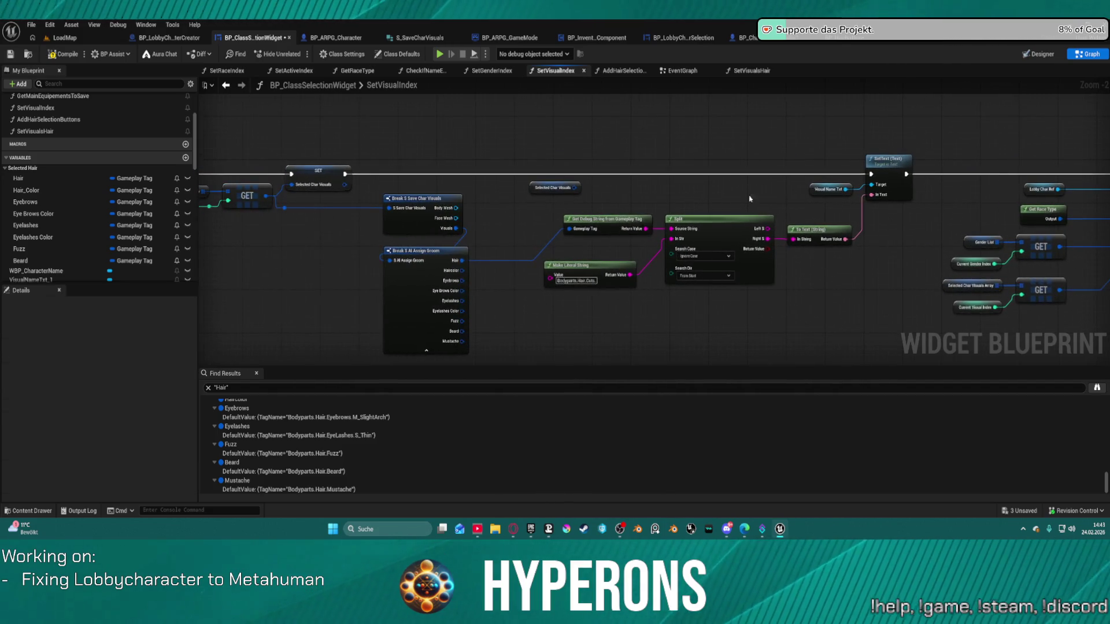
pyautogui.moveTo(533, 194); pyautogui.dragTo(532, 194)
pyautogui.press('Delete')
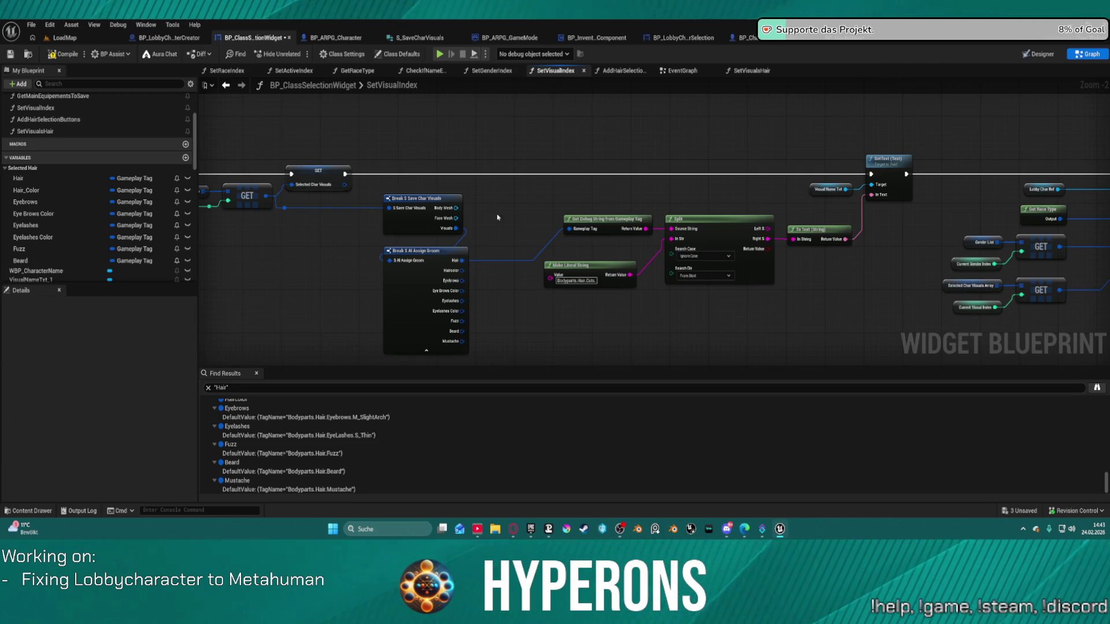
pyautogui.click(755, 71)
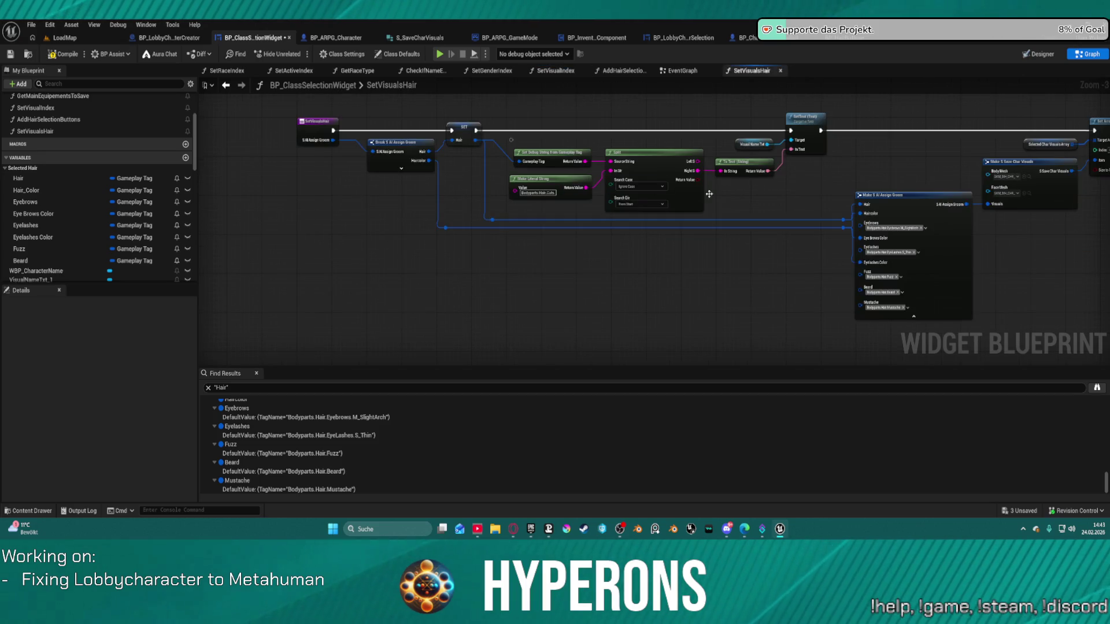
pyautogui.moveTo(864, 198); pyautogui.dragTo(709, 192)
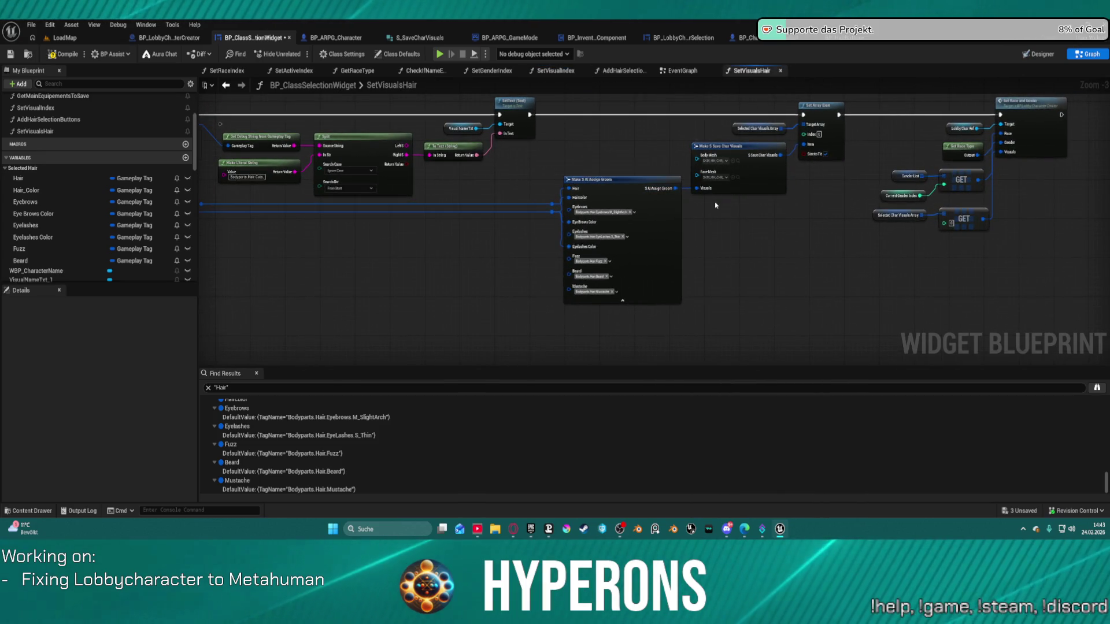
pyautogui.click(613, 180)
pyautogui.moveTo(523, 178)
pyautogui.mouseDown()
pyautogui.moveTo(605, 275)
pyautogui.moveTo(678, 227)
pyautogui.moveTo(776, 198)
pyautogui.mouseUp()
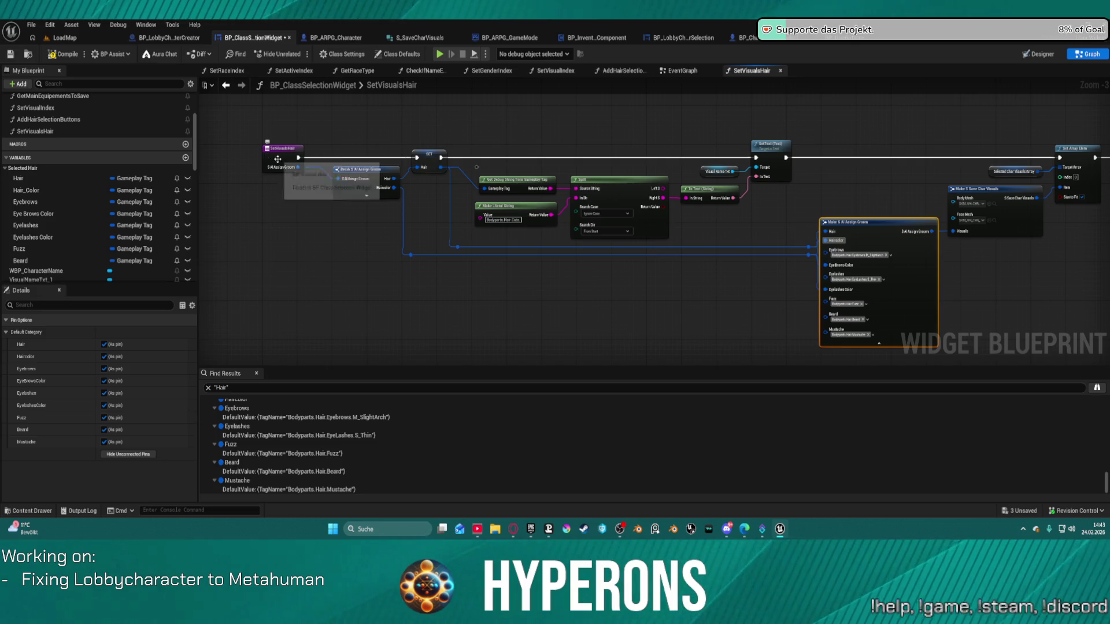
pyautogui.click(843, 39)
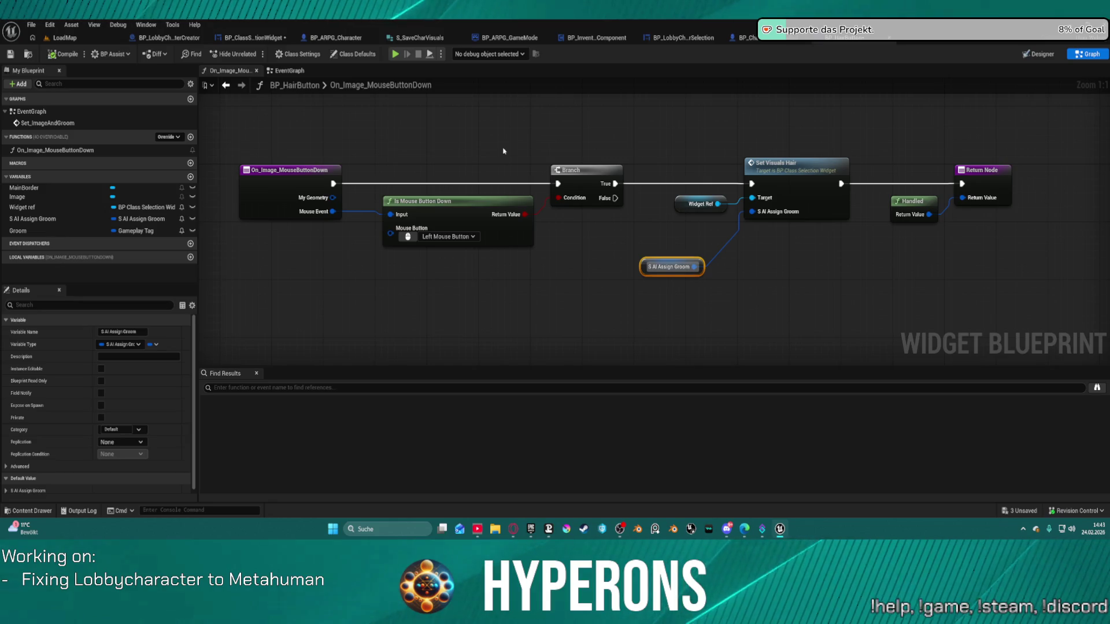
pyautogui.click(762, 44)
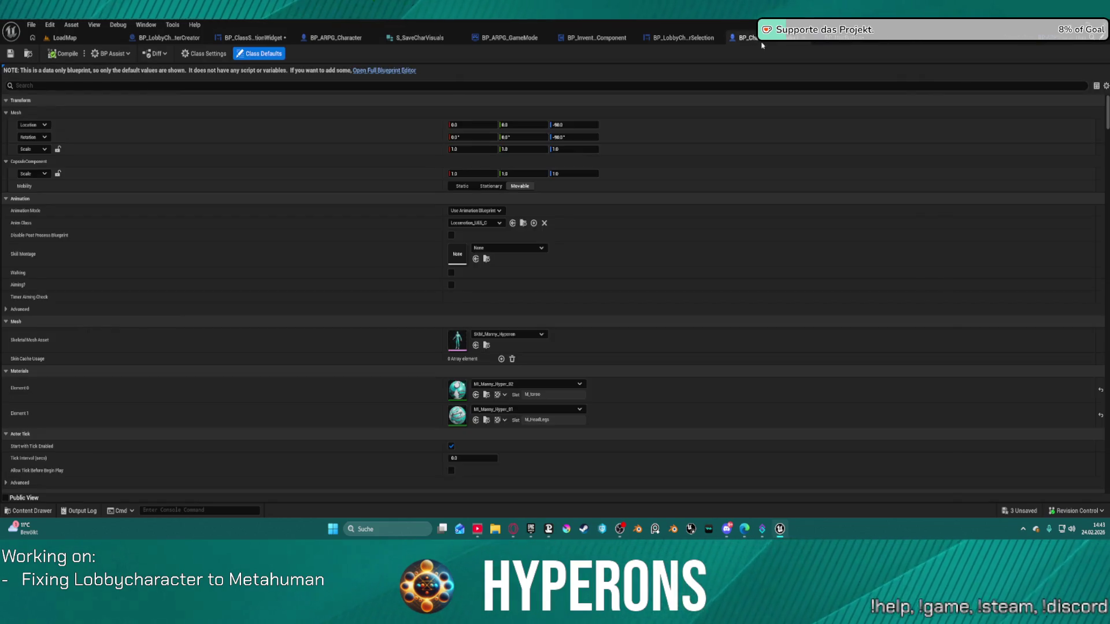
pyautogui.click(668, 41)
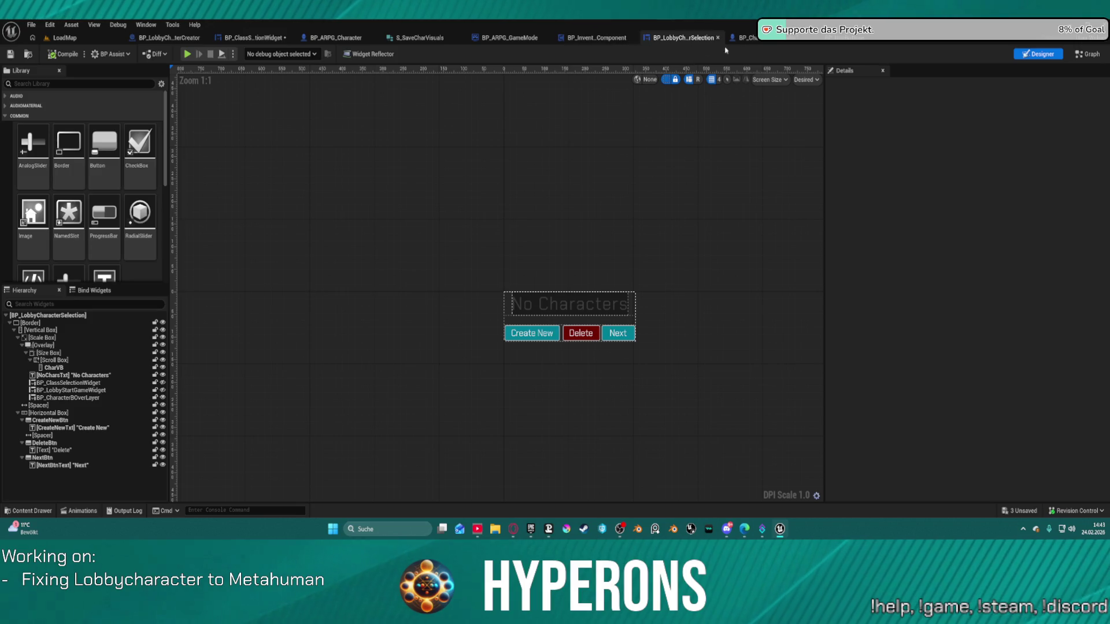
pyautogui.click(1087, 54)
pyautogui.click(255, 37)
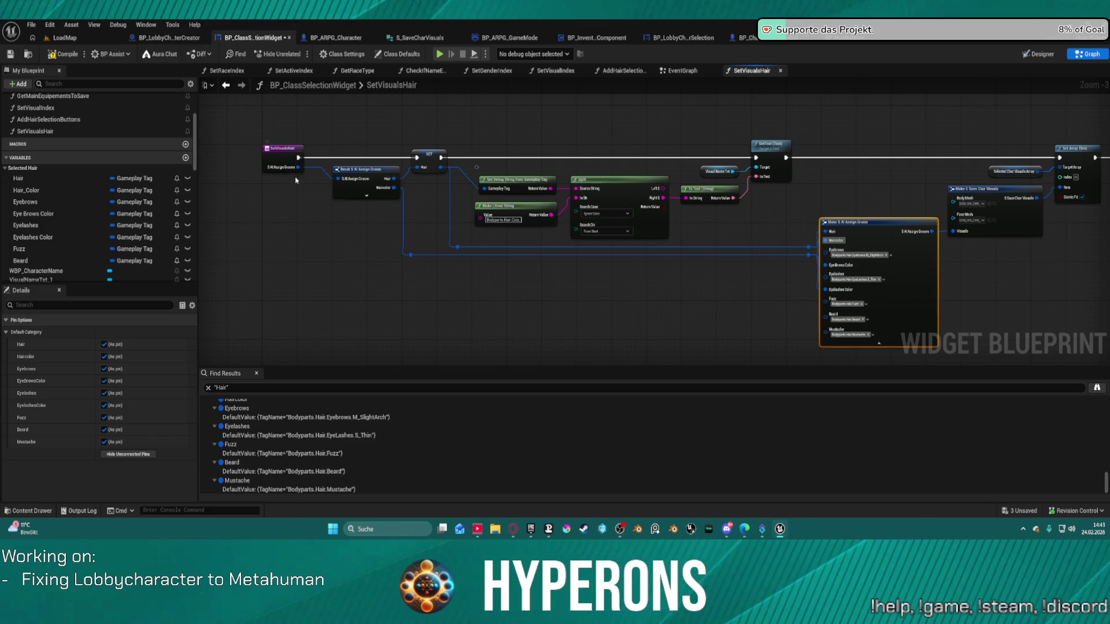
pyautogui.moveTo(697, 297)
pyautogui.mouseDown()
pyautogui.moveTo(451, 294)
pyautogui.moveTo(552, 244)
pyautogui.mouseUp()
pyautogui.click(774, 40)
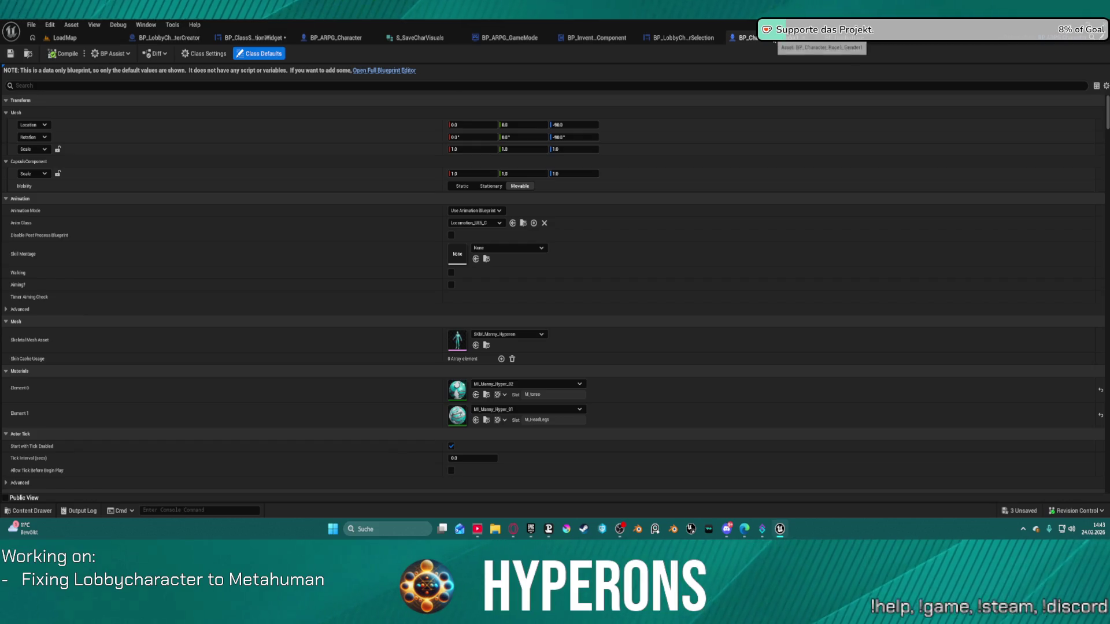
pyautogui.click(664, 38)
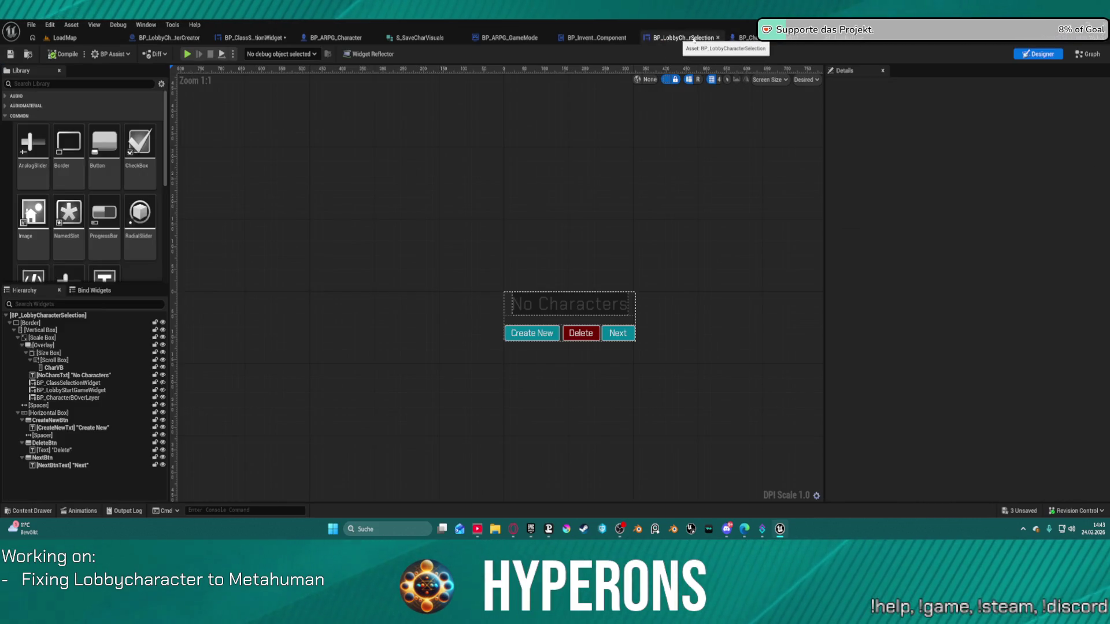
pyautogui.click(841, 39)
pyautogui.moveTo(496, 173); pyautogui.dragTo(563, 173)
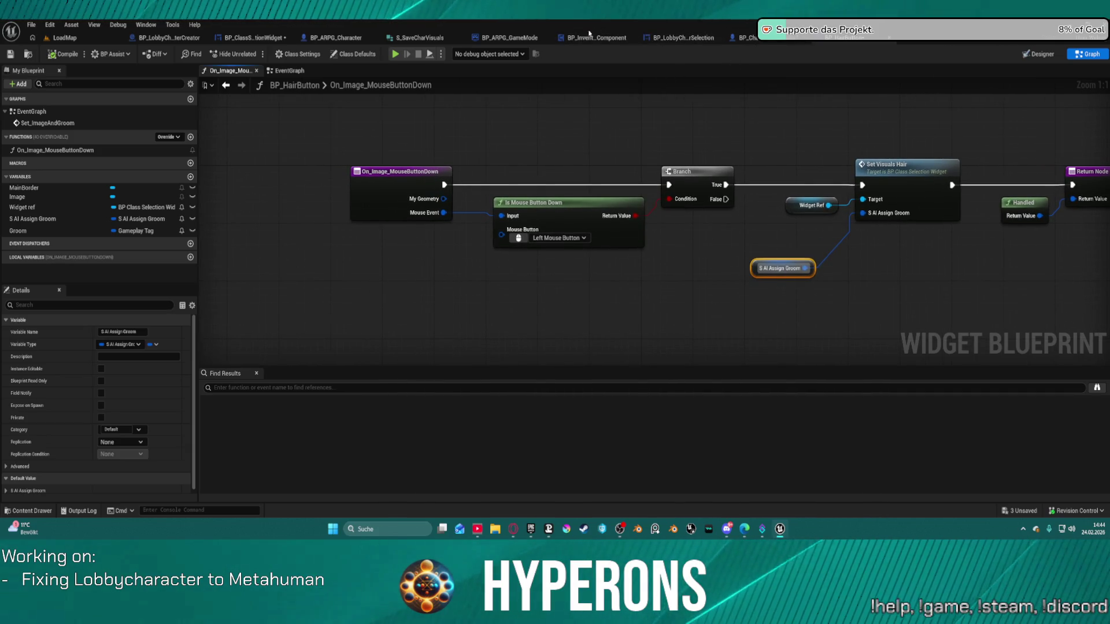
pyautogui.click(252, 39)
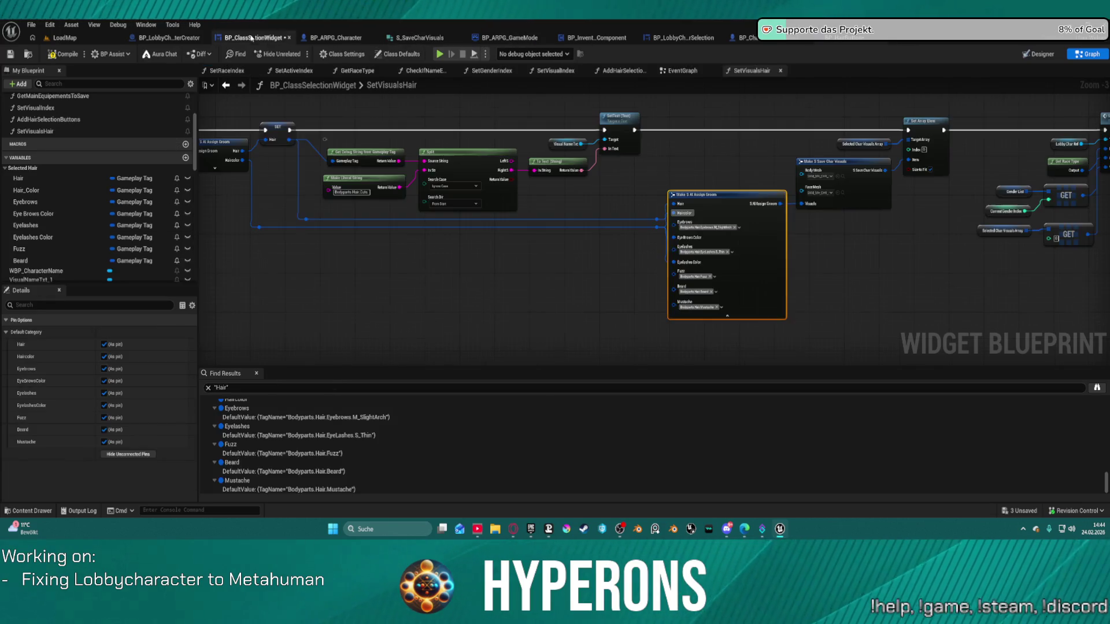
# - Place an unwired Hair variable getter beside the Make S AI Assign Groom node
pyautogui.moveTo(557, 236)
pyautogui.mouseDown()
pyautogui.moveTo(937, 268)
pyautogui.moveTo(743, 297)
pyautogui.moveTo(387, 263)
pyautogui.moveTo(702, 235)
pyautogui.moveTo(611, 252)
pyautogui.mouseUp()
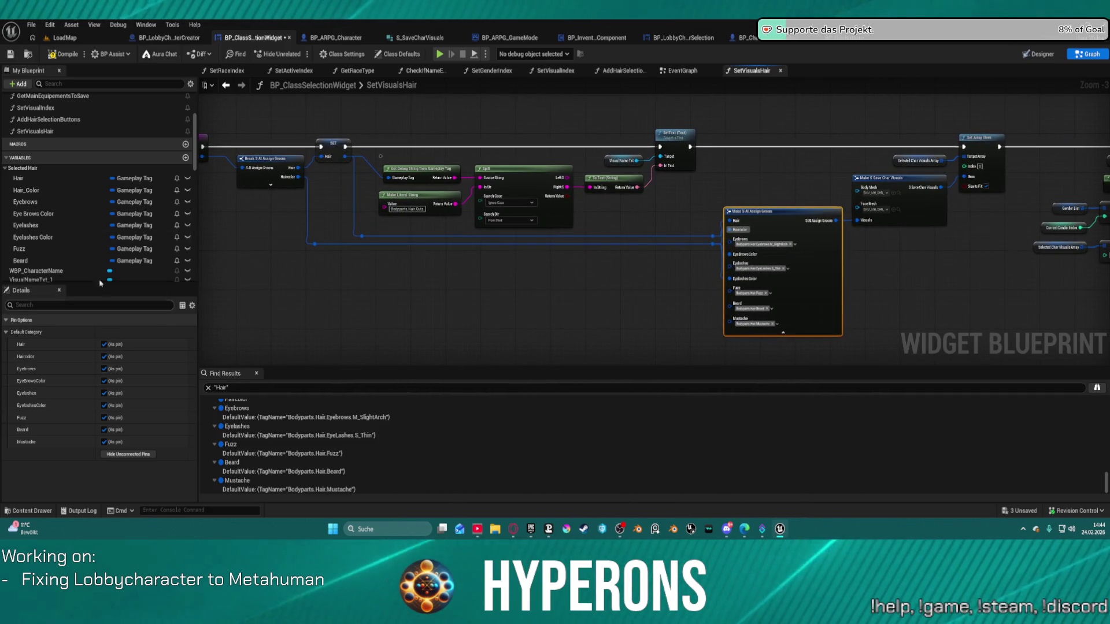
pyautogui.scroll(-1, 44, 279)
pyautogui.moveTo(18, 163)
pyautogui.mouseDown()
pyautogui.moveTo(26, 174)
pyautogui.moveTo(749, 221)
pyautogui.moveTo(694, 219)
pyautogui.mouseUp()
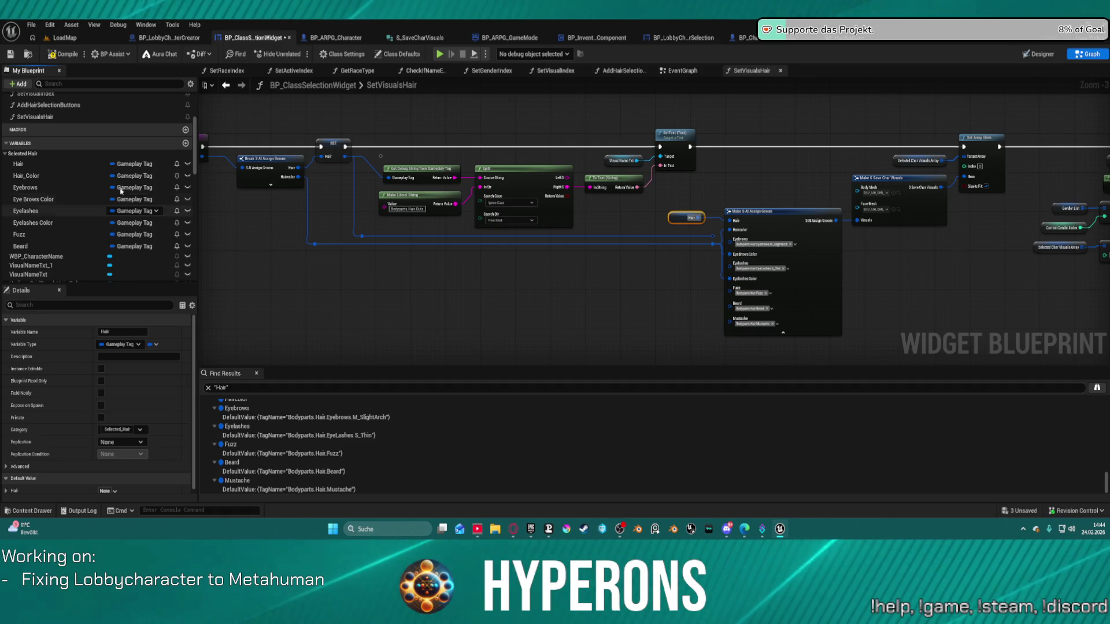
# - Add Hair_Color and Eyebrows getters beside the Make S AI Assign Groom node
pyautogui.moveTo(273, 168); pyautogui.dragTo(341, 198)
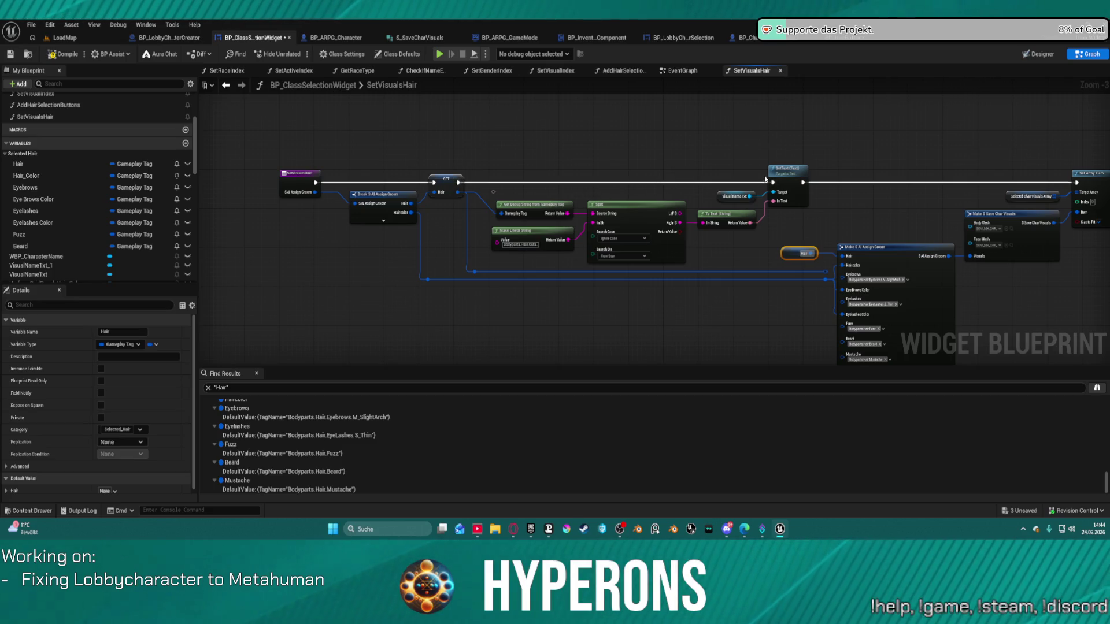
pyautogui.moveTo(766, 180); pyautogui.dragTo(423, 168)
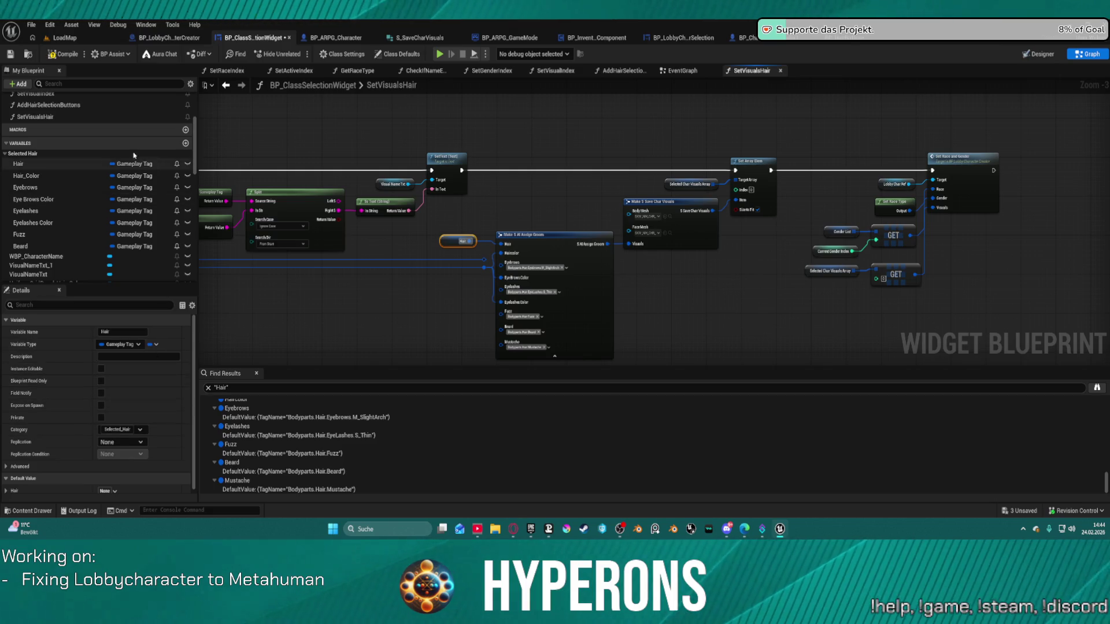
pyautogui.moveTo(26, 176)
pyautogui.mouseDown()
pyautogui.moveTo(36, 188)
pyautogui.moveTo(352, 270)
pyautogui.moveTo(497, 267)
pyautogui.moveTo(501, 254)
pyautogui.mouseUp()
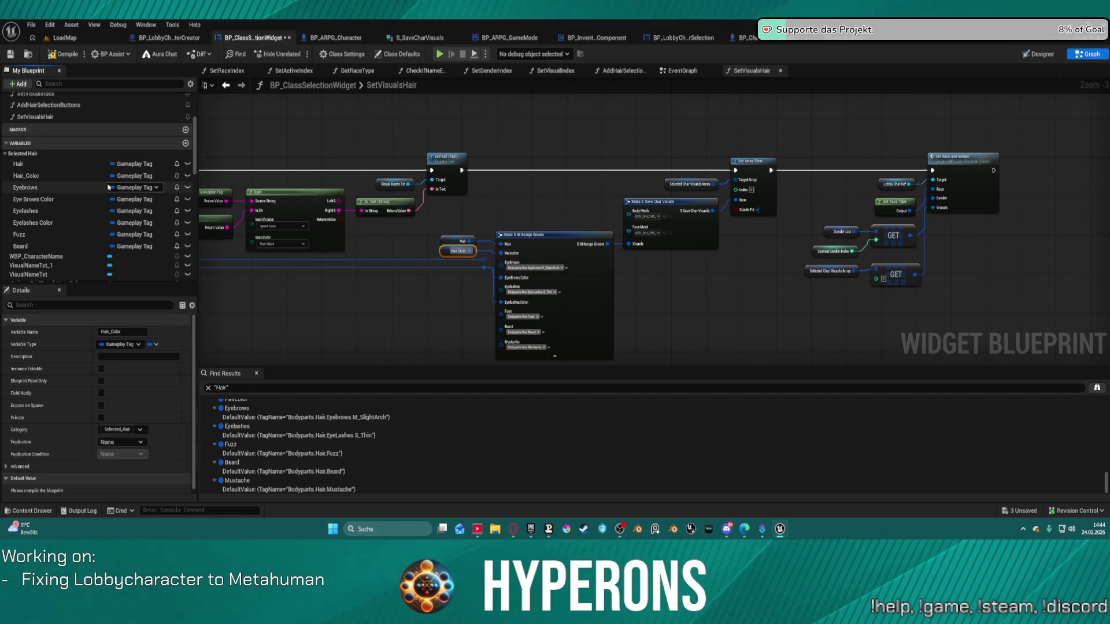
pyautogui.moveTo(35, 188)
pyautogui.mouseDown()
pyautogui.moveTo(501, 267)
pyautogui.moveTo(425, 321)
pyautogui.moveTo(414, 274)
pyautogui.mouseUp()
pyautogui.press('Escape')
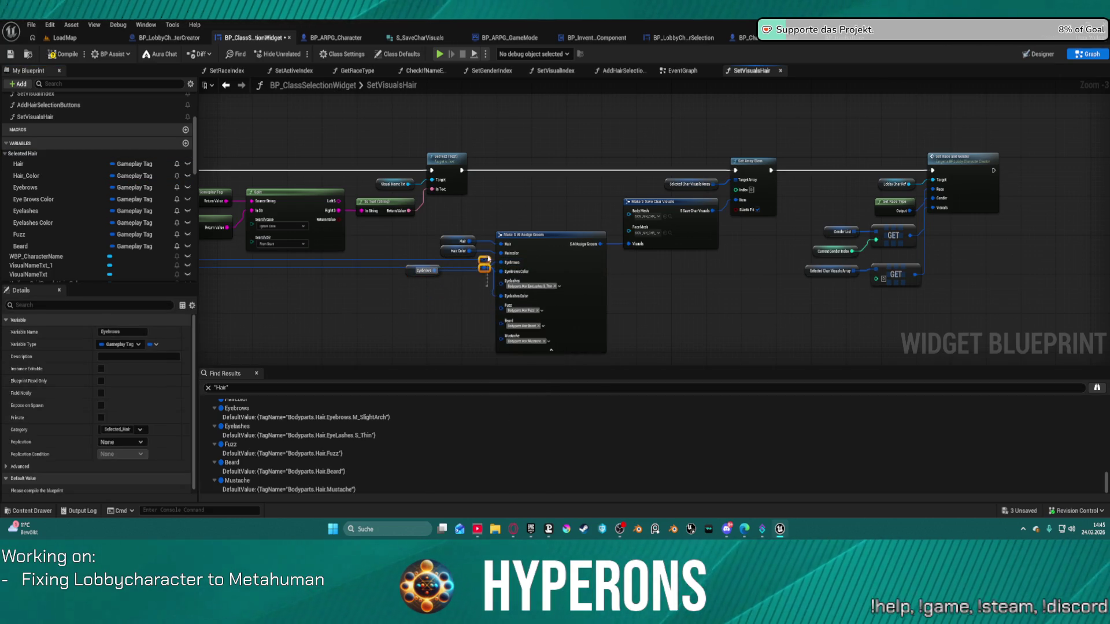
pyautogui.moveTo(488, 259); pyautogui.dragTo(501, 263)
# - Wire Eyebrows, Eye Brows Color, Eyelashes and Eyelashes Color into the groom node's inputs
pyautogui.click(563, 239)
pyautogui.scroll(3, 543, 254)
pyautogui.moveTo(506, 150)
pyautogui.mouseDown()
pyautogui.moveTo(564, 317)
pyautogui.moveTo(555, 240)
pyautogui.mouseUp()
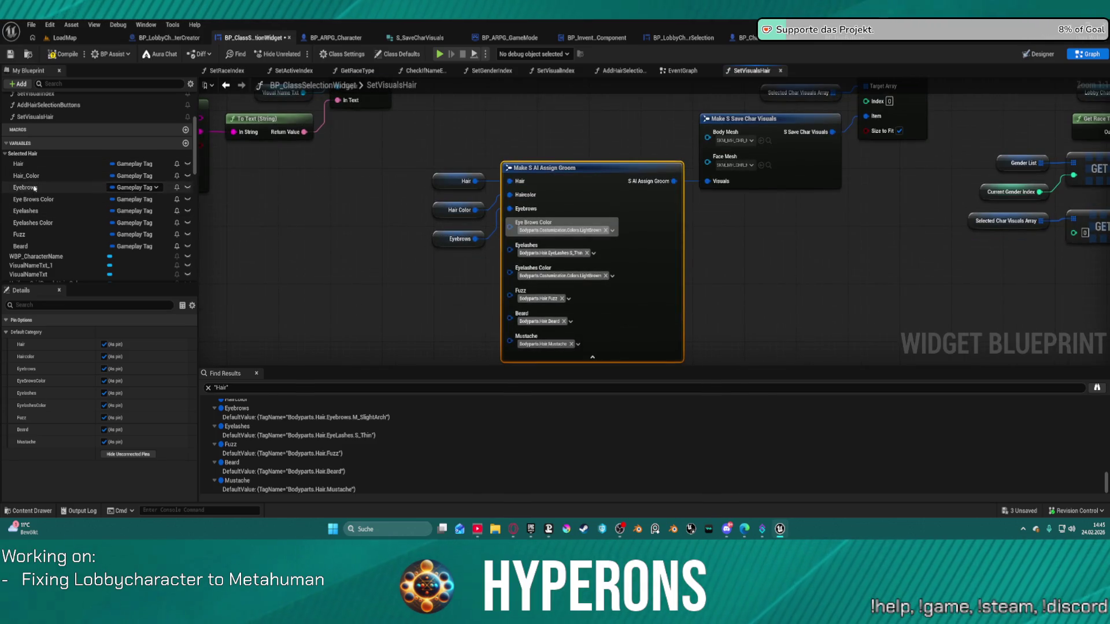
pyautogui.moveTo(34, 188); pyautogui.dragTo(332, 232)
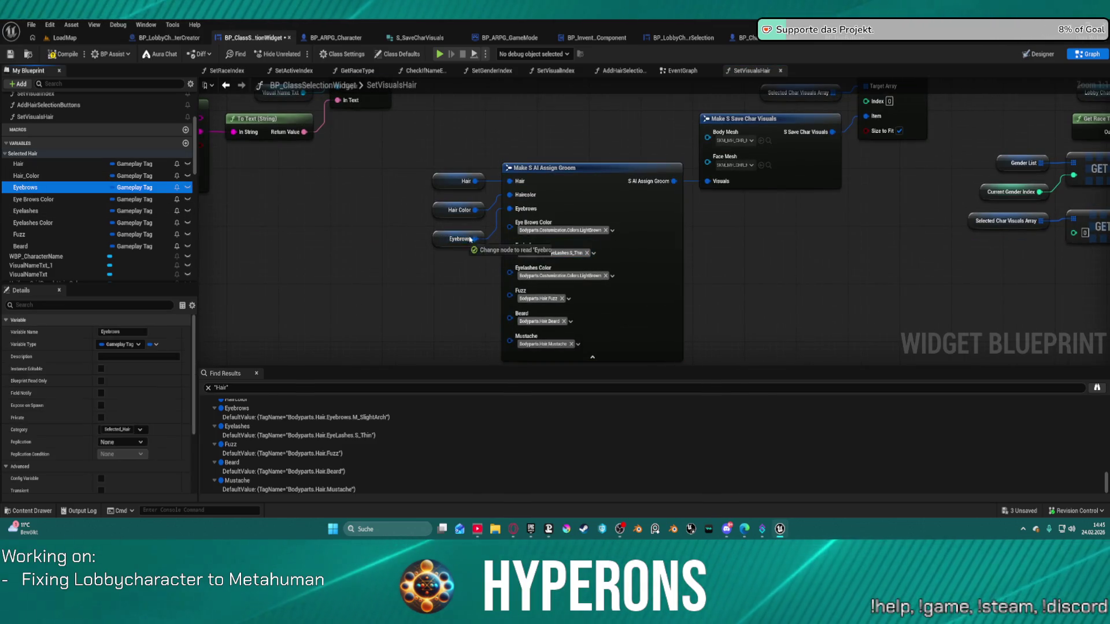
pyautogui.click(25, 200)
pyautogui.moveTo(25, 202); pyautogui.dragTo(510, 223)
pyautogui.moveTo(49, 222); pyautogui.dragTo(25, 212)
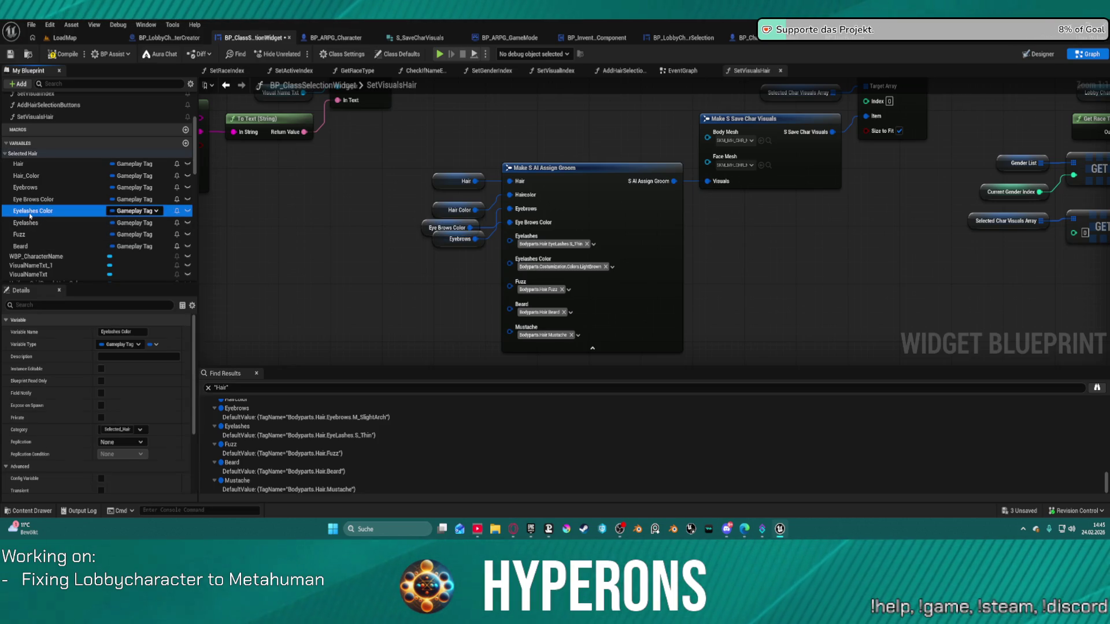
pyautogui.moveTo(24, 229)
pyautogui.mouseDown()
pyautogui.moveTo(26, 211)
pyautogui.moveTo(231, 218)
pyautogui.moveTo(502, 236)
pyautogui.moveTo(28, 223)
pyautogui.moveTo(451, 256)
pyautogui.moveTo(510, 250)
pyautogui.mouseUp()
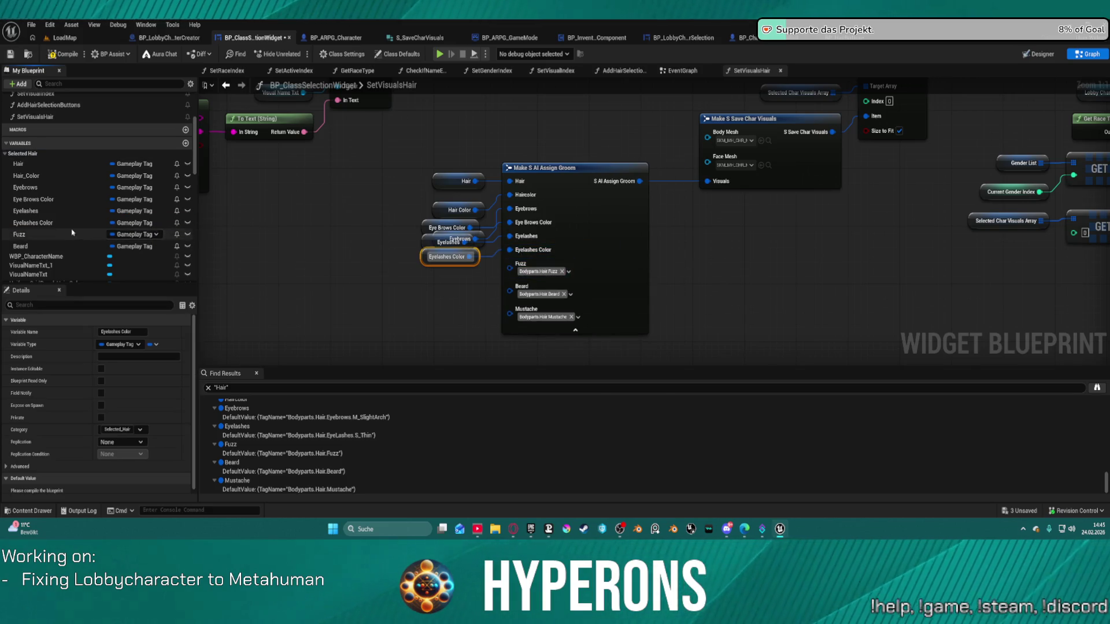
# - Connect Fuzz and Beard, and promote the Mustache input to a new Mustache variable
pyautogui.moveTo(53, 241)
pyautogui.mouseDown()
pyautogui.moveTo(508, 283)
pyautogui.moveTo(501, 273)
pyautogui.mouseUp()
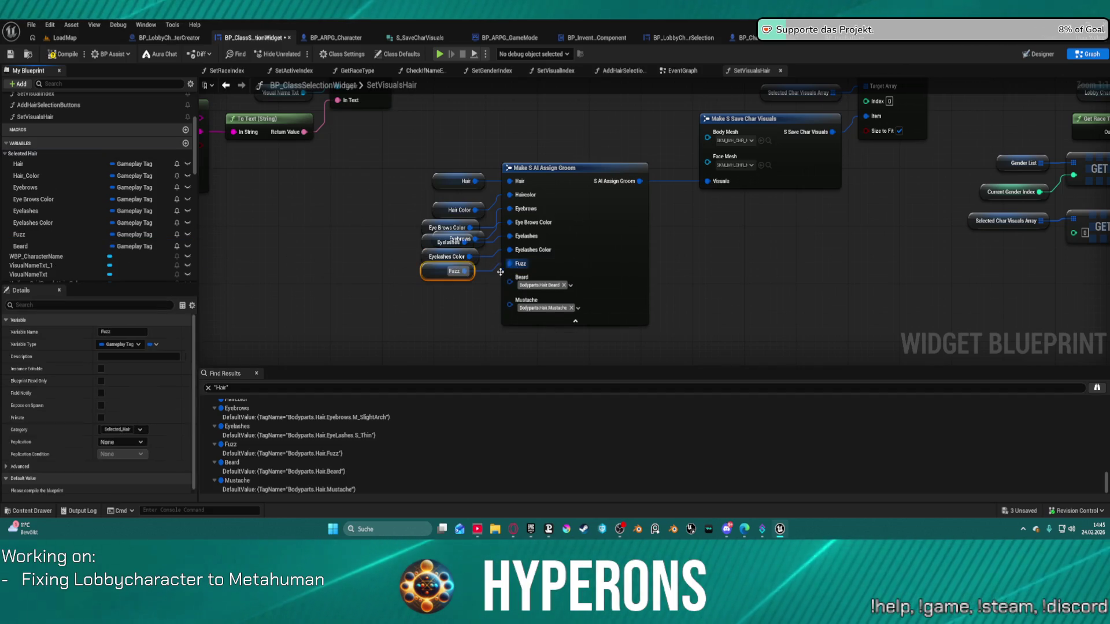
pyautogui.moveTo(23, 247); pyautogui.dragTo(512, 293)
pyautogui.rightClick(510, 296)
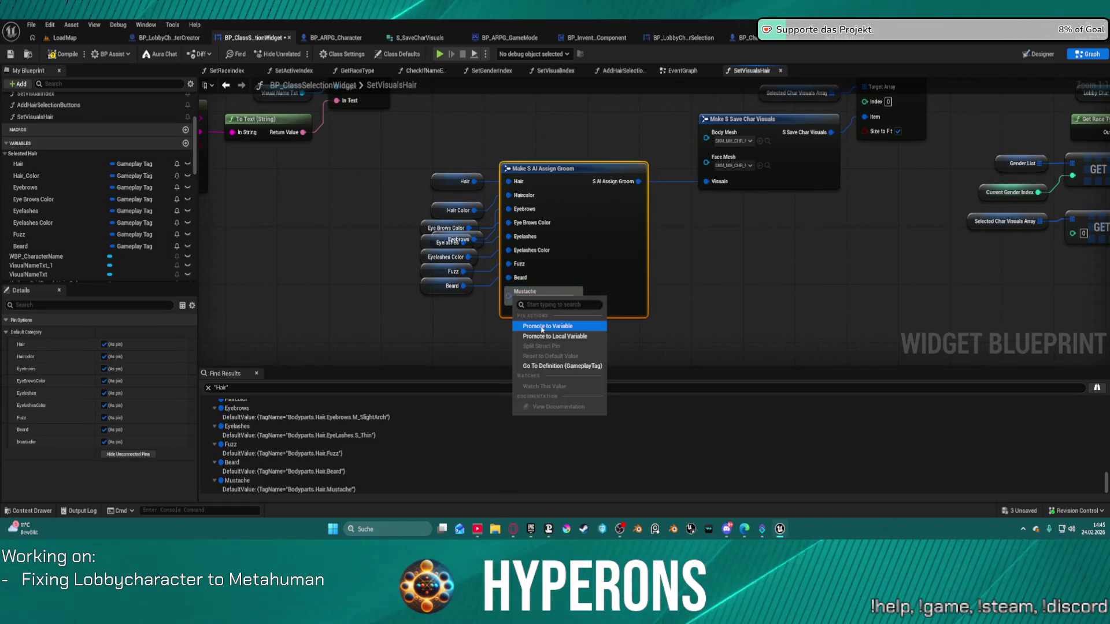
pyautogui.click(542, 327)
pyautogui.moveTo(425, 175); pyautogui.dragTo(436, 308)
# - Set the Mustache variable's category to Selected_Hair
pyautogui.click(113, 430)
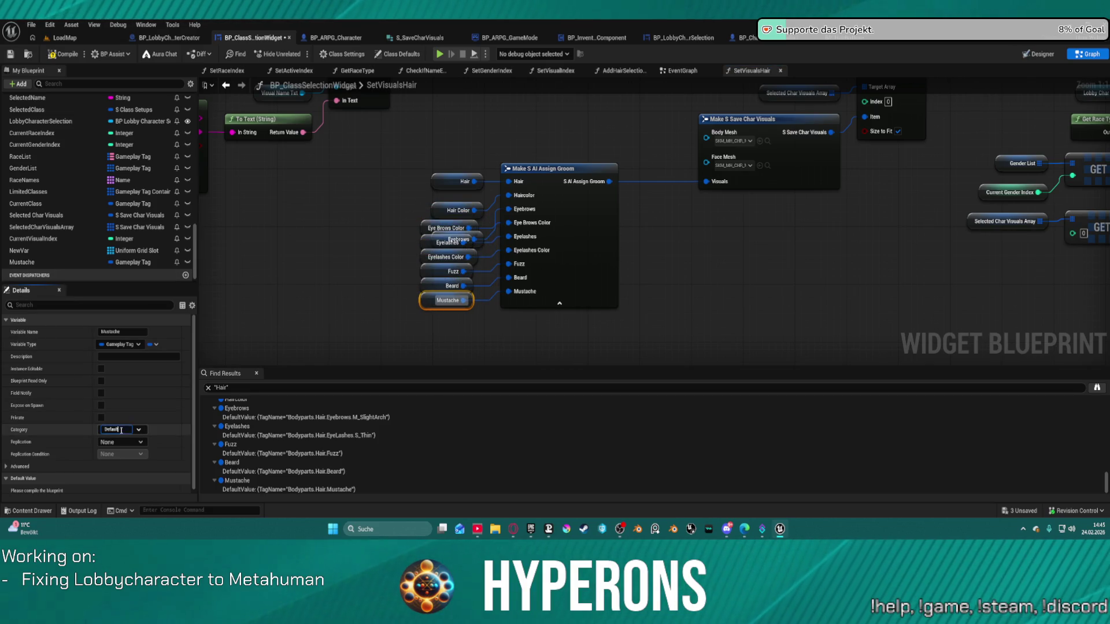
pyautogui.write('Selected_Hair')
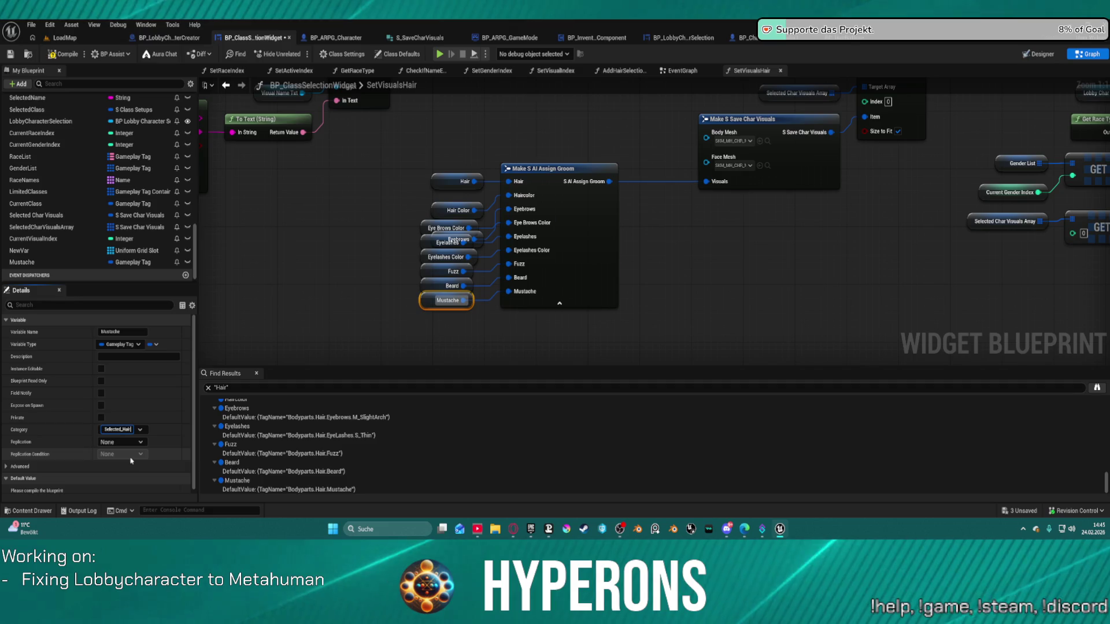
pyautogui.press('Return')
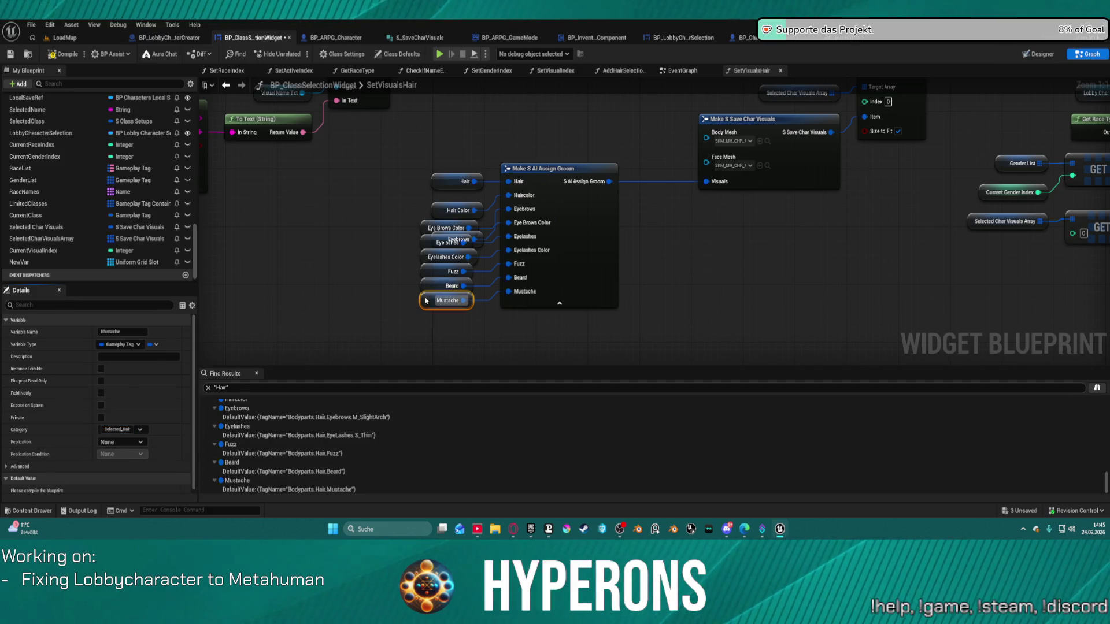
pyautogui.click(562, 199)
pyautogui.scroll(-2, 727, 205)
pyautogui.moveTo(726, 206)
pyautogui.mouseDown()
pyautogui.moveTo(918, 195)
pyautogui.moveTo(919, 110)
pyautogui.moveTo(680, 214)
pyautogui.mouseUp()
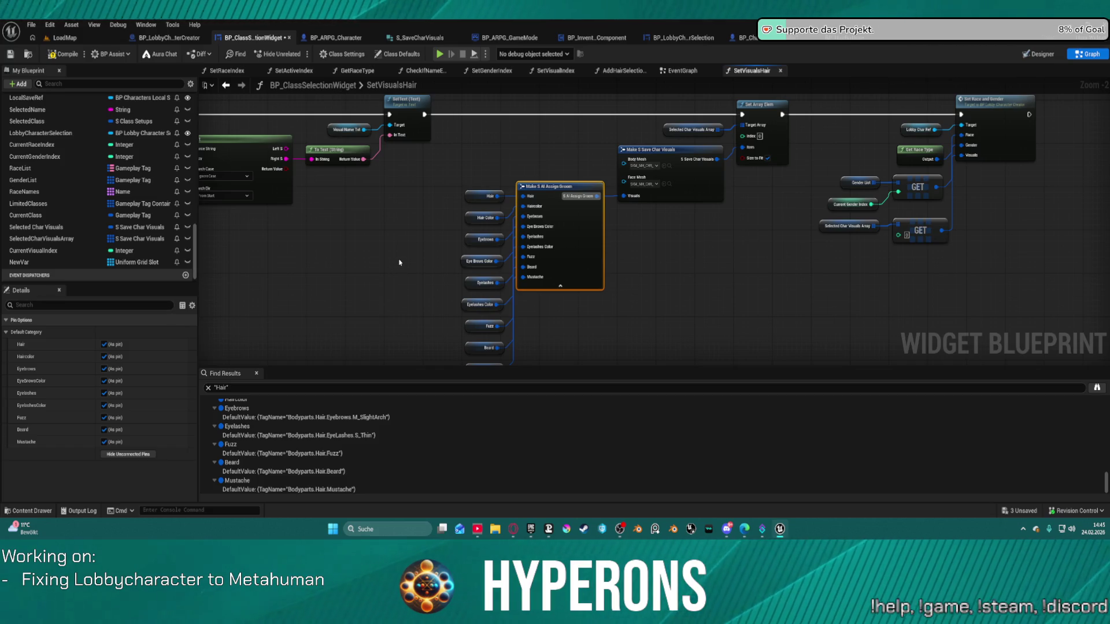
pyautogui.moveTo(403, 260)
pyautogui.mouseDown()
pyautogui.moveTo(399, 186)
pyautogui.moveTo(344, 266)
pyautogui.mouseUp()
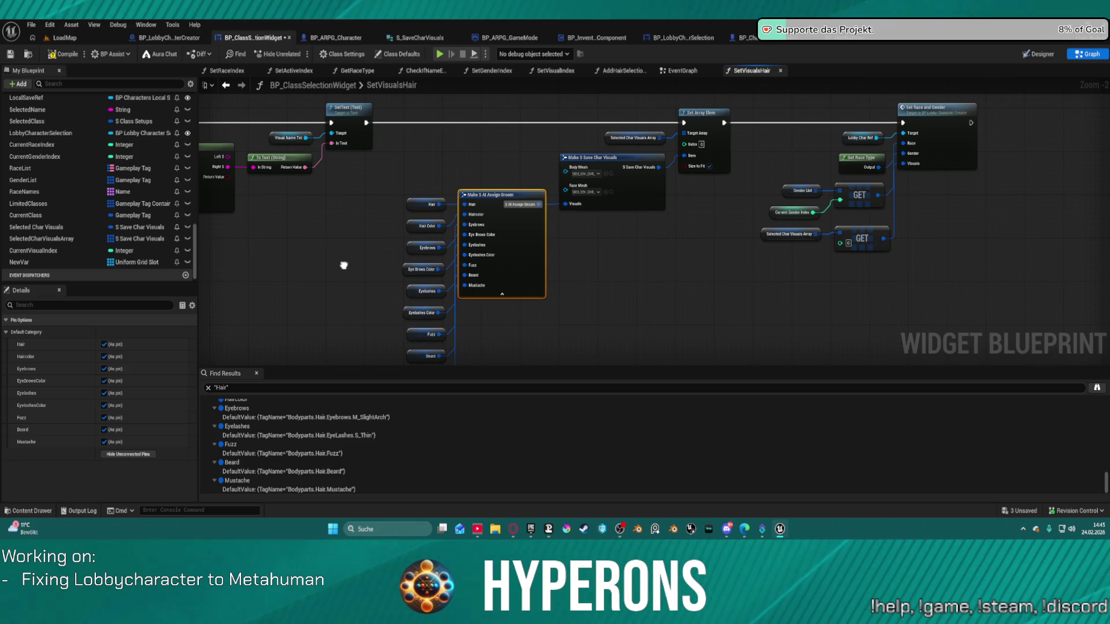
pyautogui.moveTo(344, 266)
pyautogui.mouseDown()
pyautogui.moveTo(899, 350)
pyautogui.moveTo(1011, 342)
pyautogui.moveTo(925, 319)
pyautogui.moveTo(800, 318)
pyautogui.moveTo(734, 294)
pyautogui.moveTo(409, 273)
pyautogui.moveTo(639, 308)
pyautogui.mouseUp()
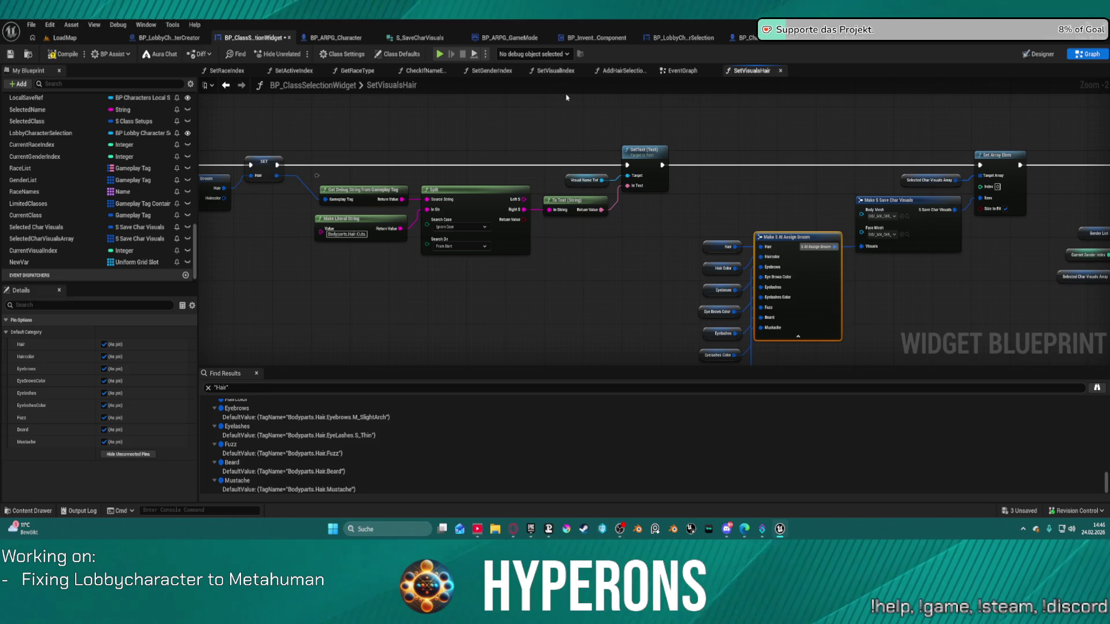
pyautogui.click(780, 38)
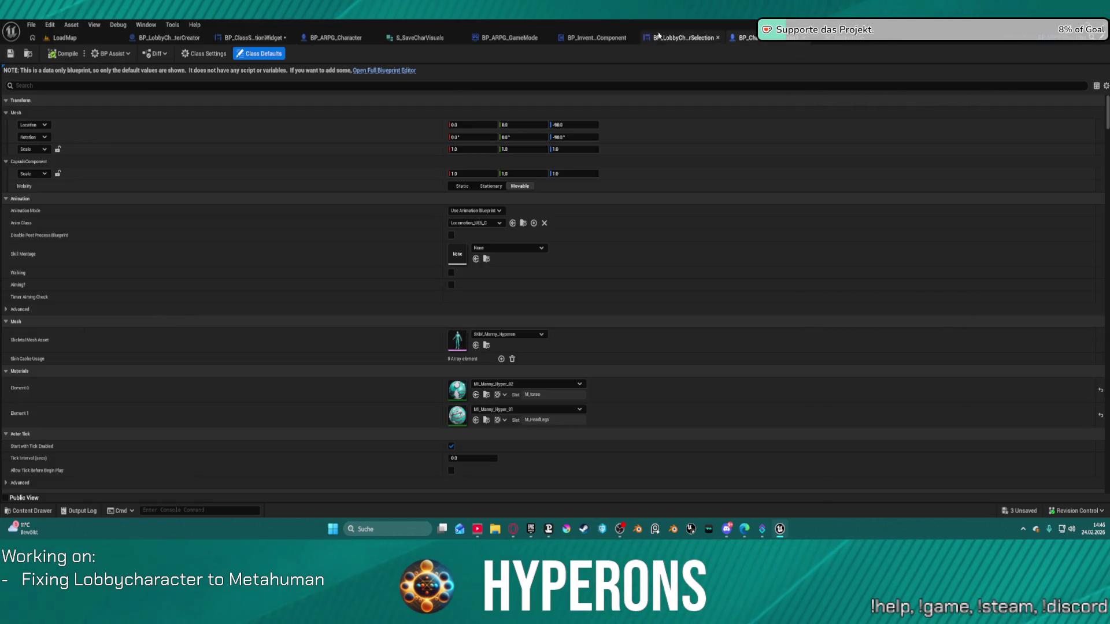
pyautogui.click(683, 38)
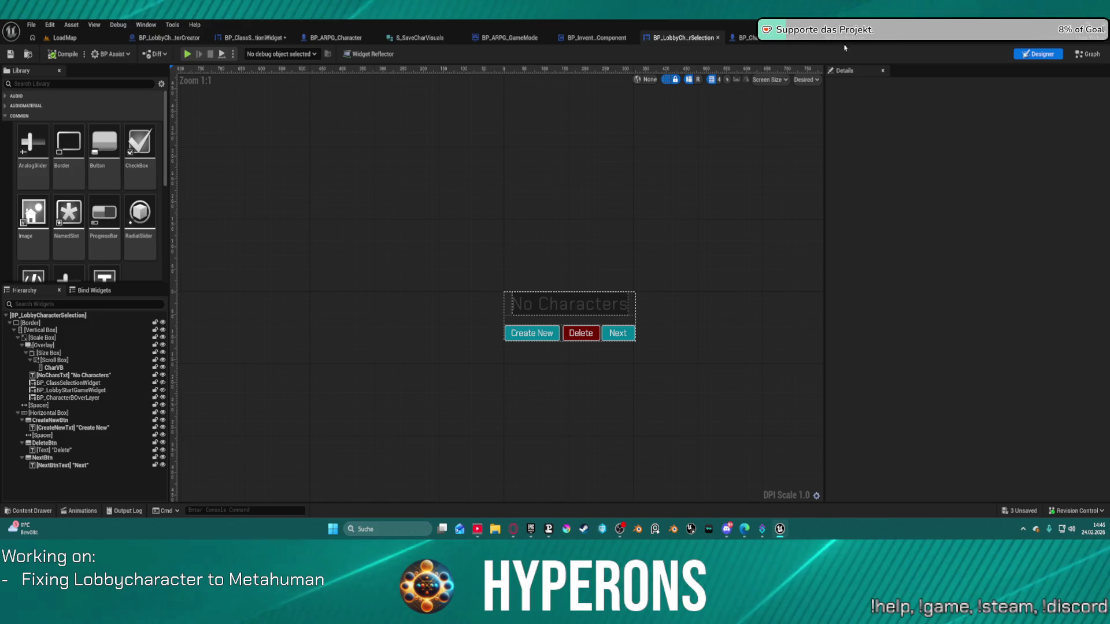
pyautogui.hotkey('ctrl', 'Tab')
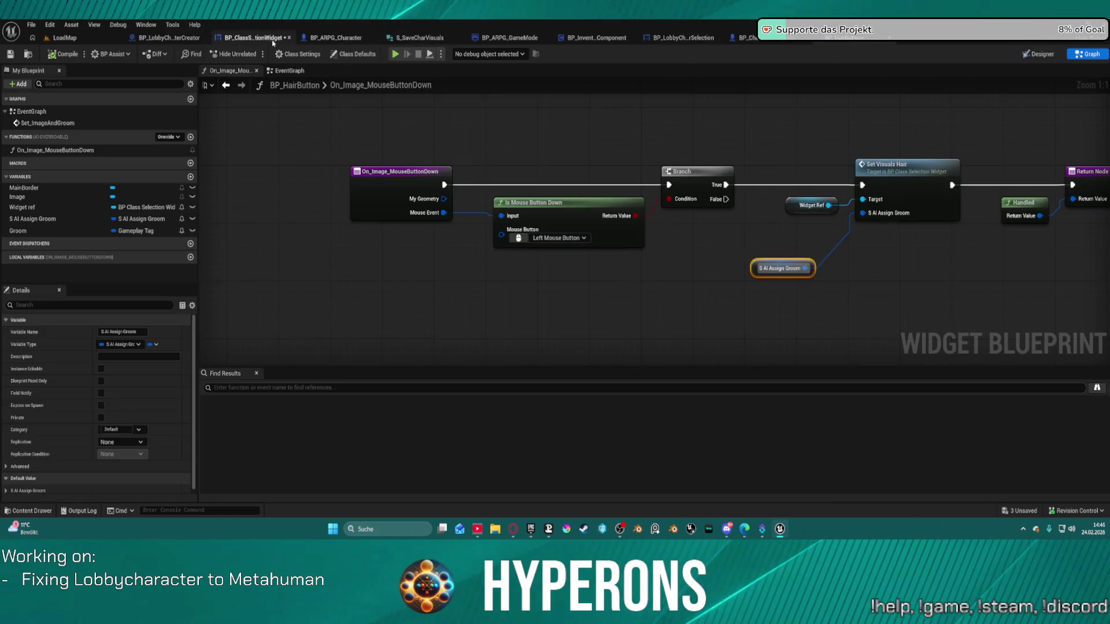
pyautogui.click(243, 39)
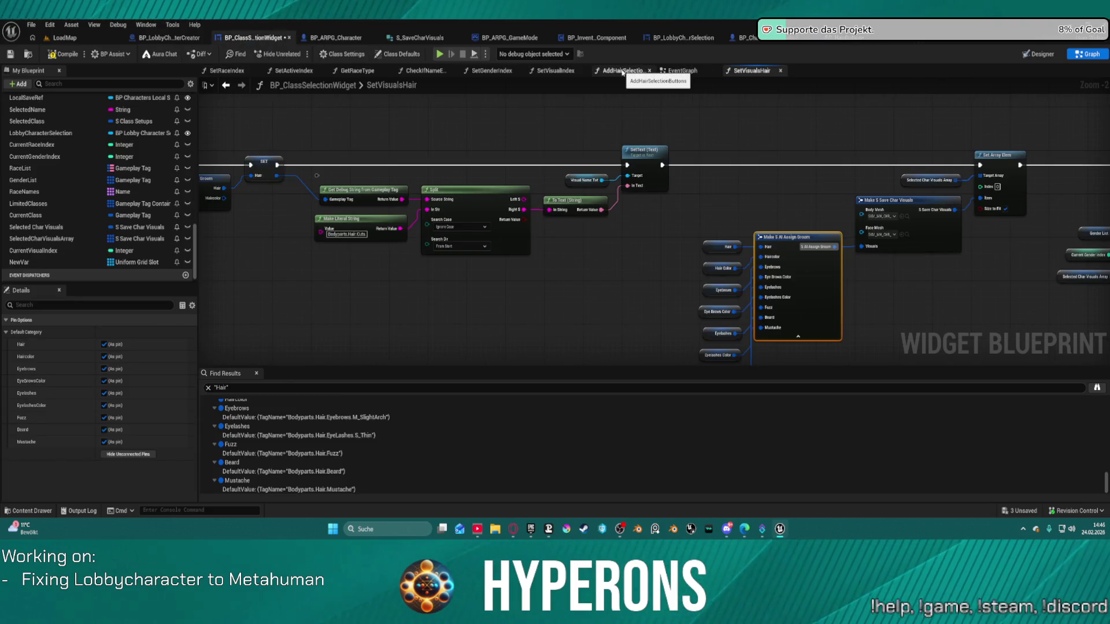
# - In AddHairSelectionButtons, move the Set Image and Groom node to the right
pyautogui.click(634, 70)
pyautogui.moveTo(437, 160)
pyautogui.mouseDown()
pyautogui.moveTo(894, 123)
pyautogui.moveTo(833, 166)
pyautogui.moveTo(1018, 161)
pyautogui.moveTo(806, 132)
pyautogui.mouseUp()
pyautogui.scroll(-1, 894, 123)
pyautogui.moveTo(682, 114)
pyautogui.mouseDown()
pyautogui.moveTo(462, 116)
pyautogui.moveTo(208, 139)
pyautogui.moveTo(197, 104)
pyautogui.moveTo(201, 140)
pyautogui.moveTo(237, 165)
pyautogui.moveTo(221, 164)
pyautogui.mouseUp()
pyautogui.moveTo(743, 131); pyautogui.dragTo(829, 132)
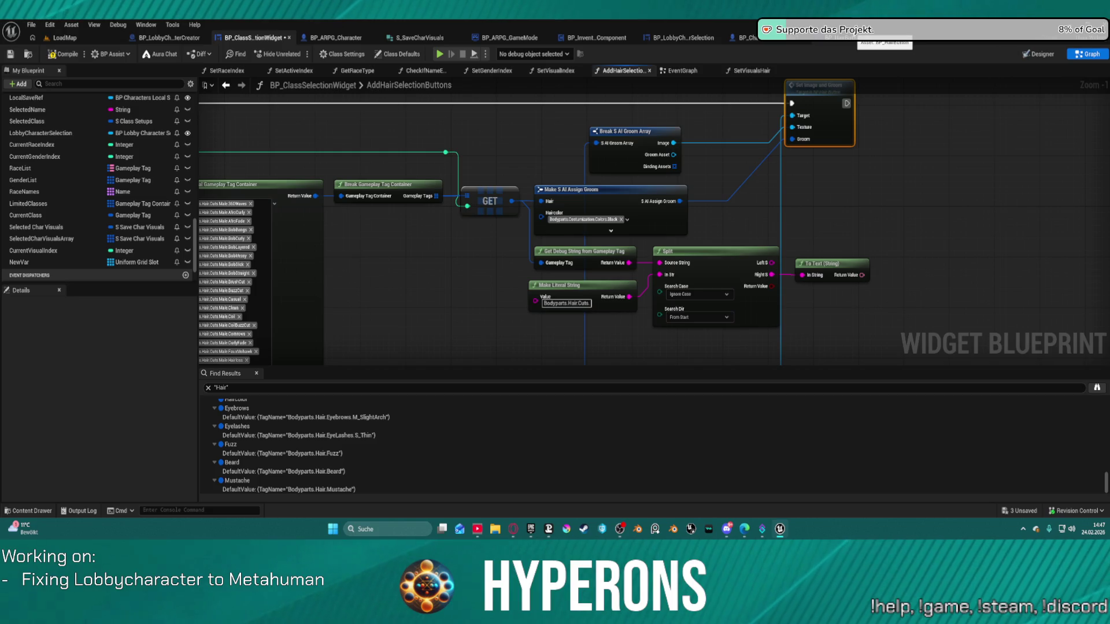
# - From BP_HairButton open SetVisualsHair and move Break S AI Assign Groom lower
pyautogui.click(850, 38)
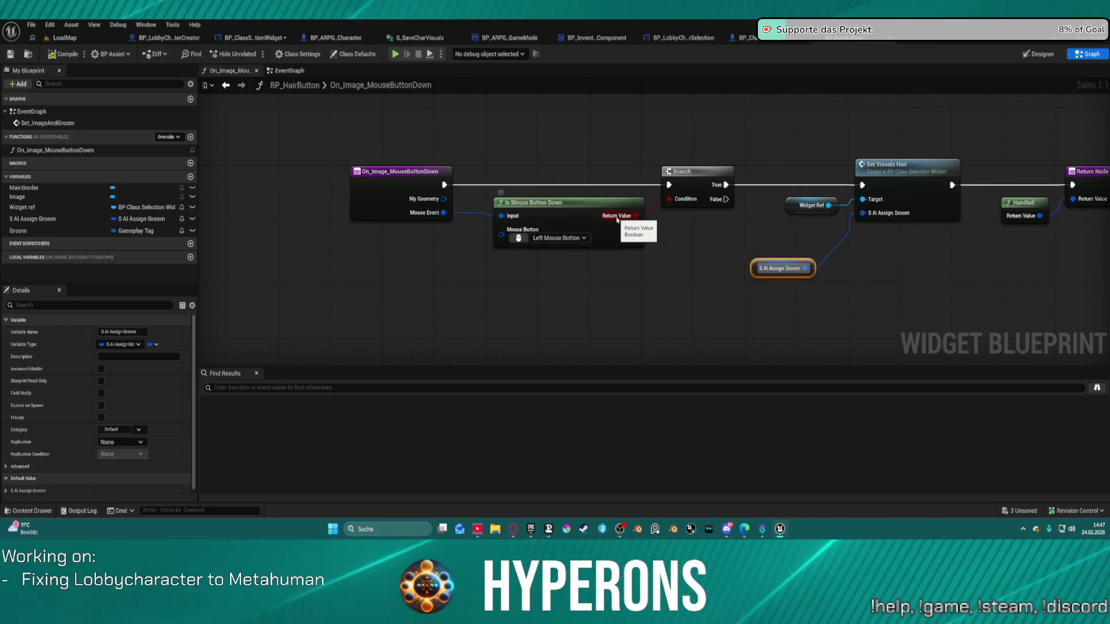
pyautogui.moveTo(681, 239); pyautogui.dragTo(553, 244)
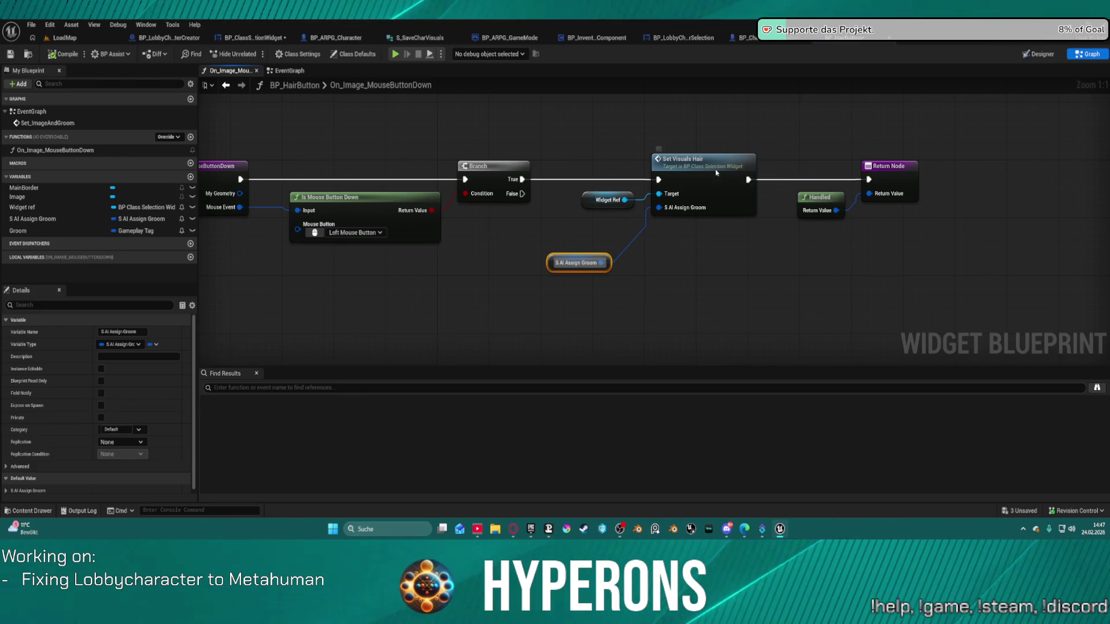
pyautogui.click(675, 197)
pyautogui.doubleClick(702, 181)
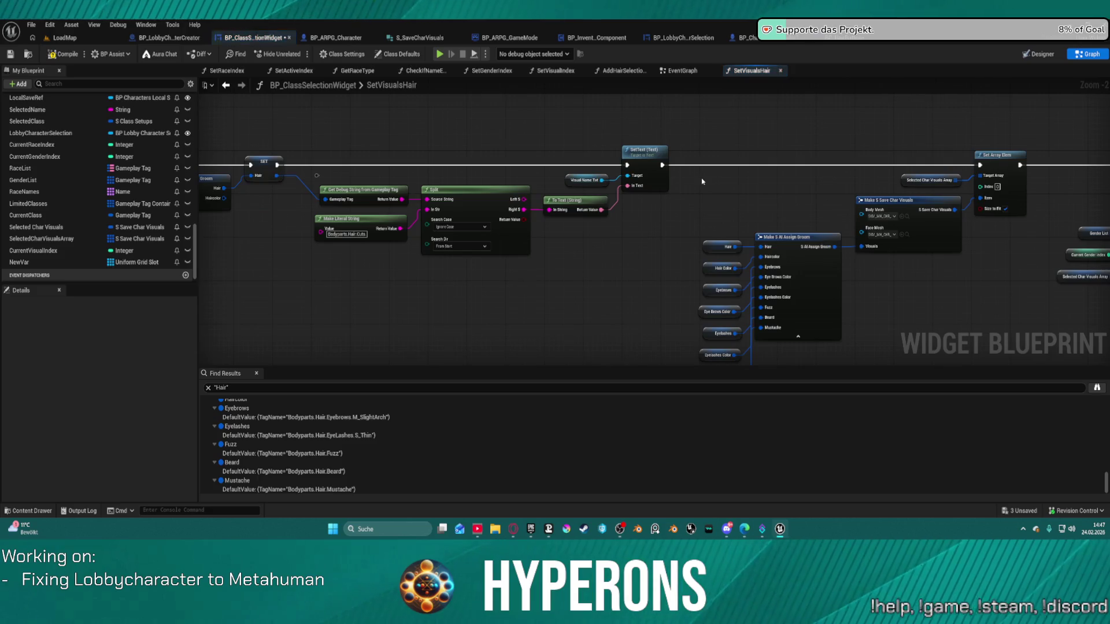
pyautogui.moveTo(459, 256); pyautogui.dragTo(766, 254)
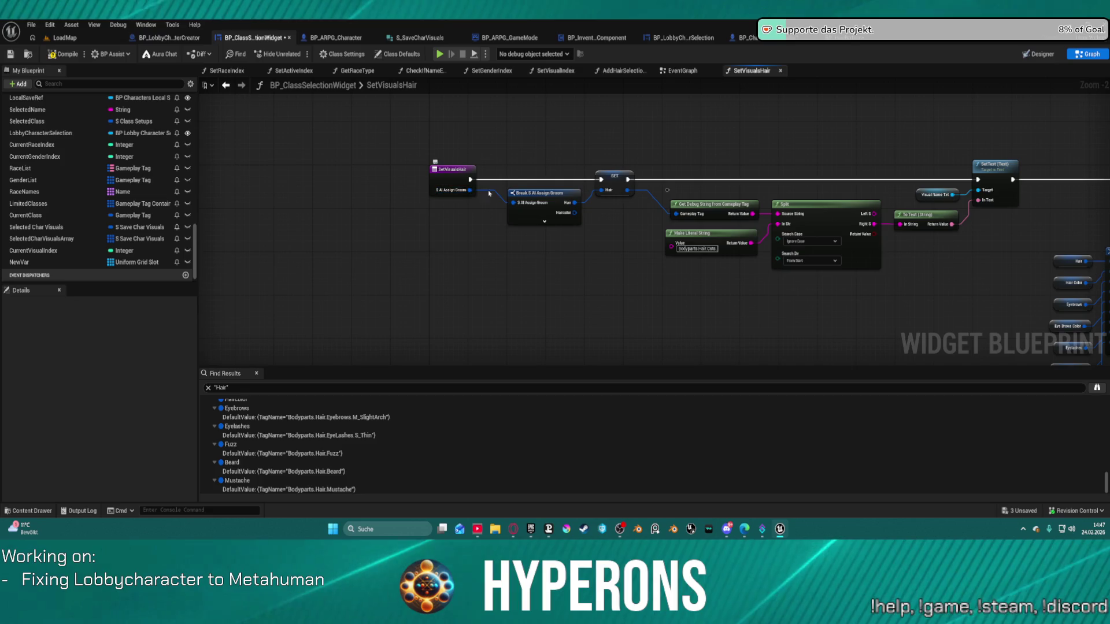
pyautogui.moveTo(509, 209); pyautogui.dragTo(464, 239)
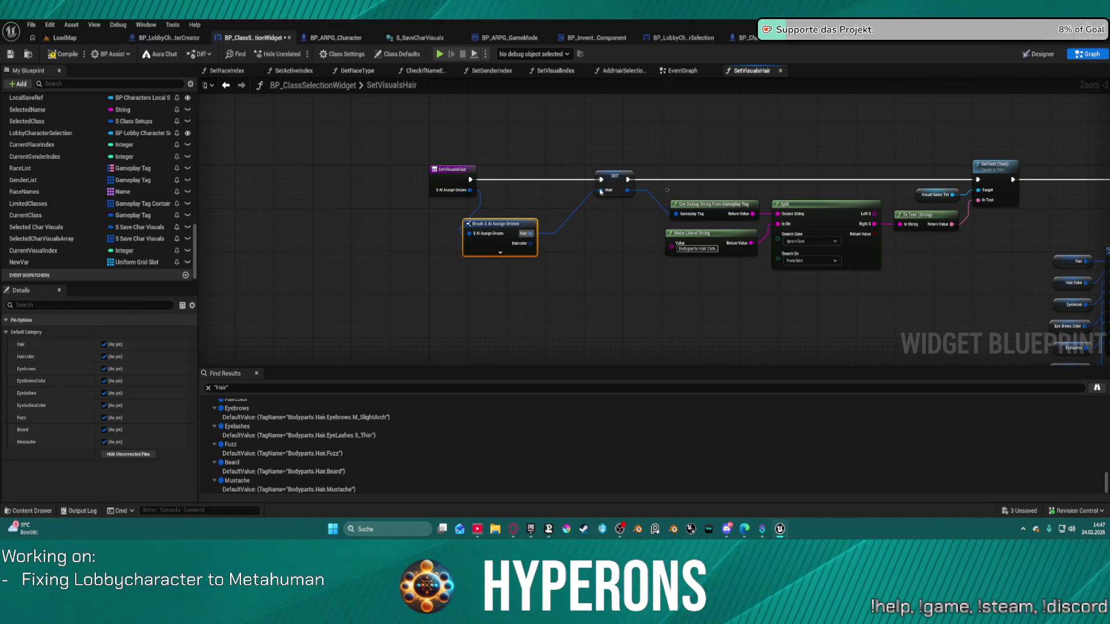